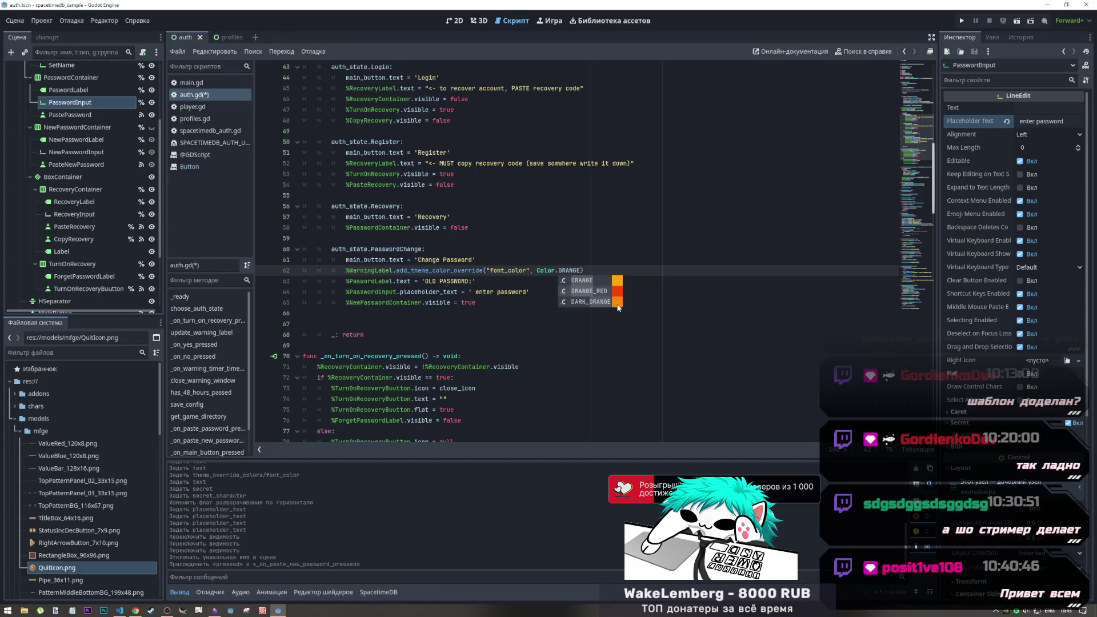
Step: Set line 62's warning colour to Color.DARK_ORANGE, after briefly toggling NewPasswordContainer's visibility in 2D
left_click(616, 302)
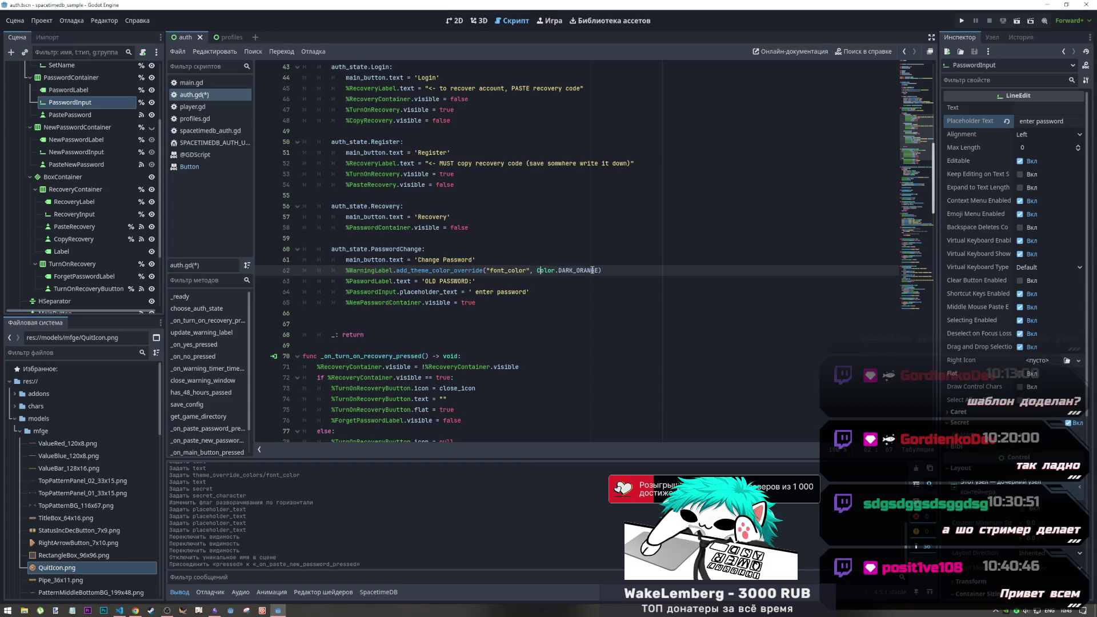
left_click_drag(599, 270, 432, 273)
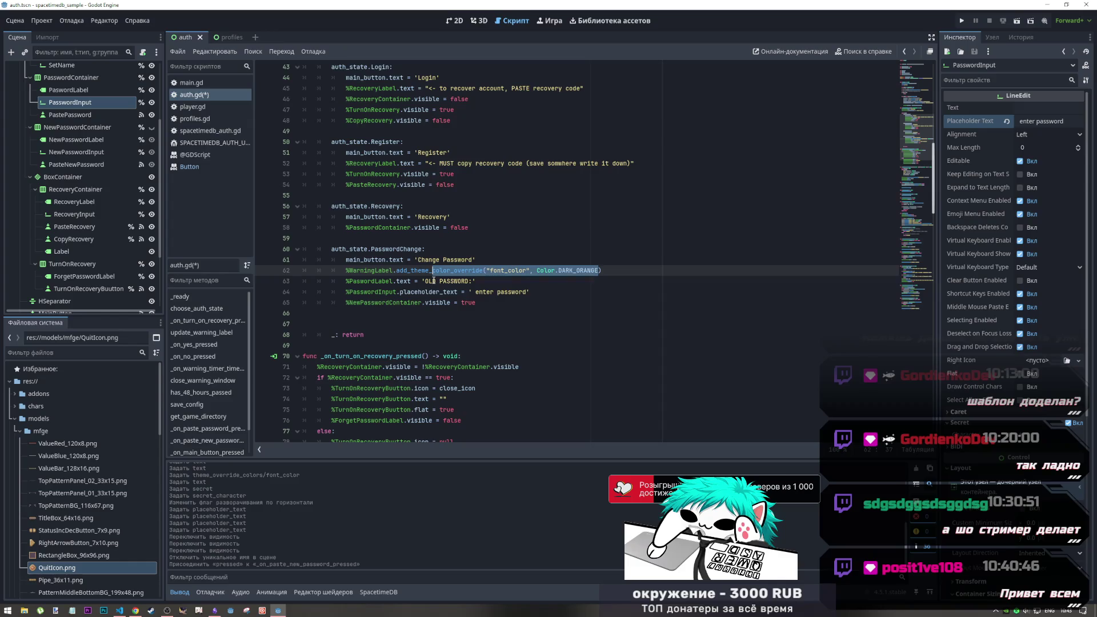
left_click(455, 21)
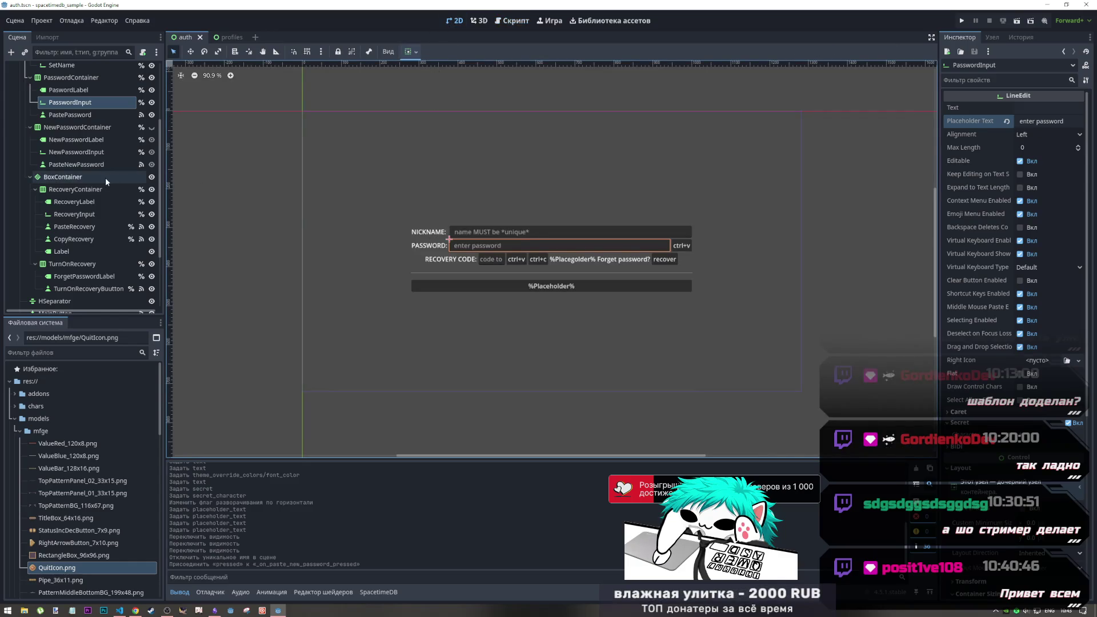
left_click(151, 127)
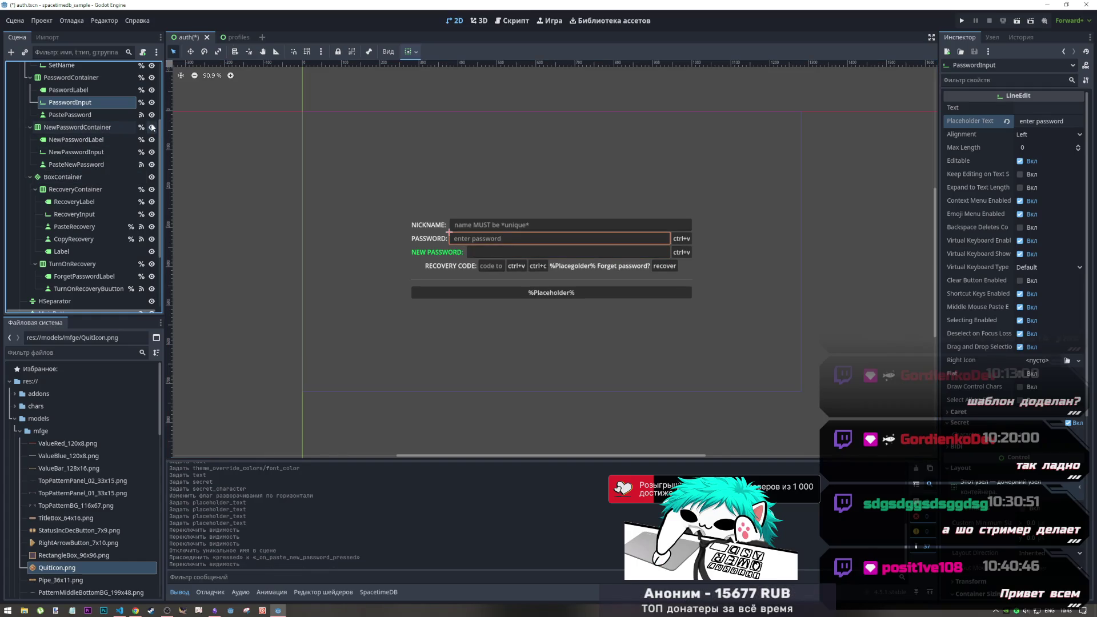
left_click(152, 126)
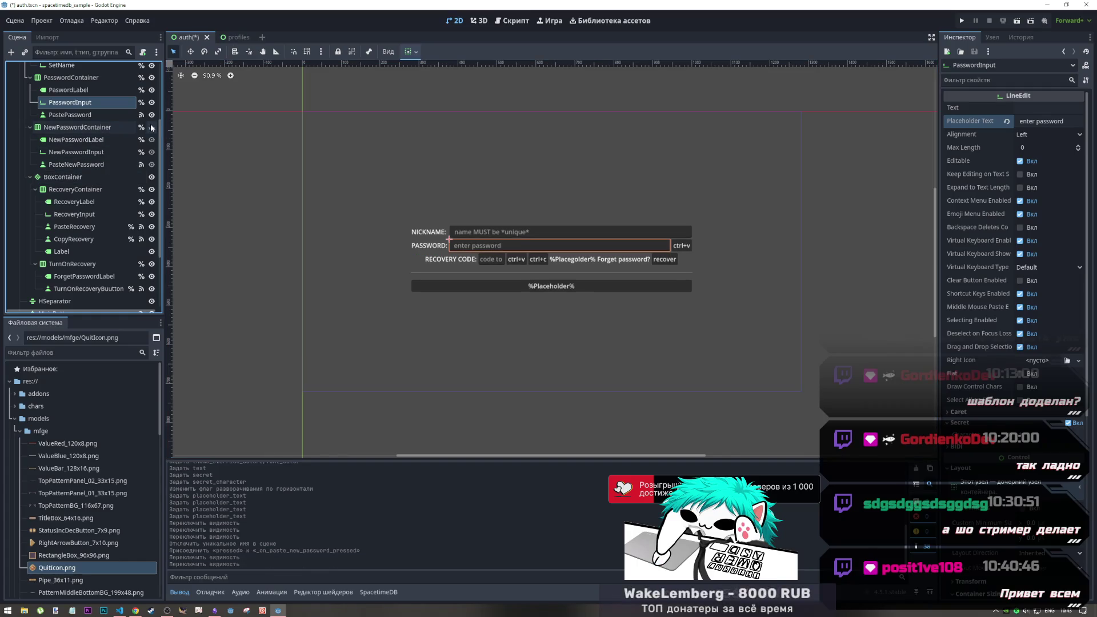
left_click(512, 21)
left_click(597, 270)
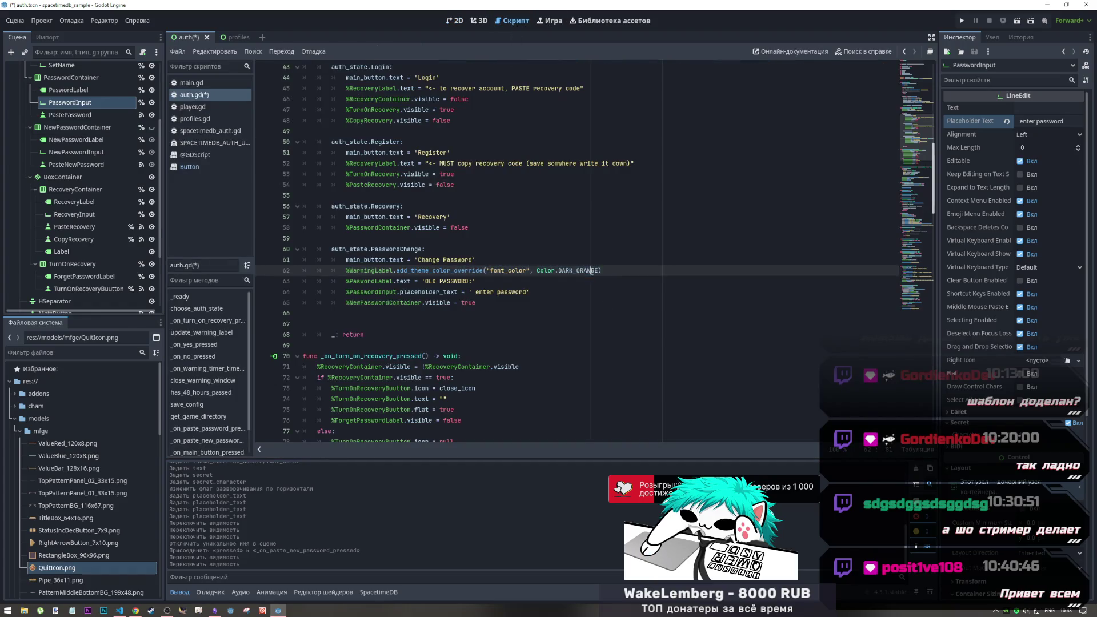
Step: Change line 62's warning colour from Color.DARK_ORANGE to Color.ORANGE
key("ctrl+space")
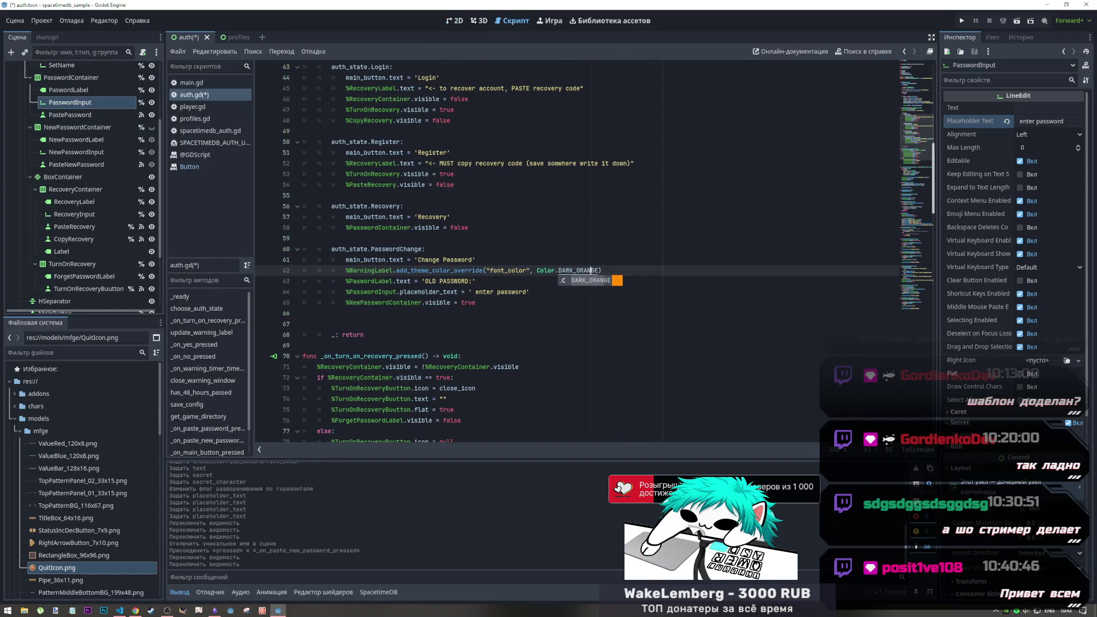
key("Left")
key("Left")
key("Left")
key("Right")
key("Right")
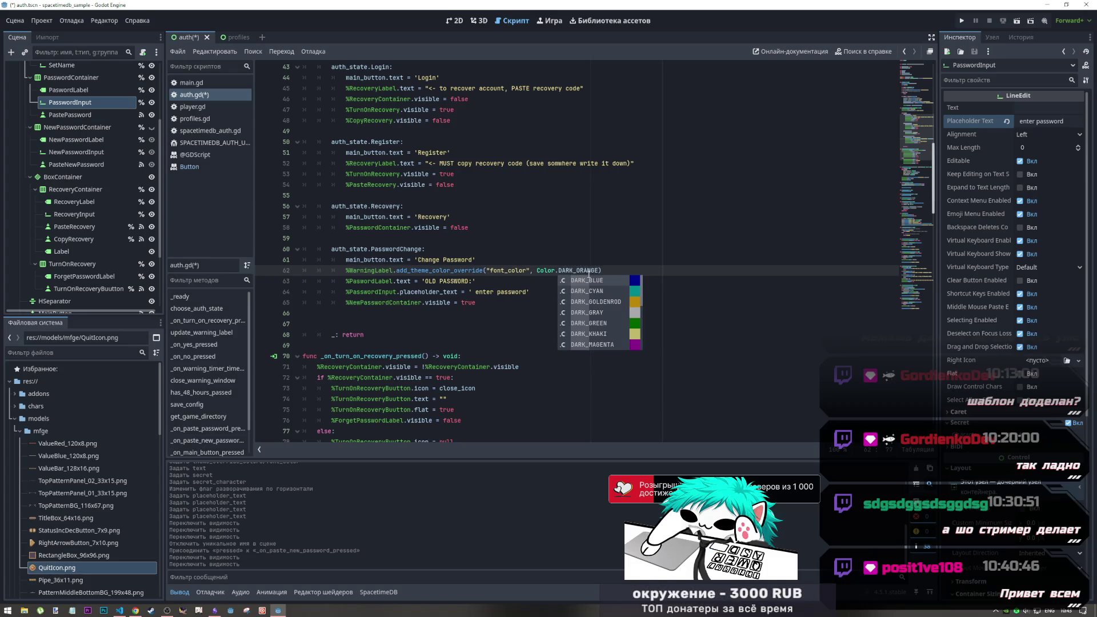
key("BackSpace")
key("BackSpace")
key("BackSpace")
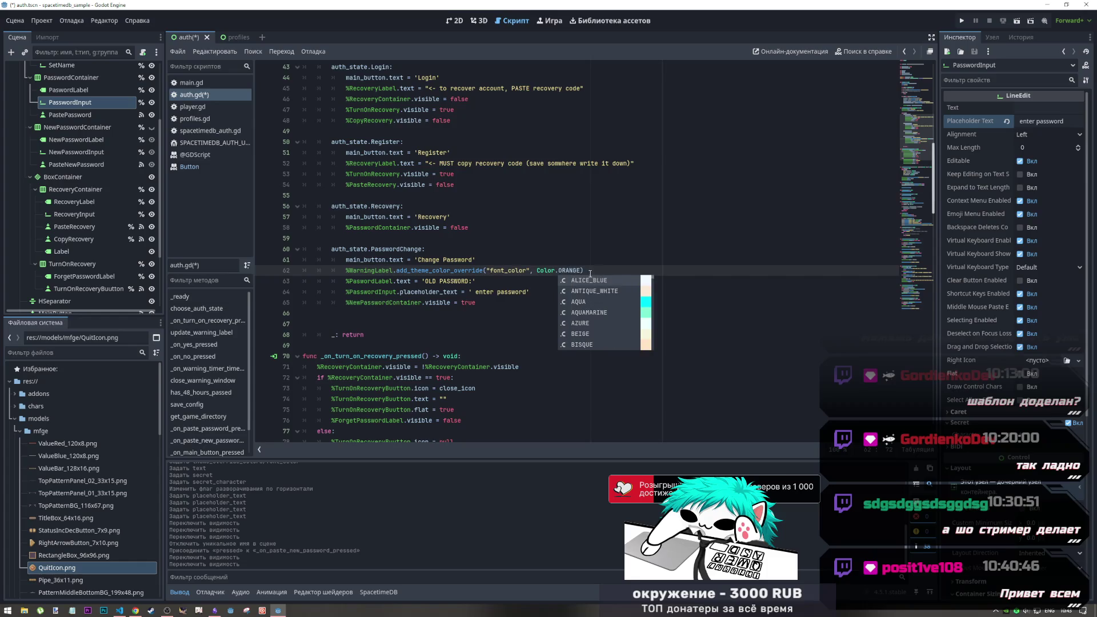
key("Right")
key("Right")
key("Right")
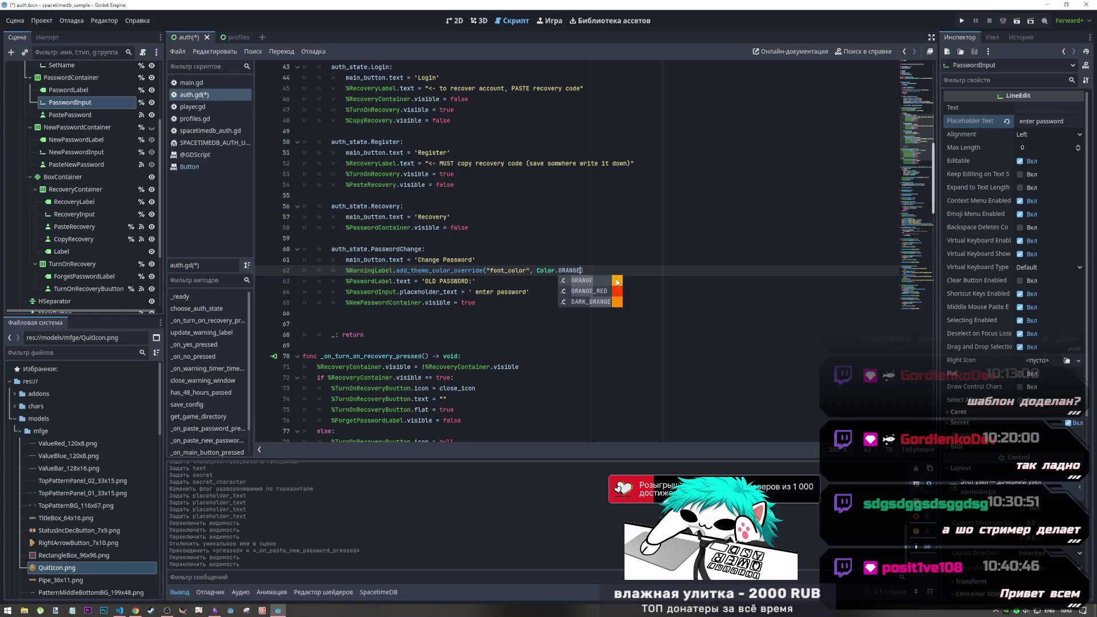
type(")")
key("Escape")
Step: Save auth.gd and go to the extra blank line after line 65
left_click(607, 279)
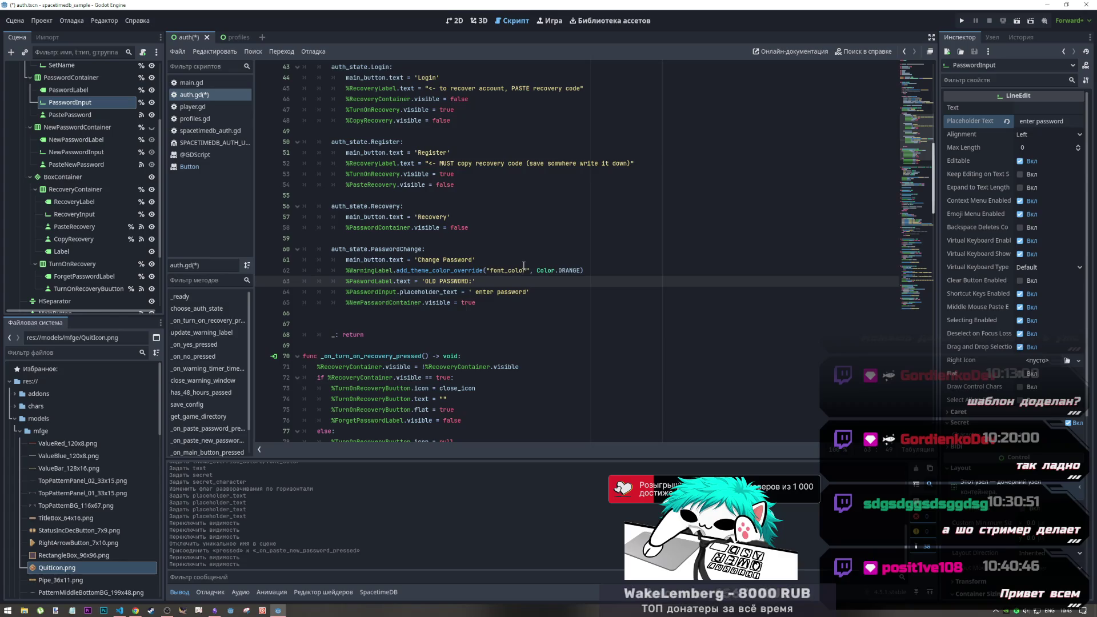
key("ctrl+s")
key("Up")
key("Up")
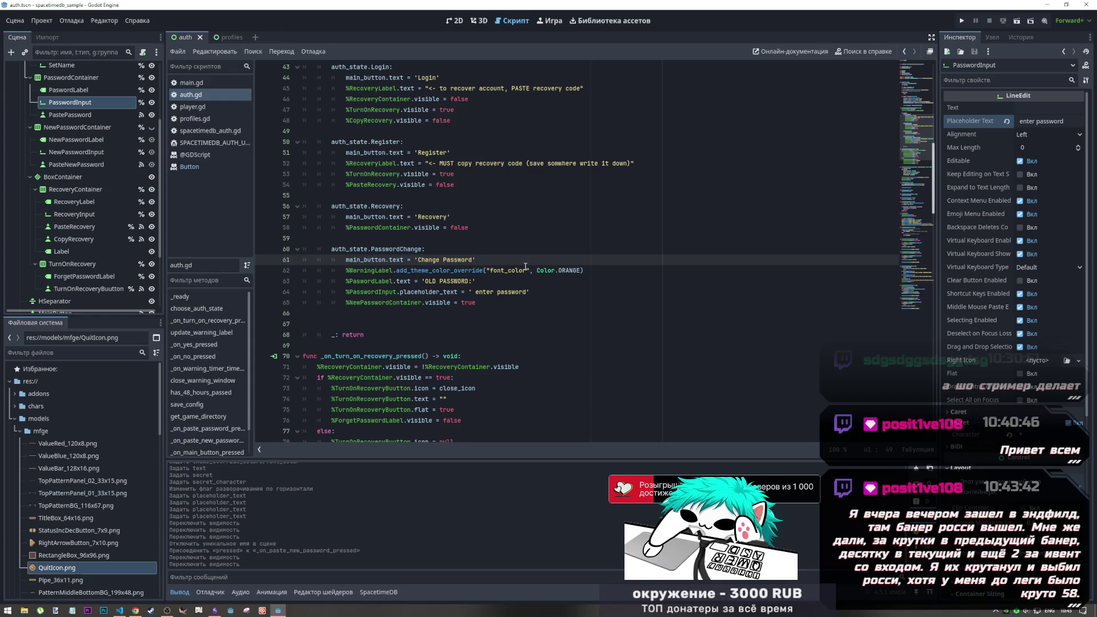
left_click(516, 314)
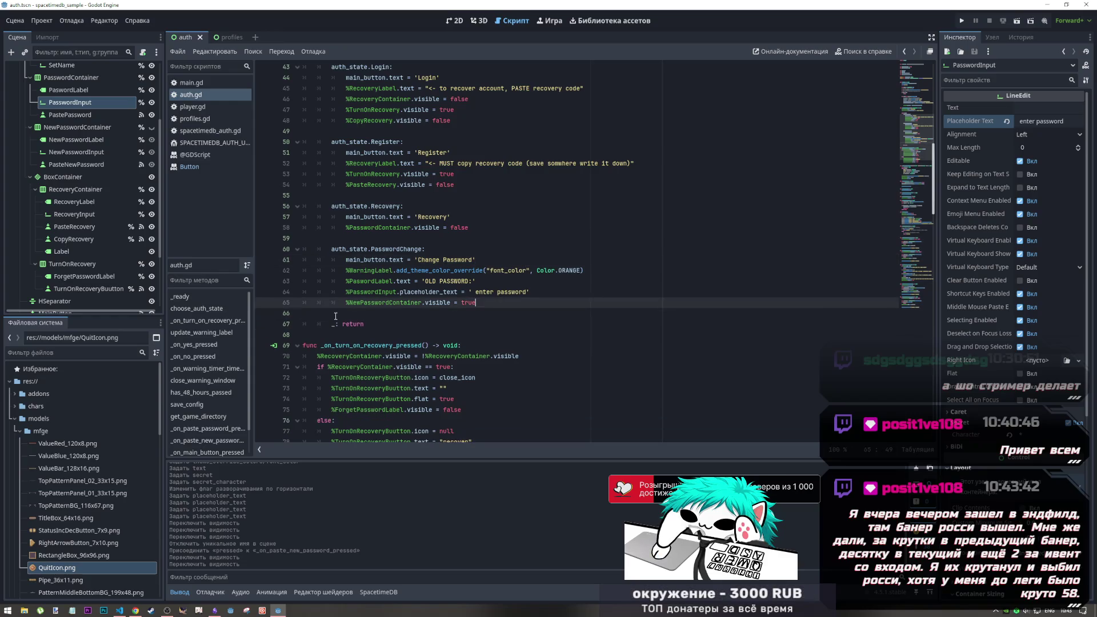
key("BackSpace")
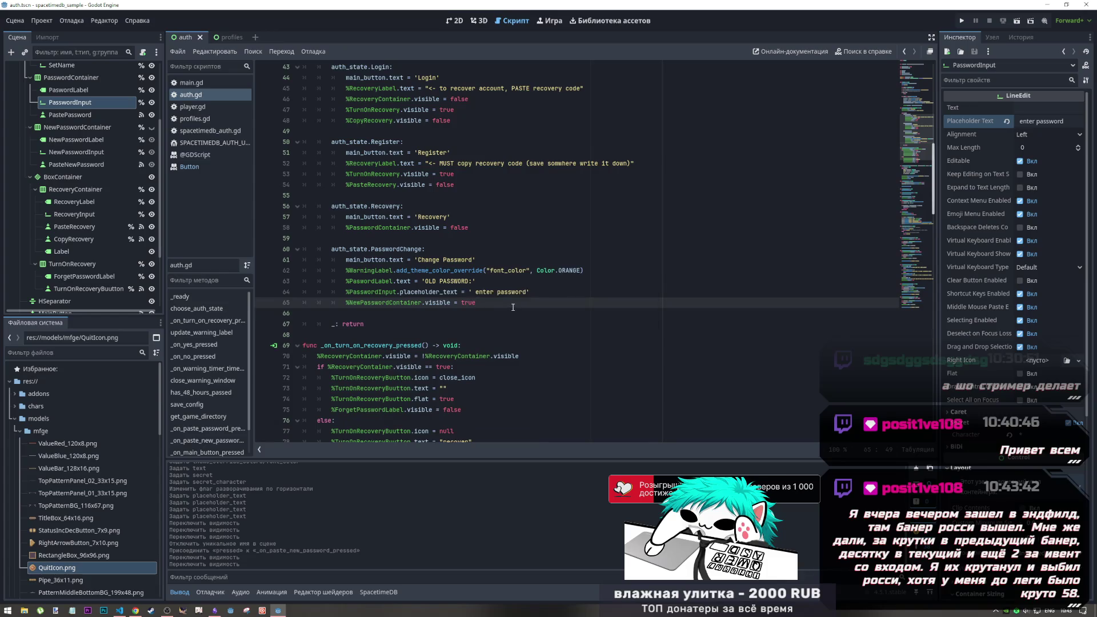
key("alt+Tab")
key("alt+Tab")
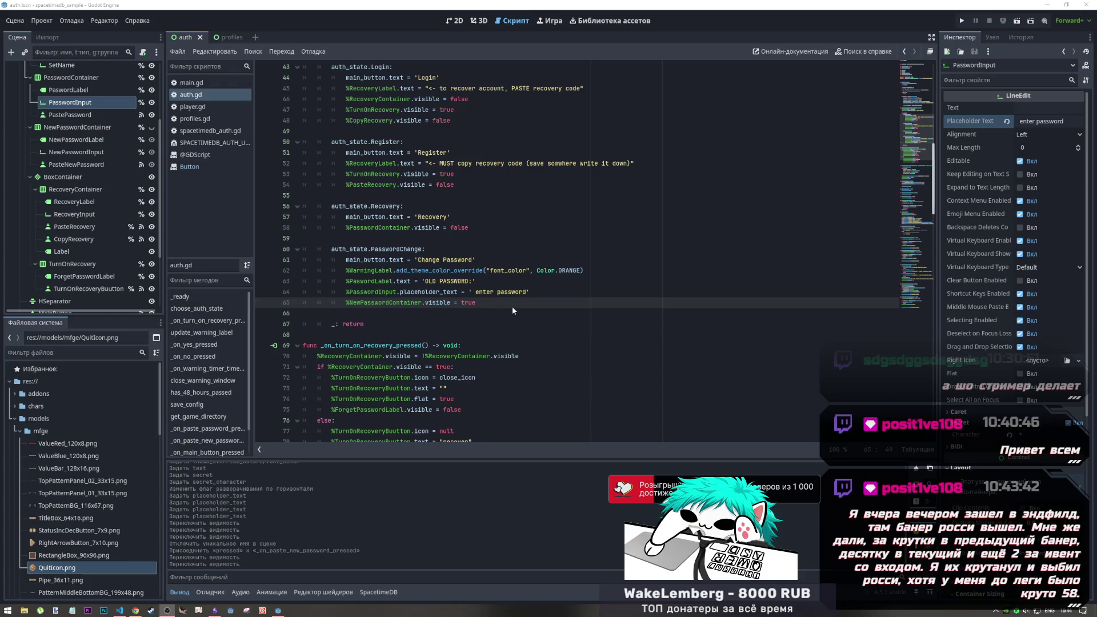
key("alt+Tab")
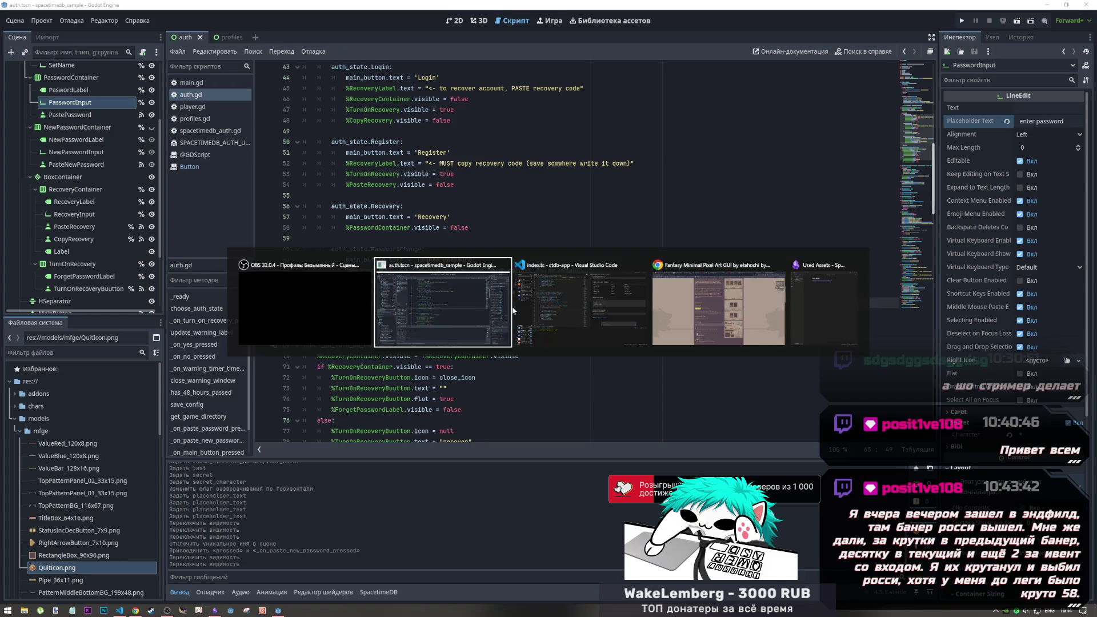
key("Tab")
key("Tab")
key("Tab")
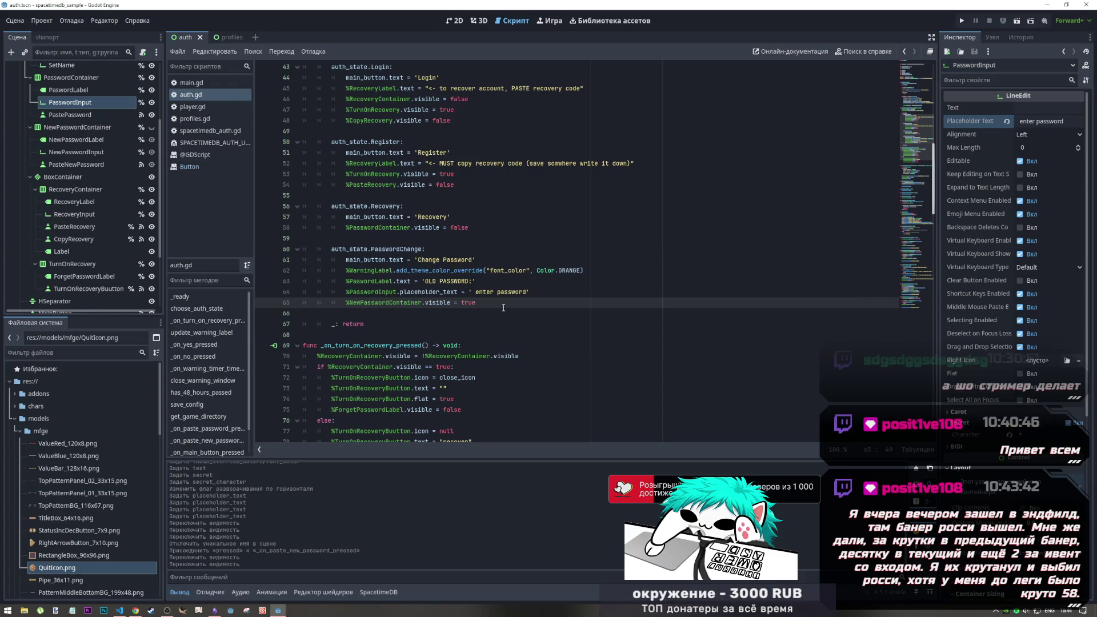
left_click(409, 315)
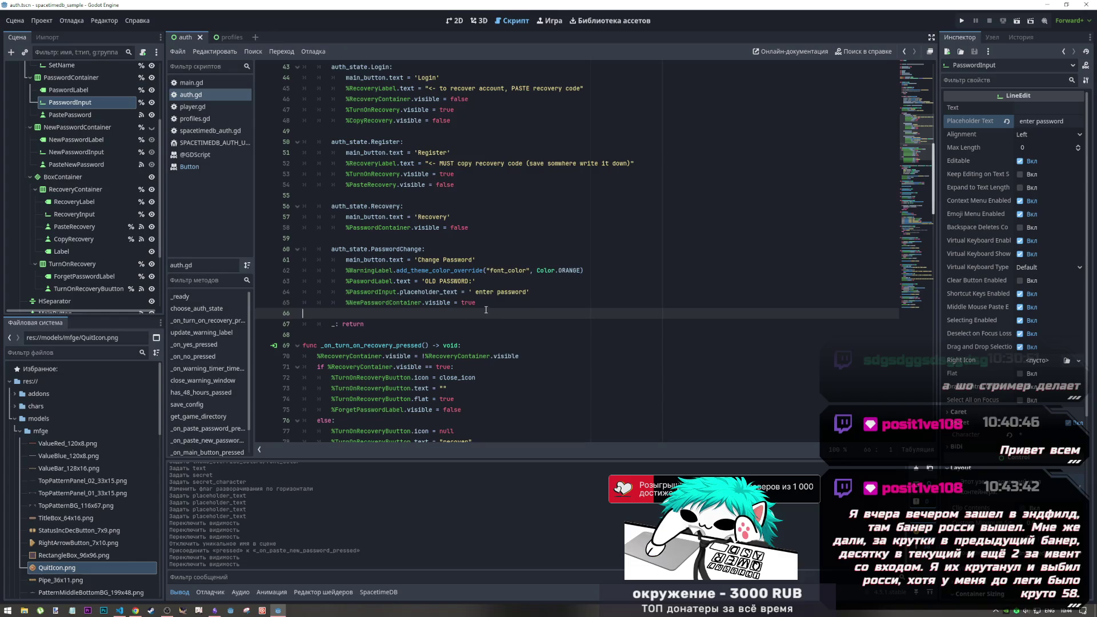
left_click(487, 303)
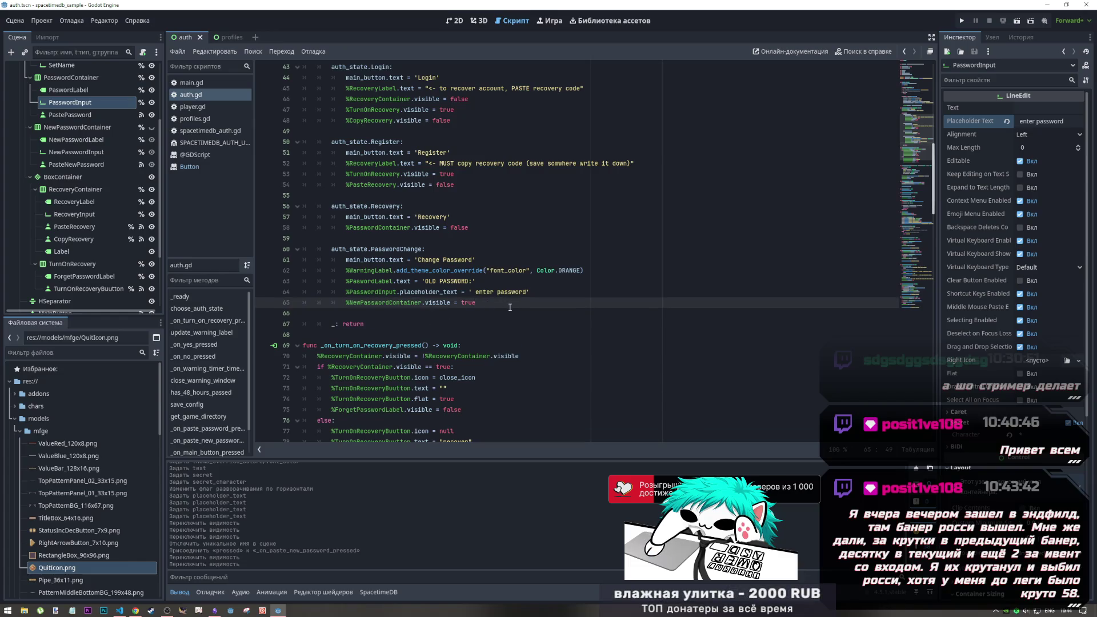
key("alt+Tab")
key("alt+Tab")
key("alt+Tab")
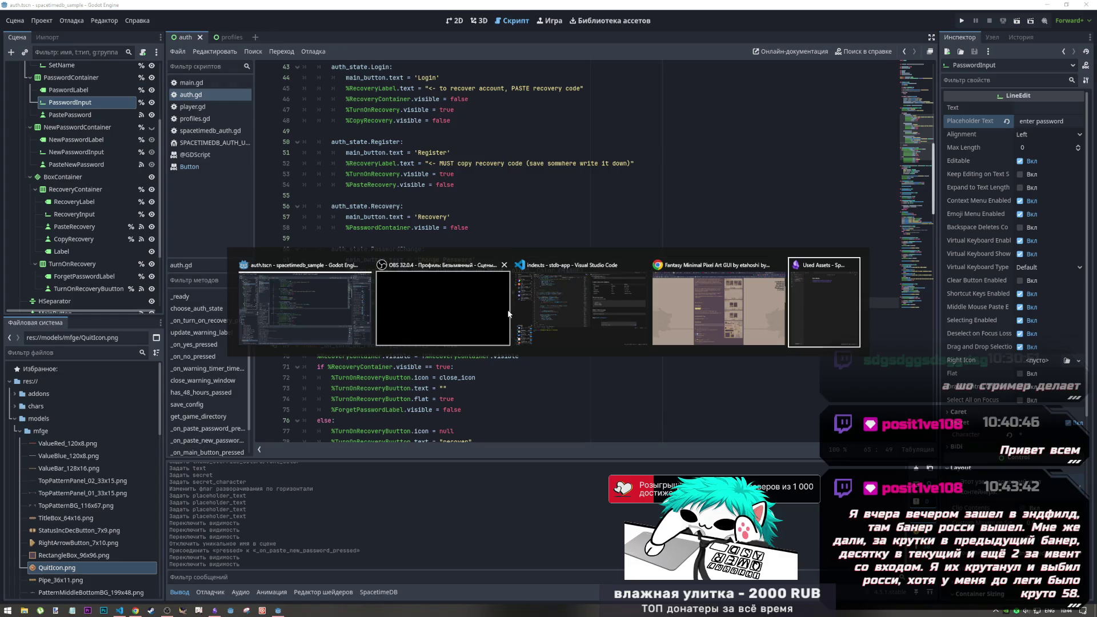
key("alt+Tab")
key("alt+Tab")
key("alt+Tab")
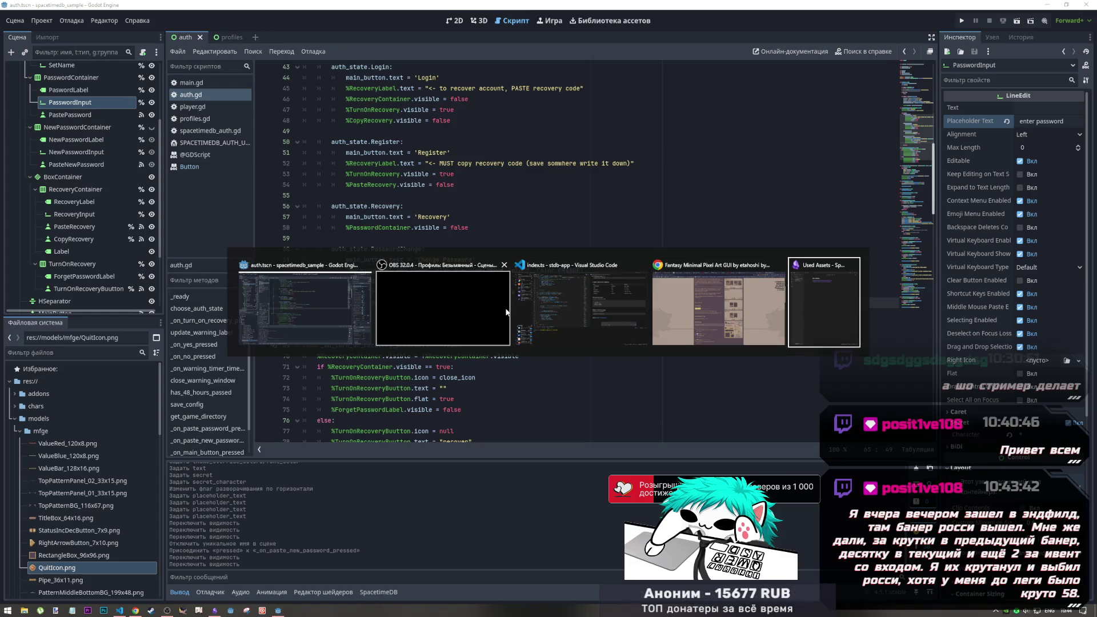
key("alt+Tab")
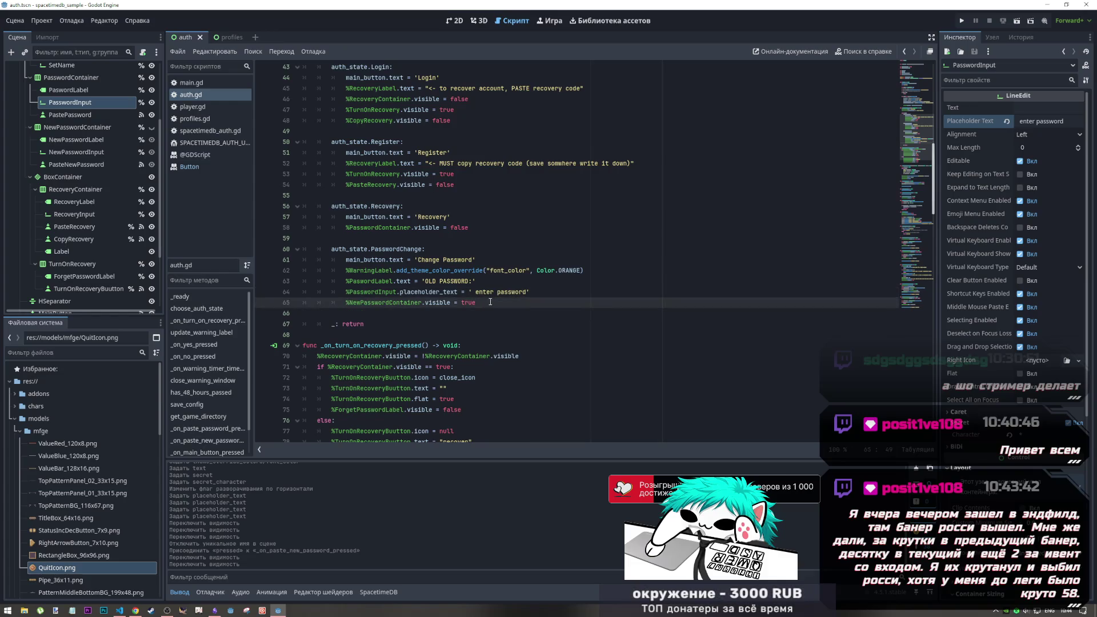
scroll(101, 228, "down", 1)
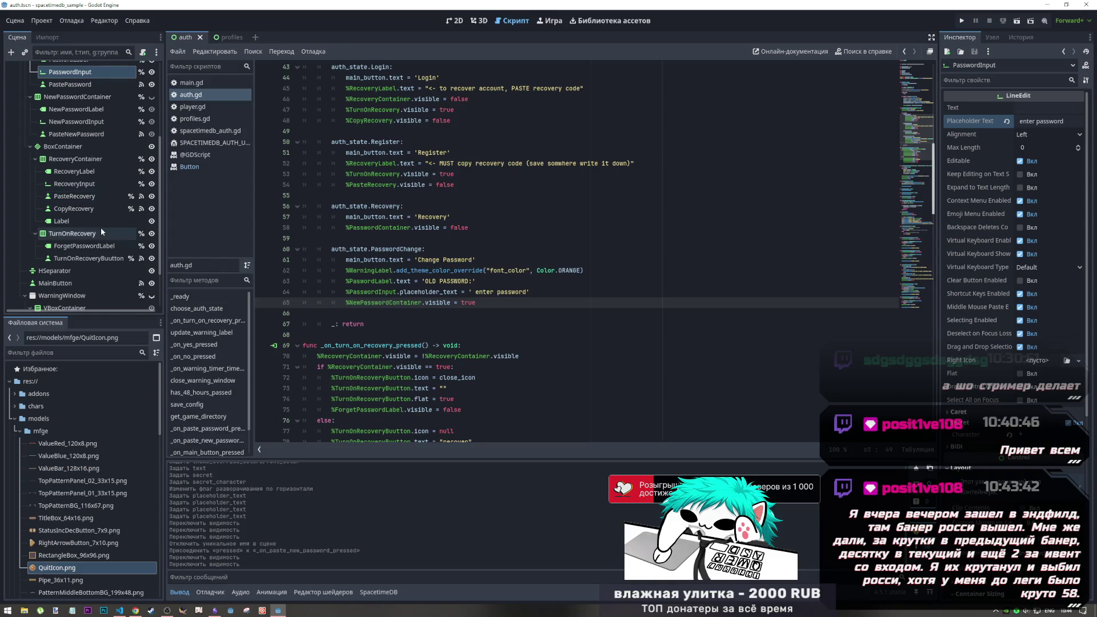
scroll(100, 227, "up", 2)
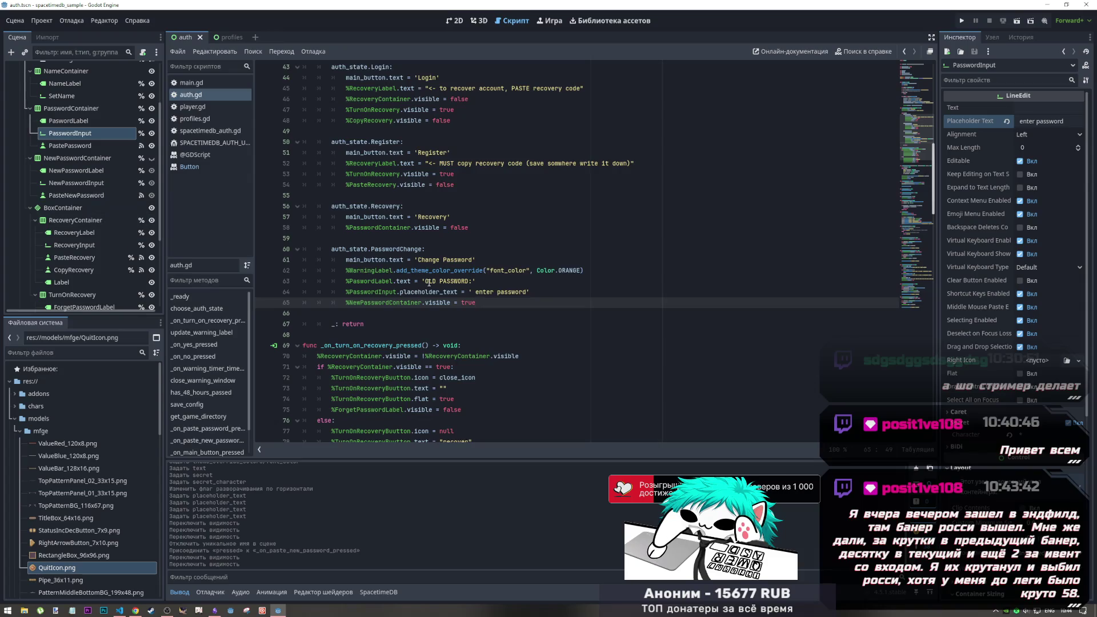
scroll(428, 283, "down", 12)
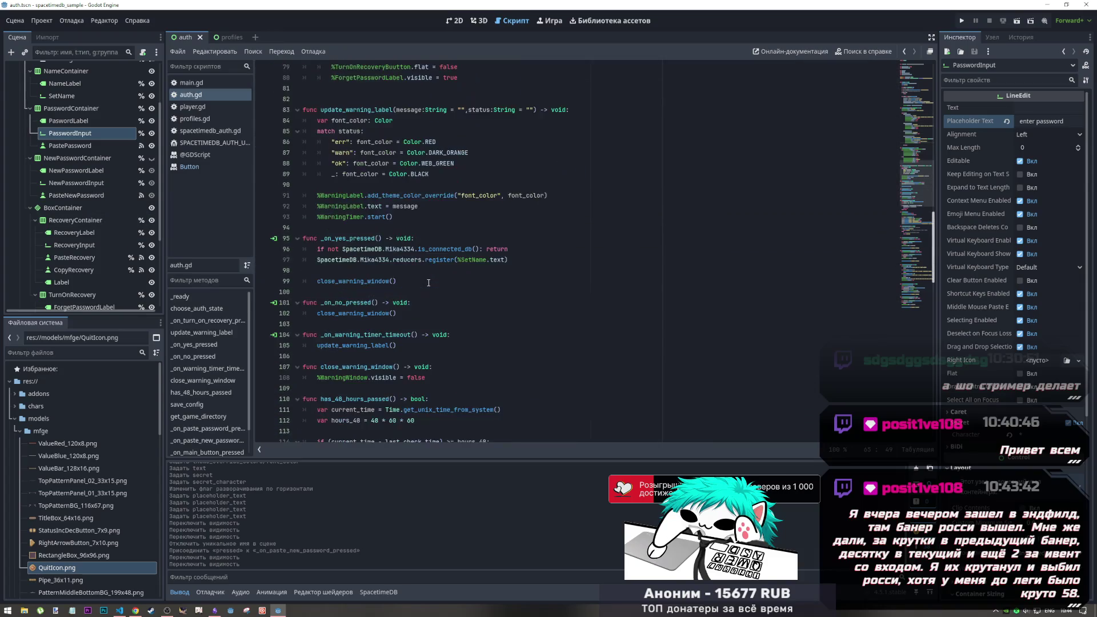
scroll(428, 282, "up", 11)
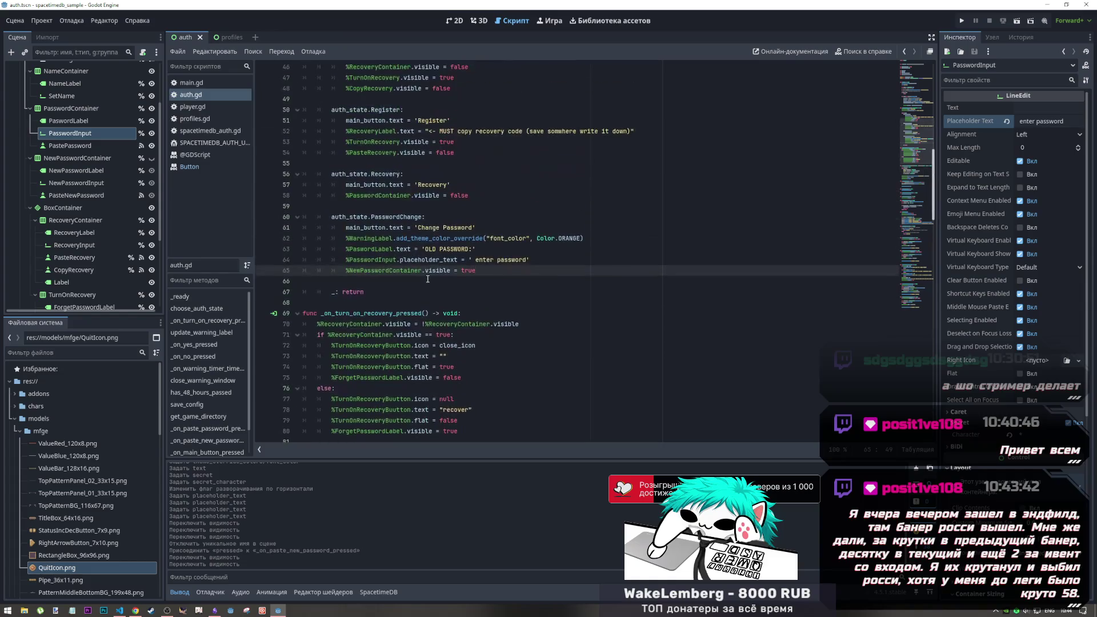
left_click(490, 262)
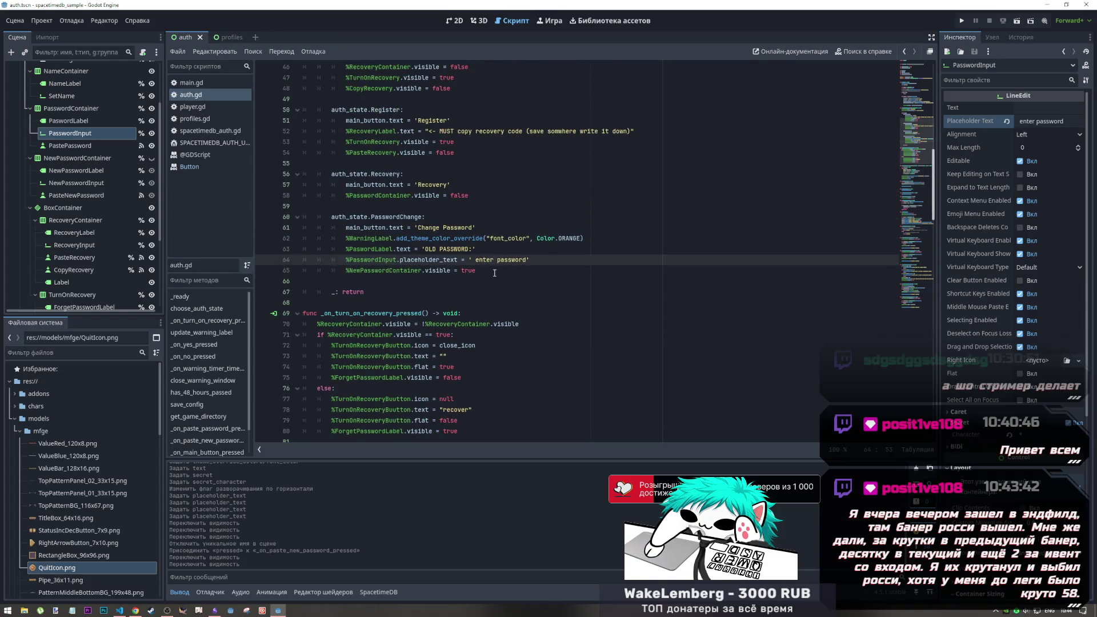
left_click(494, 272)
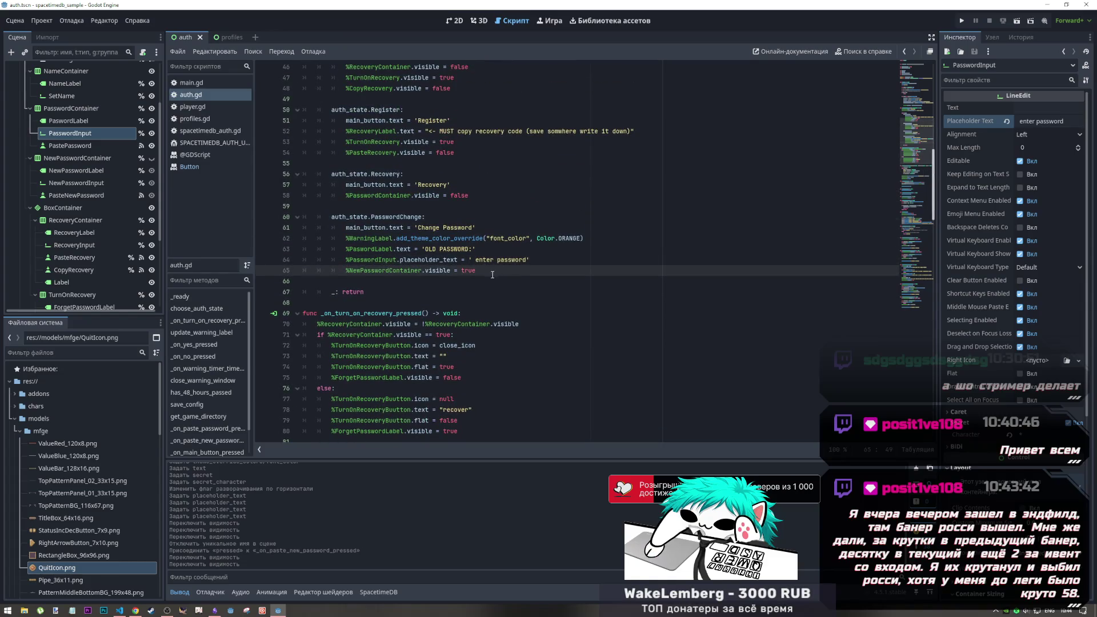
scroll(492, 273, "up", 2)
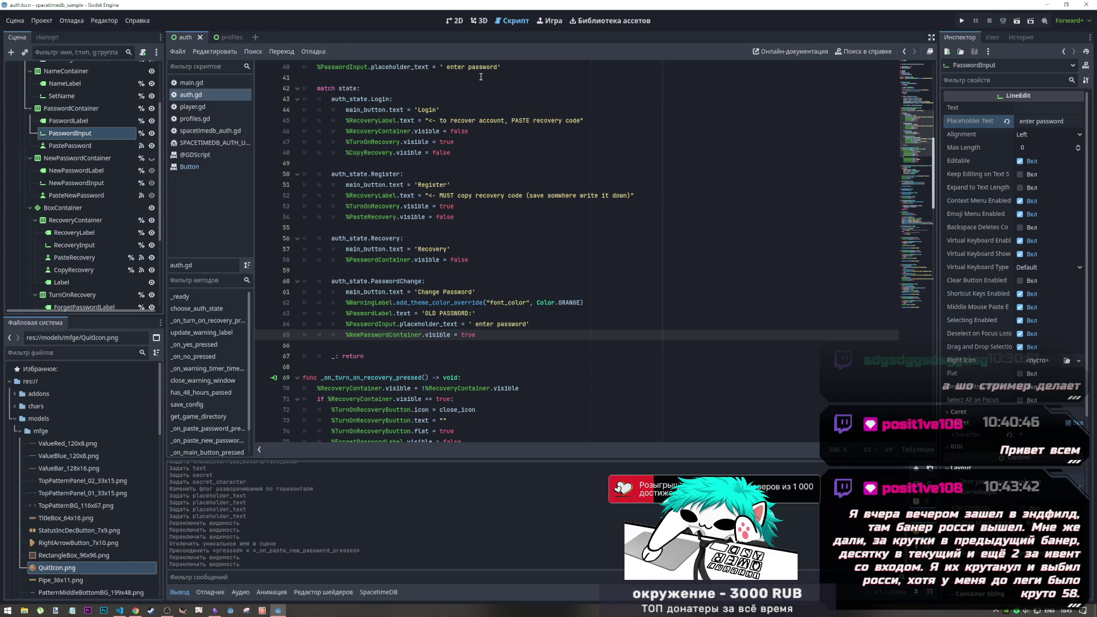
scroll(87, 523, "down", 6)
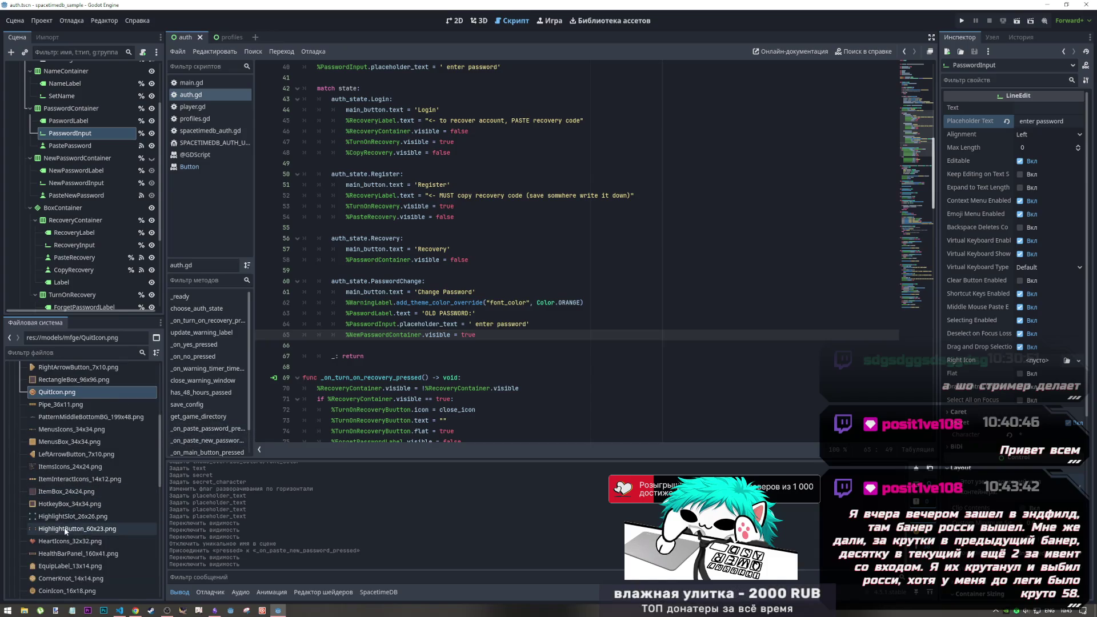
Step: Preview the AttributesBar, BottomPatternPanel, CharacterBox and BuffIcons textures in the FileSystem dock
scroll(66, 530, "down", 3)
scroll(69, 510, "down", 4)
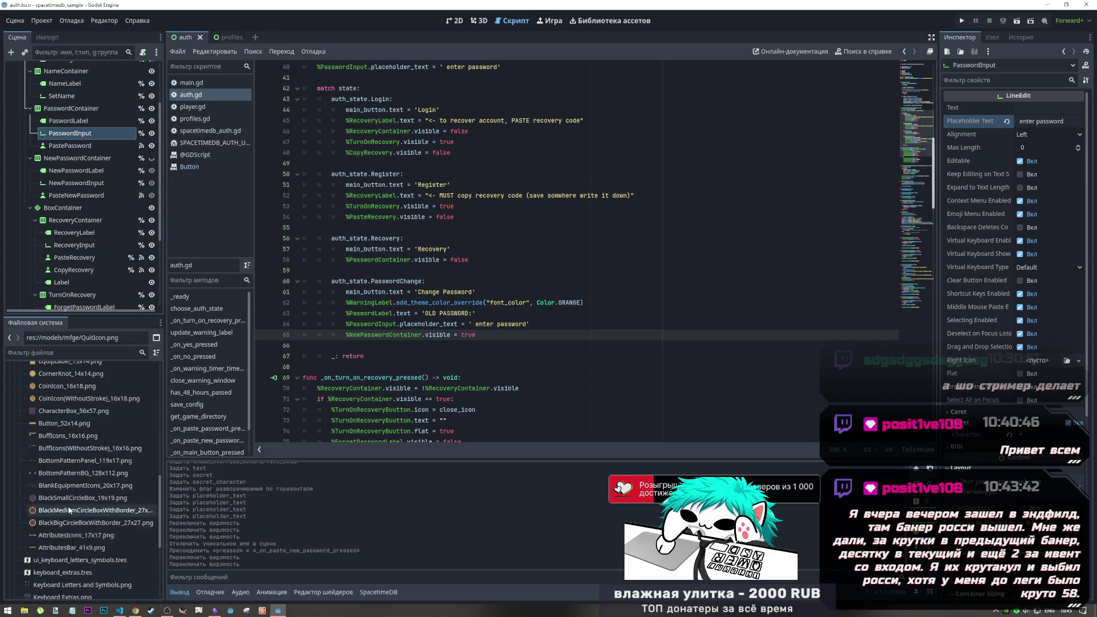
scroll(68, 503, "up", 1)
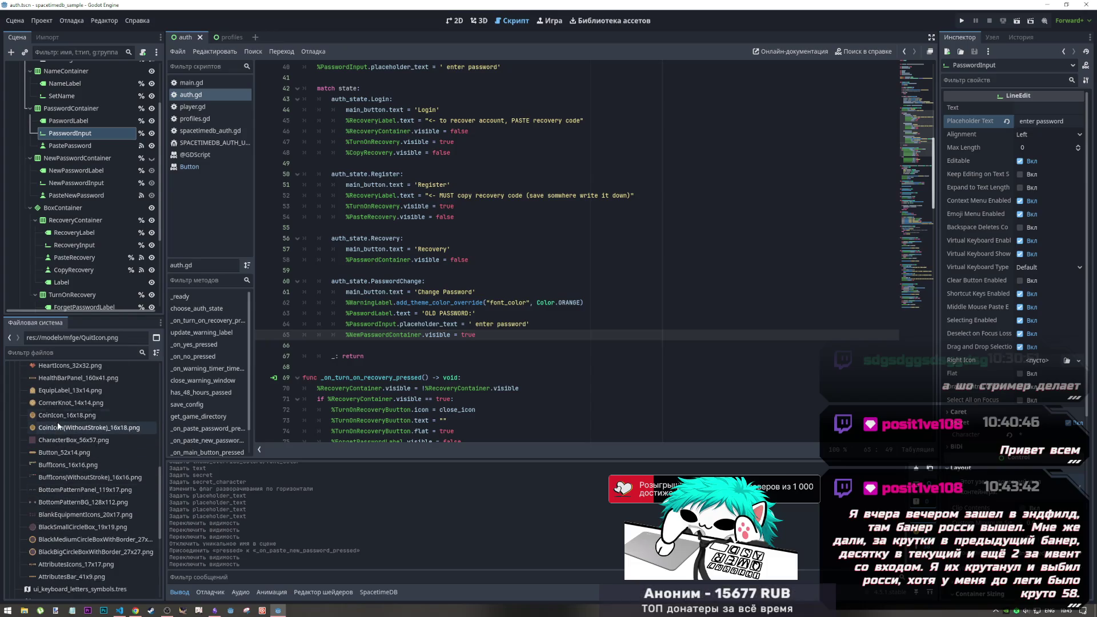
scroll(58, 434, "down", 2)
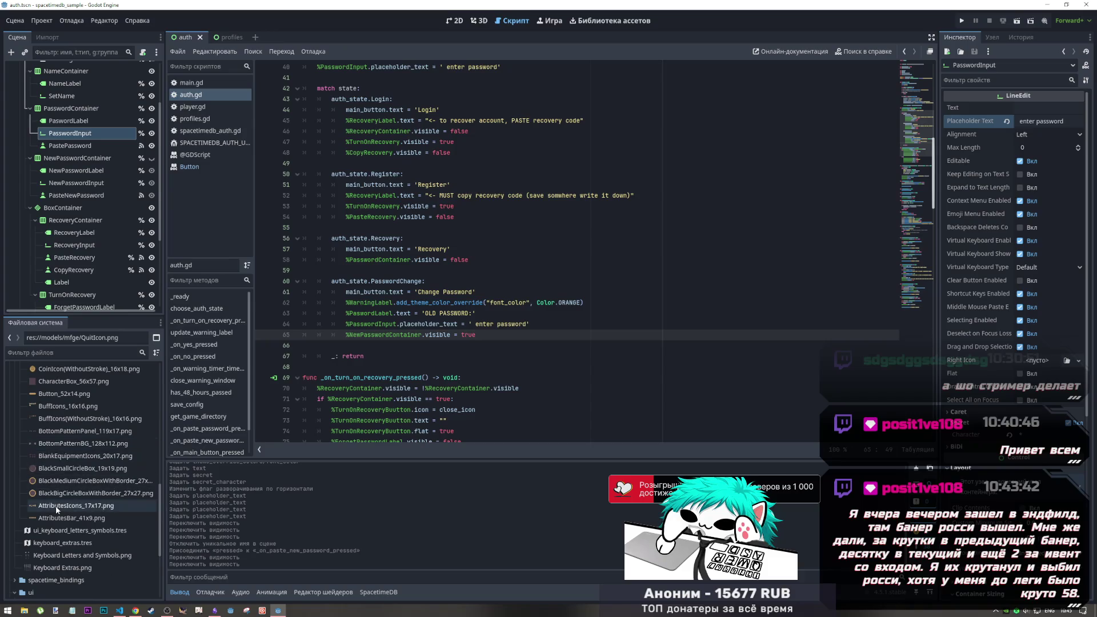
mouse_move(56, 506)
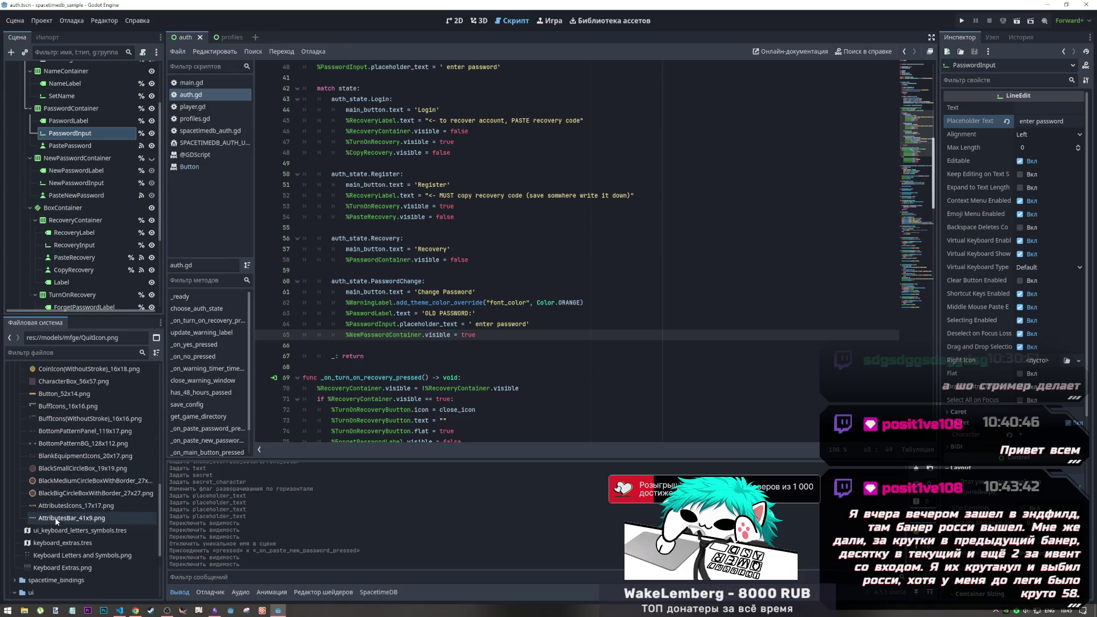
left_click(56, 518)
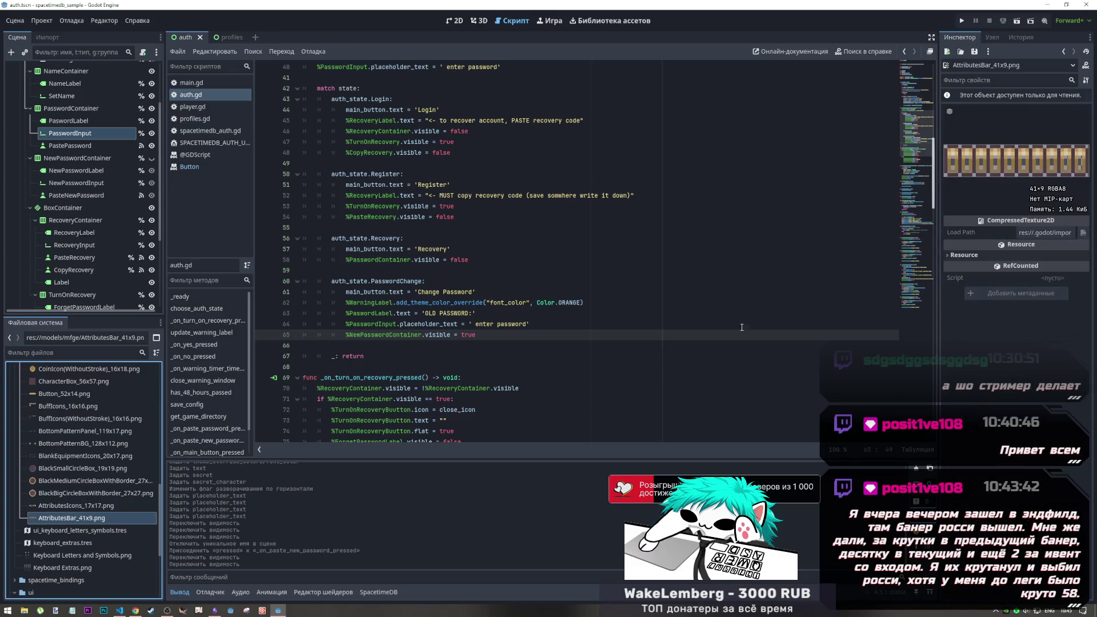
left_click(73, 444)
left_click(76, 431)
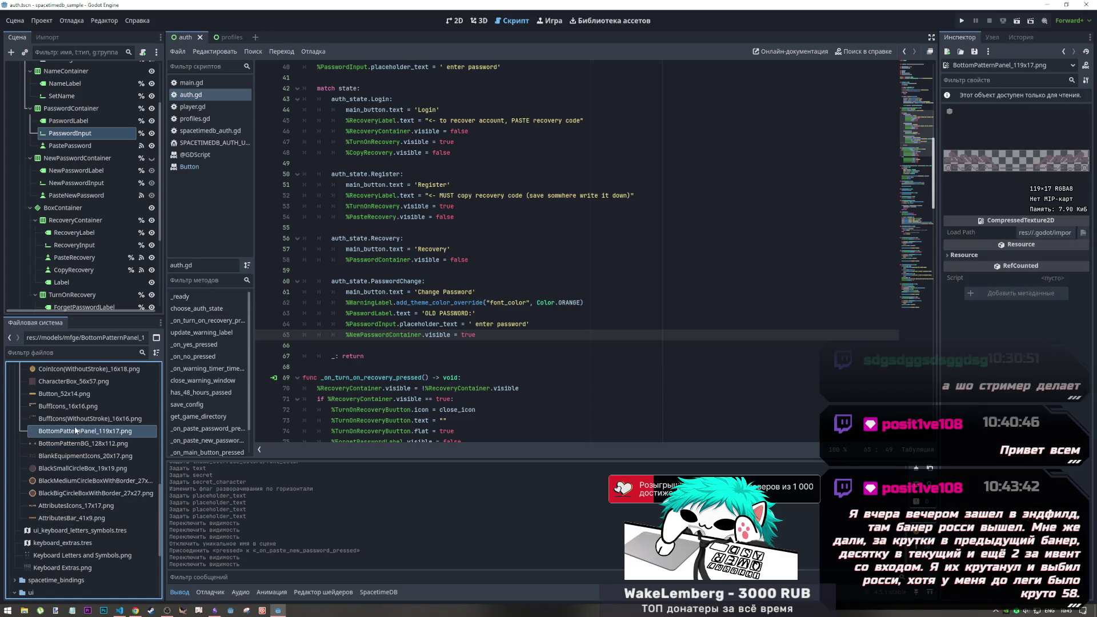
scroll(75, 427, "up", 1)
left_click(77, 411)
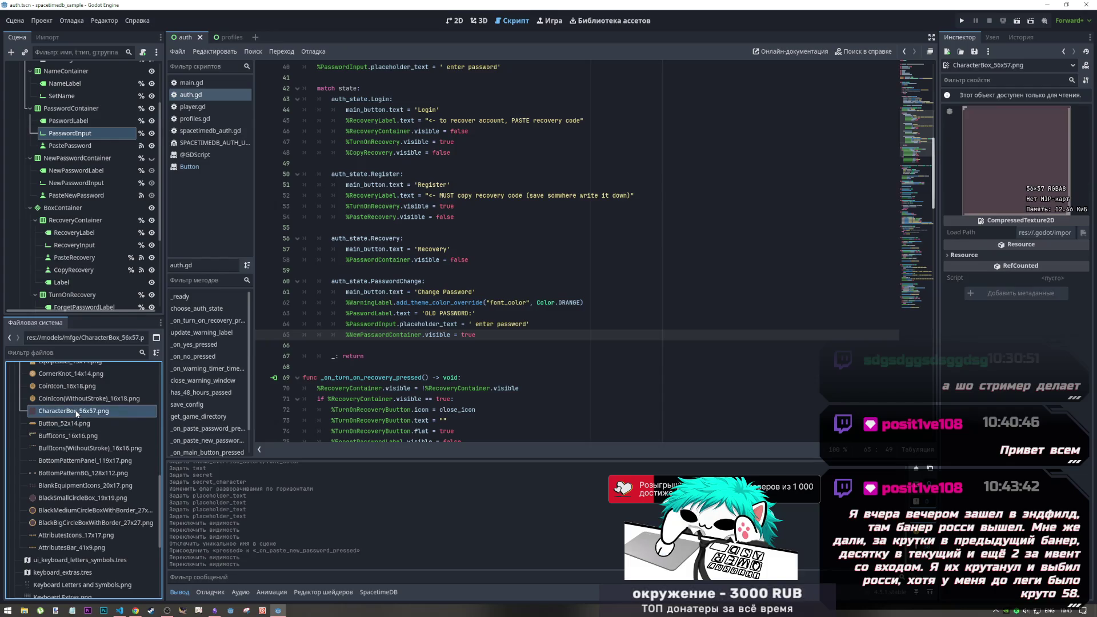
left_click(66, 433)
Step: Preview the HighlightButton, HotkeyBox, ItemBox, LeftArrowButton, ItemsIcons, MenusBox and MenusIcons textures
scroll(66, 429, "up", 3)
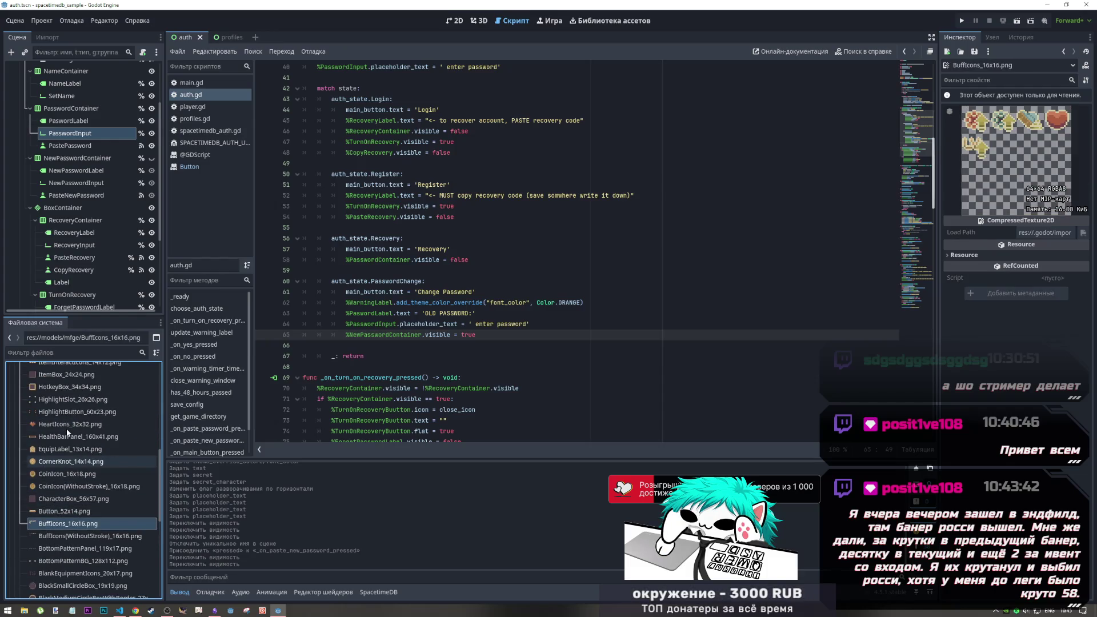
left_click(67, 435)
left_click(70, 416)
scroll(71, 428, "up", 2)
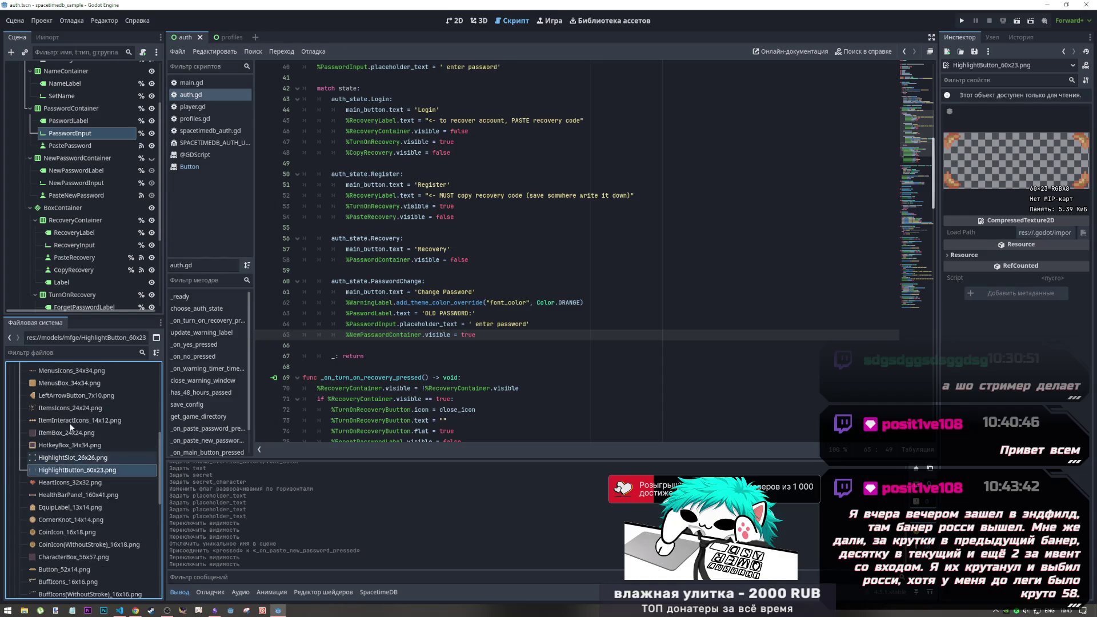
left_click(68, 445)
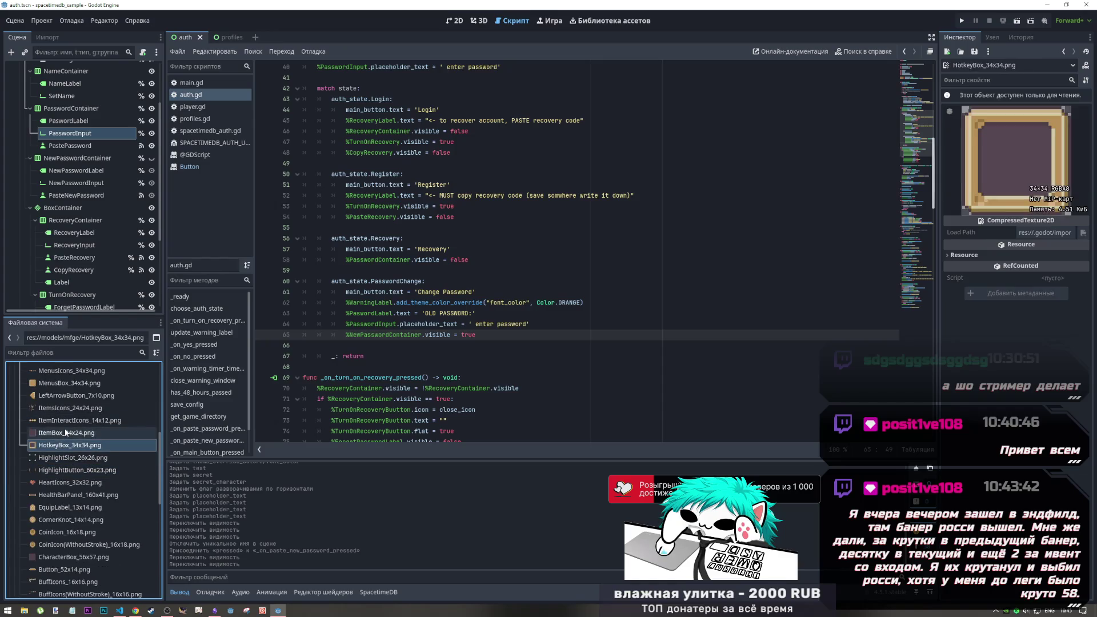
left_click(66, 433)
left_click(69, 399)
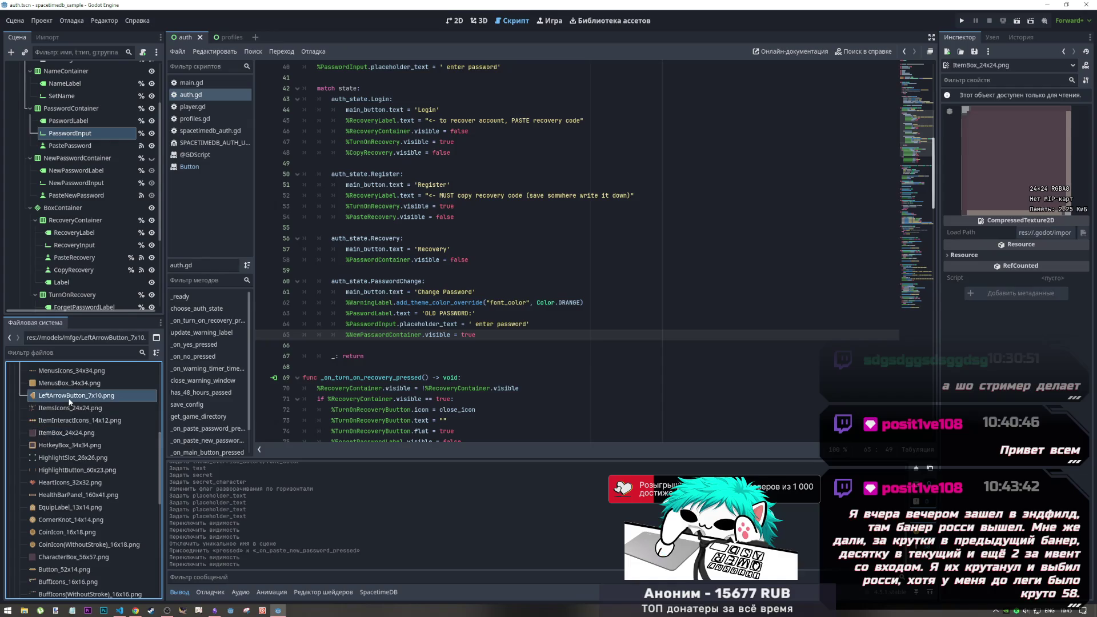
left_click(68, 407)
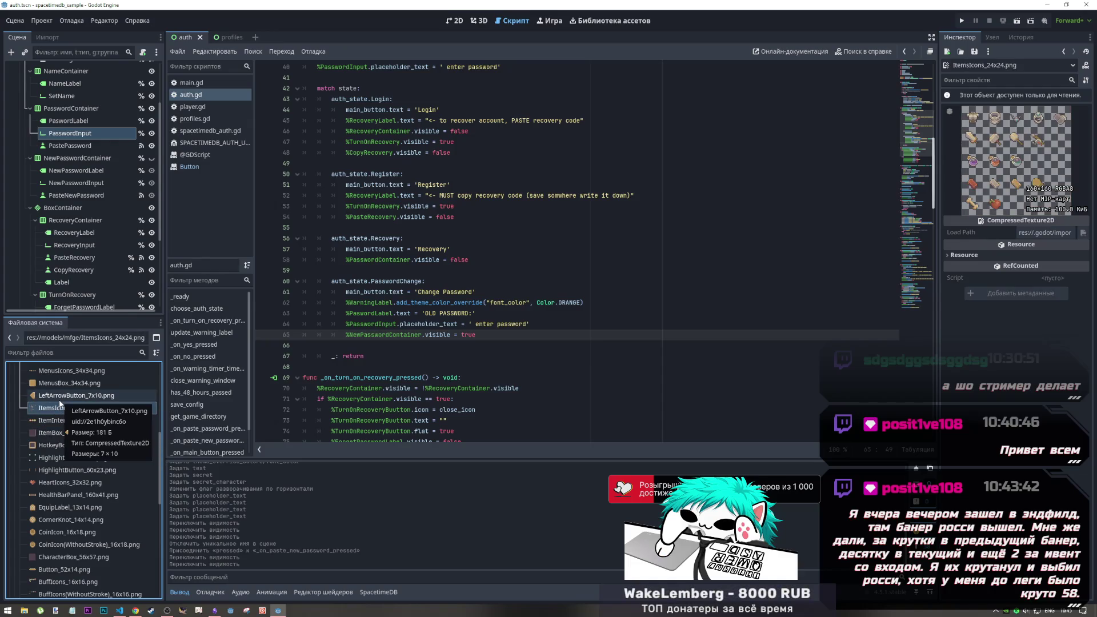
left_click(58, 395)
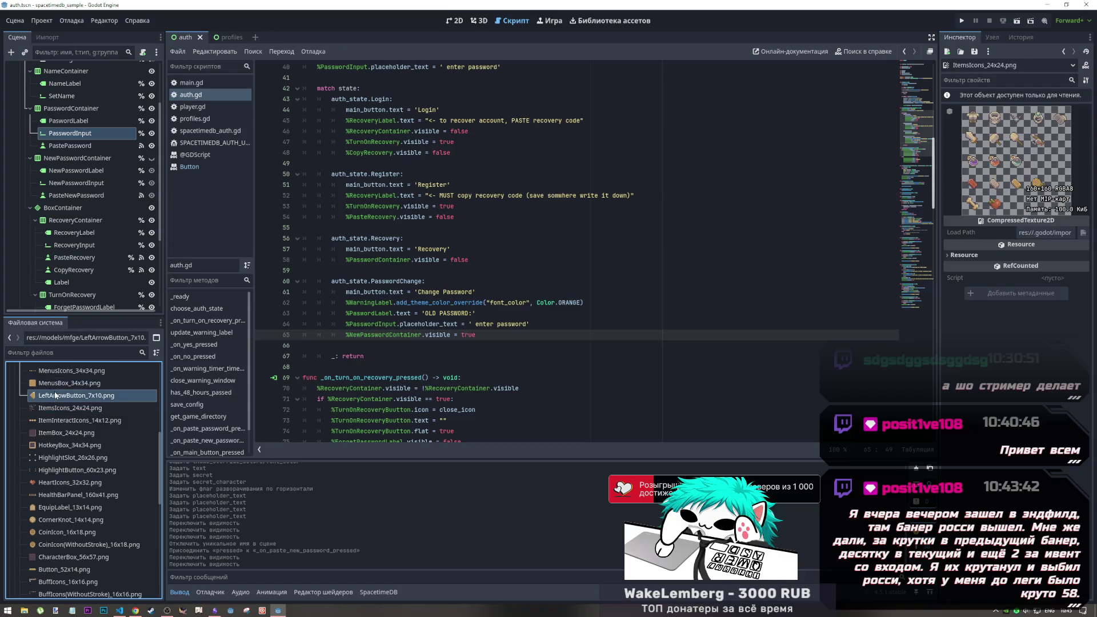
left_click(53, 383)
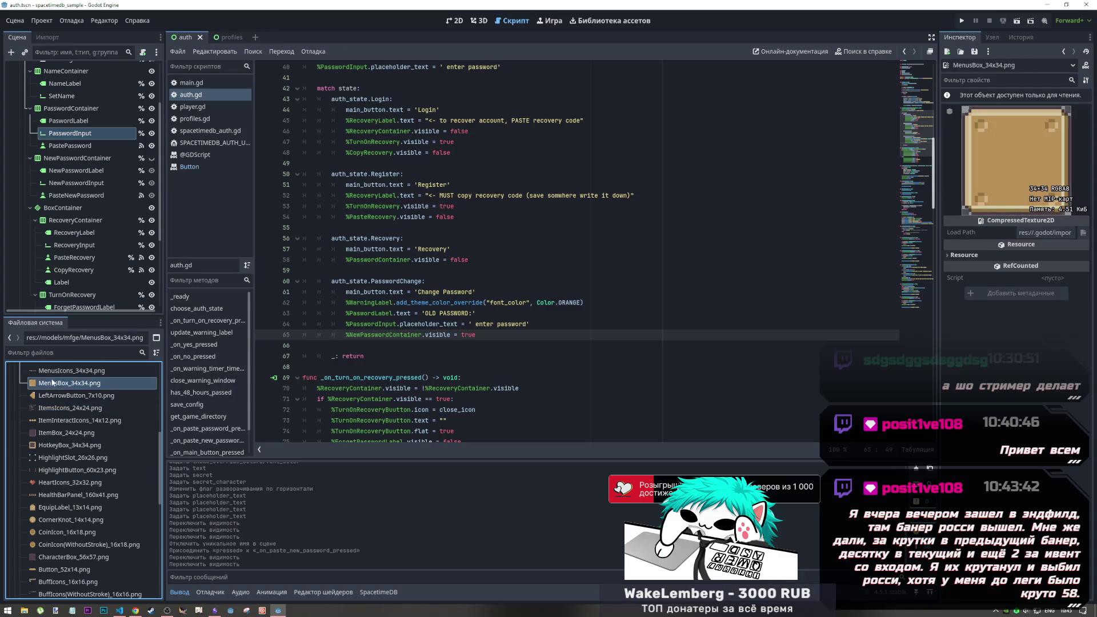
left_click(52, 372)
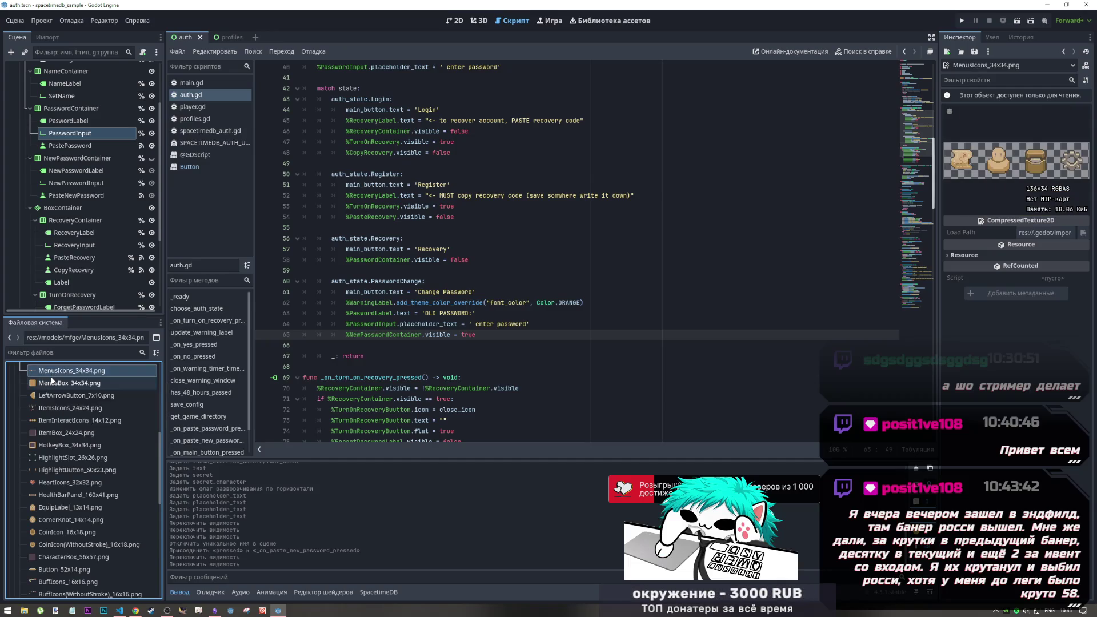
Step: Preview PatternMiddleBottomBG, Pipe, QuitIcon and RectangleBox, ending on StatusIncDecButton_7x9.png
scroll(51, 391, "up", 3)
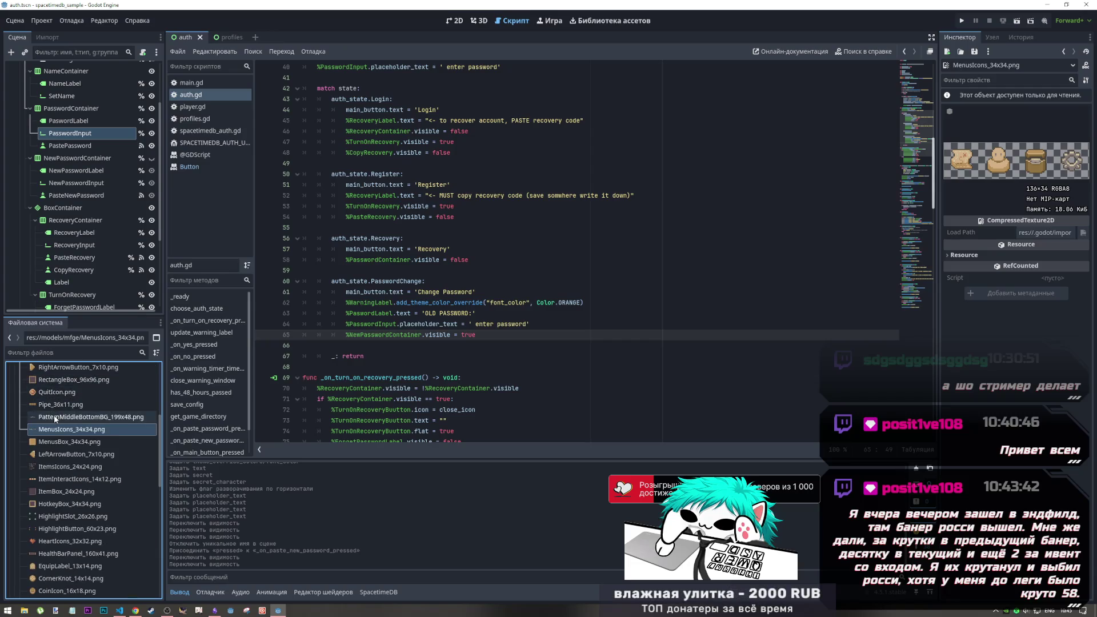
left_click(54, 416)
left_click(56, 405)
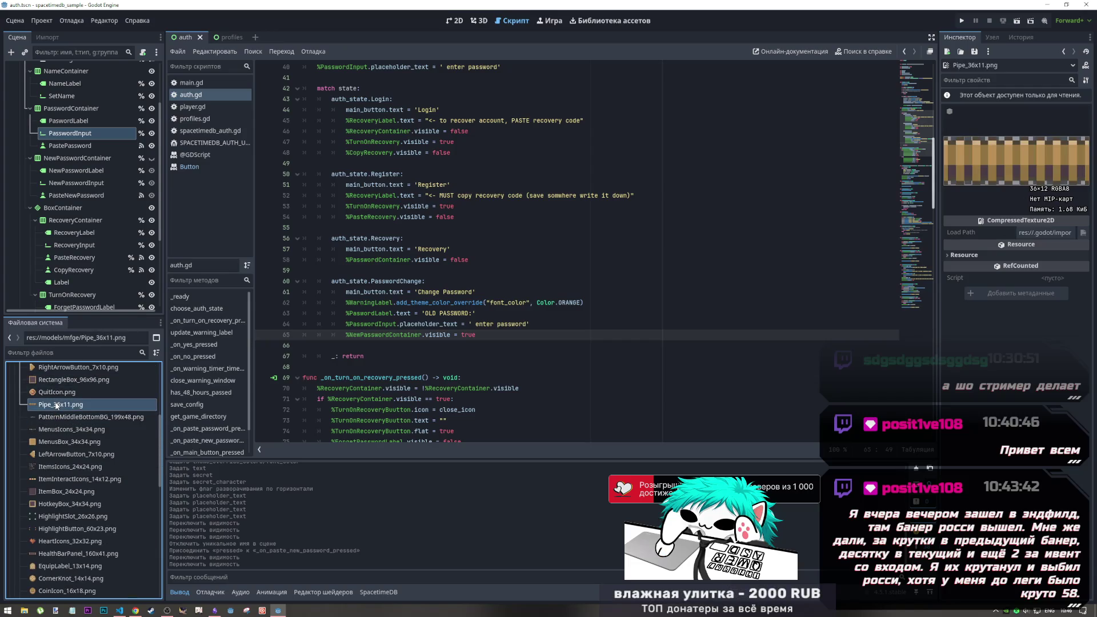
left_click(58, 398)
left_click(60, 404)
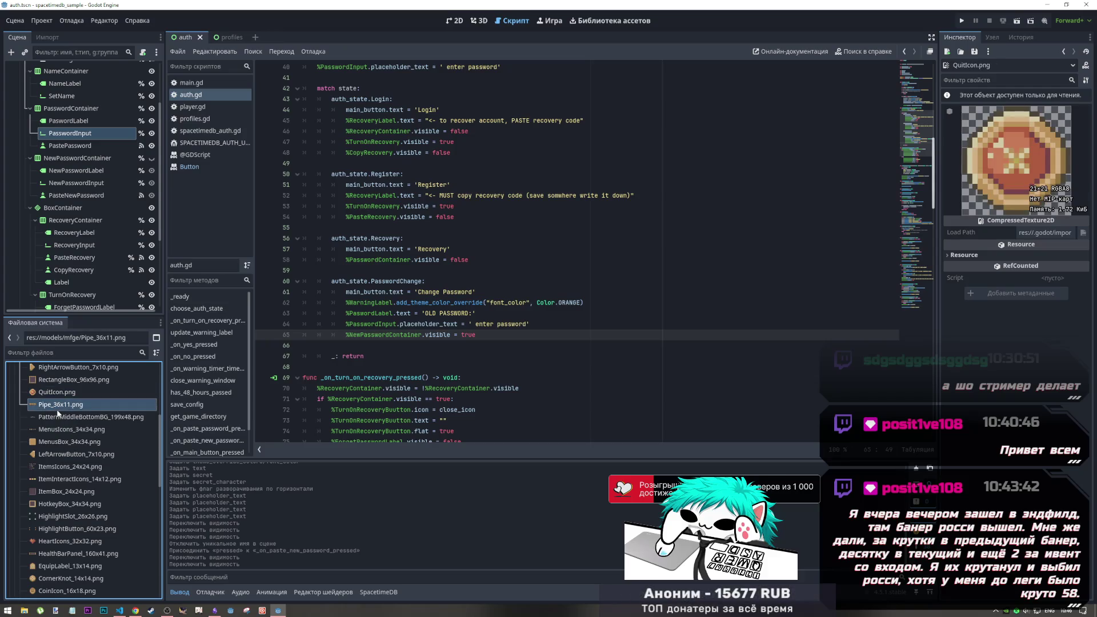
key("Up")
key("Up")
left_click(61, 405)
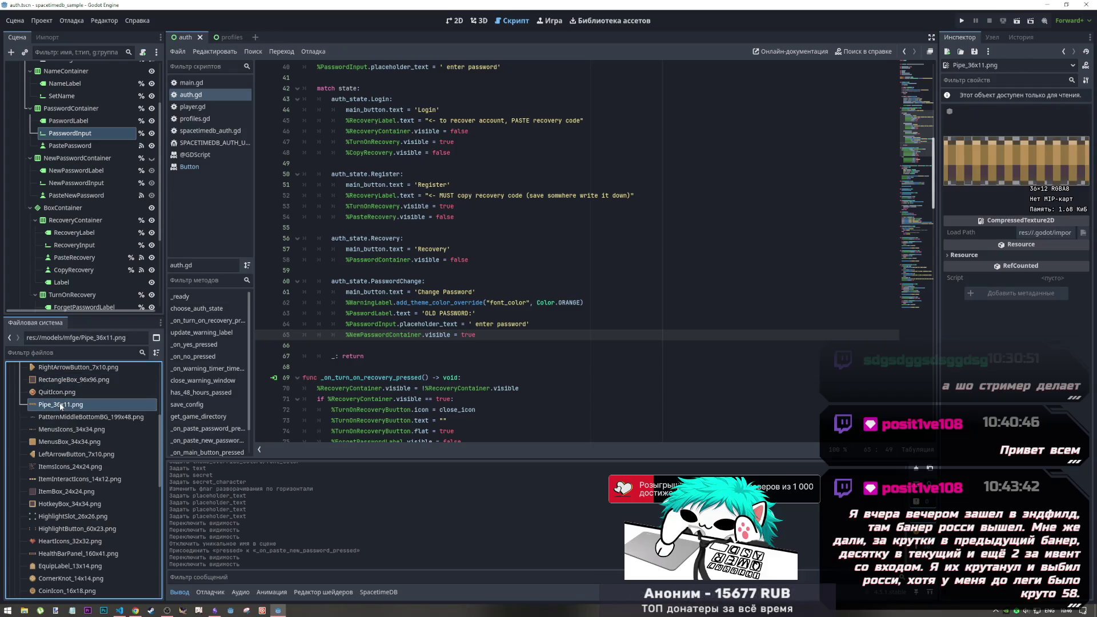
scroll(60, 403, "up", 2)
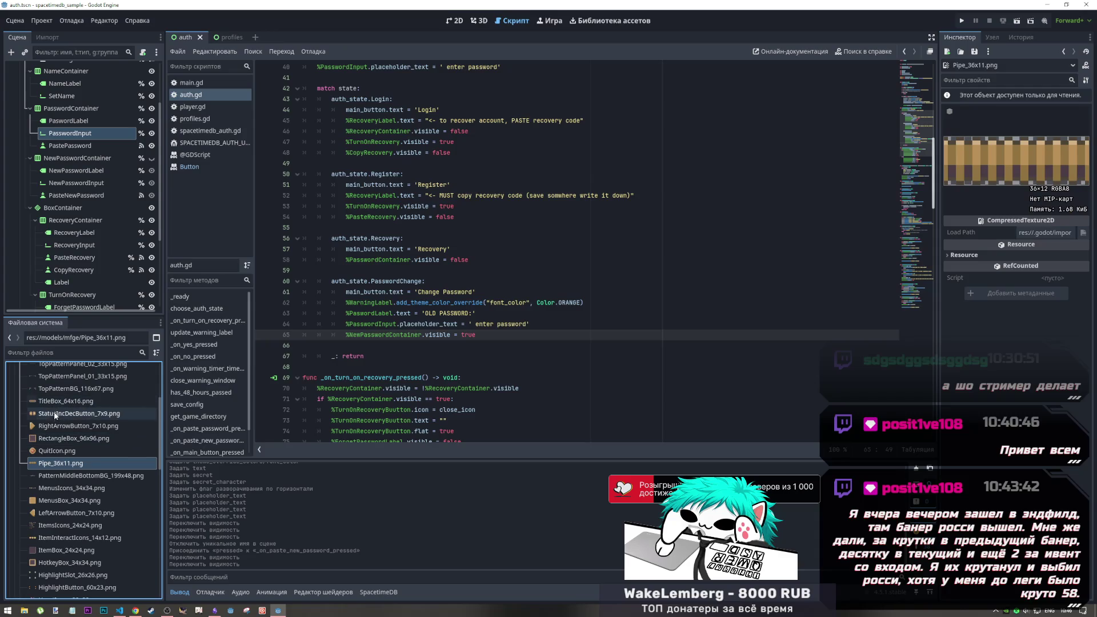
left_click(56, 415)
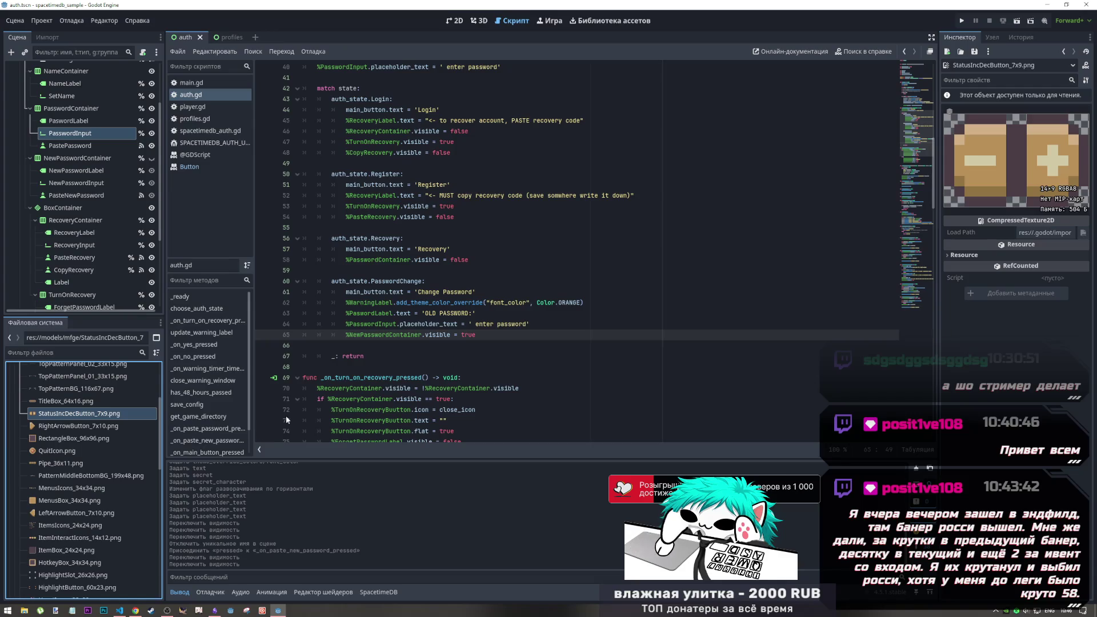
scroll(98, 430, "up", 3)
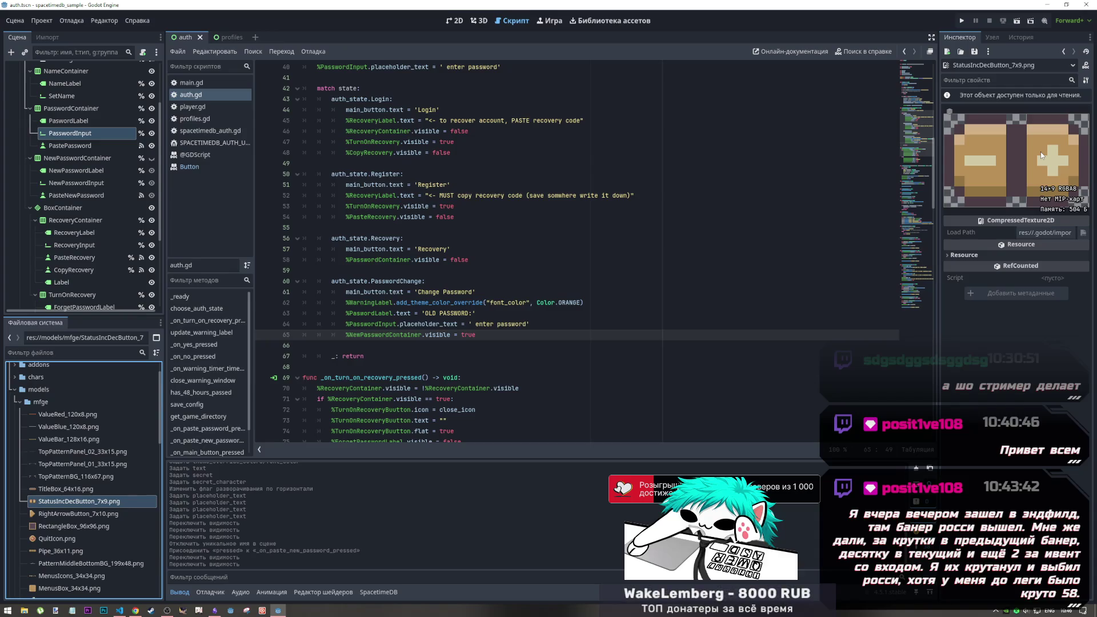
left_click(85, 477)
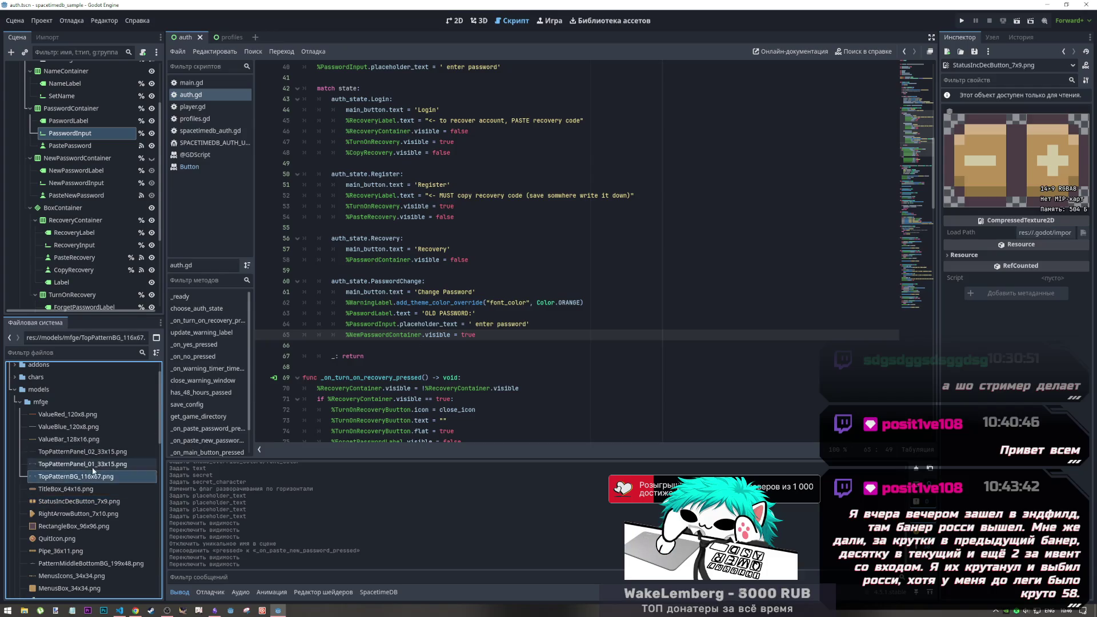
left_click(89, 464)
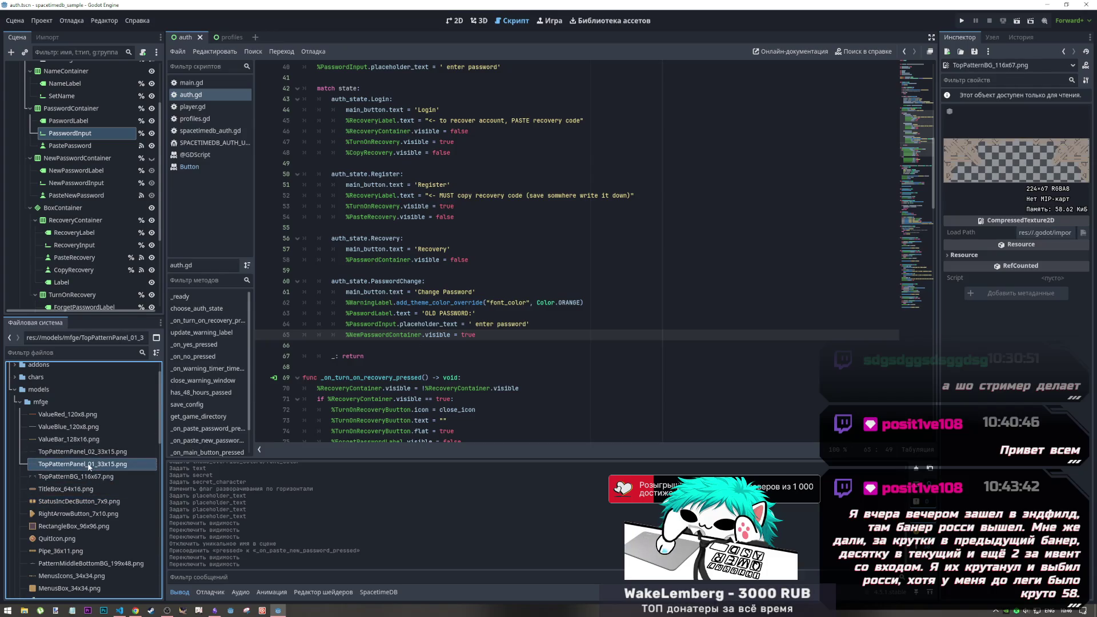
left_click(83, 451)
left_click(83, 439)
left_click(83, 416)
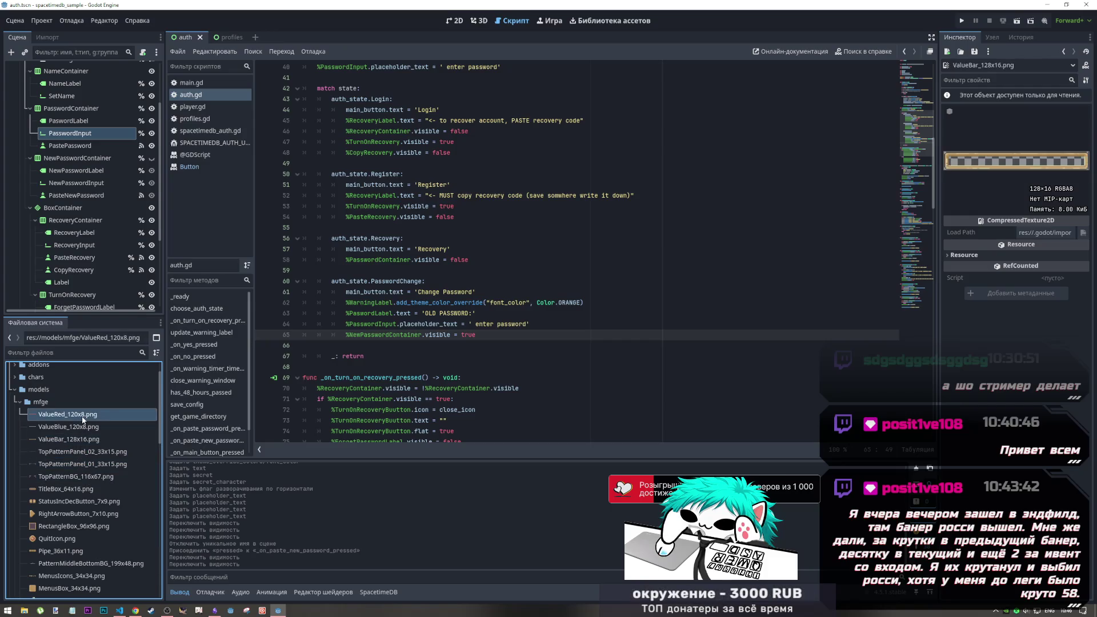
left_click(83, 427)
left_click(83, 438)
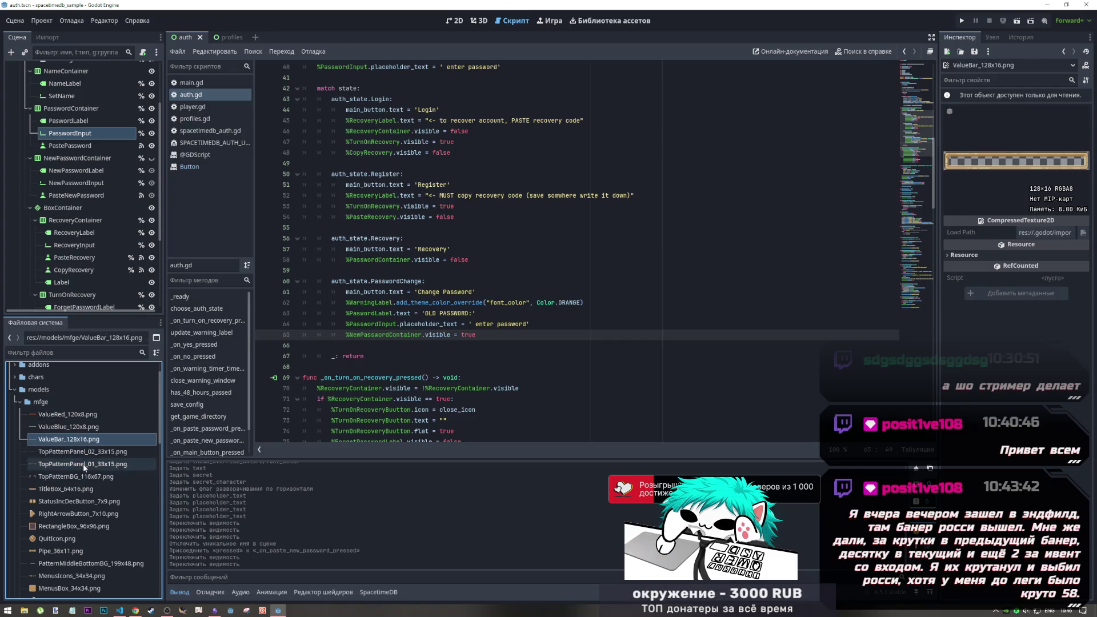
left_click(75, 488)
scroll(74, 495, "down", 1)
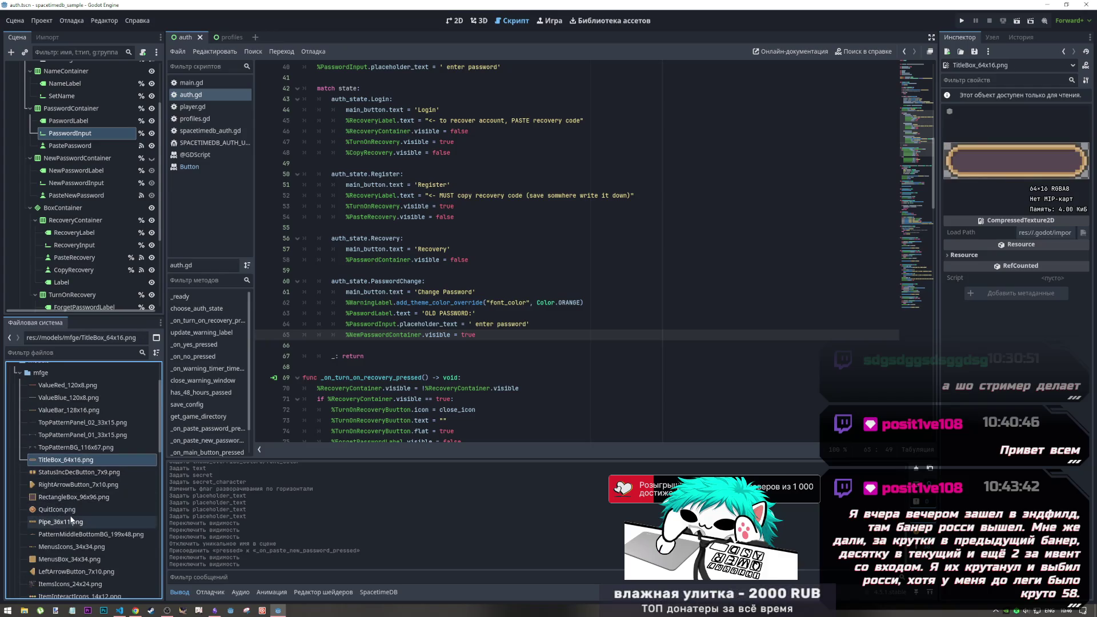
scroll(66, 533, "down", 5)
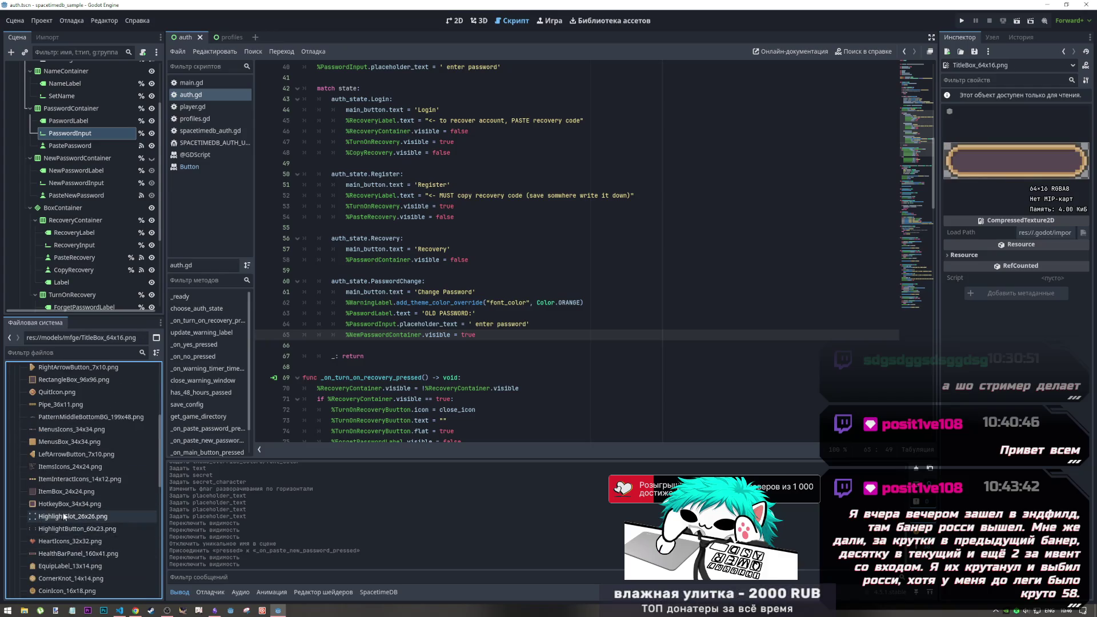
scroll(63, 457, "up", 2)
left_click(63, 455)
mouse_move(63, 465)
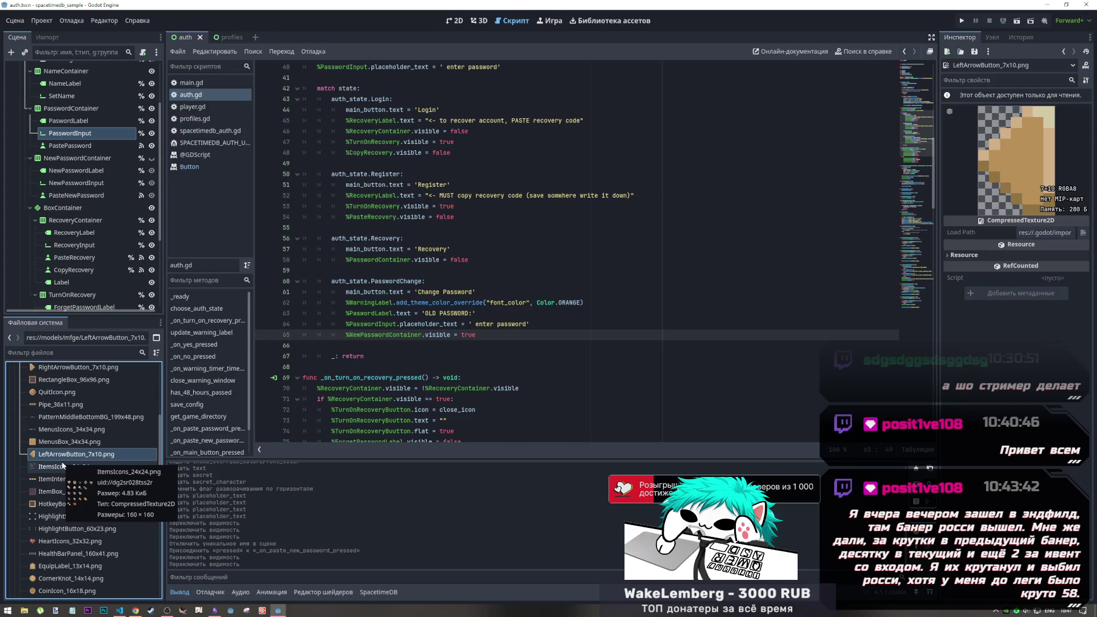
left_click(57, 565)
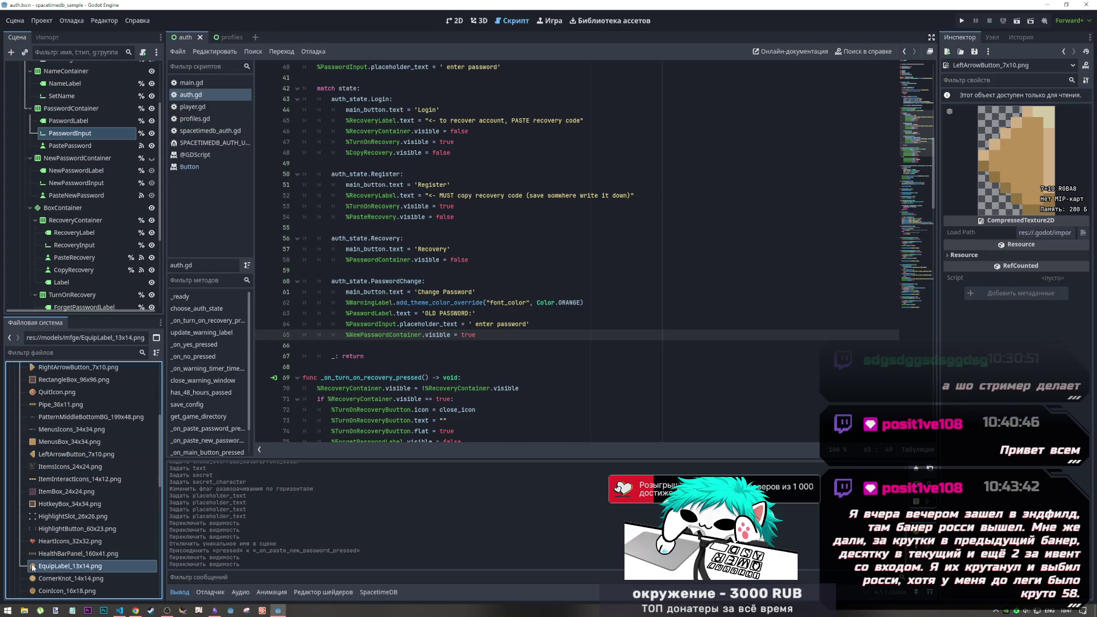
scroll(56, 535, "down", 3)
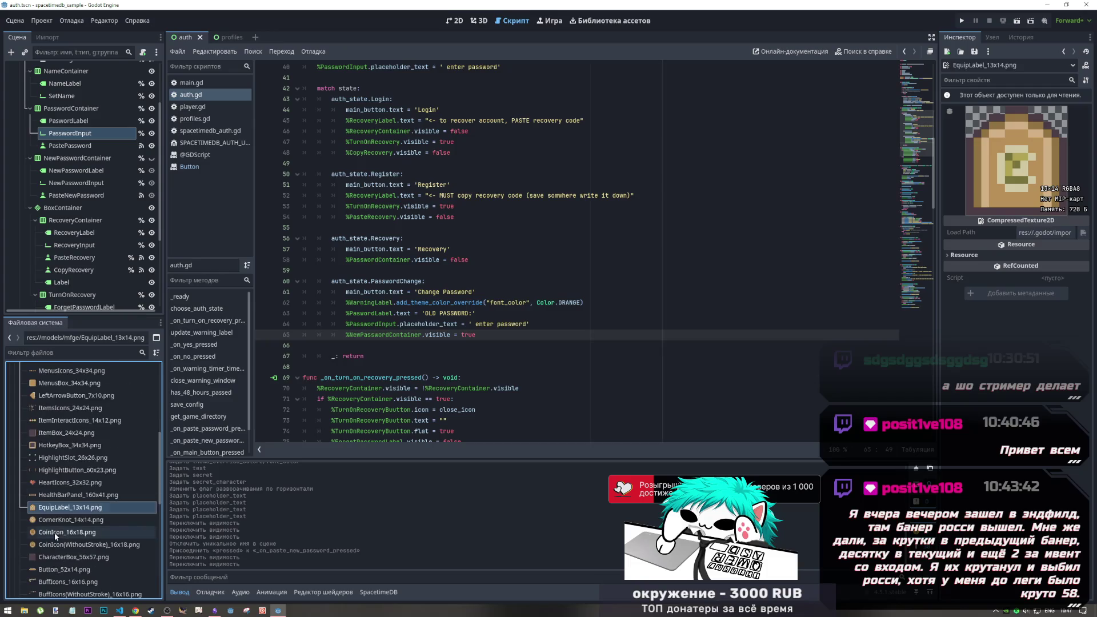
left_click(49, 533)
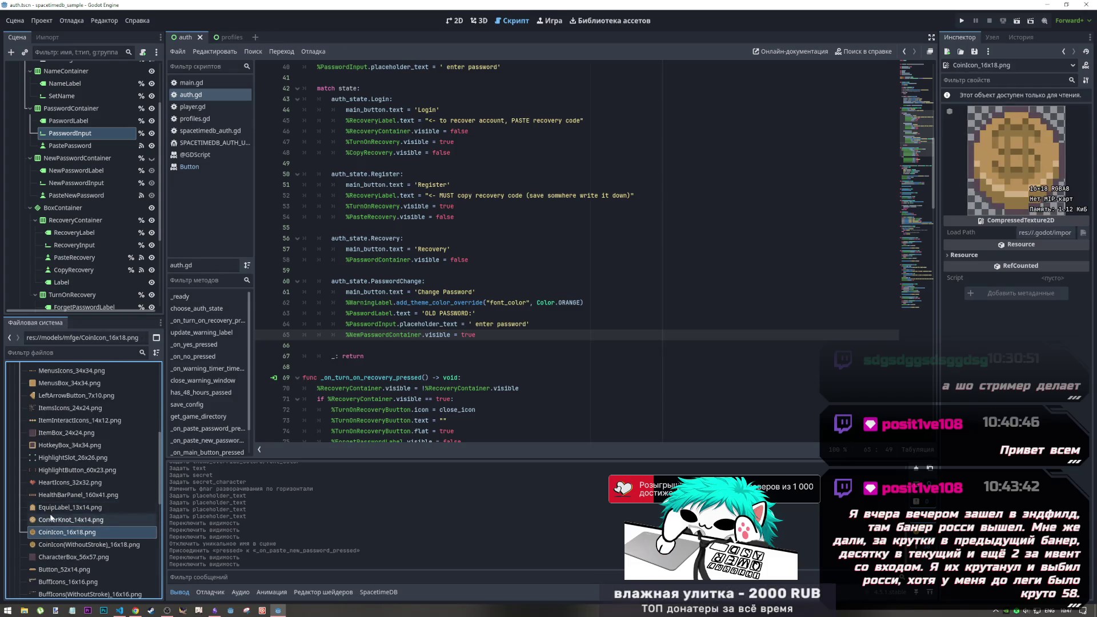
left_click(53, 507)
left_click(49, 545)
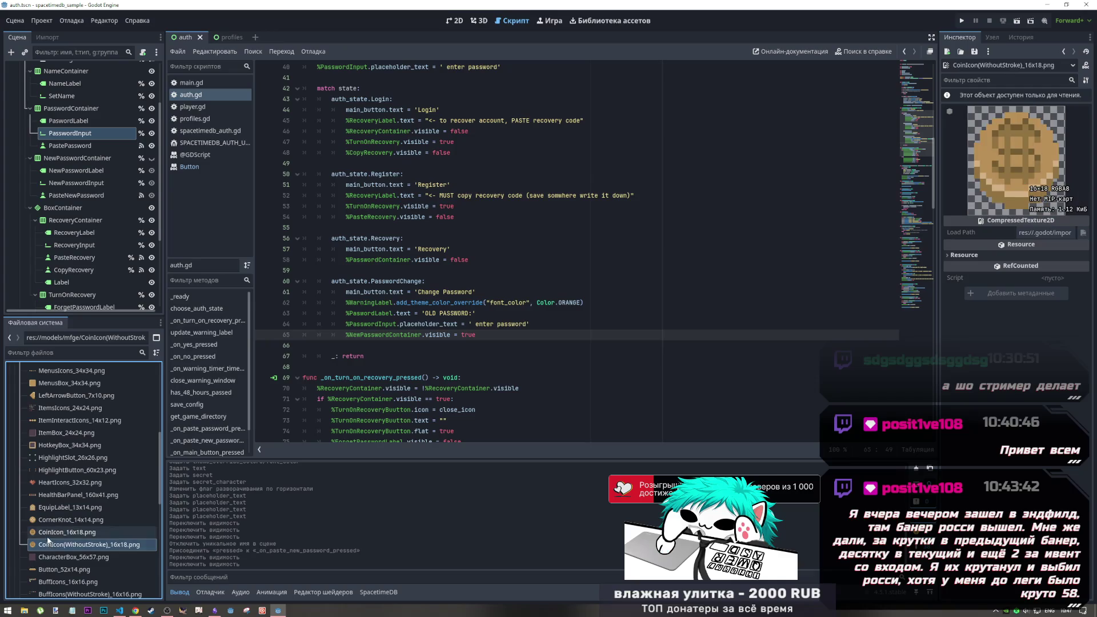
scroll(49, 545, "down", 3)
left_click(49, 516)
left_click(48, 523)
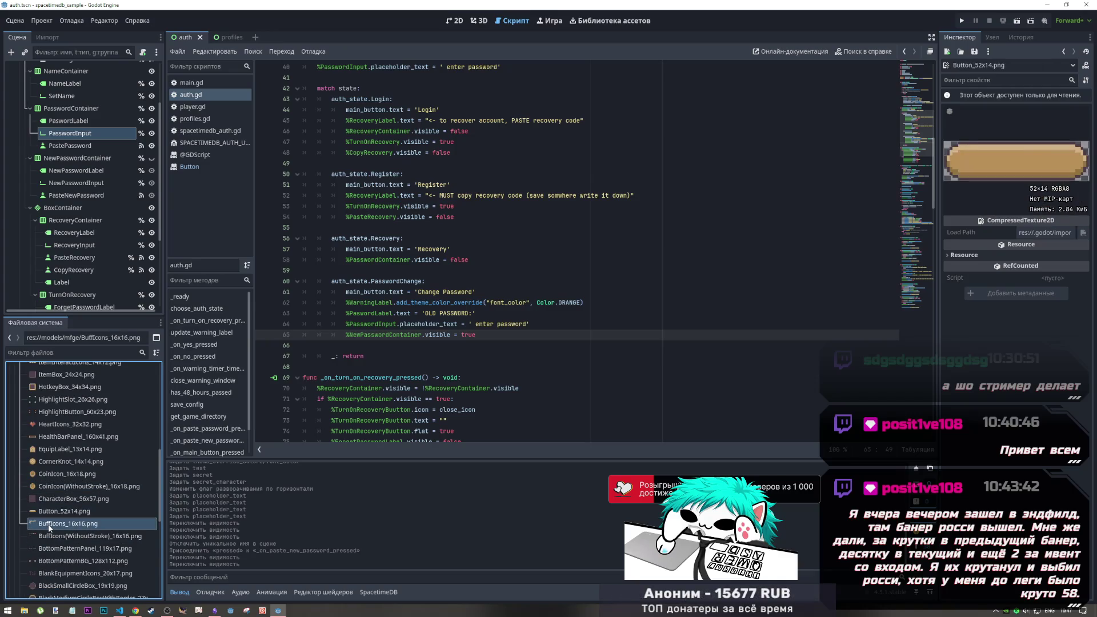
left_click(49, 536)
left_click(48, 548)
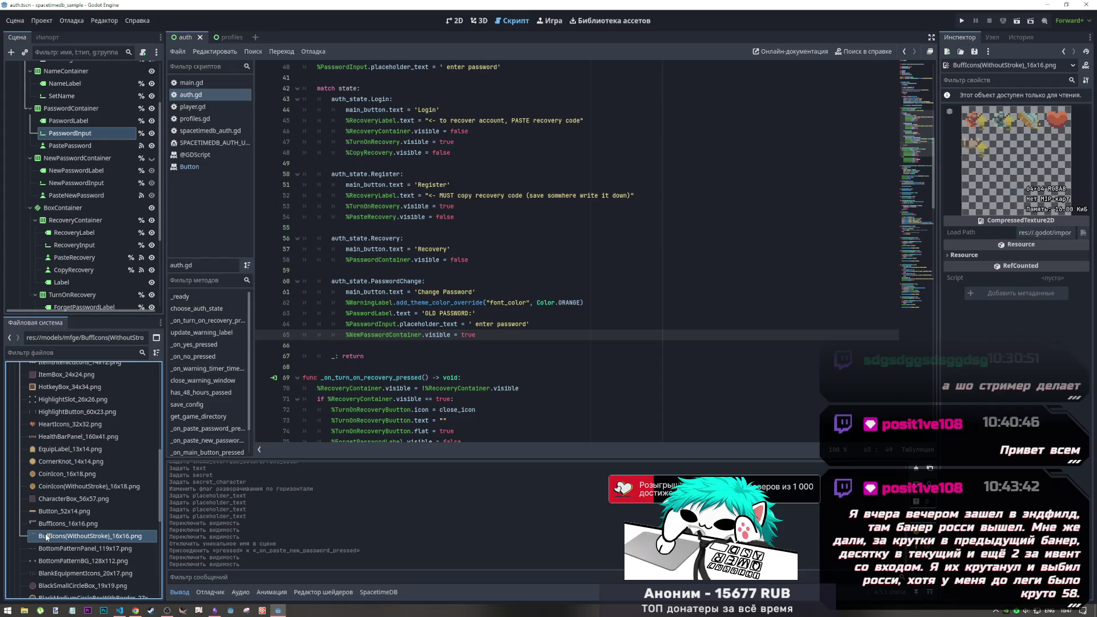
scroll(47, 549, "down", 3)
left_click(47, 539)
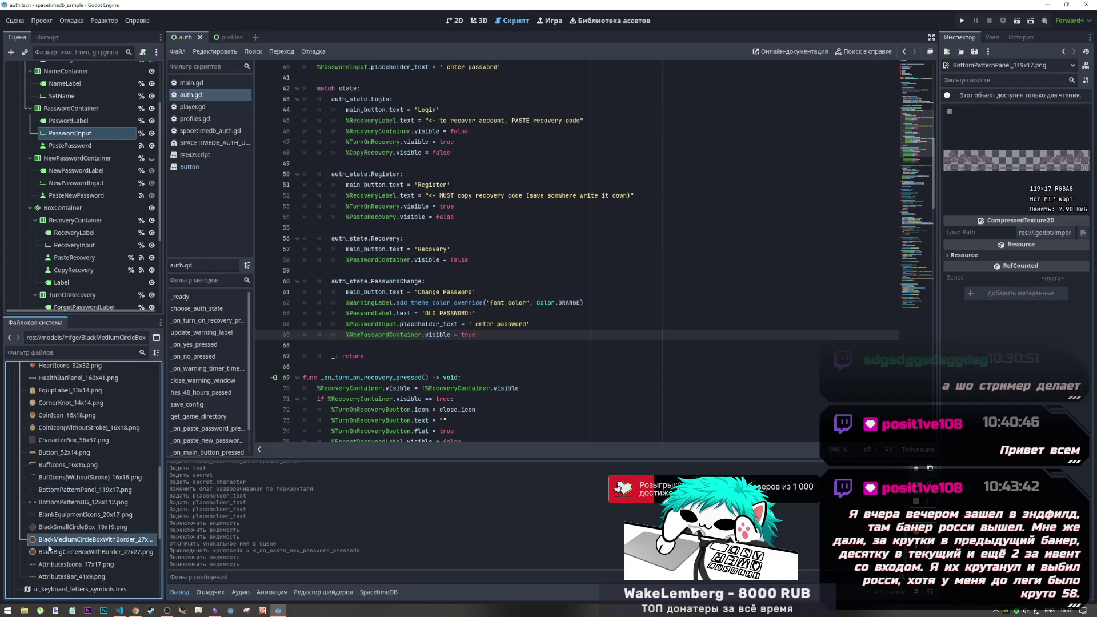
left_click(49, 551)
left_click(51, 527)
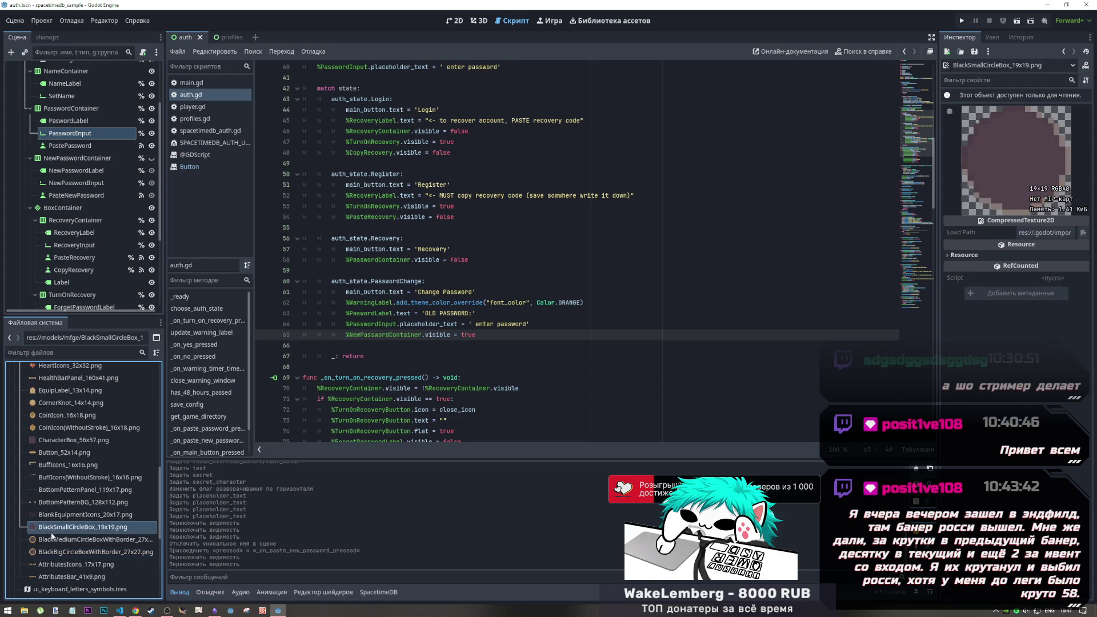
left_click(53, 564)
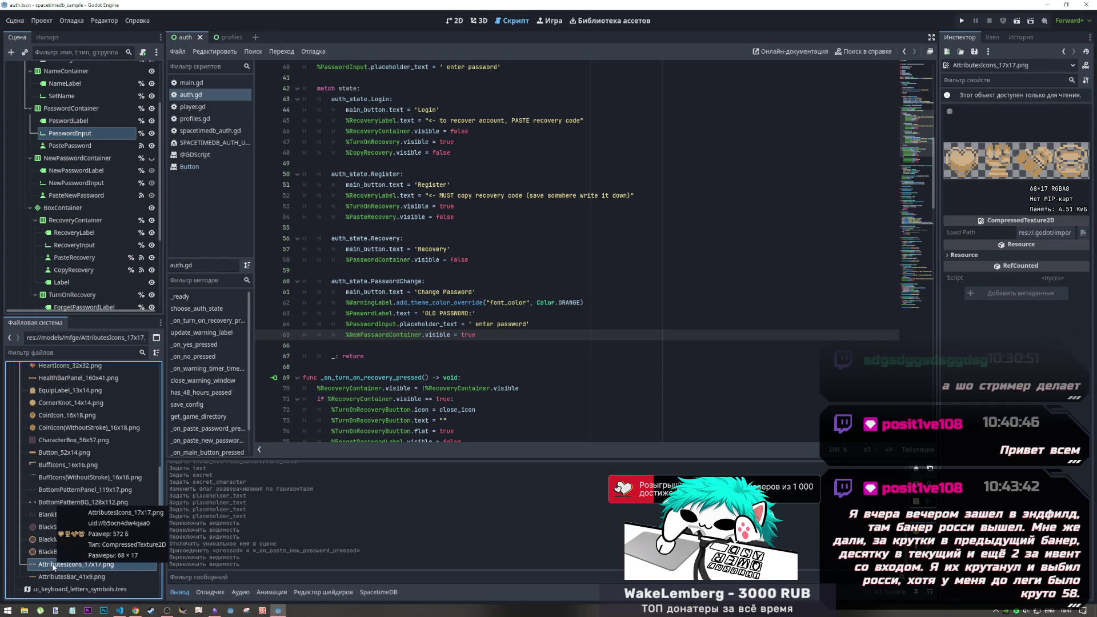
scroll(52, 563, "down", 2)
left_click(55, 550)
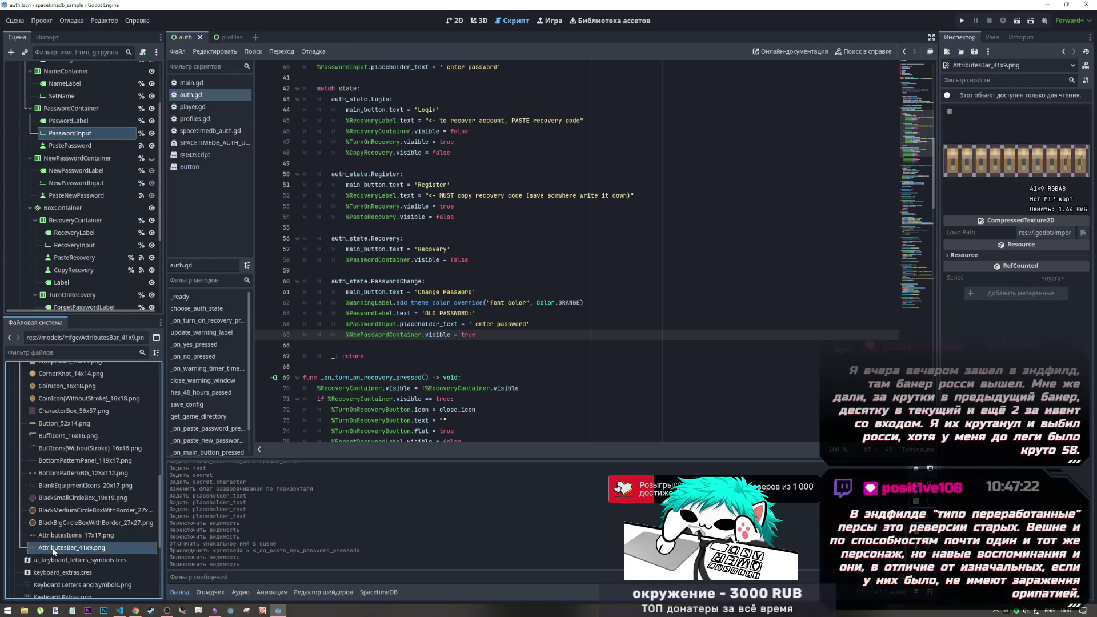
scroll(55, 548, "up", 5)
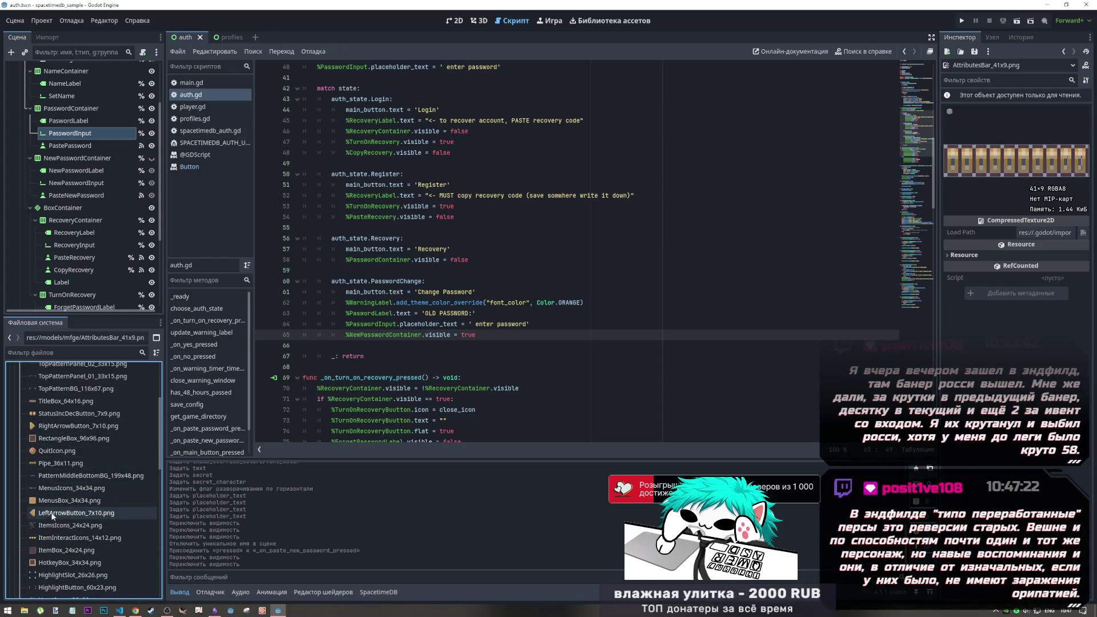
left_click(51, 513)
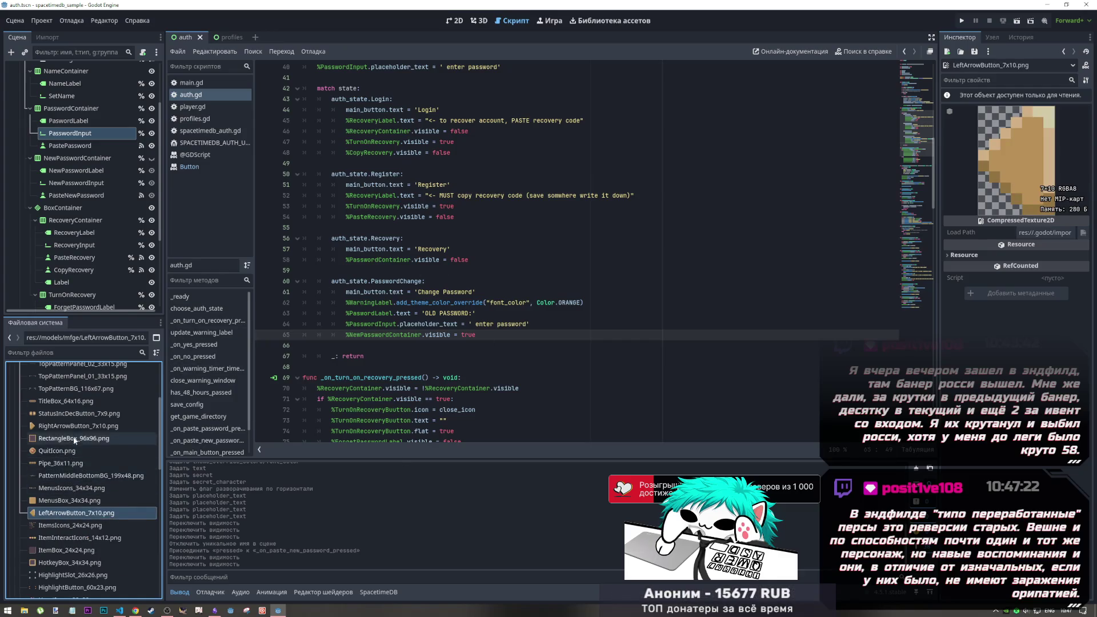
scroll(78, 453, "up", 3)
scroll(73, 462, "down", 2)
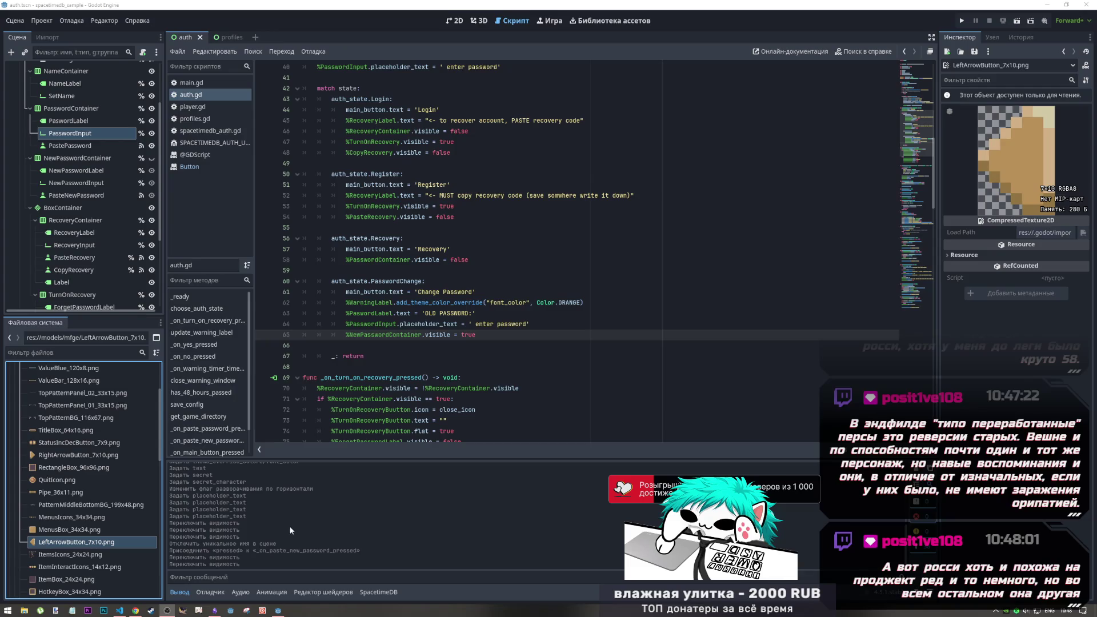
mouse_move(125, 613)
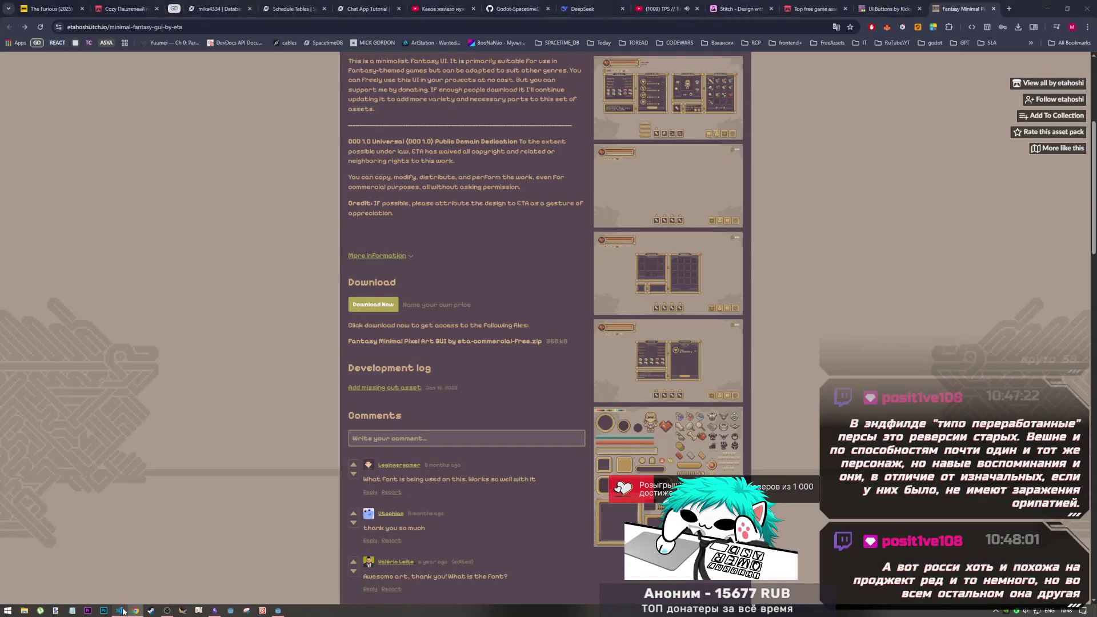
left_click(130, 605)
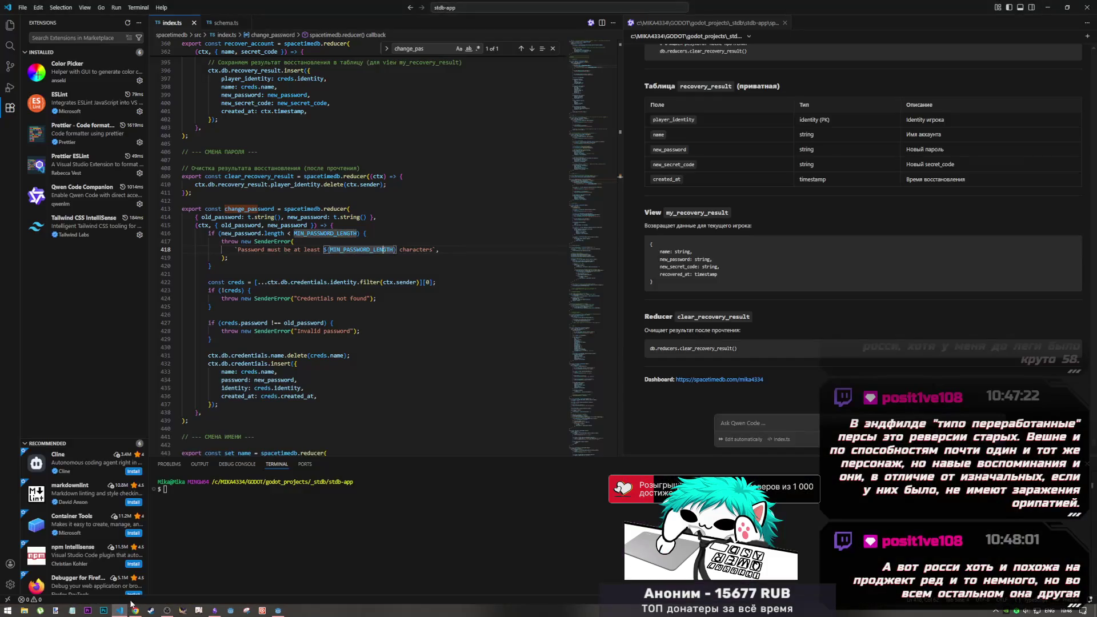
left_click(135, 610)
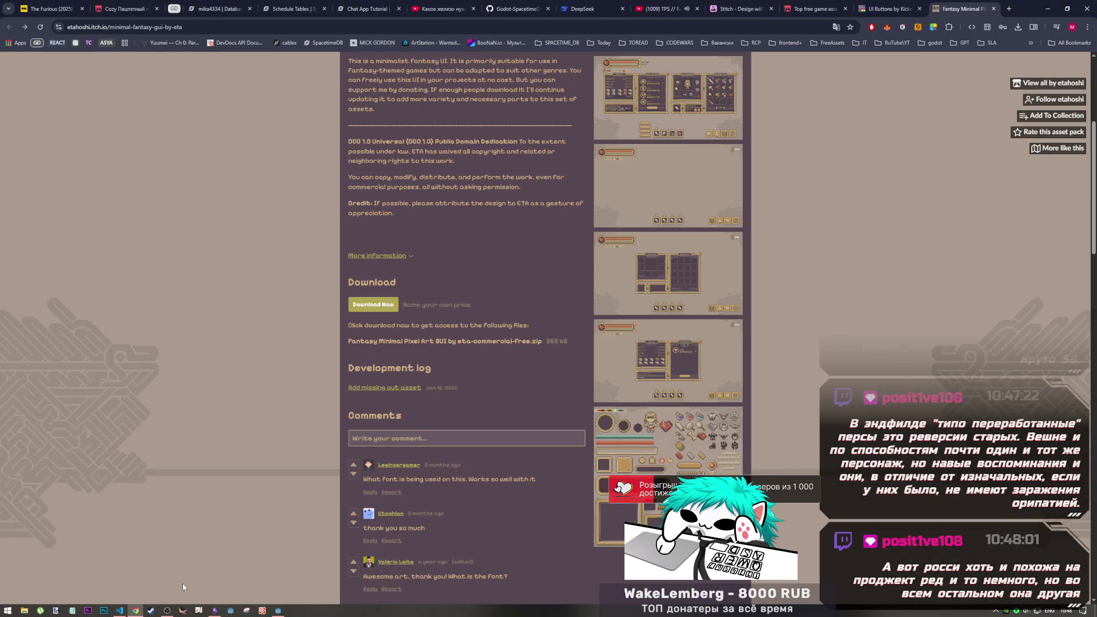
left_click(167, 610)
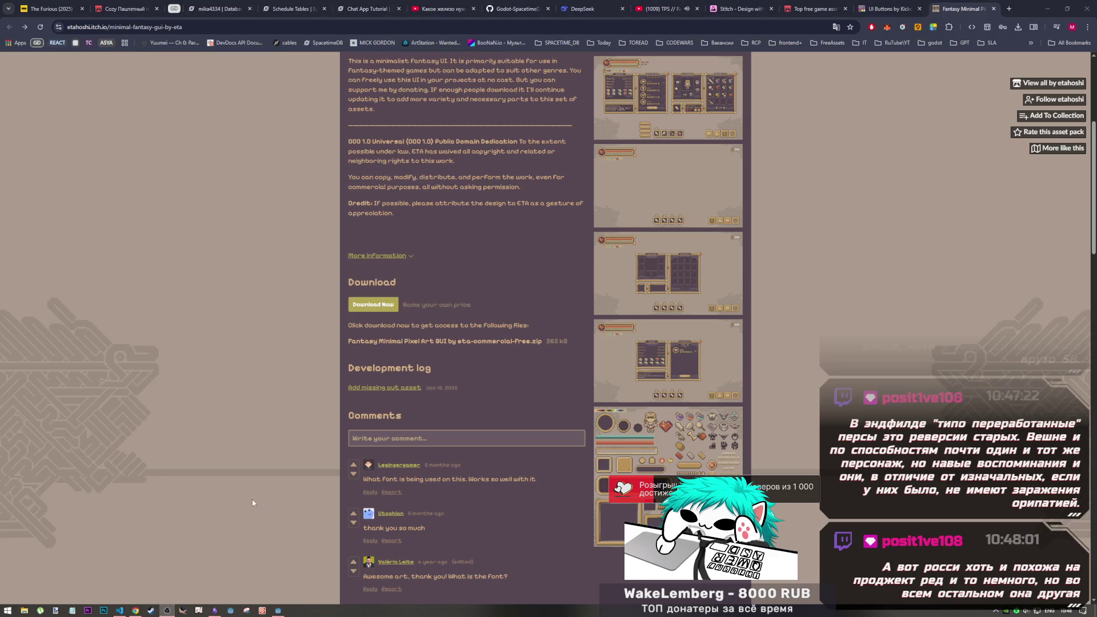
left_click(214, 609)
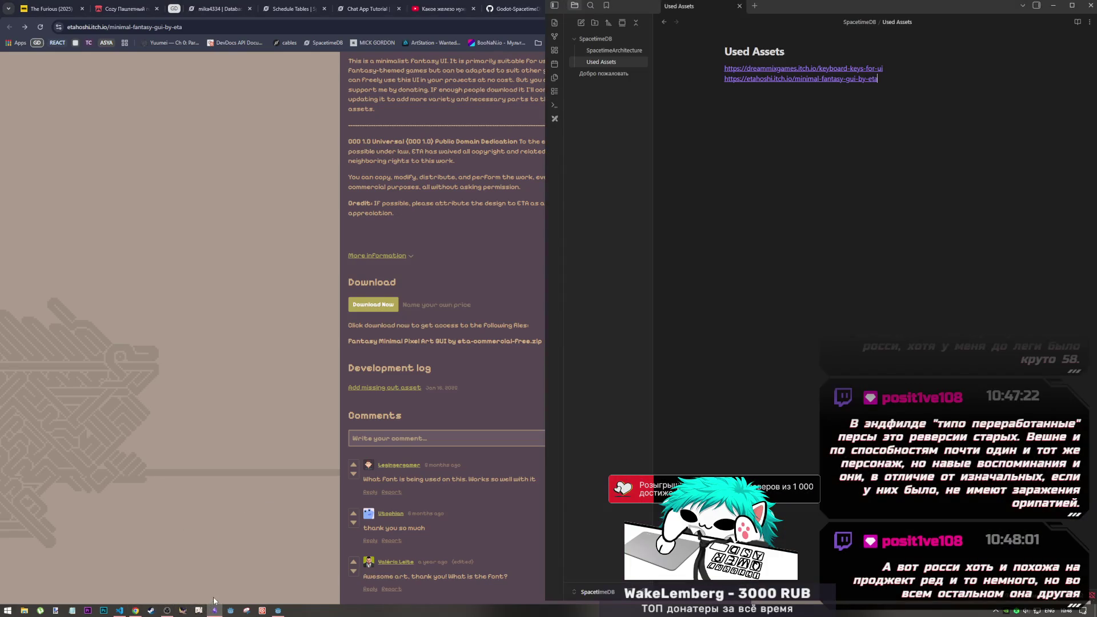
left_click(278, 610)
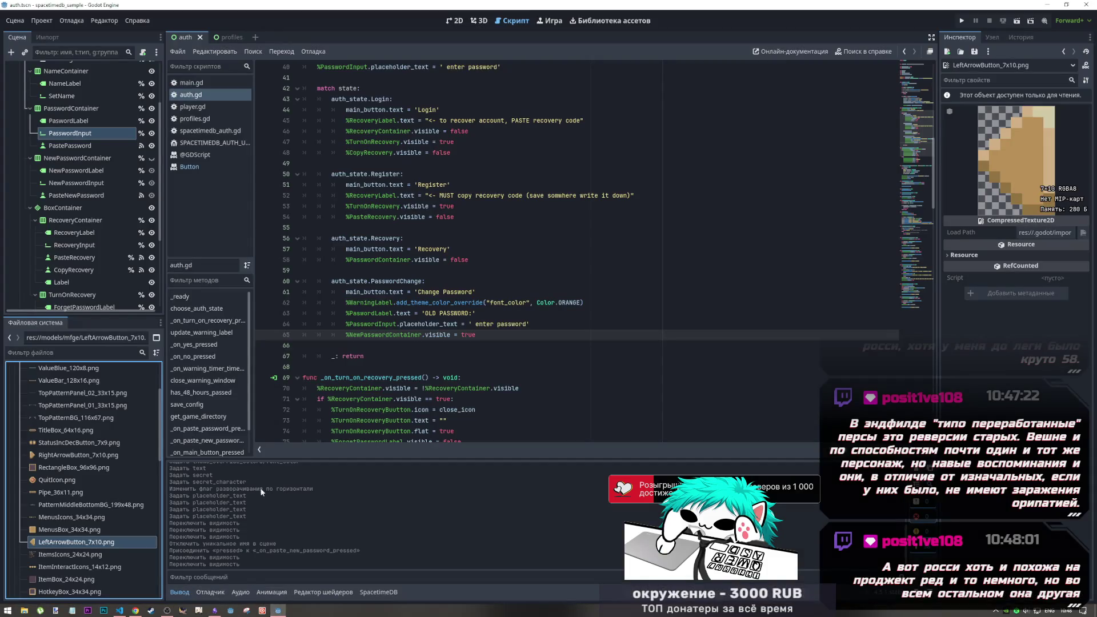
left_click(451, 357)
Step: Place the caret near lines 64–65 of auth.gd, then bring up PasswordInput's node context menu
left_click(472, 339)
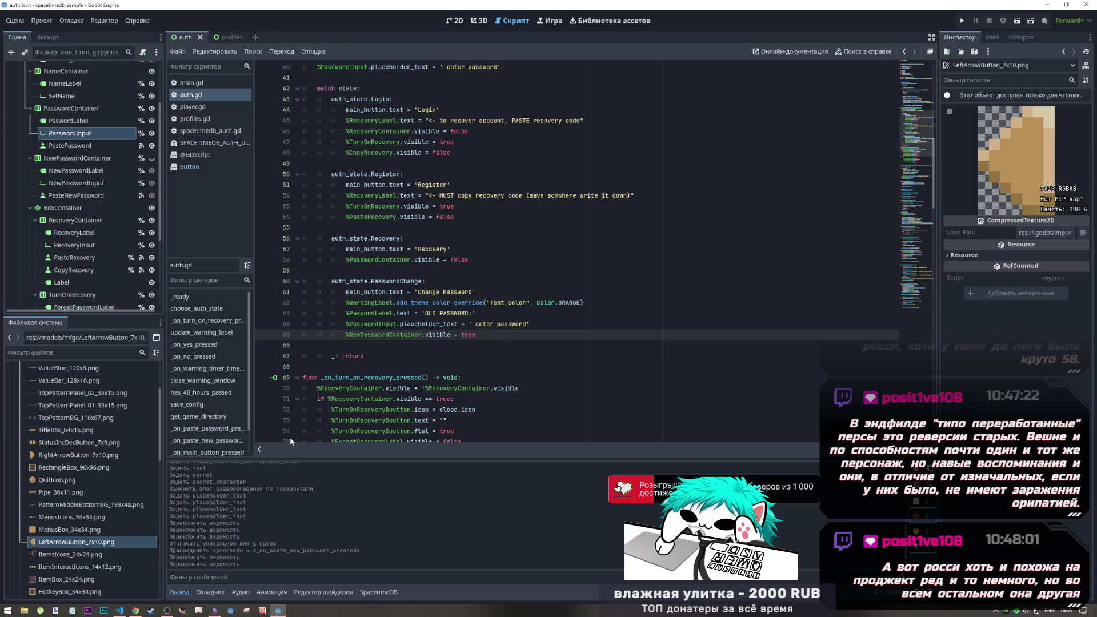
left_click(535, 281)
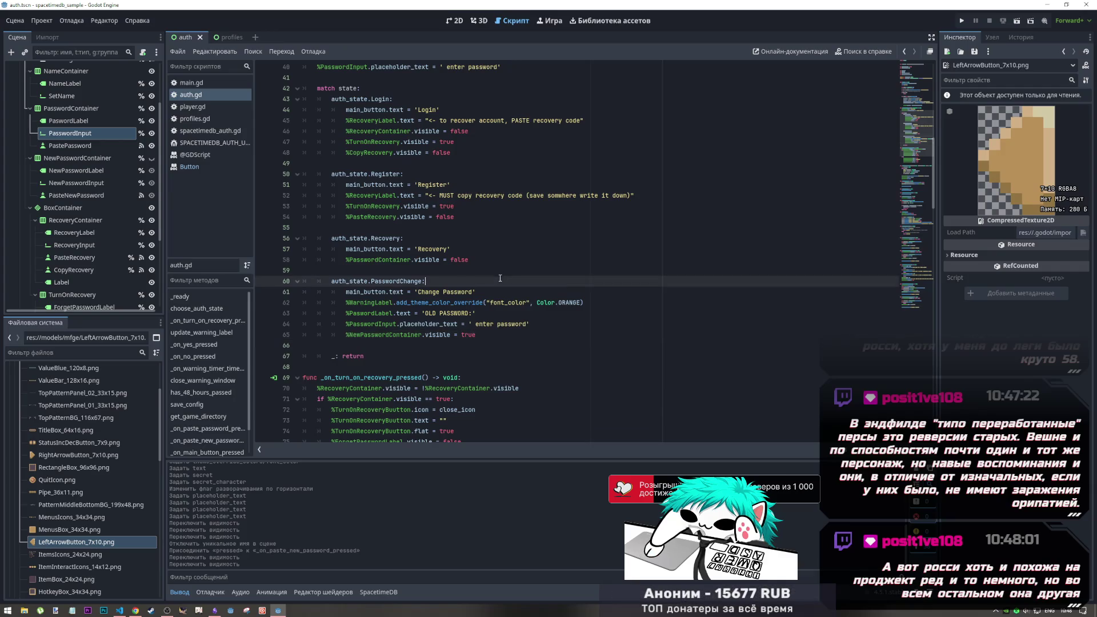
left_click(491, 324)
left_click(487, 331)
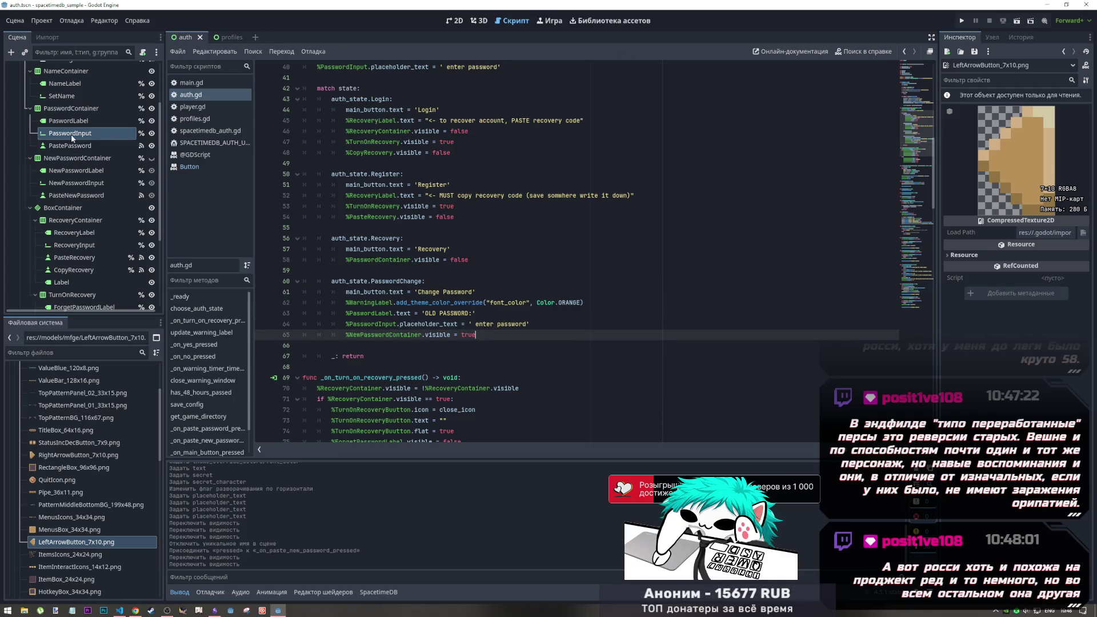
right_click(87, 139)
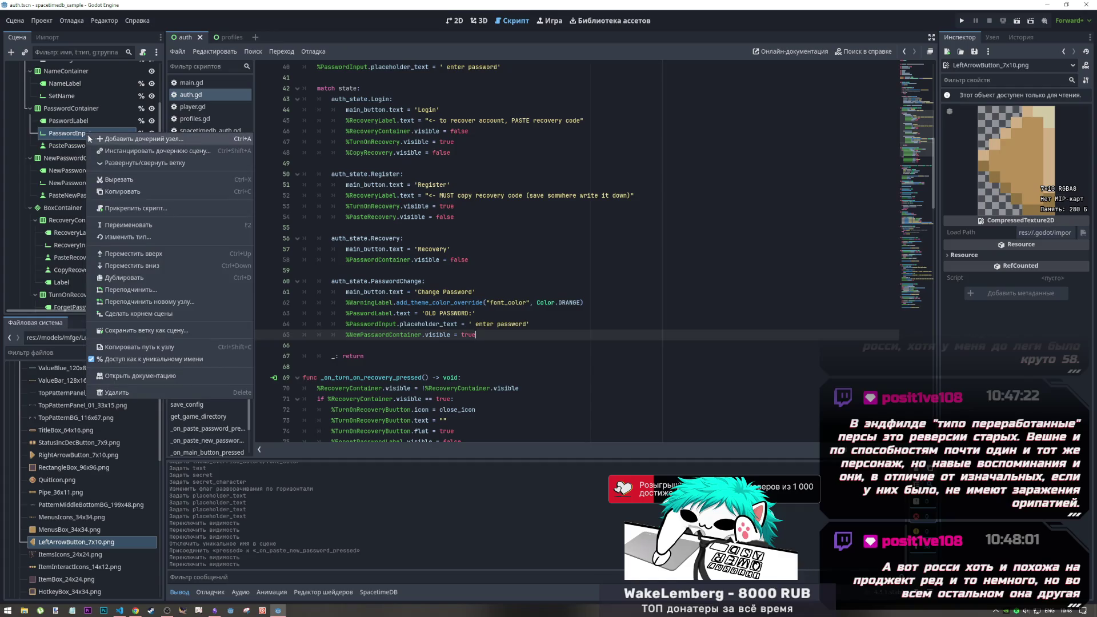
Step: Add a CheckButton child node, found by searching 'button' in the Create Node dialog
left_click(99, 140)
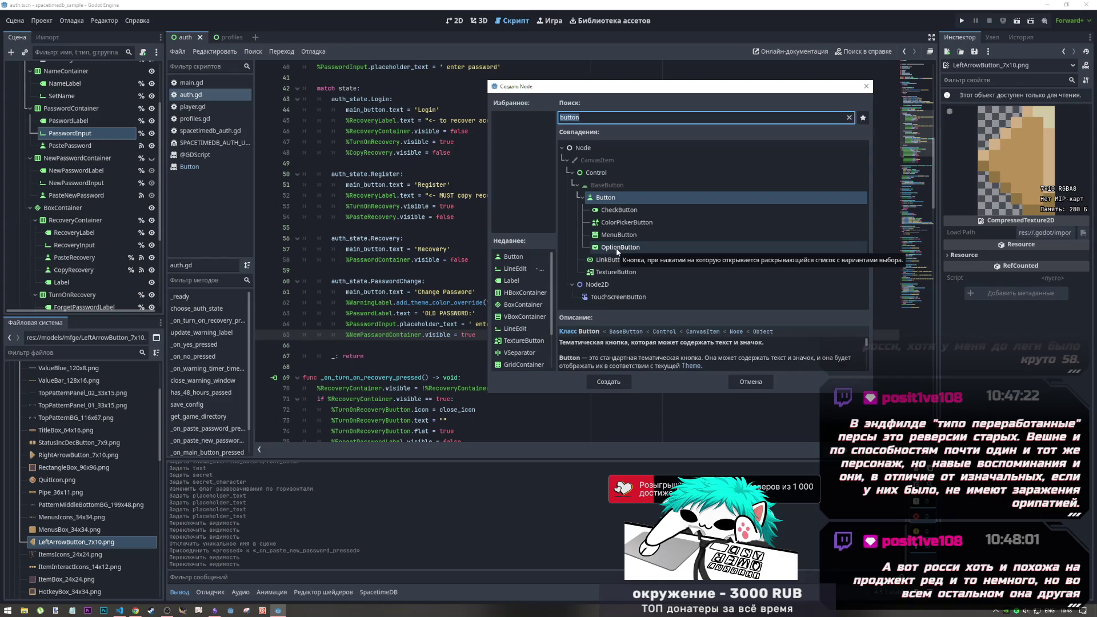
left_click(622, 211)
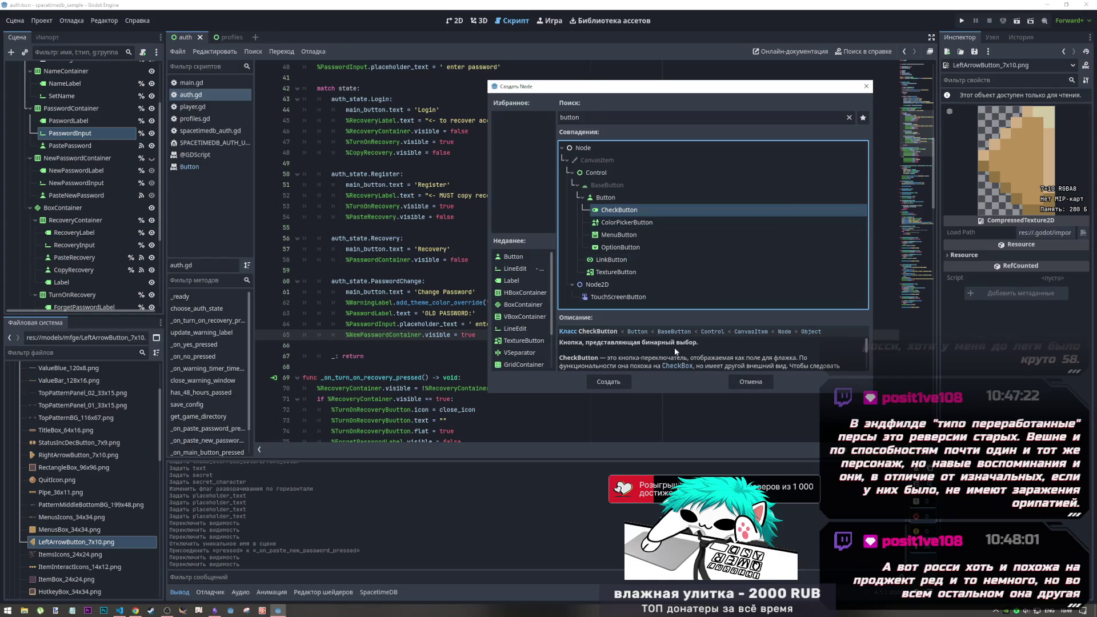
scroll(677, 364, "down", 1)
scroll(677, 363, "down", 2)
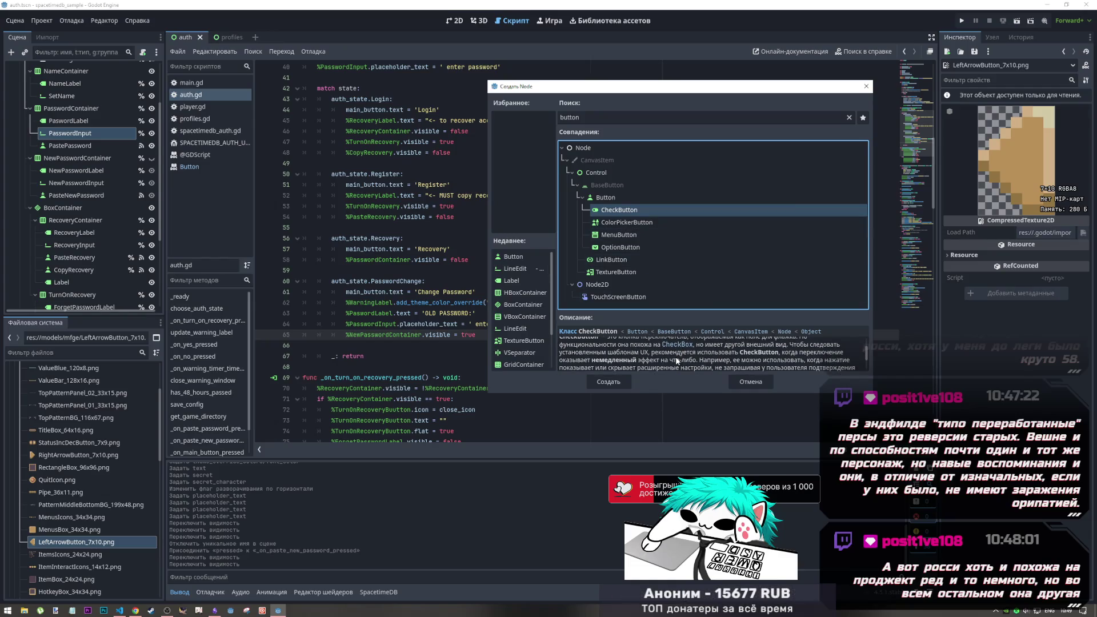
scroll(675, 359, "down", 3)
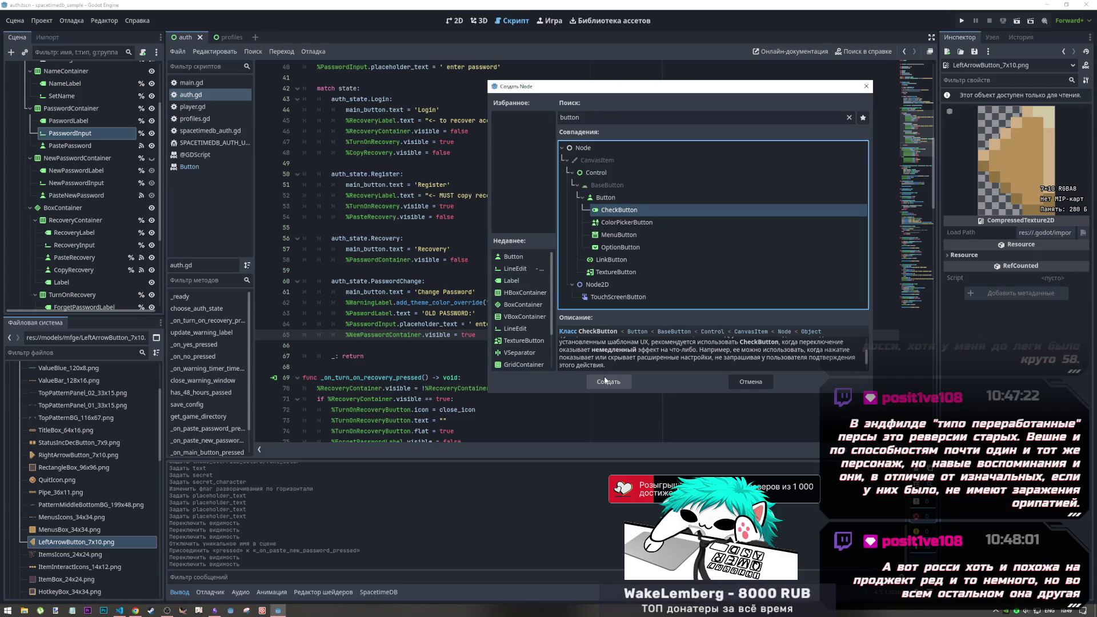
left_click(605, 380)
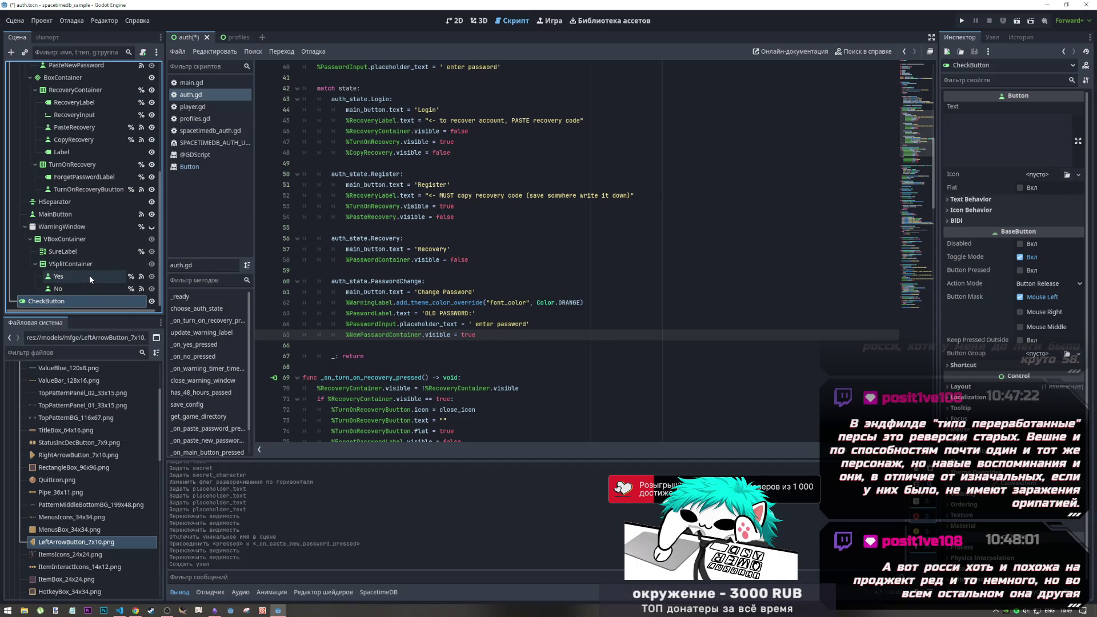
Step: Undo the misplaced CheckButton and re-create it as a child of PasswordInput via Ctrl+A
key("ctrl+z")
scroll(101, 245, "up", 5)
left_click(77, 197)
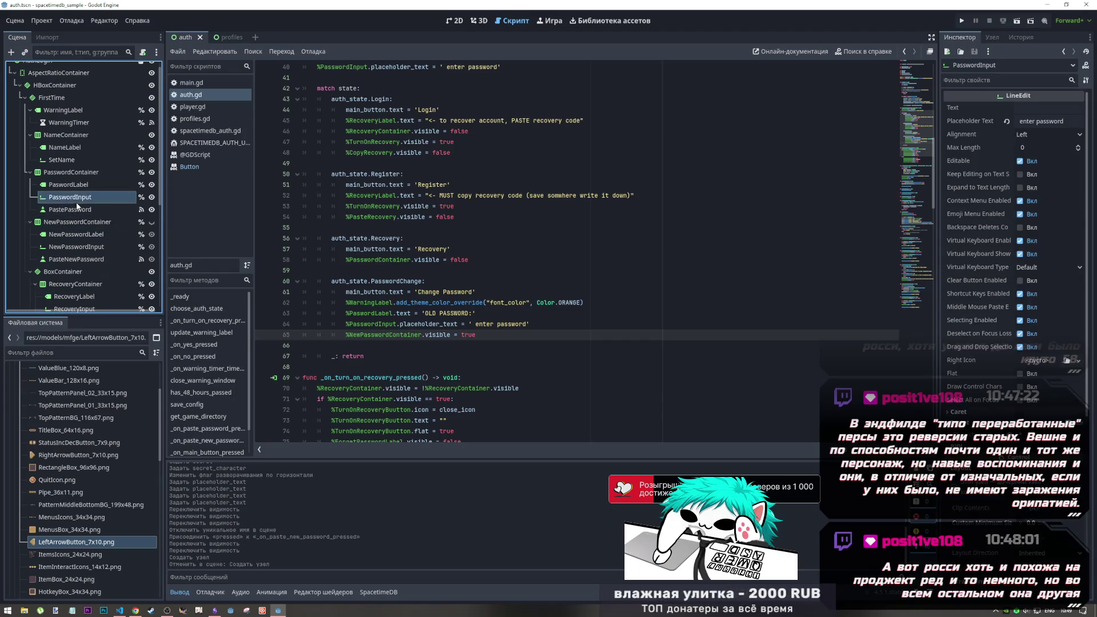
left_click(72, 173)
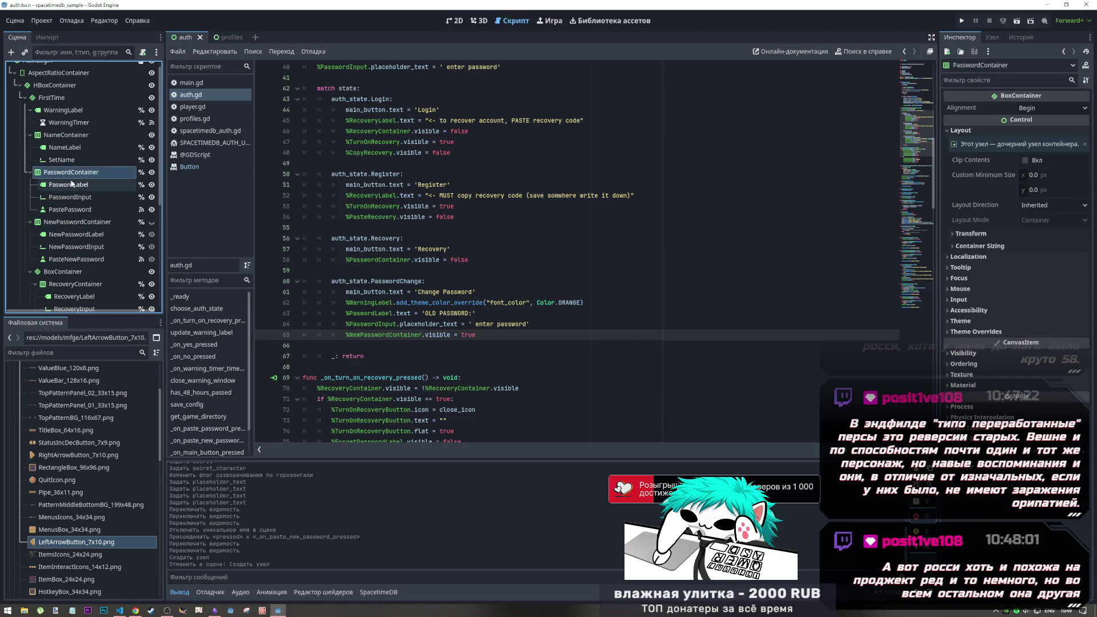
left_click(70, 198)
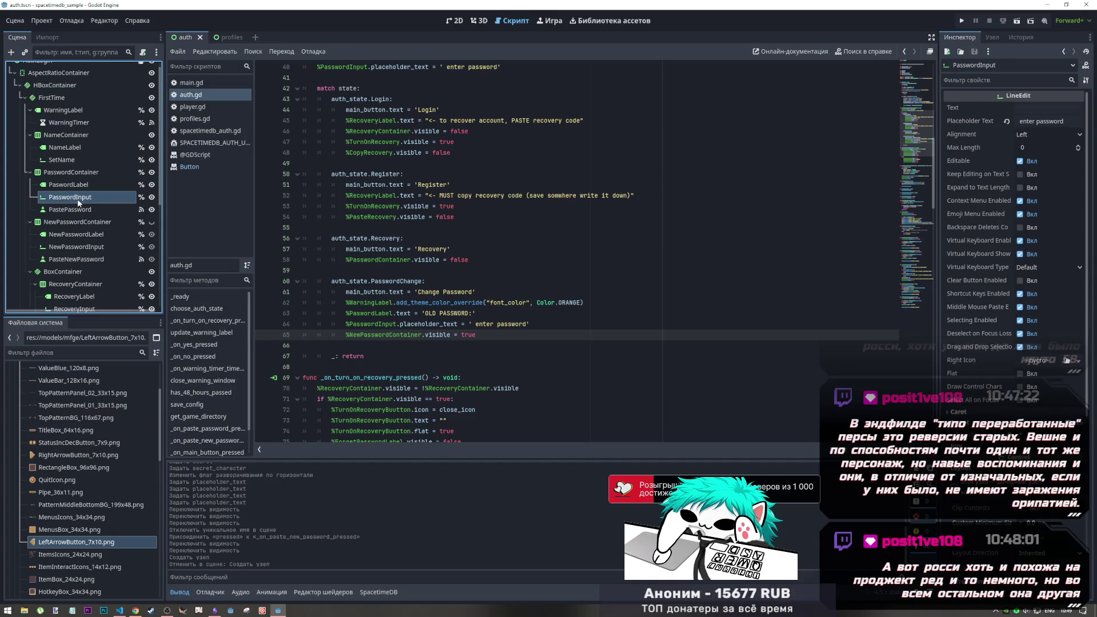
key("ctrl+a")
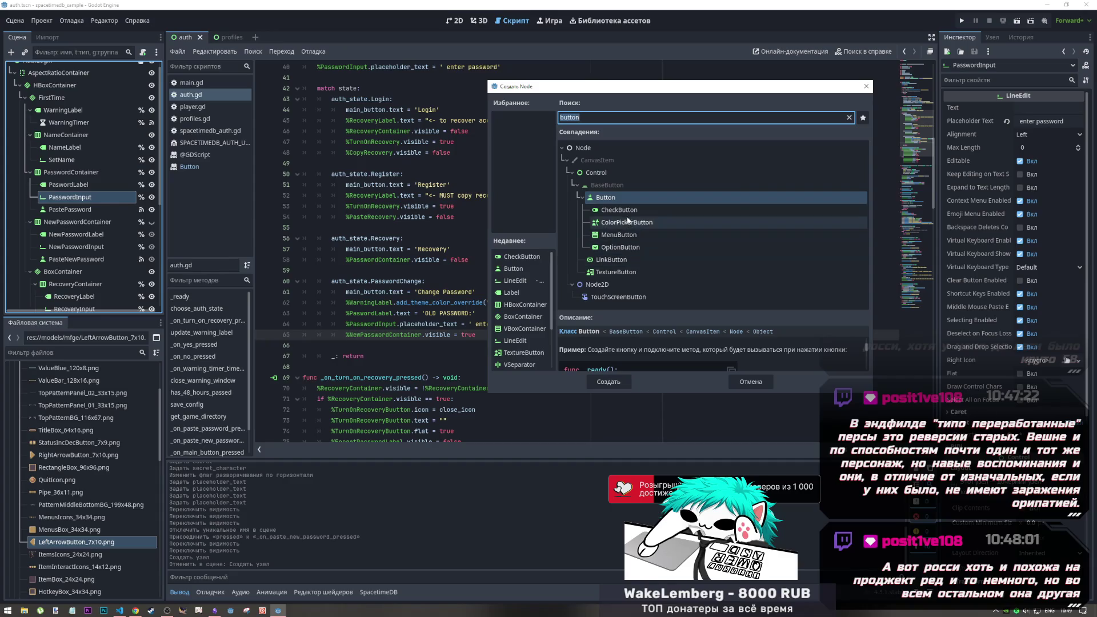
left_click(602, 378)
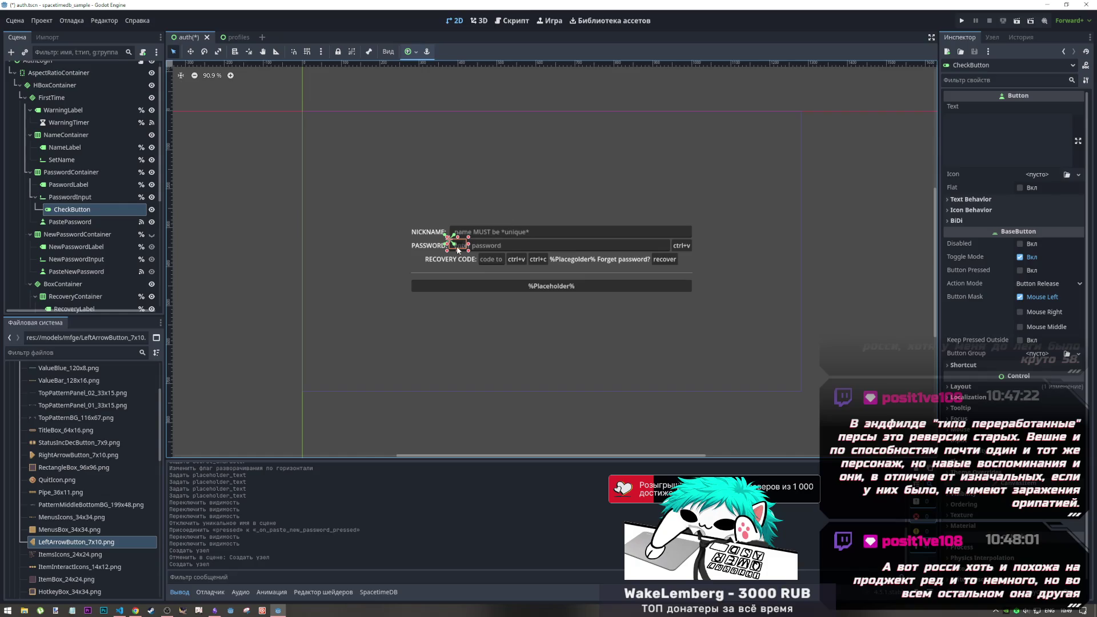
Step: Anchor the CheckButton to the right side of the password field with an anchor preset
left_click(416, 52)
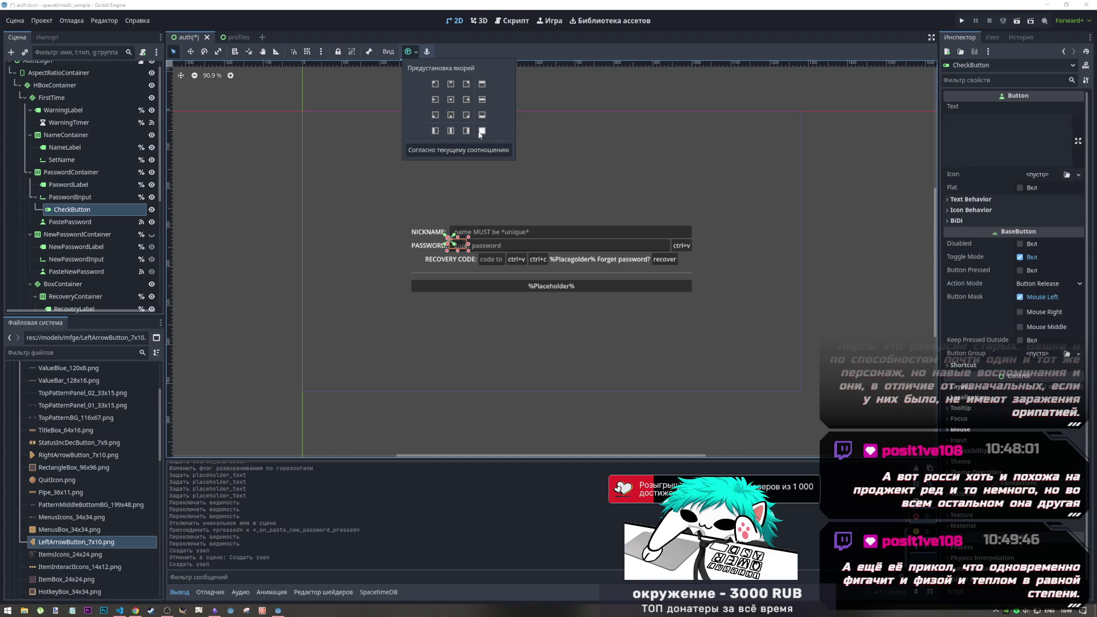
left_click(466, 100)
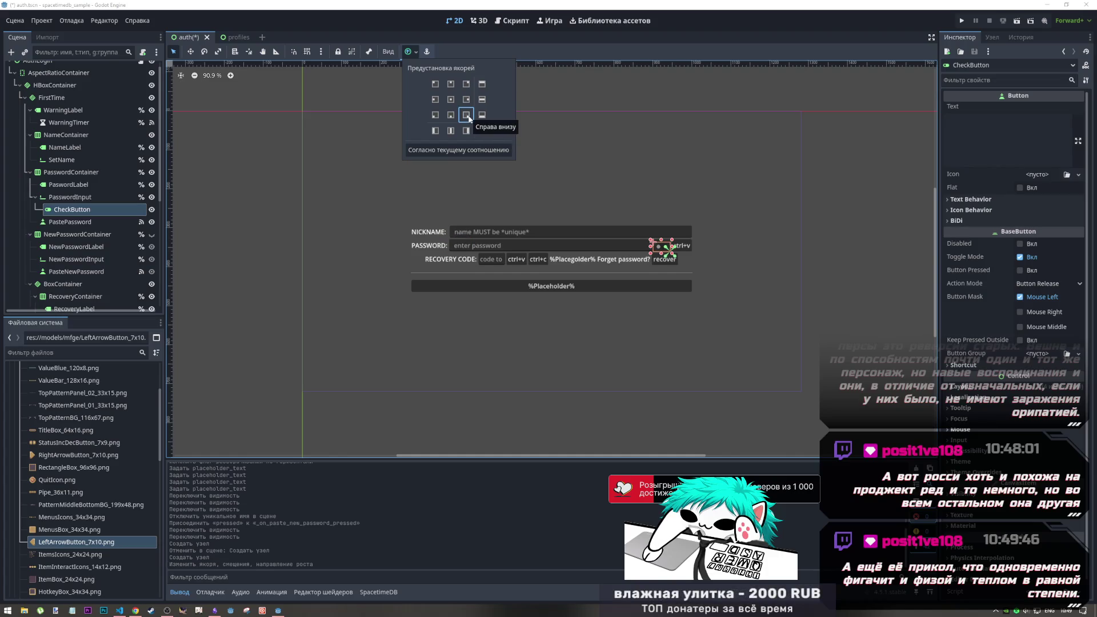
left_click(468, 100)
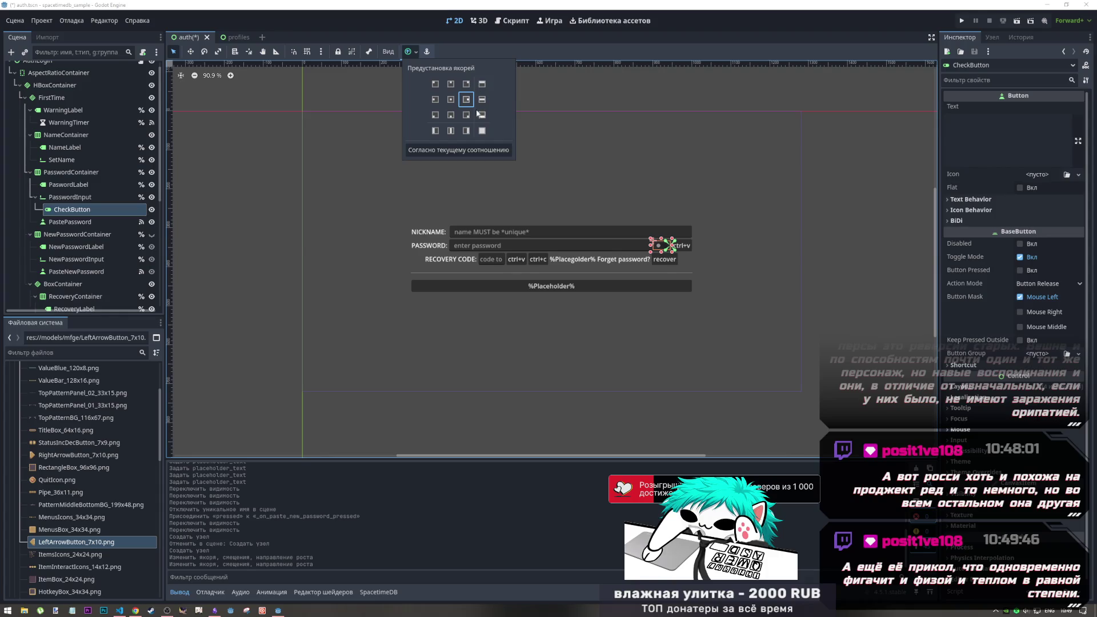
left_click(470, 131)
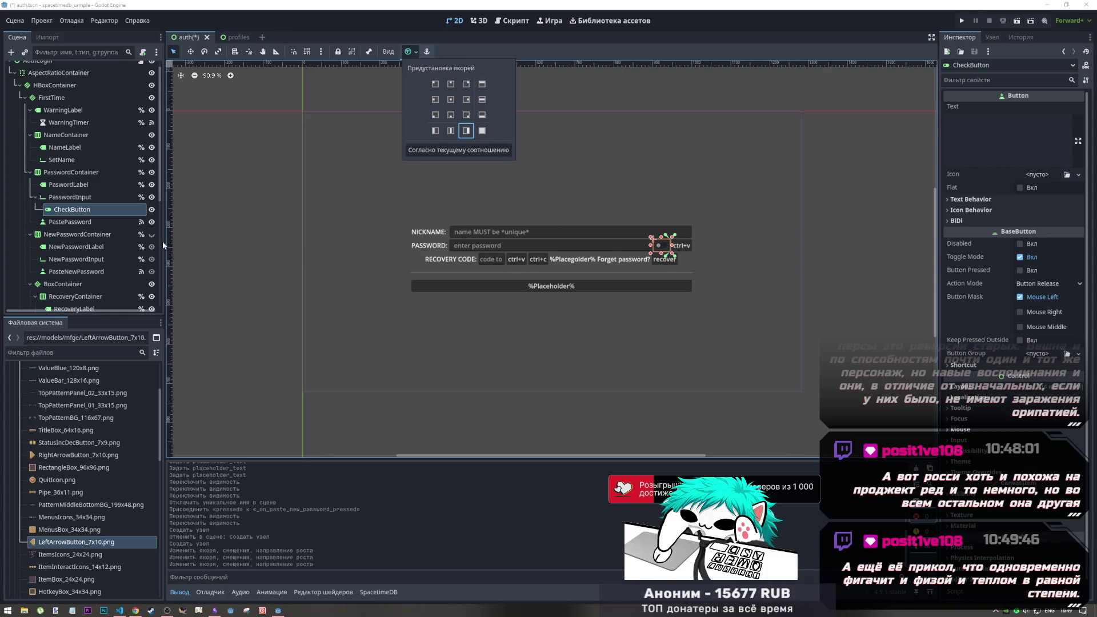
left_click(104, 221)
Step: Turn on Flat for the CheckButton in the Inspector
left_click(409, 361)
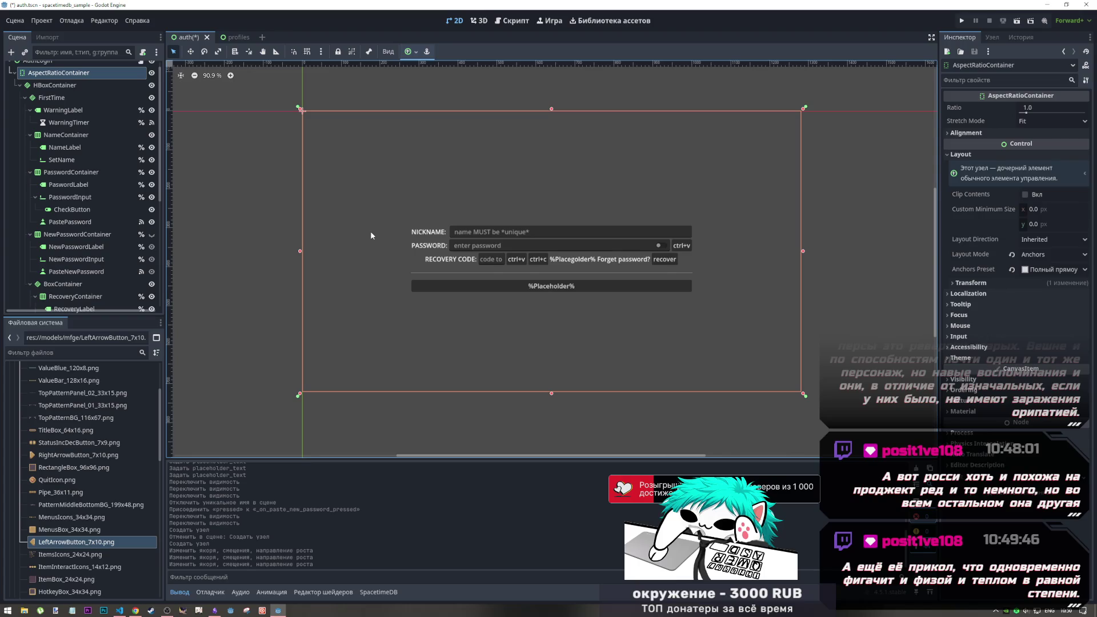
left_click(90, 210)
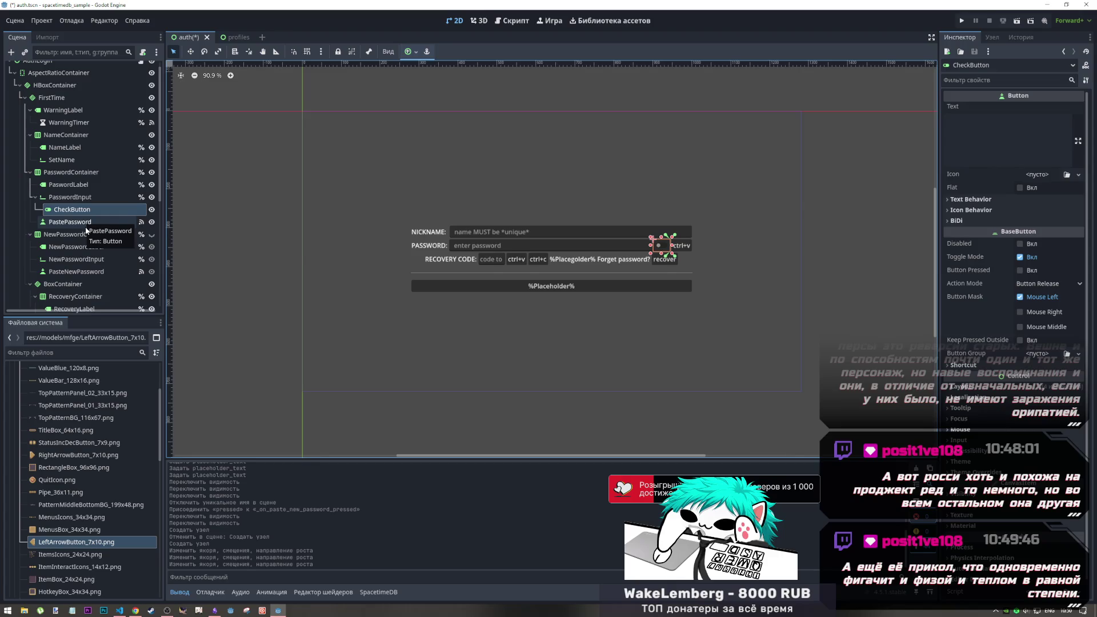
left_click(1020, 187)
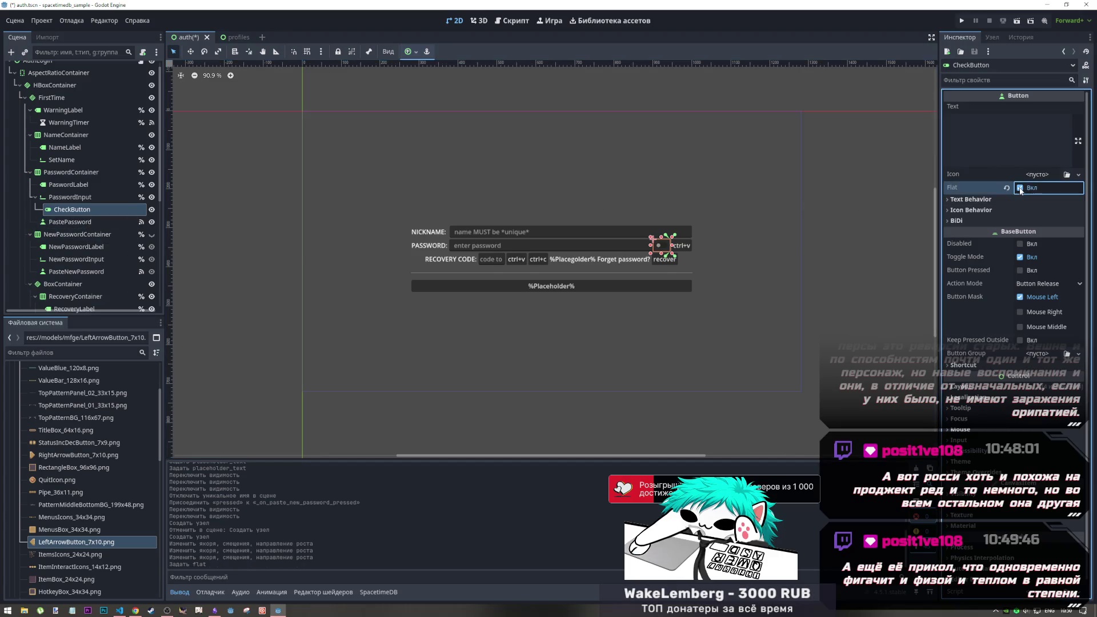
left_click(1020, 188)
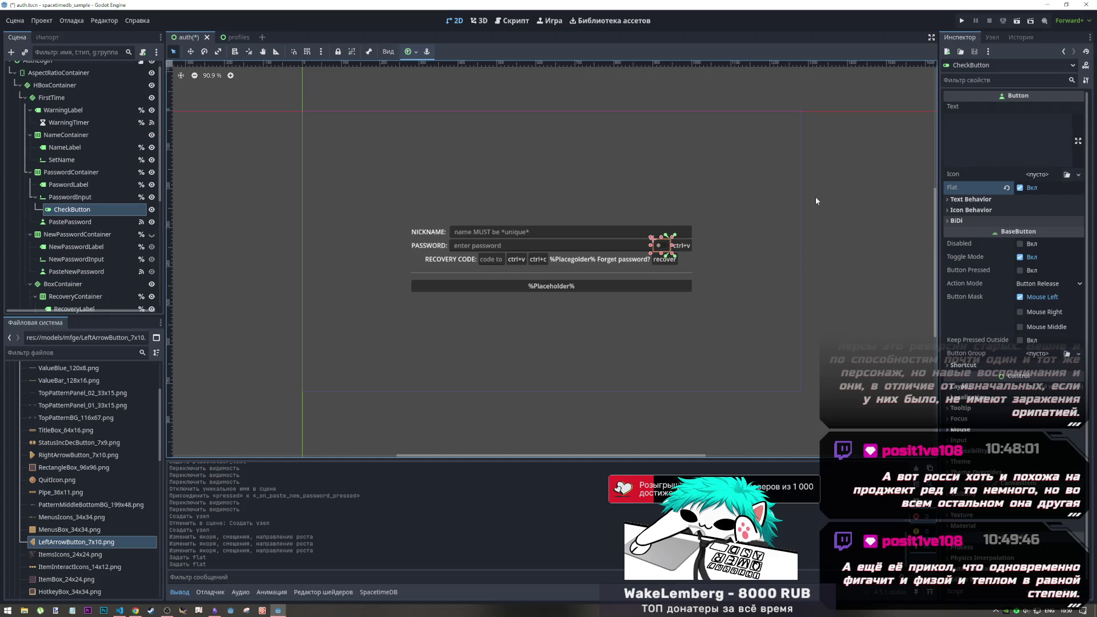
left_click(1037, 354)
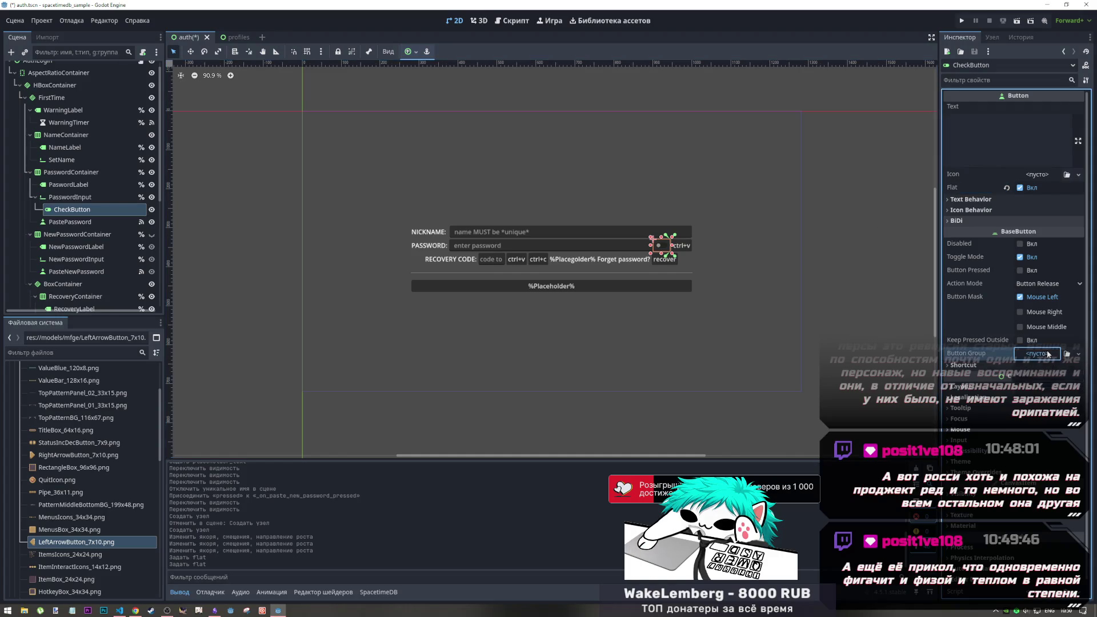
left_click(1043, 380)
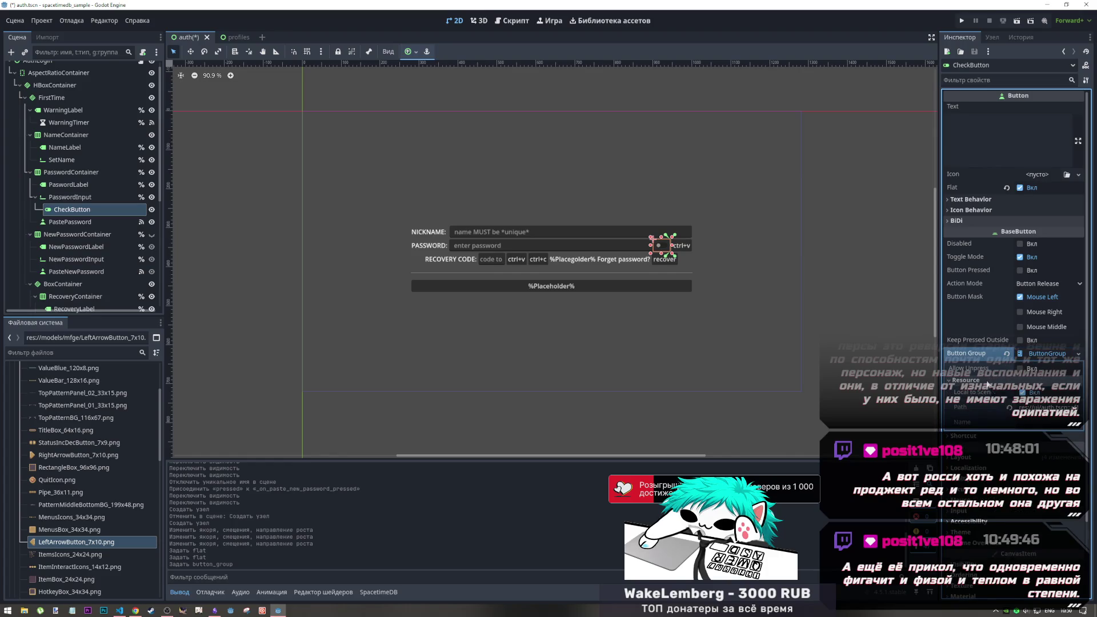
left_click(1007, 354)
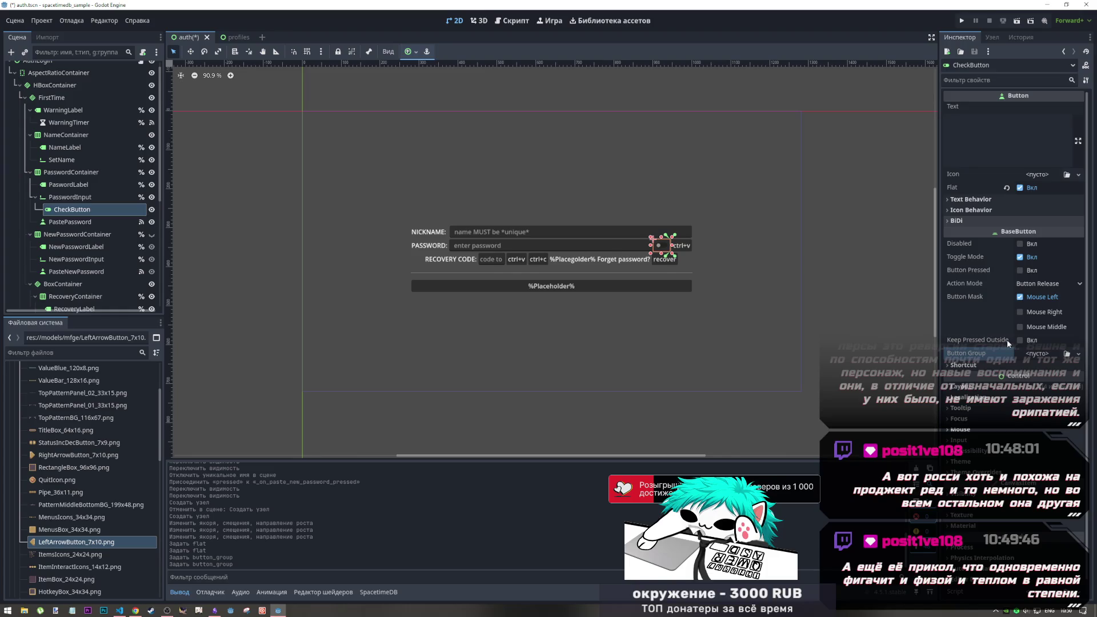
left_click(1020, 340)
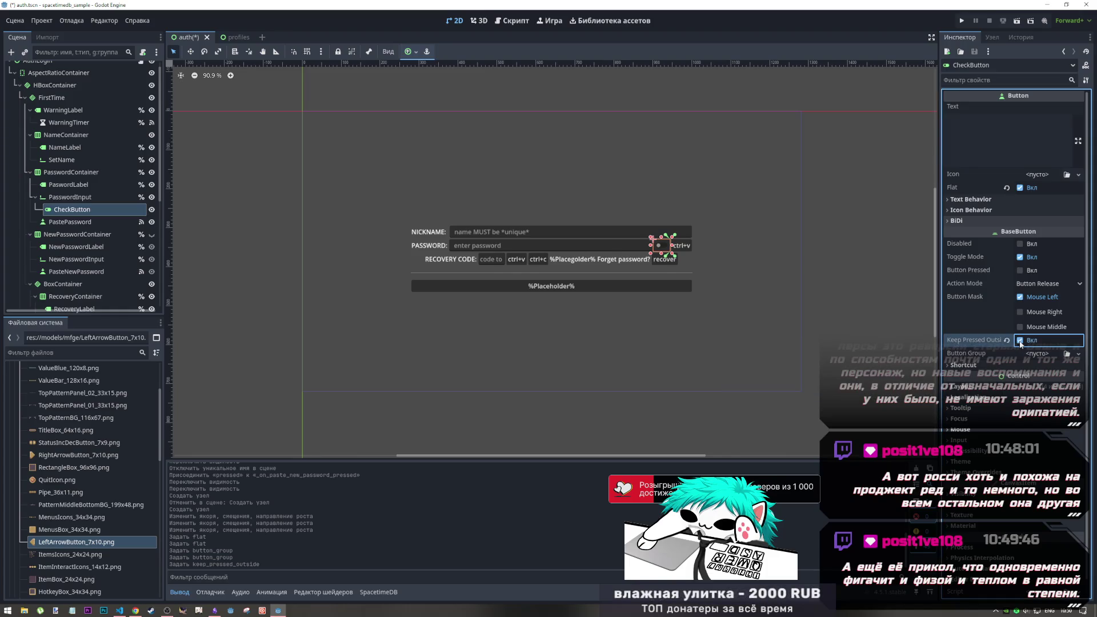
left_click(1019, 340)
left_click(1020, 244)
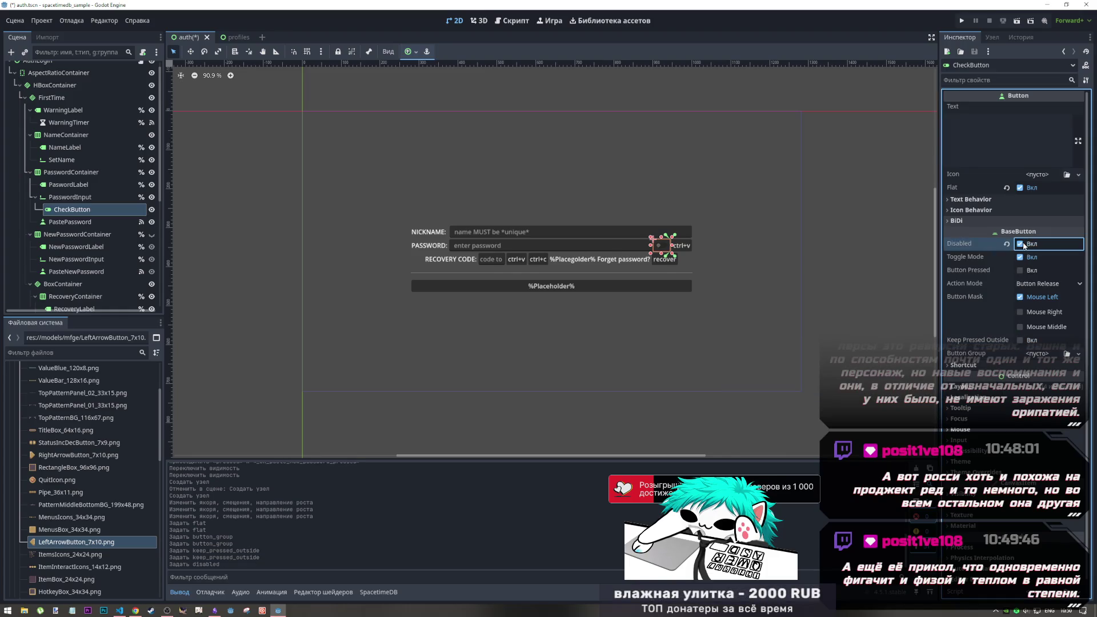
left_click(1020, 244)
left_click(1020, 271)
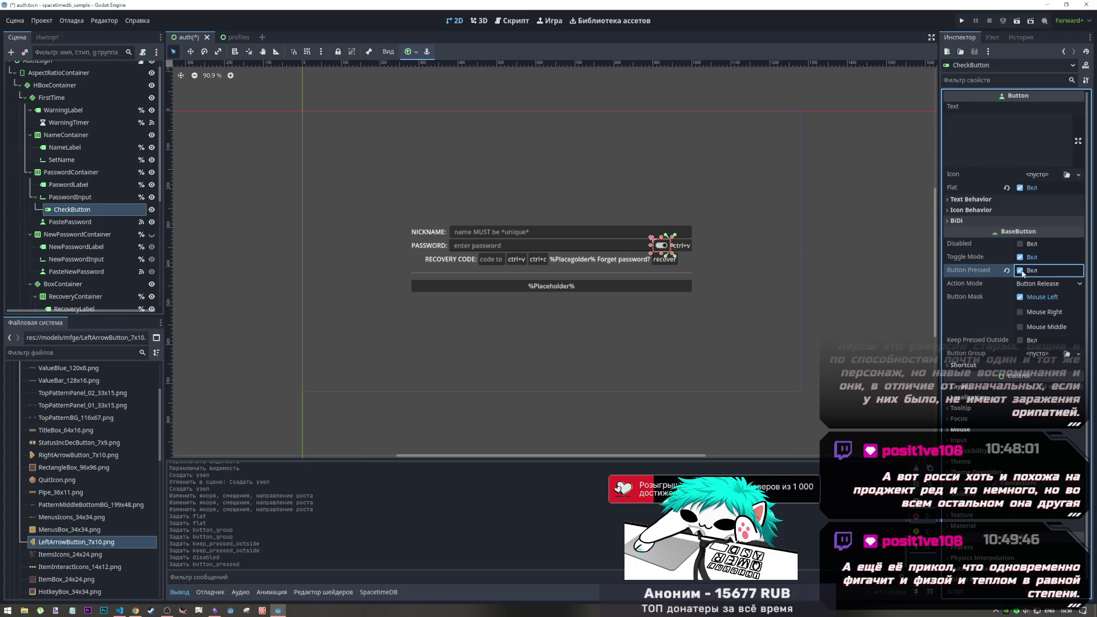
left_click(1021, 271)
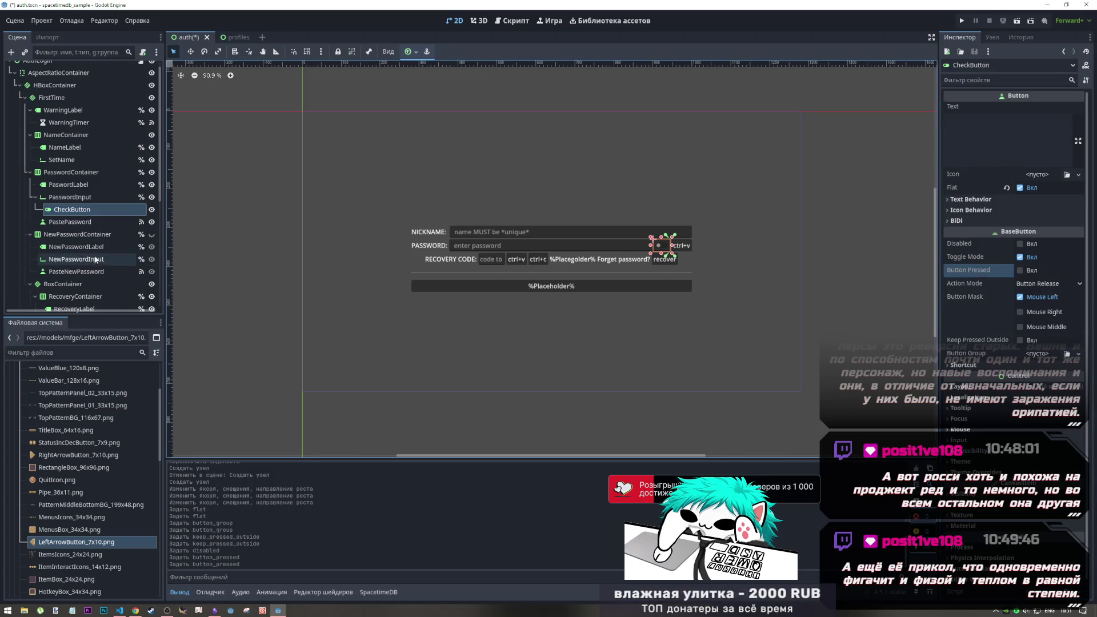
Step: Drop StatusIncDecButton_7x9.png from the FileSystem dock onto the CheckButton's Icon property
scroll(93, 256, "down", 5)
scroll(93, 257, "up", 5)
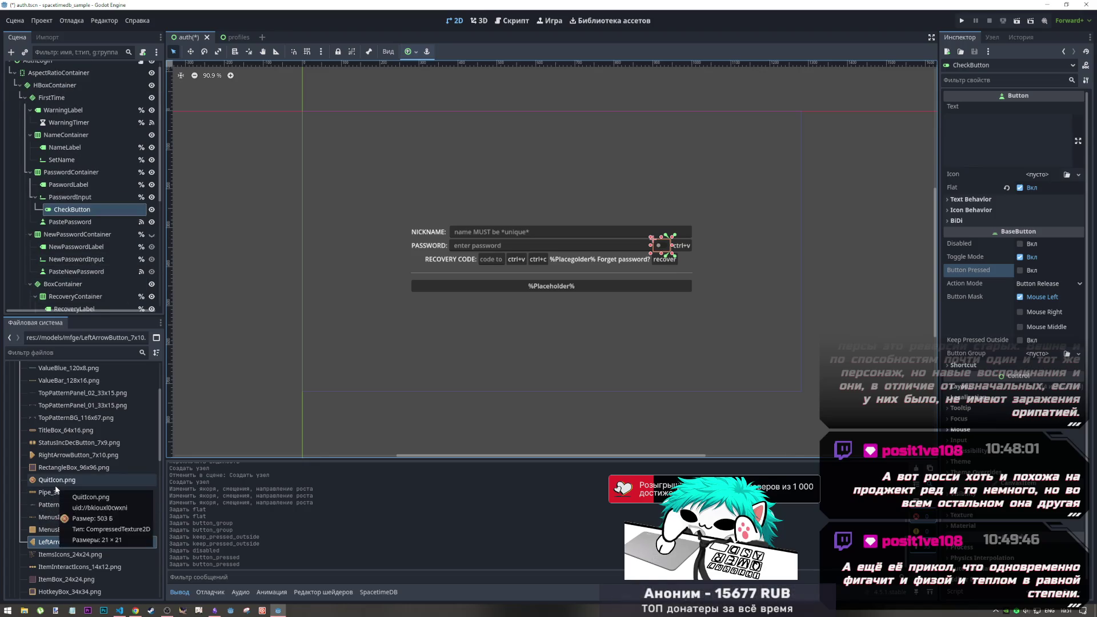
scroll(60, 481, "down", 2)
scroll(60, 481, "up", 2)
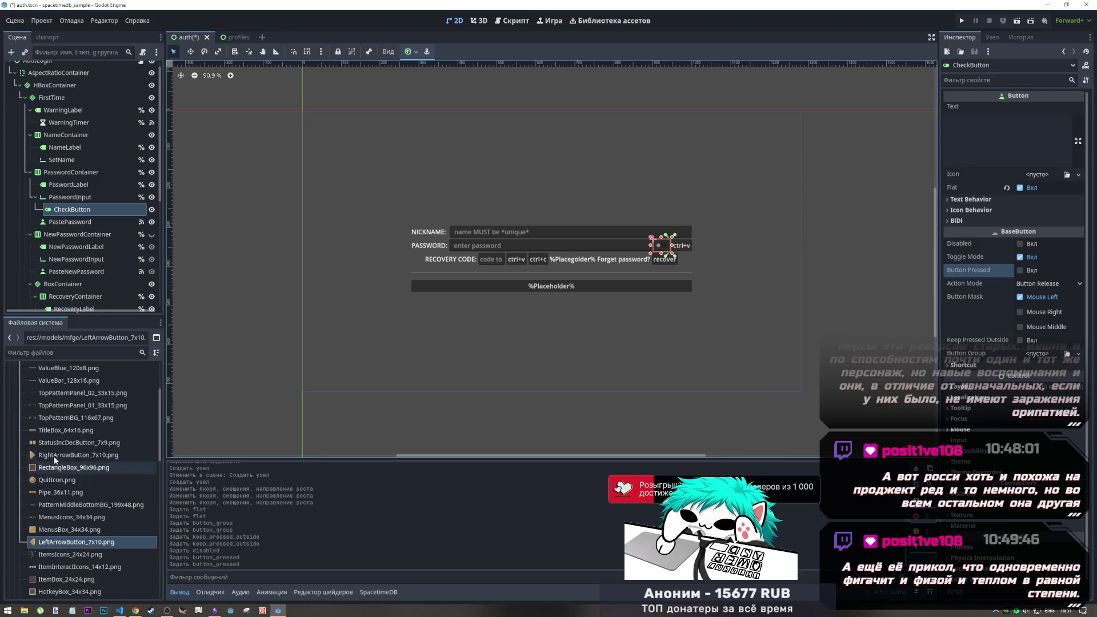
left_click(54, 444)
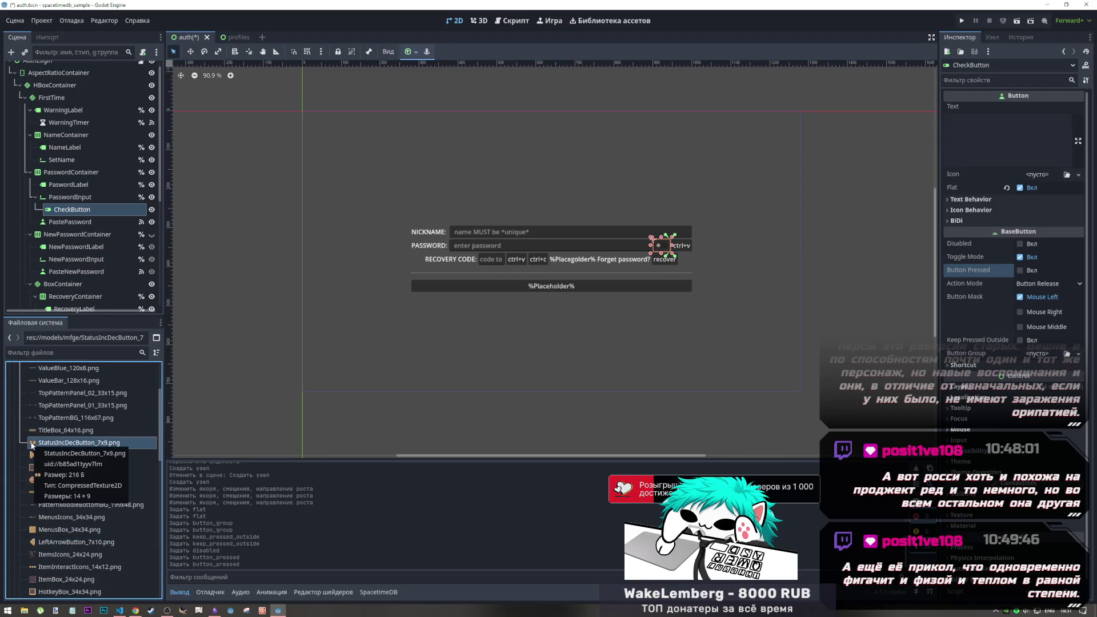
mouse_move(33, 445)
left_mouse_down()
mouse_move(421, 383)
mouse_move(1037, 174)
left_mouse_up()
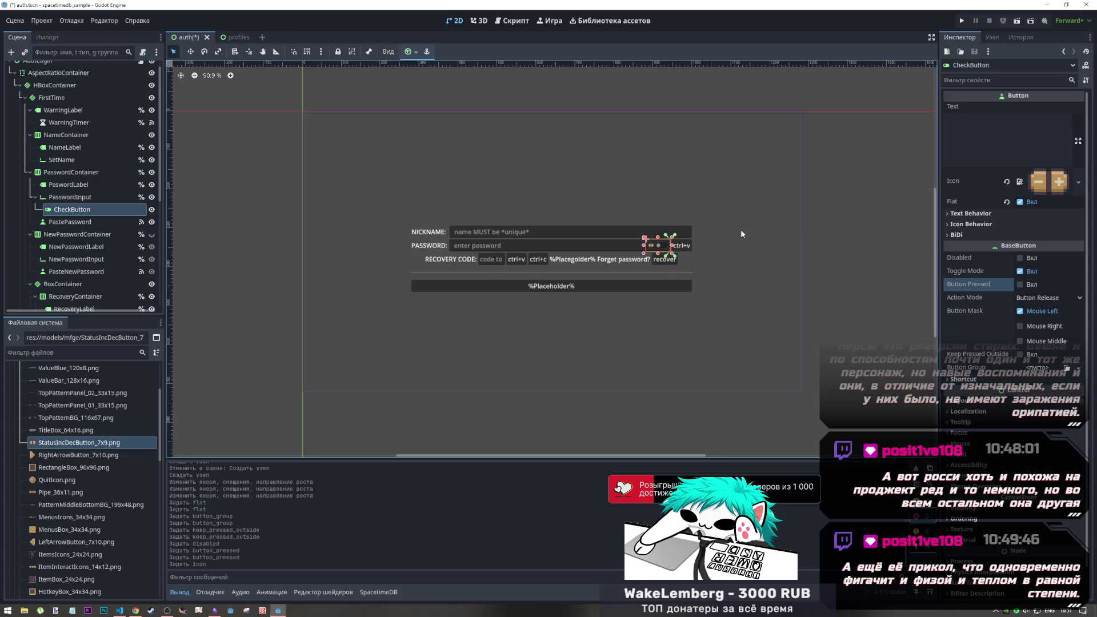
left_click(964, 215)
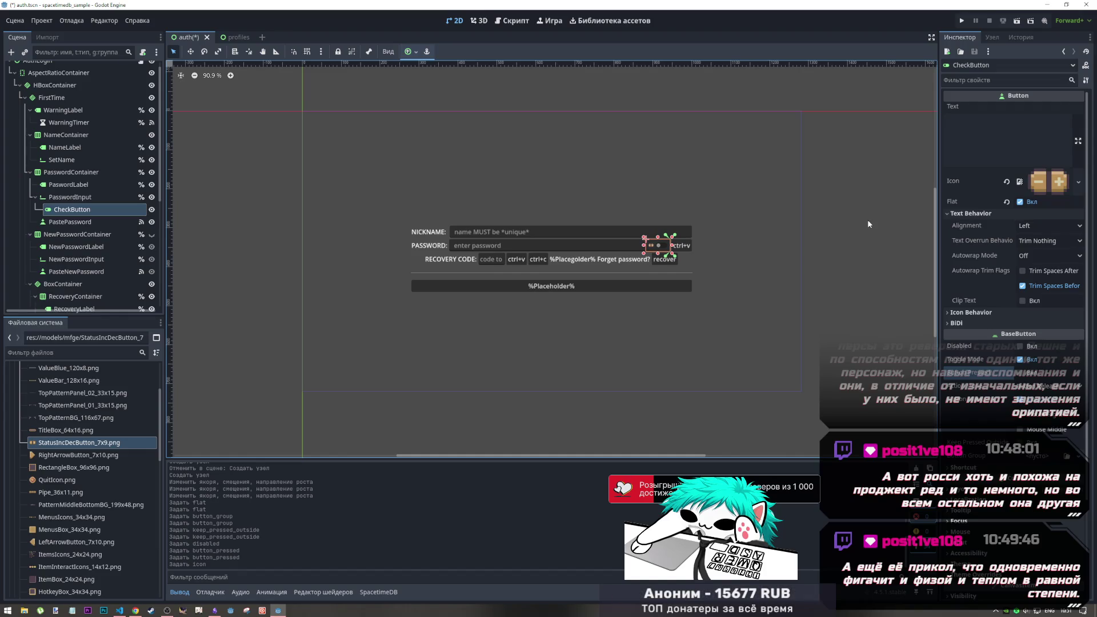
Step: Under Icon Behavior, try a different icon alignment and toggle Expand Icon to compare
left_click(971, 213)
left_click(976, 225)
left_click(1039, 238)
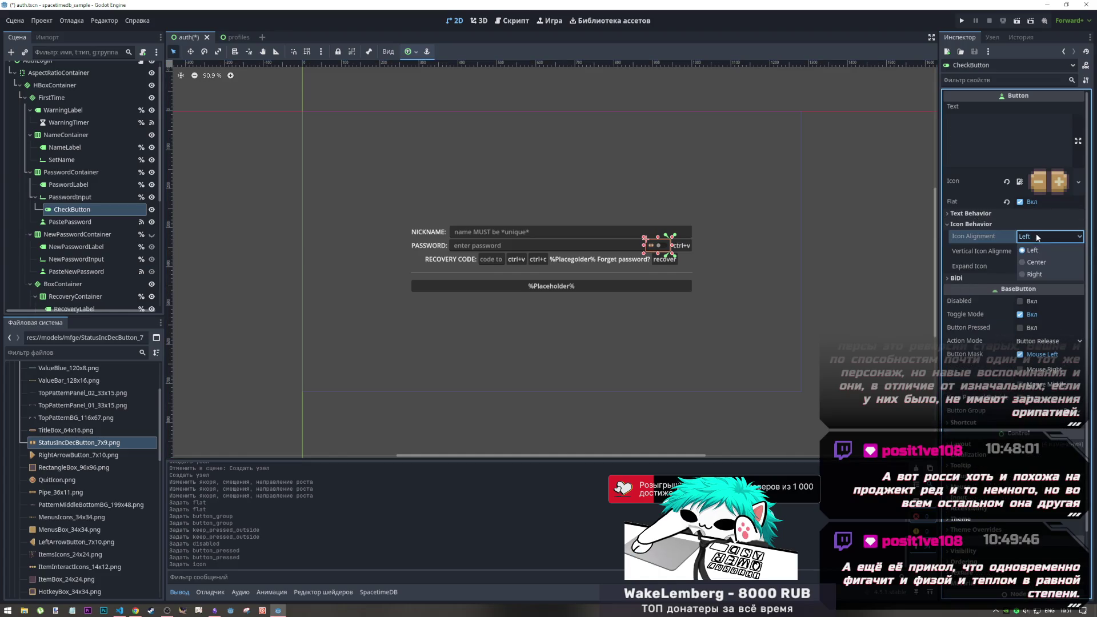
left_click(1031, 252)
left_click(1038, 226)
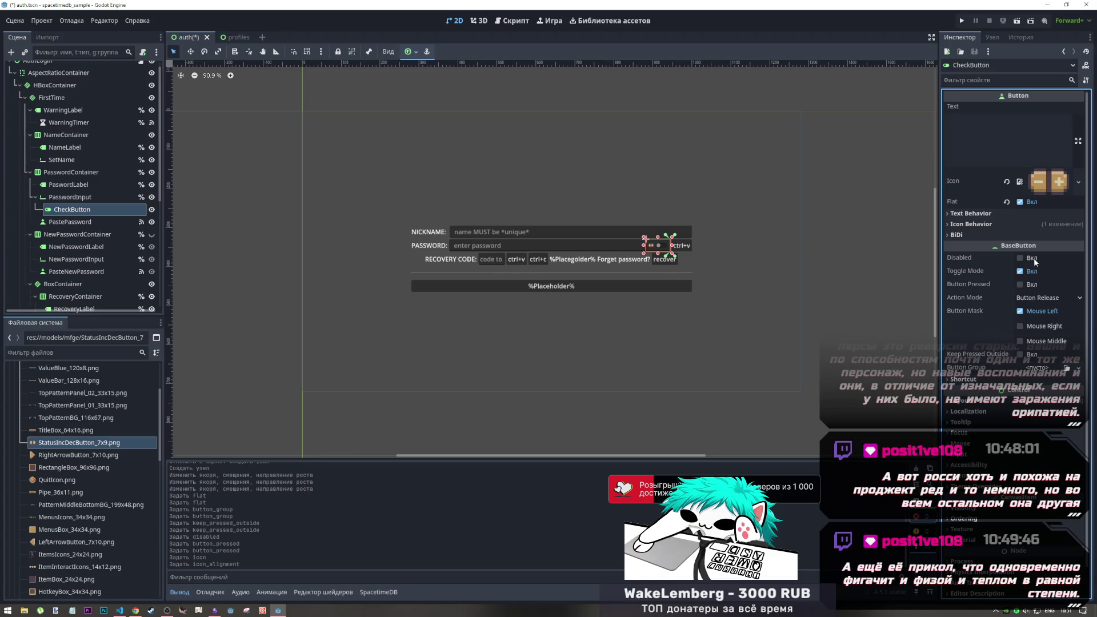
left_click(1039, 225)
left_click(1032, 269)
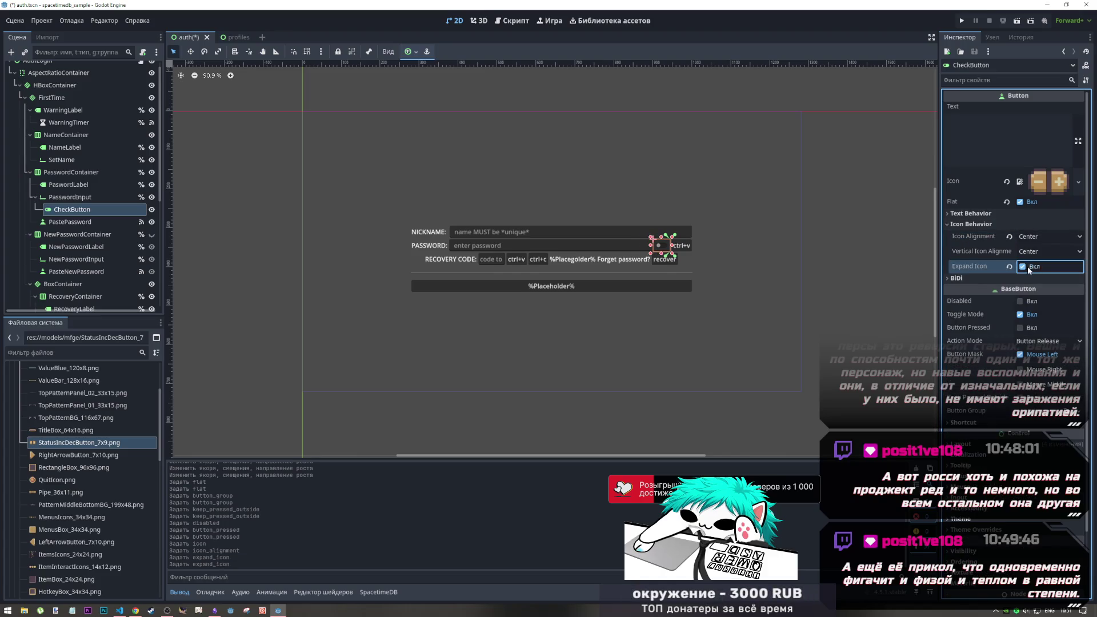
left_click(1029, 271)
left_click(1026, 270)
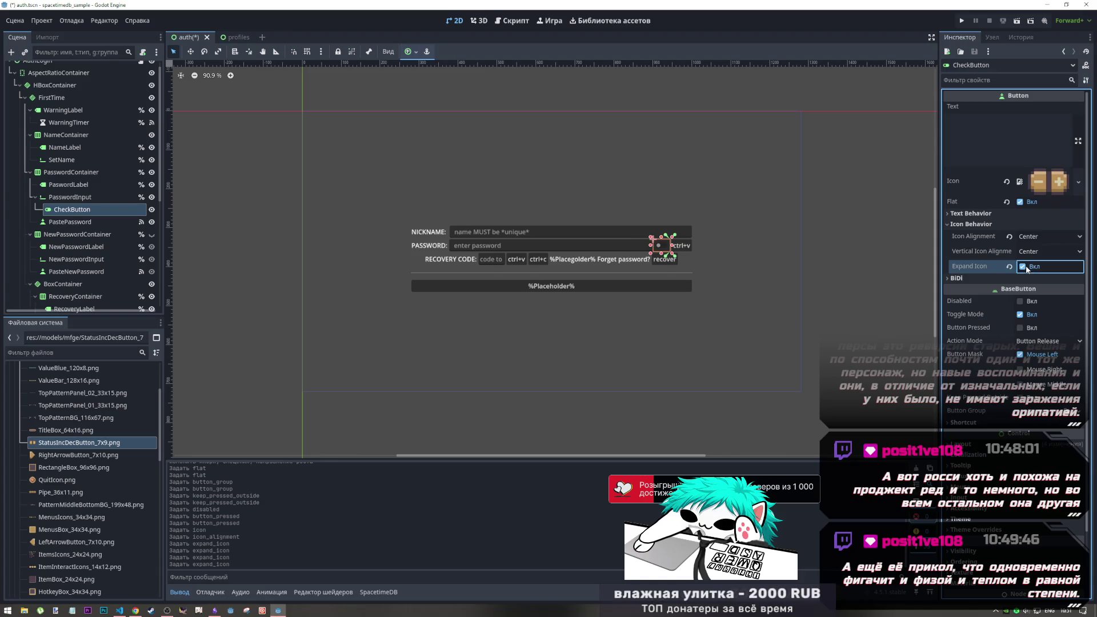
Step: Set Icon Alignment to Center with Expand Icon left unchecked
left_click(1026, 238)
left_click(1032, 250)
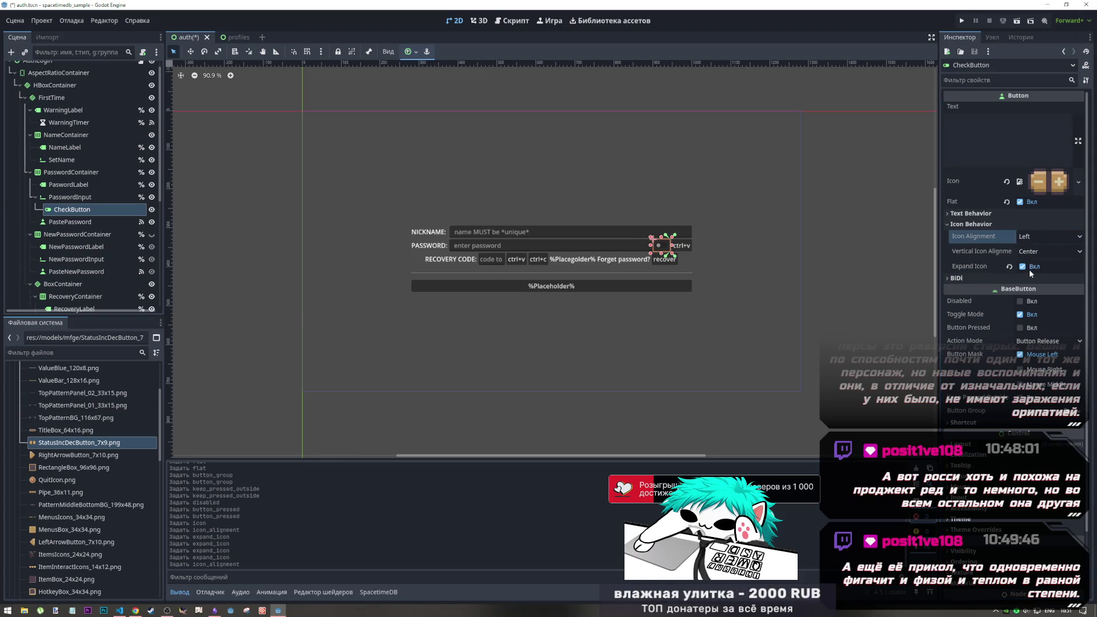
left_click(1030, 270)
left_click(1027, 239)
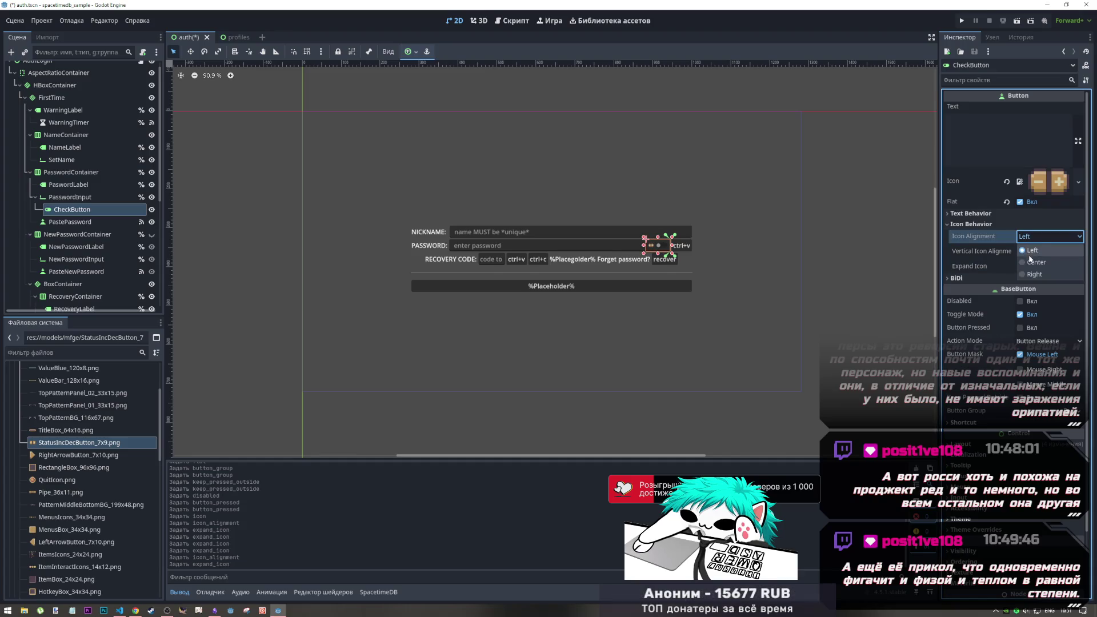
left_click(1033, 261)
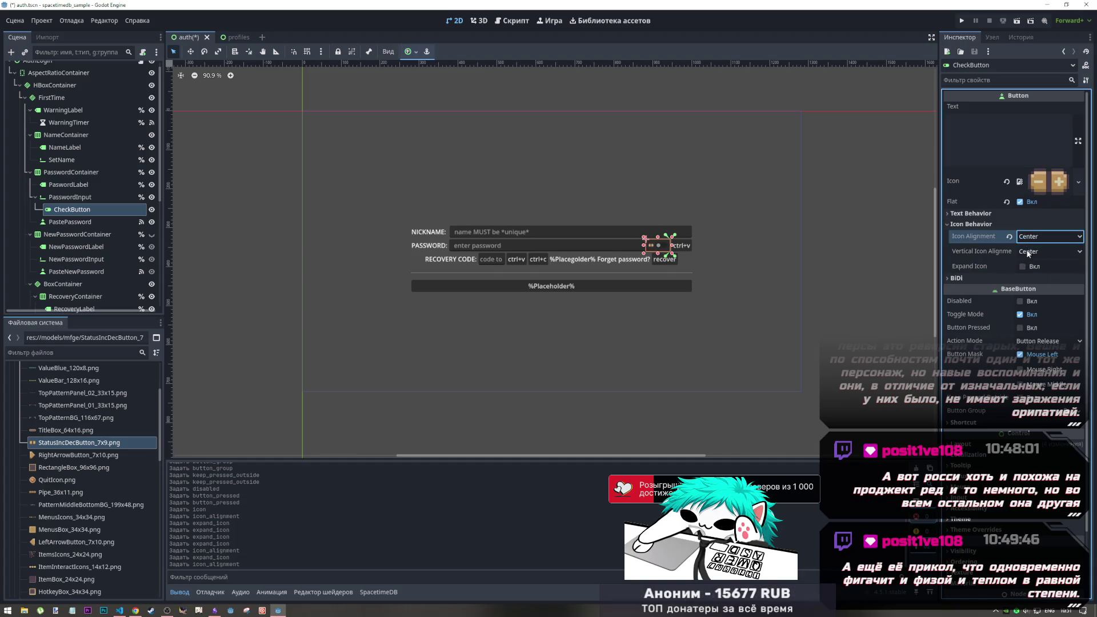
left_click(411, 52)
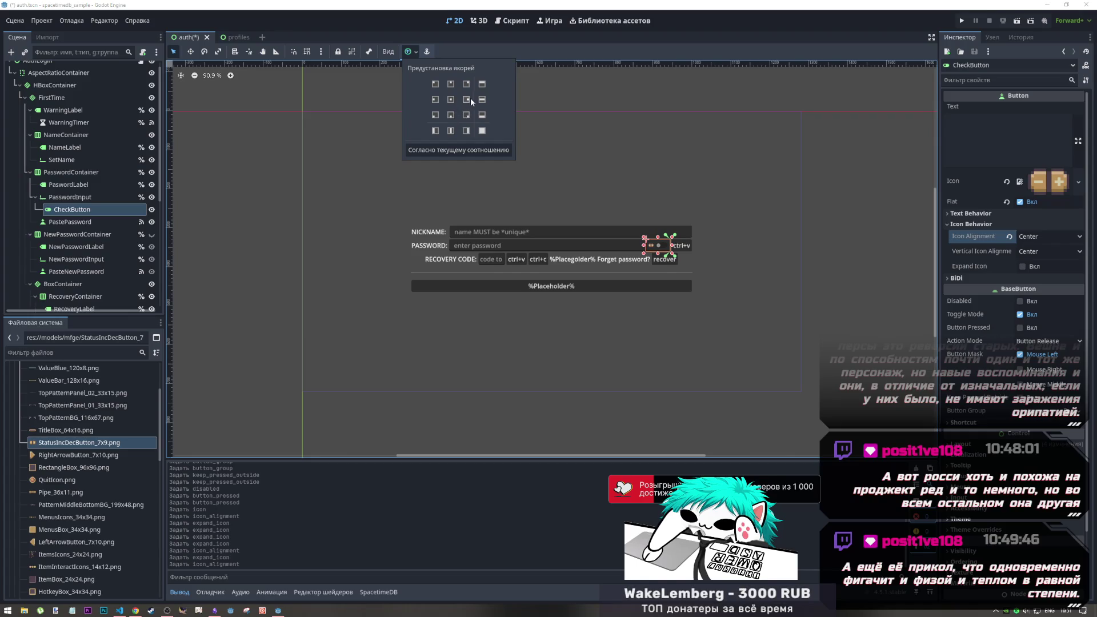
Step: Apply the Right Wide anchor preset so the CheckButton sits at the password row's right end
left_click(481, 99)
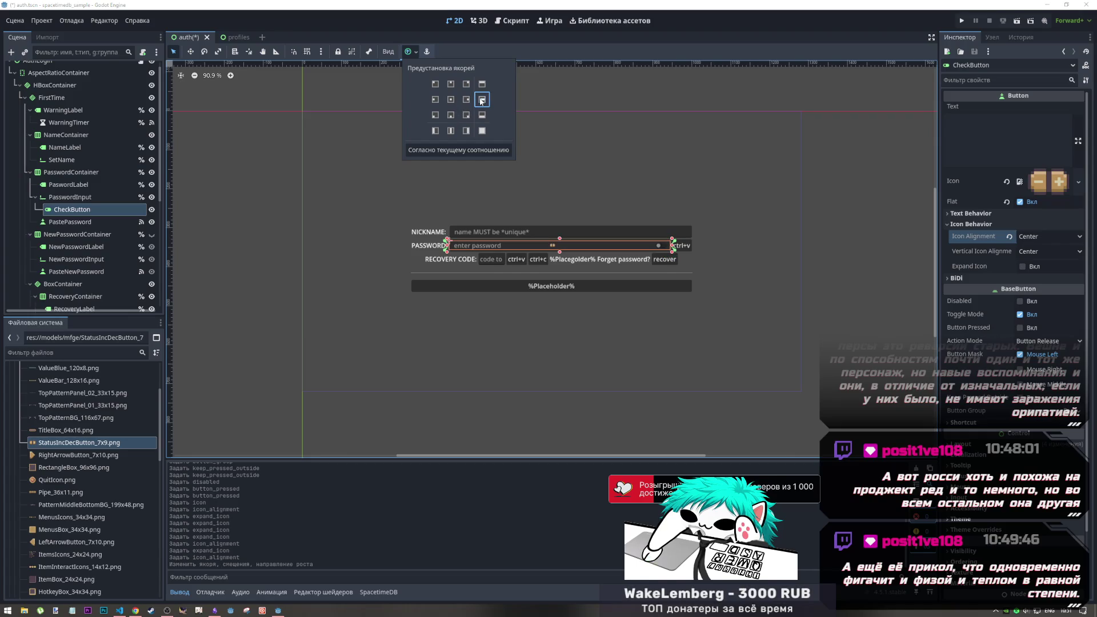
left_click(466, 130)
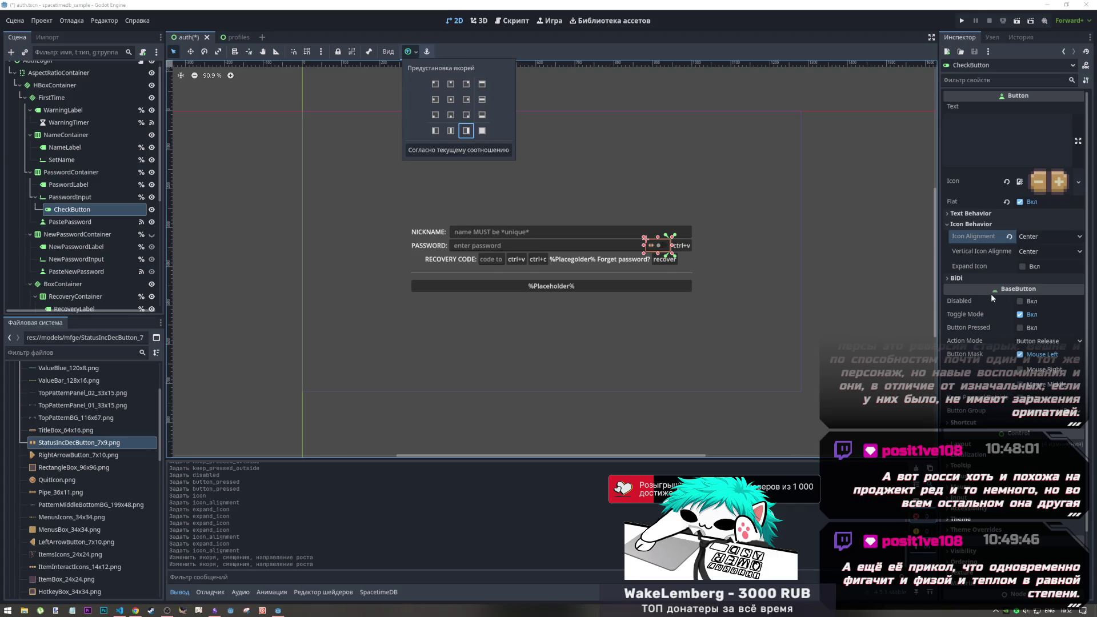
left_click(1041, 251)
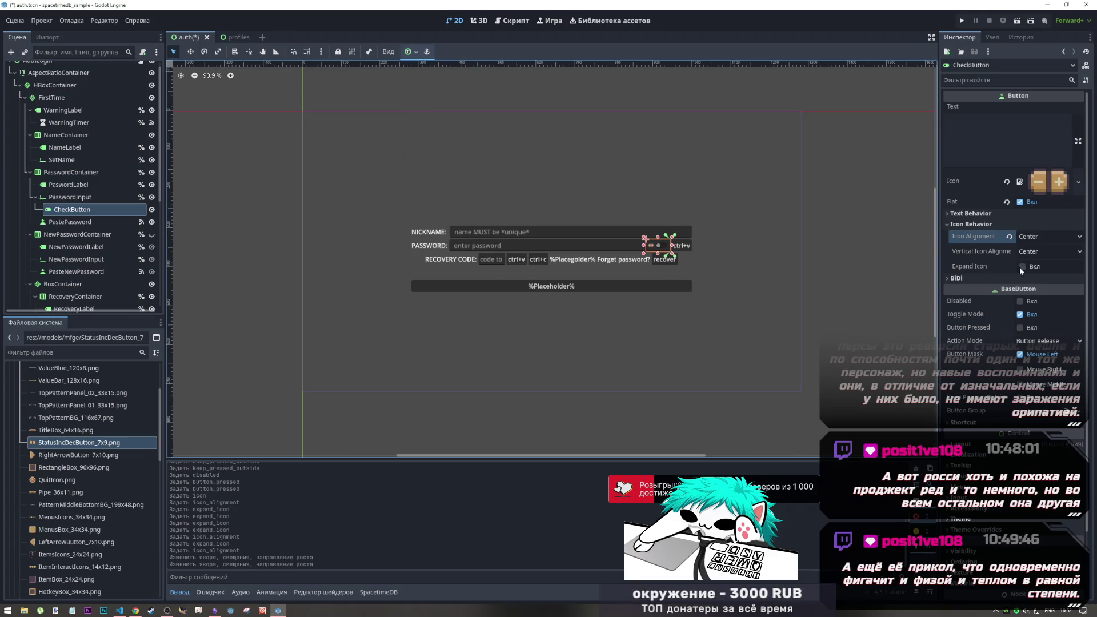
Step: Toggle the CheckButton's Expand Icon and set its text alignment to Center
left_click(1020, 266)
left_click(990, 214)
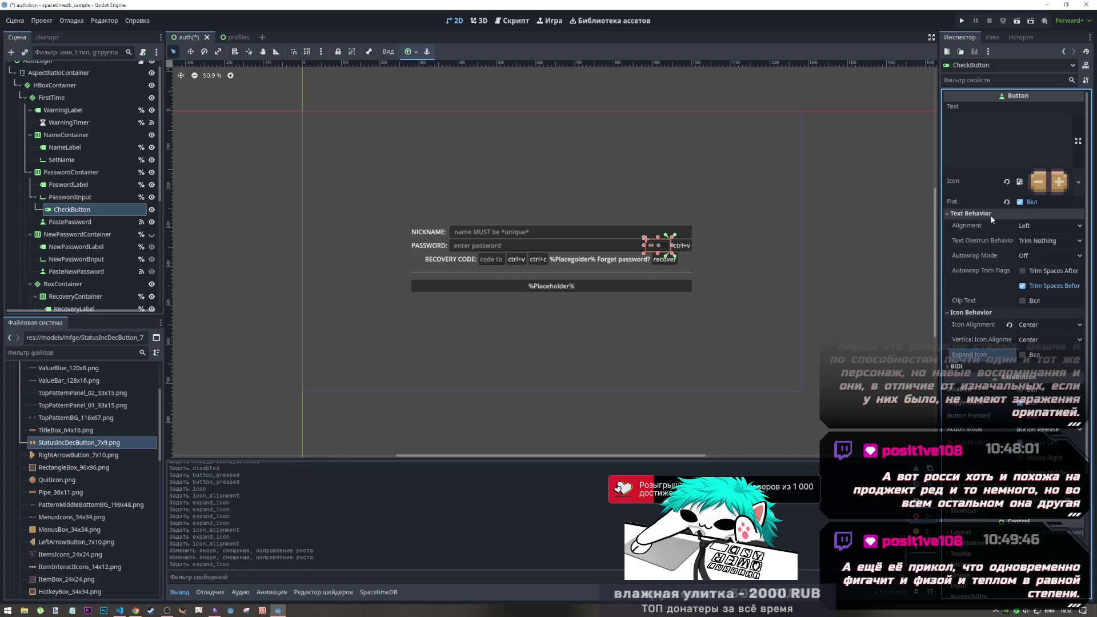
left_click(1033, 226)
left_click(1028, 239)
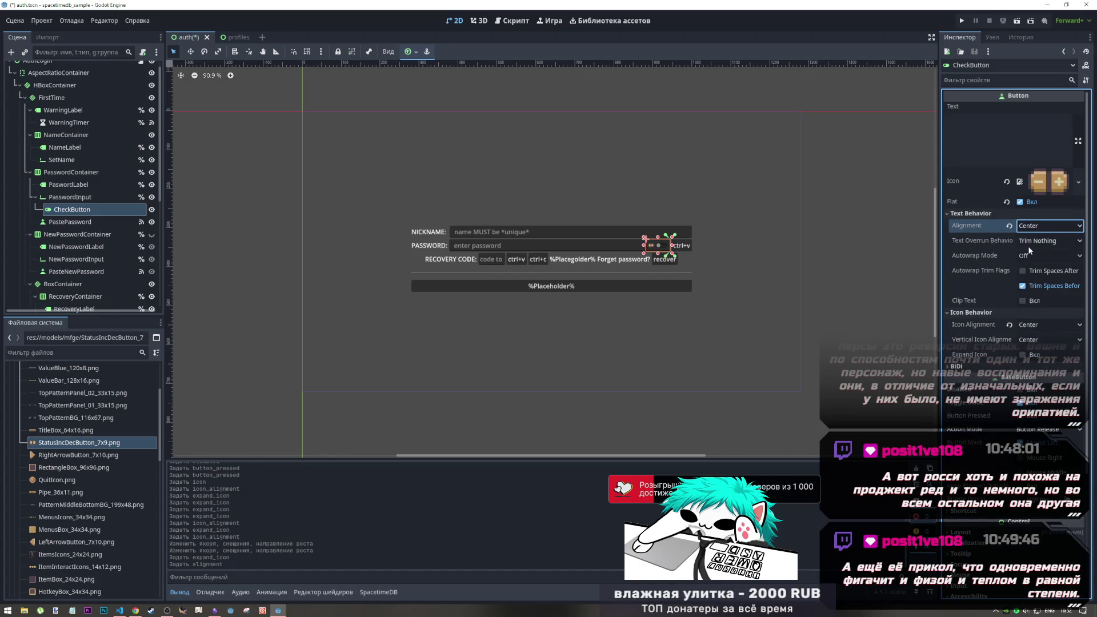
left_click(991, 214)
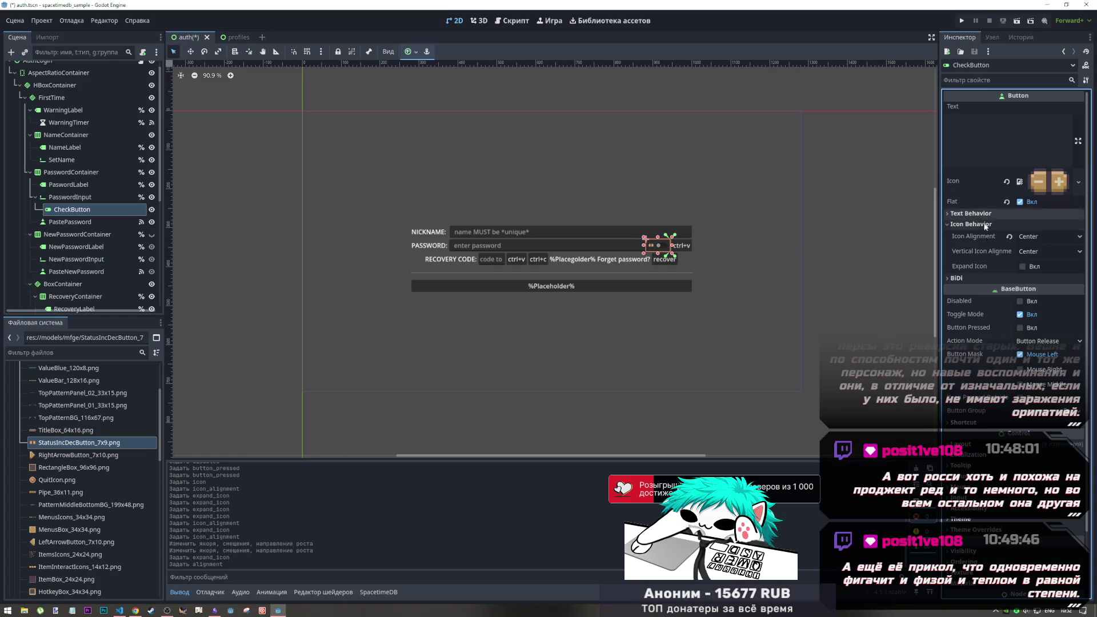
Step: Expand and collapse the CheckButton's BiDi text settings to inspect them
left_click(987, 279)
left_click(987, 278)
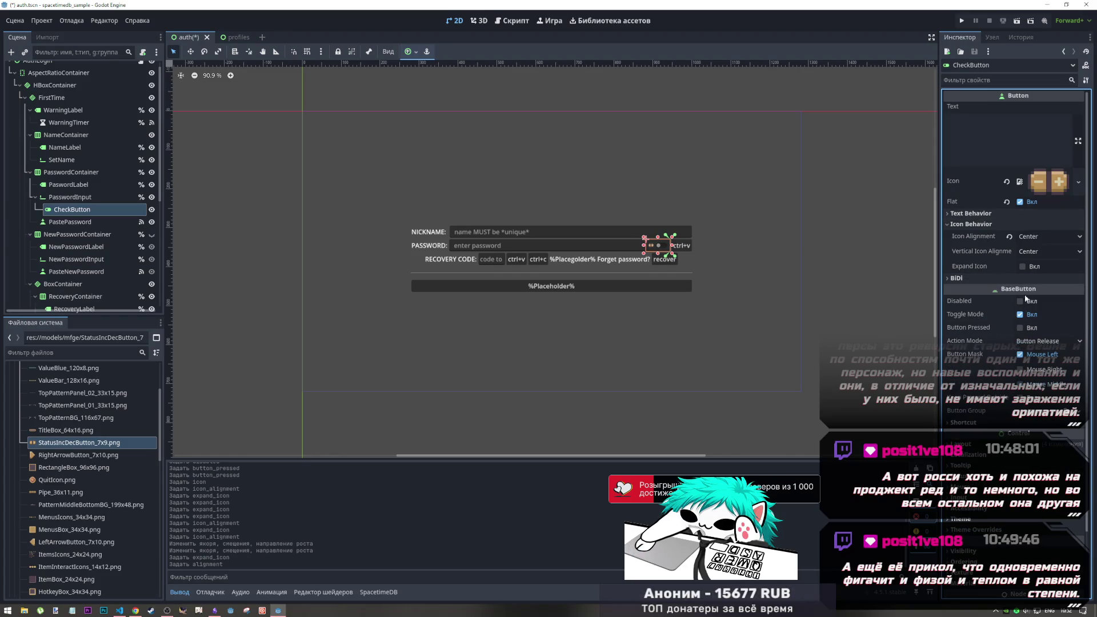
left_click(994, 279)
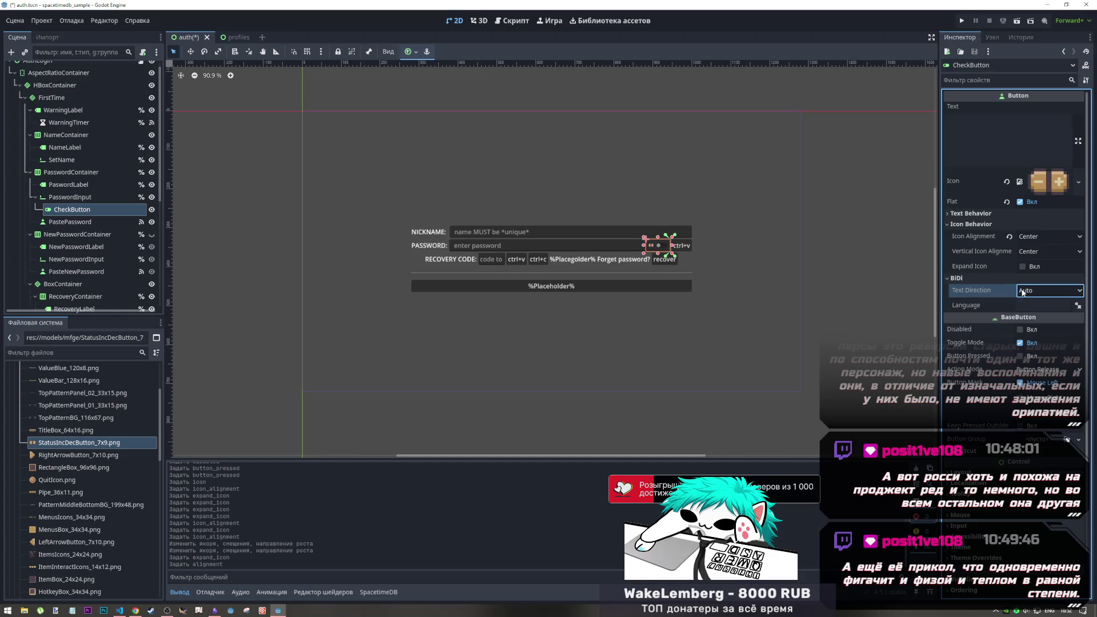
left_click(971, 277)
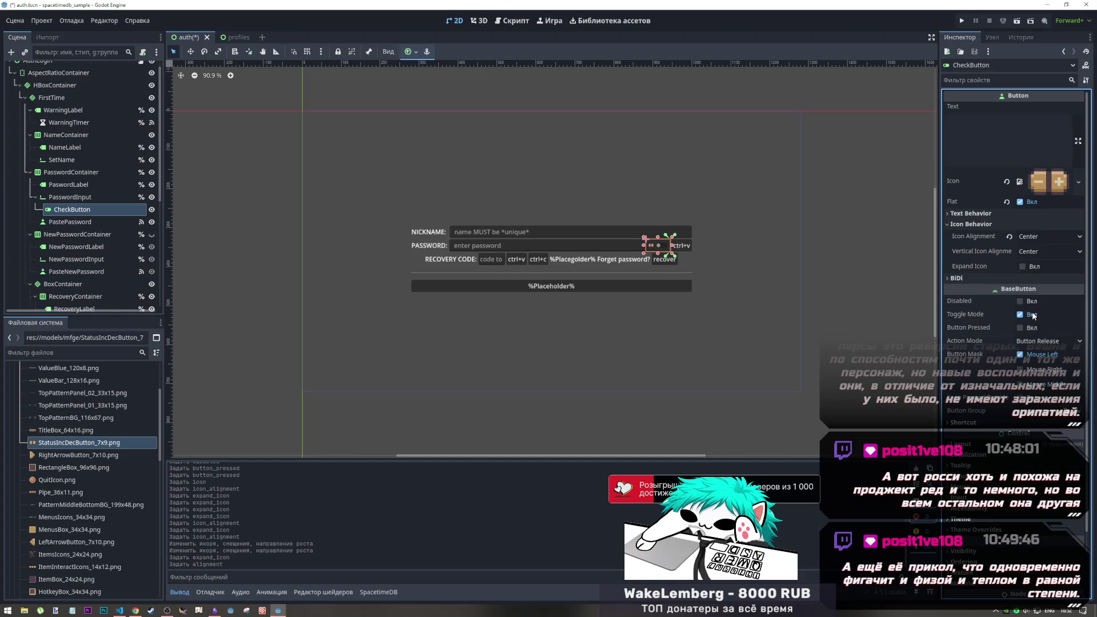
Step: Try Button Press as the action mode, revert to Button Release, then select PasswordInput
left_click(1026, 342)
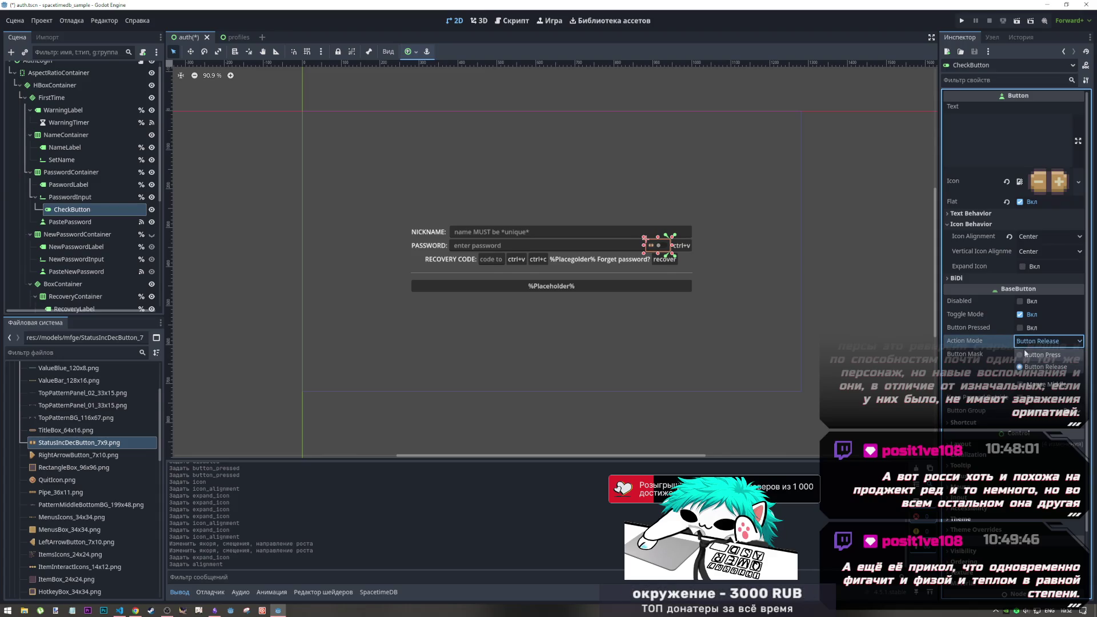
left_click(1025, 354)
left_click(1027, 366)
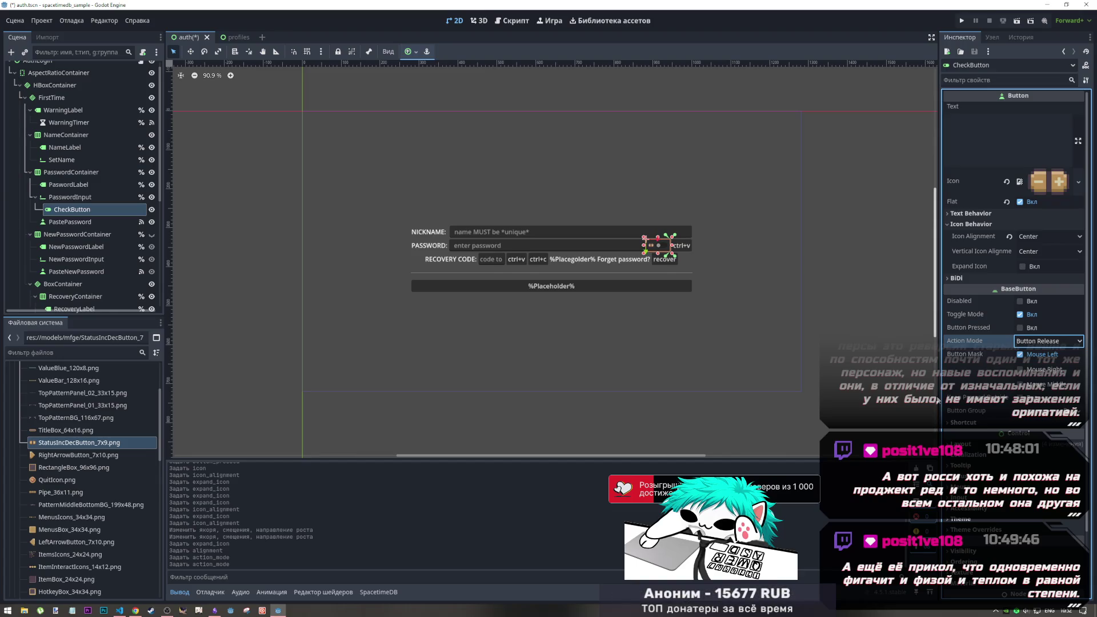
key("alt+Tab")
key("alt+Tab")
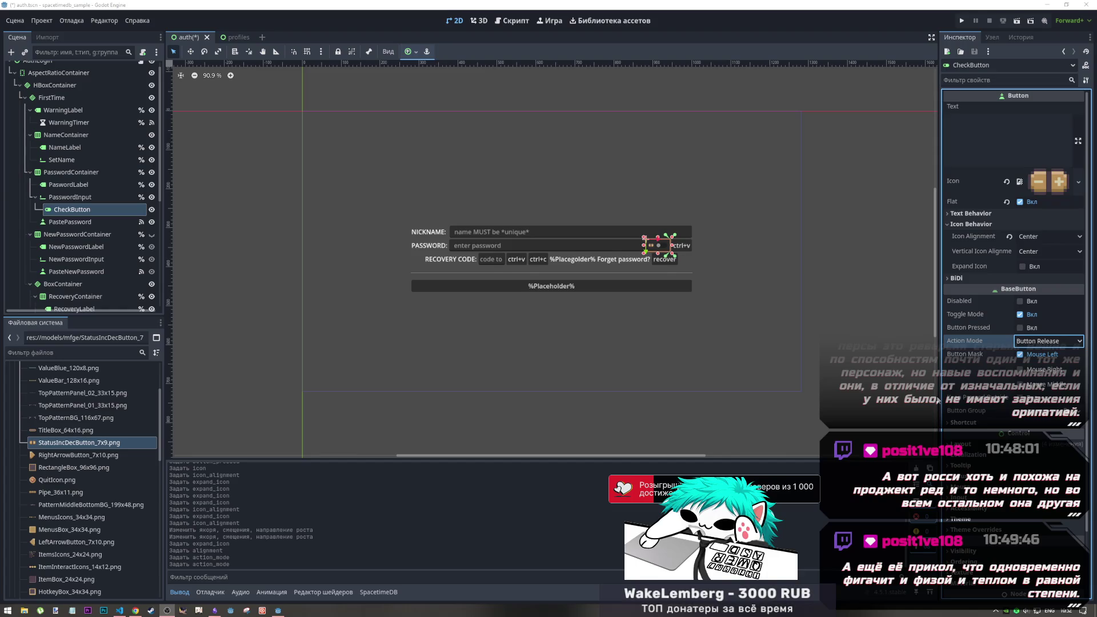
key("alt+Tab")
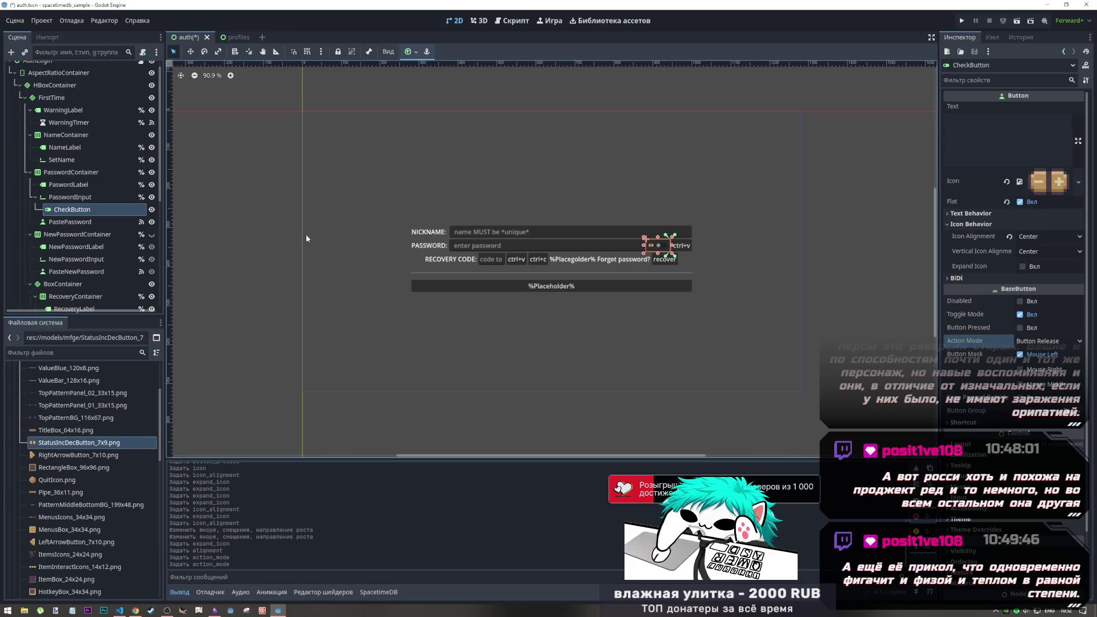
left_click(63, 197)
left_click(68, 210)
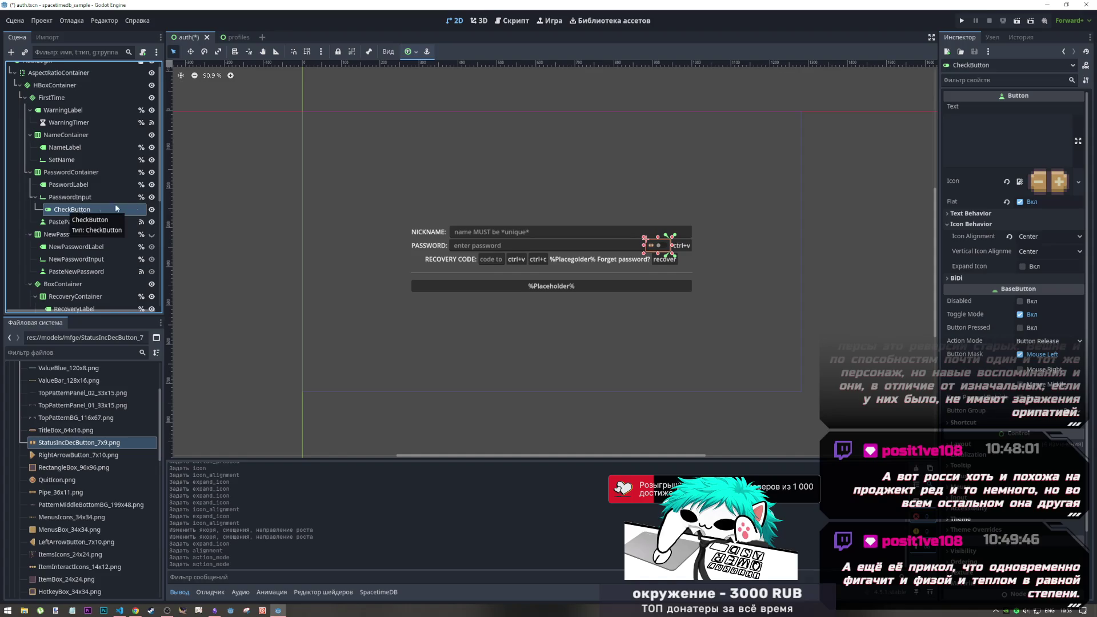
left_click(1045, 183)
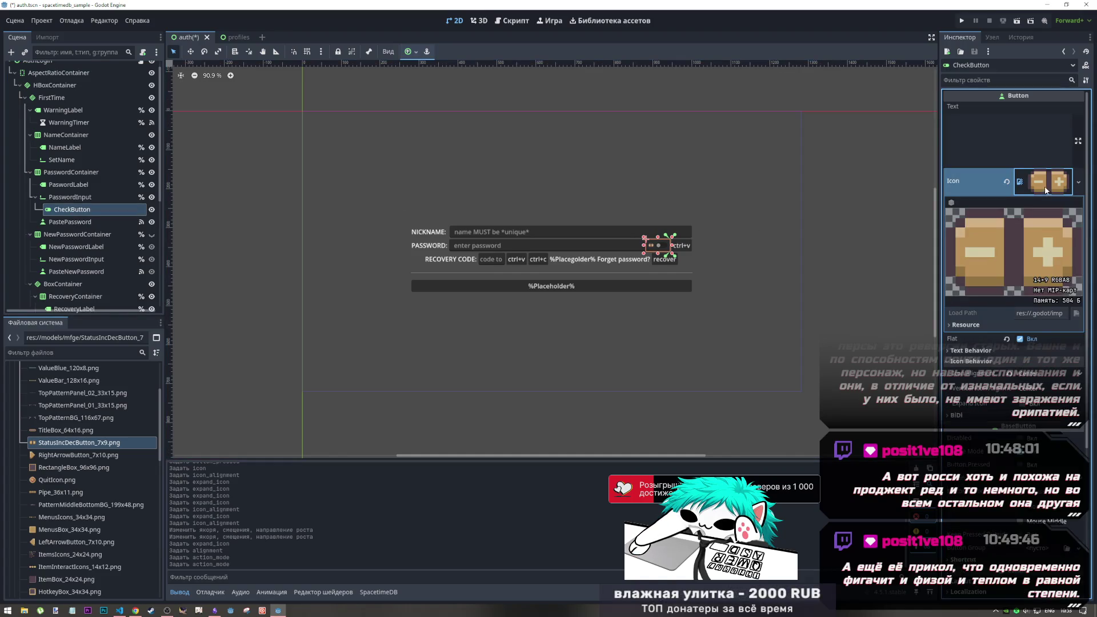
left_click(1046, 187)
left_click(1078, 182)
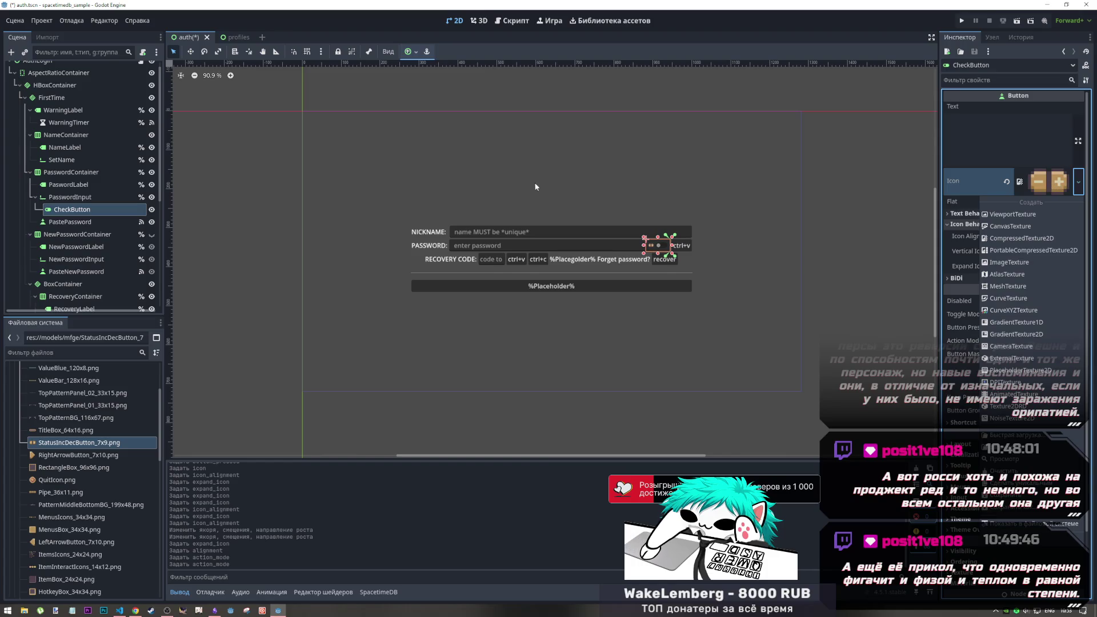
left_click(67, 443)
scroll(68, 444, "up", 3)
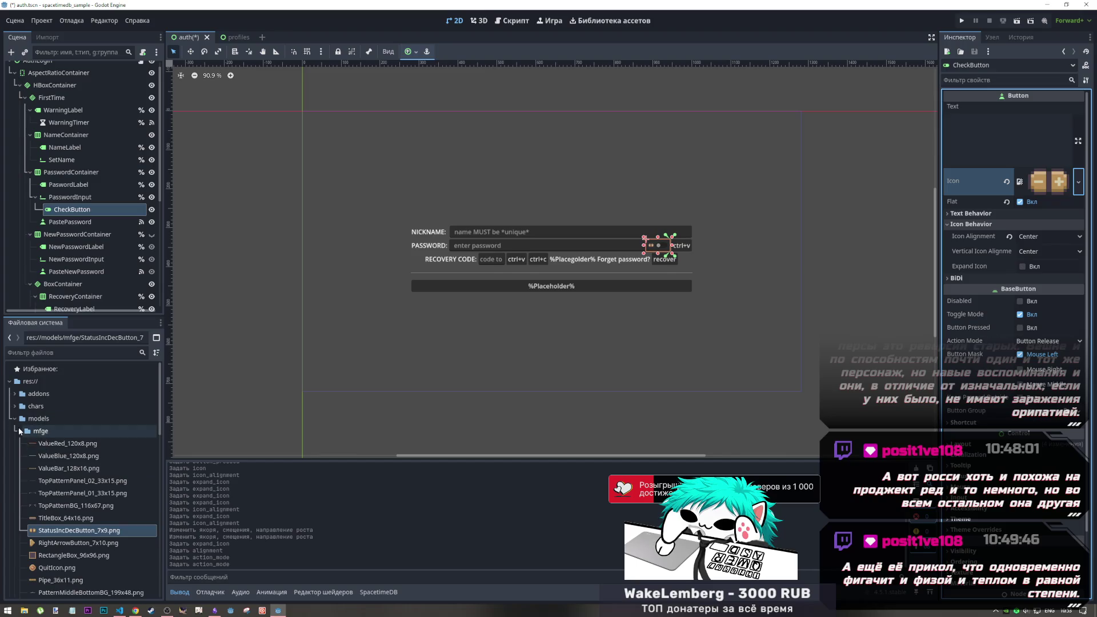
Step: Collapse the mfge folder and create a new AtlasTexture resource in the models folder
left_click(21, 433)
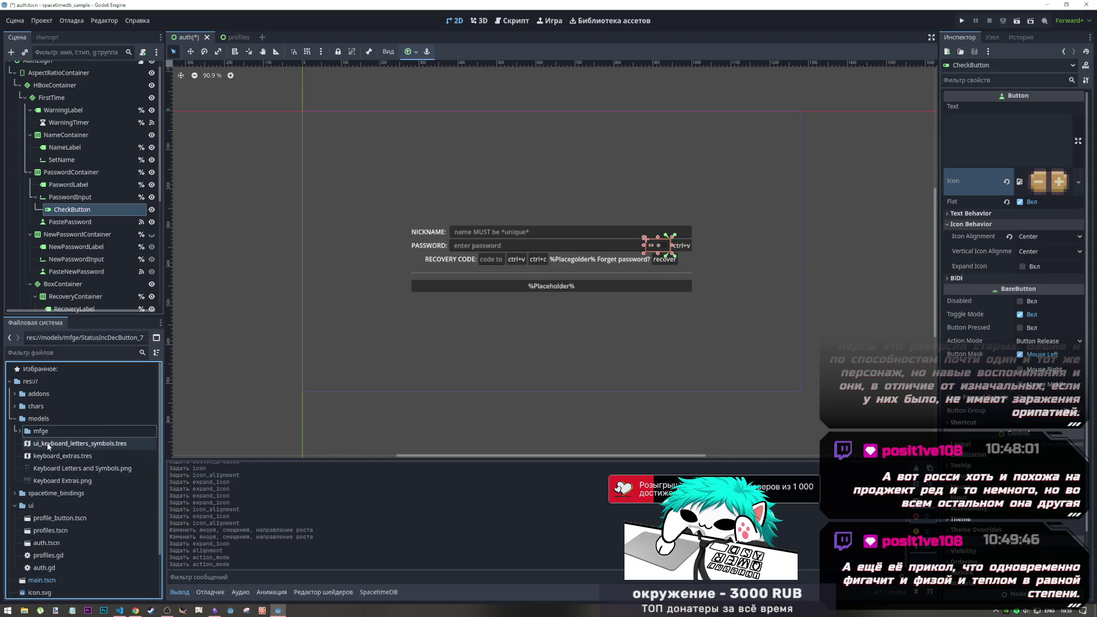
double_click(40, 433)
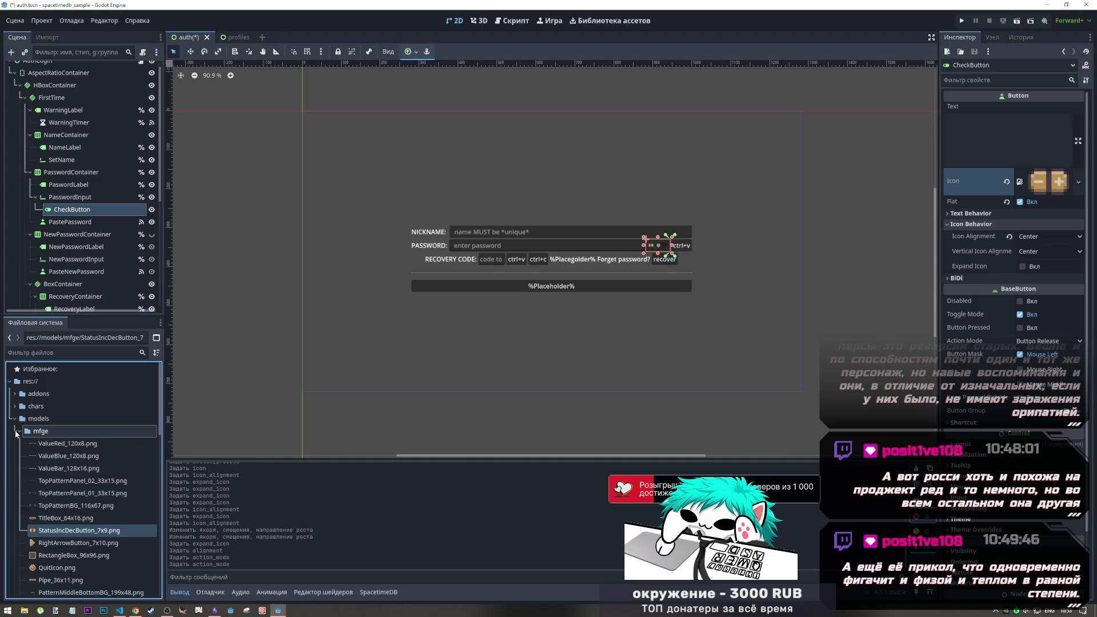
double_click(40, 432)
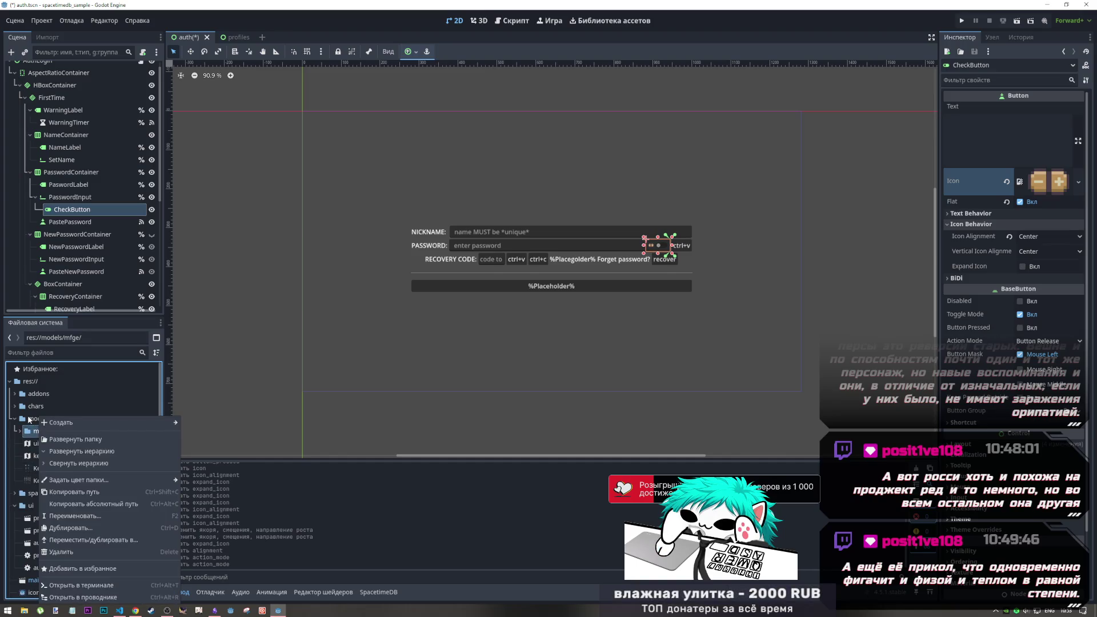
right_click(28, 418)
mouse_move(68, 424)
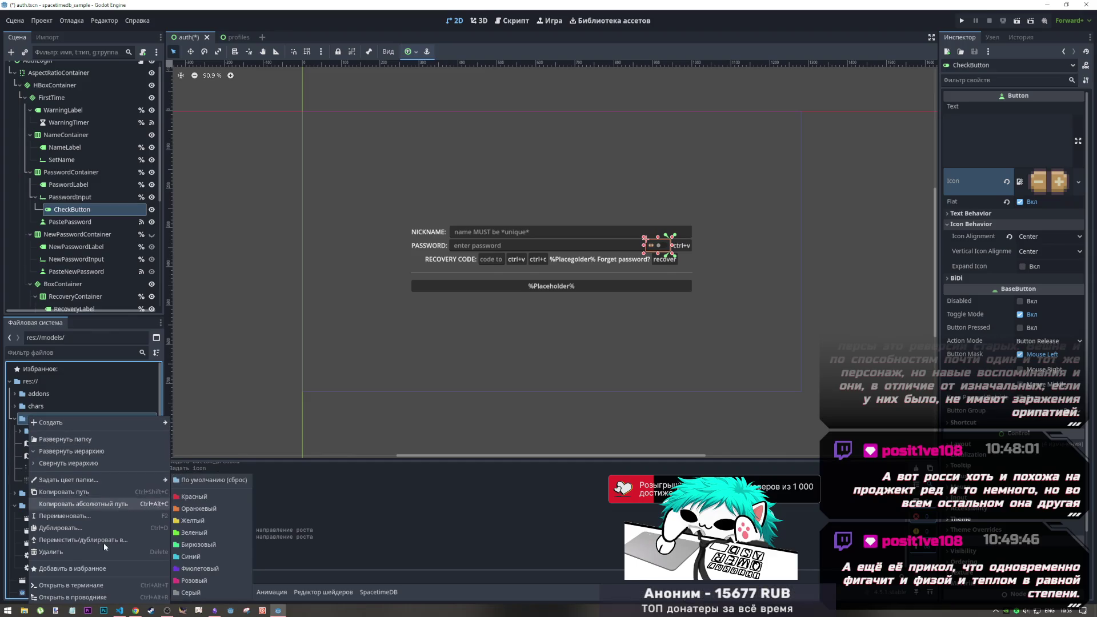
right_click(24, 418)
right_click(43, 419)
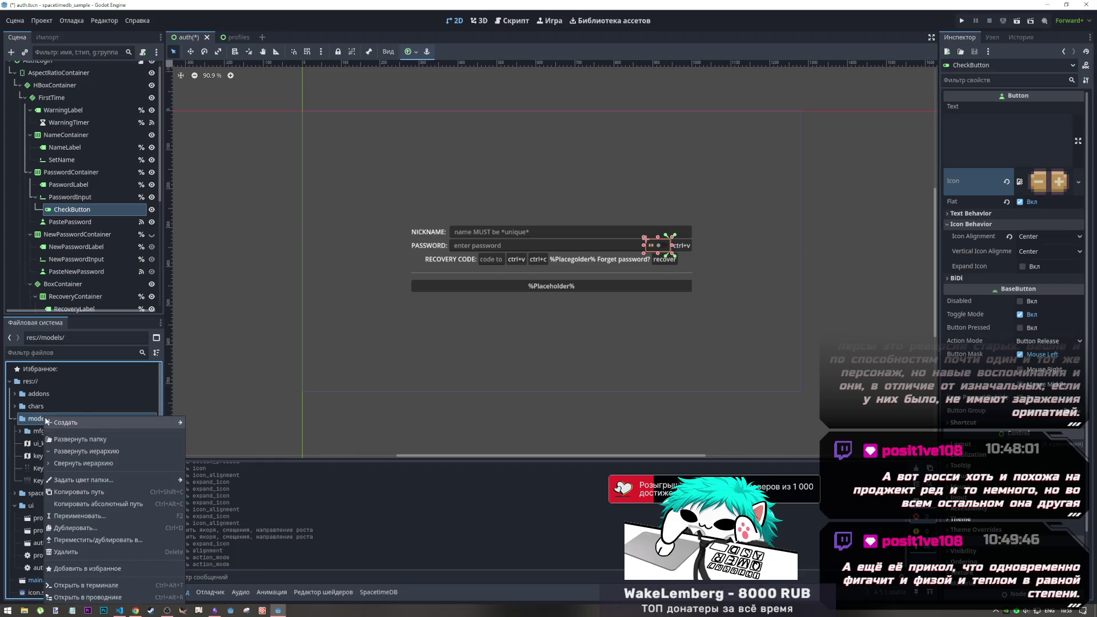
mouse_move(81, 423)
left_click(223, 458)
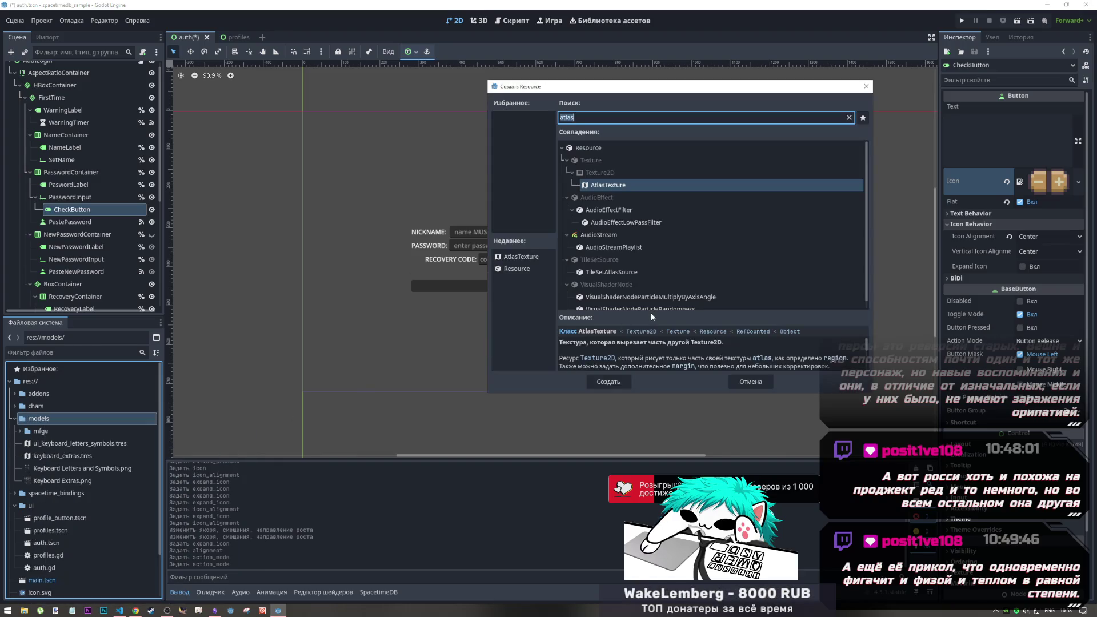
left_click(594, 389)
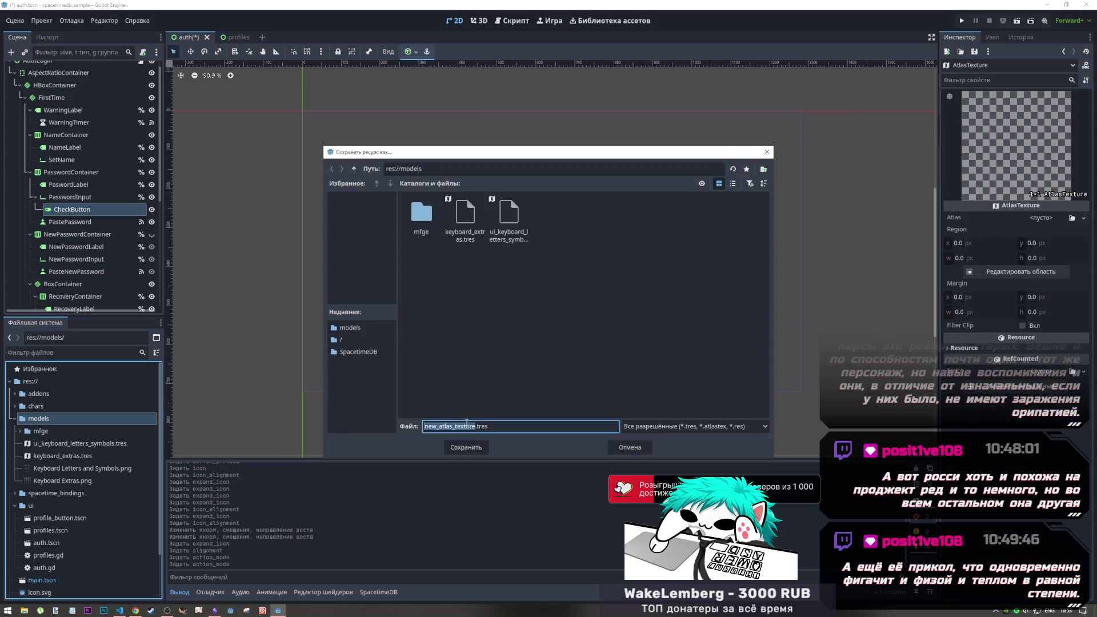
Step: Save the new AtlasTexture as show_hide.tres in res://models
type("show_hiod")
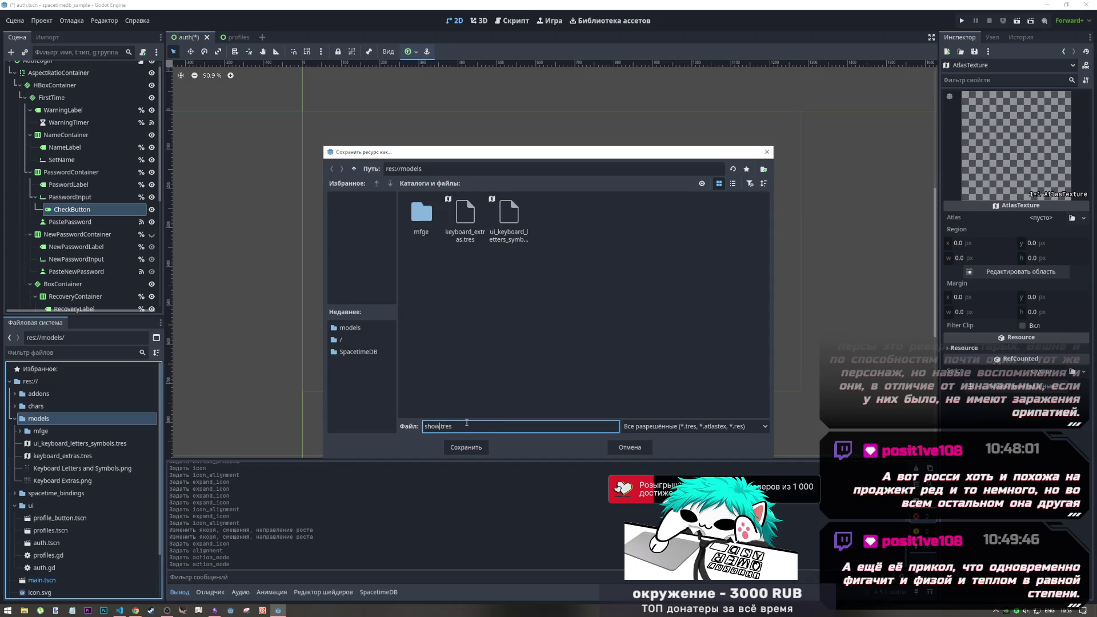
type("e")
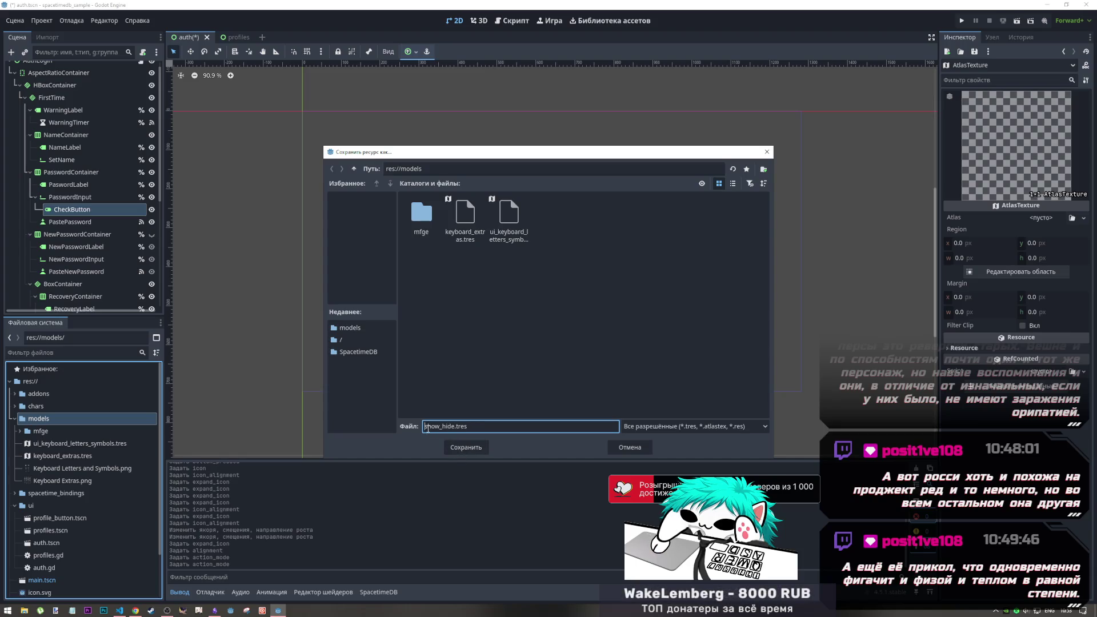
left_click(468, 446)
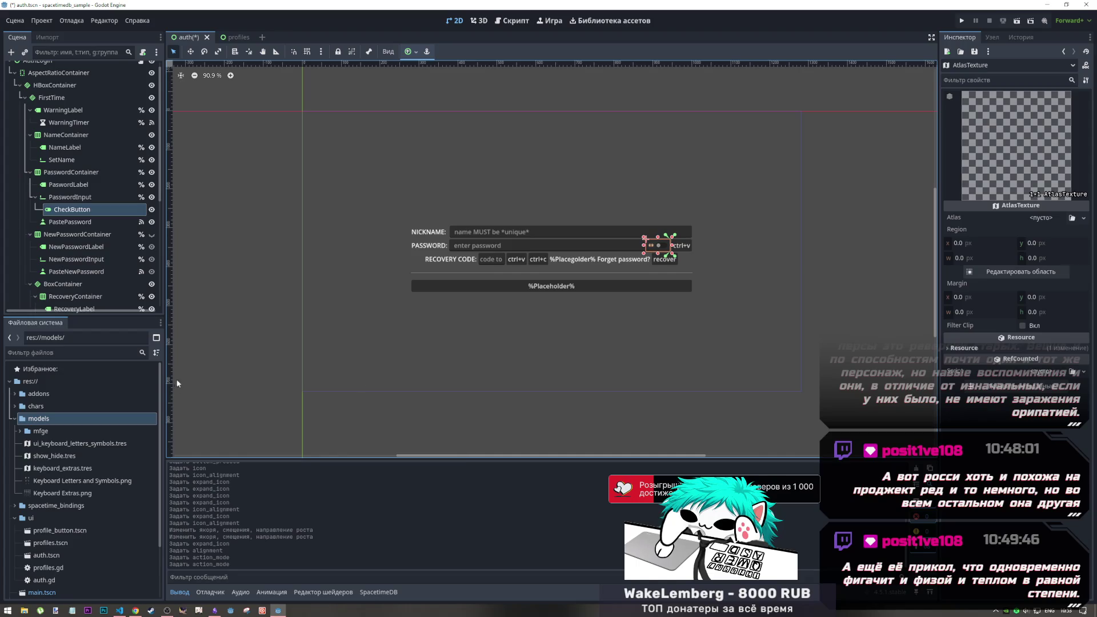
Step: Rename ui_keyboard_letters_symbols.tres to keyboard_letters_symbols.tres
right_click(56, 444)
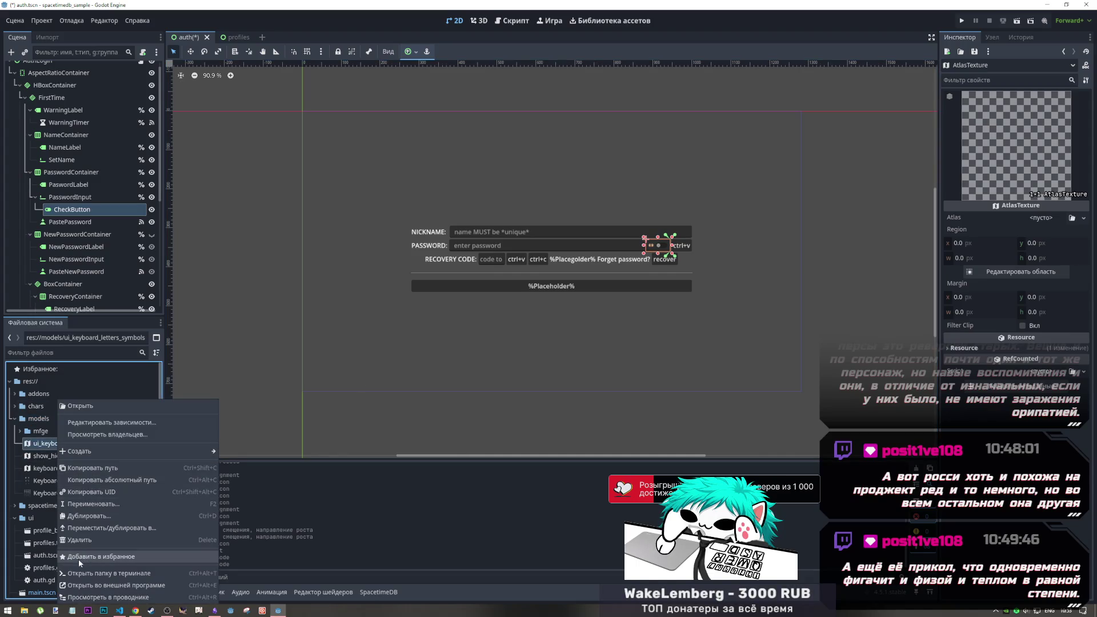
left_click(91, 504)
left_click(43, 446)
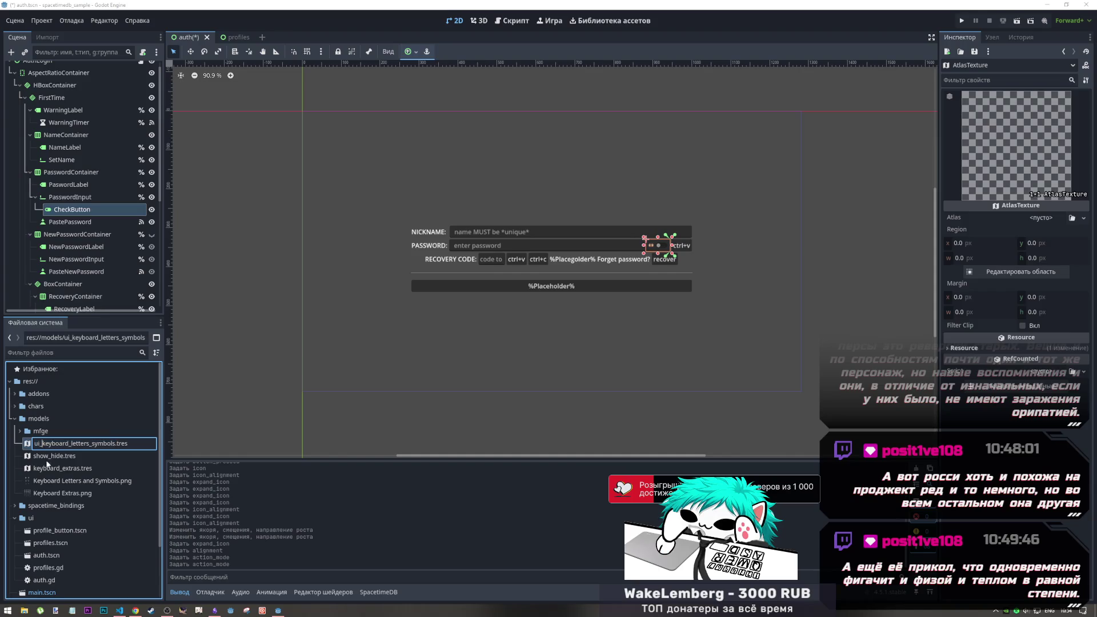
key("BackSpace")
key("BackSpace")
key("BackSpace")
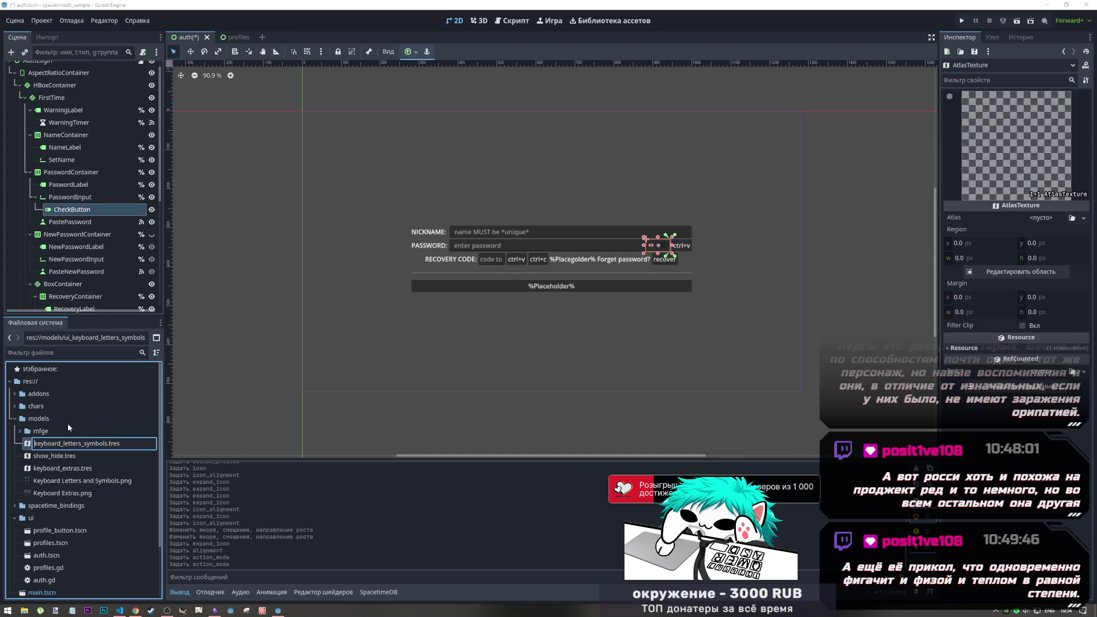
key("Return")
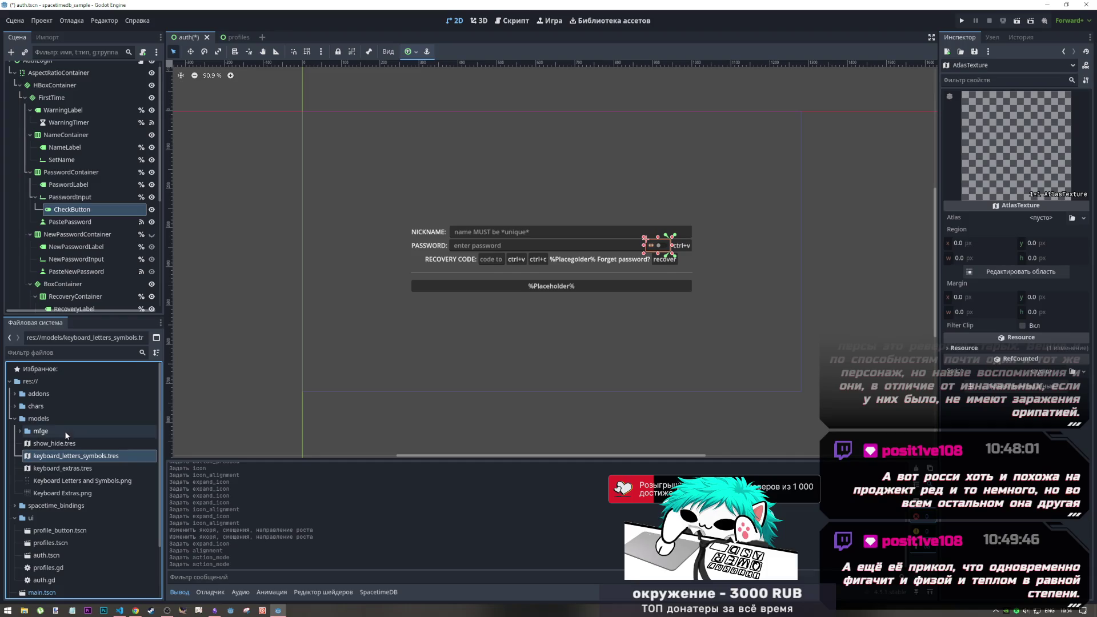
Step: Assign StatusIncDecButton_7x9.png from the mfge folder as show_hide.tres's atlas image
left_click(62, 445)
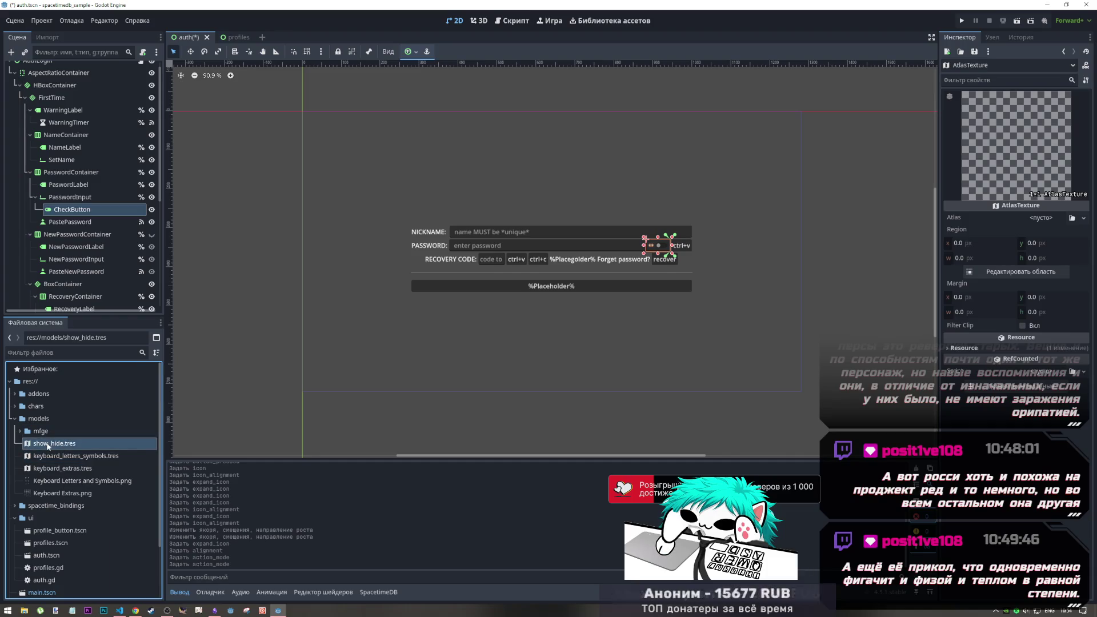
left_click(27, 432)
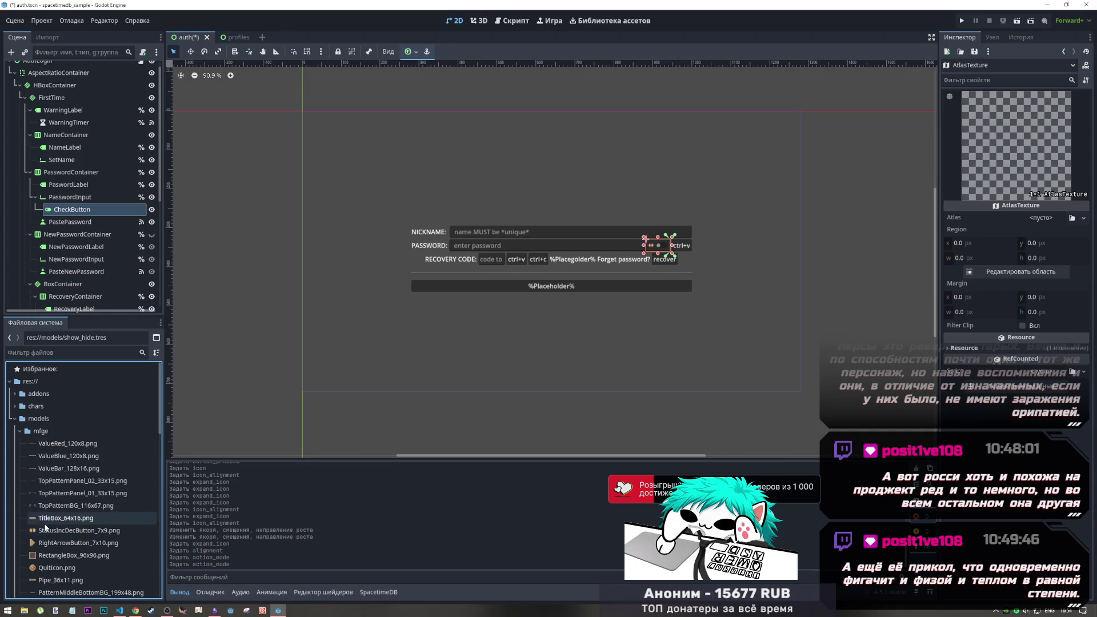
mouse_move(46, 531)
left_mouse_down()
mouse_move(400, 320)
mouse_move(1023, 269)
mouse_move(1030, 223)
left_mouse_up()
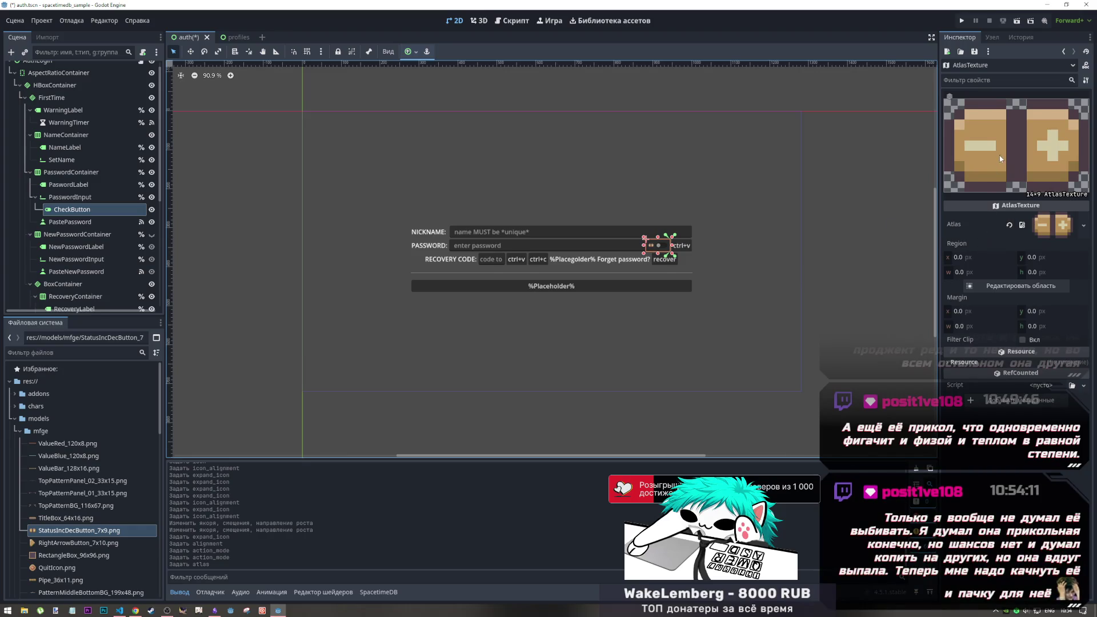
Step: Crop show_hide.tres's region around the 7×9 plus icon in the Region Editor
left_click(1001, 290)
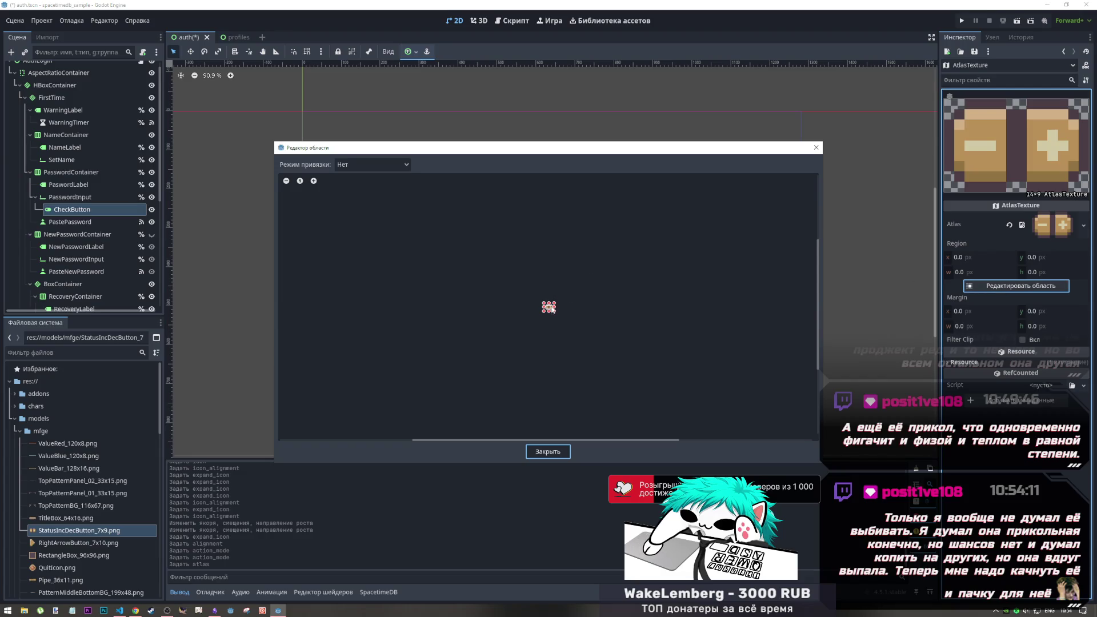
scroll(548, 312, "up", 3)
scroll(548, 311, "down", 3)
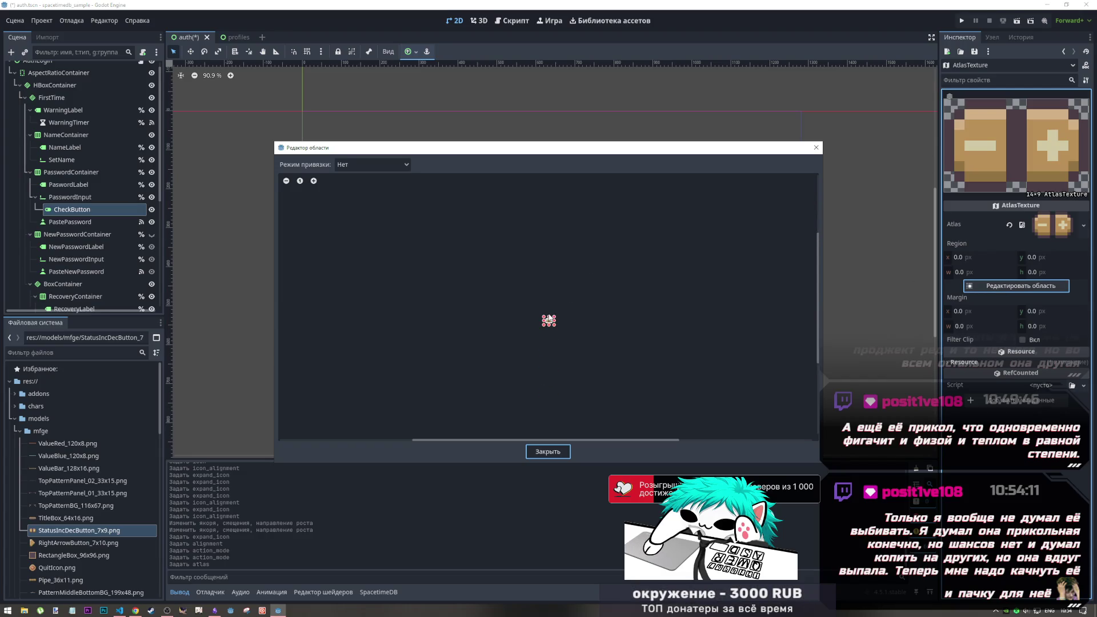
scroll(548, 320, "up", 1)
scroll(550, 323, "up", 5)
mouse_move(566, 338)
left_mouse_down()
mouse_move(516, 321)
mouse_move(535, 318)
left_mouse_up()
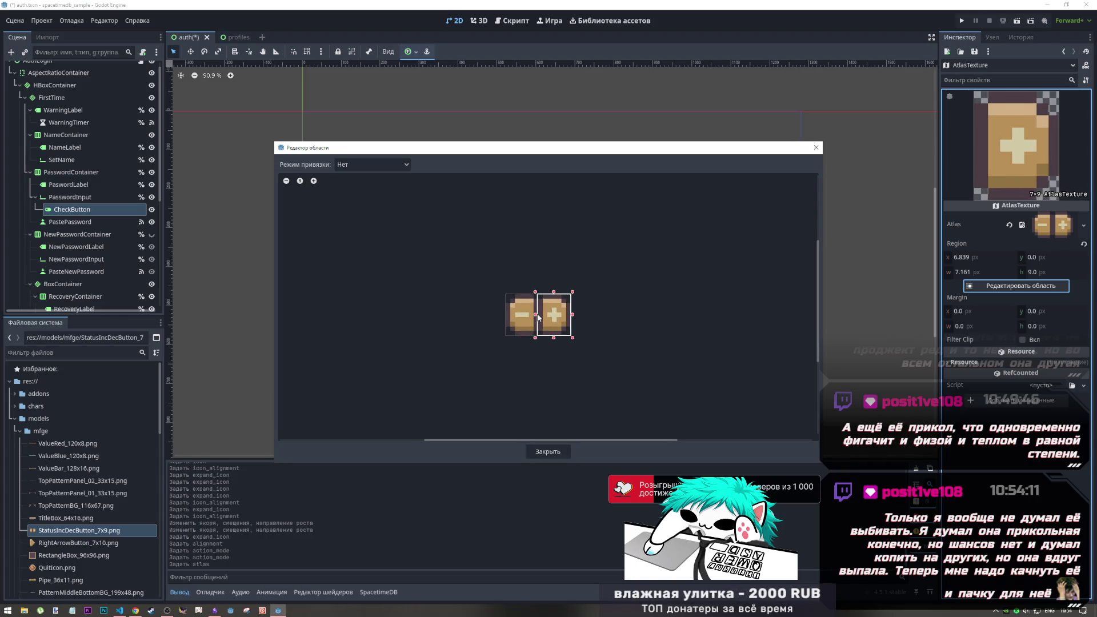
Step: Check the crop by toggling the atlas preview, reopening the Region Editor and viewing snap modes
left_click(548, 452)
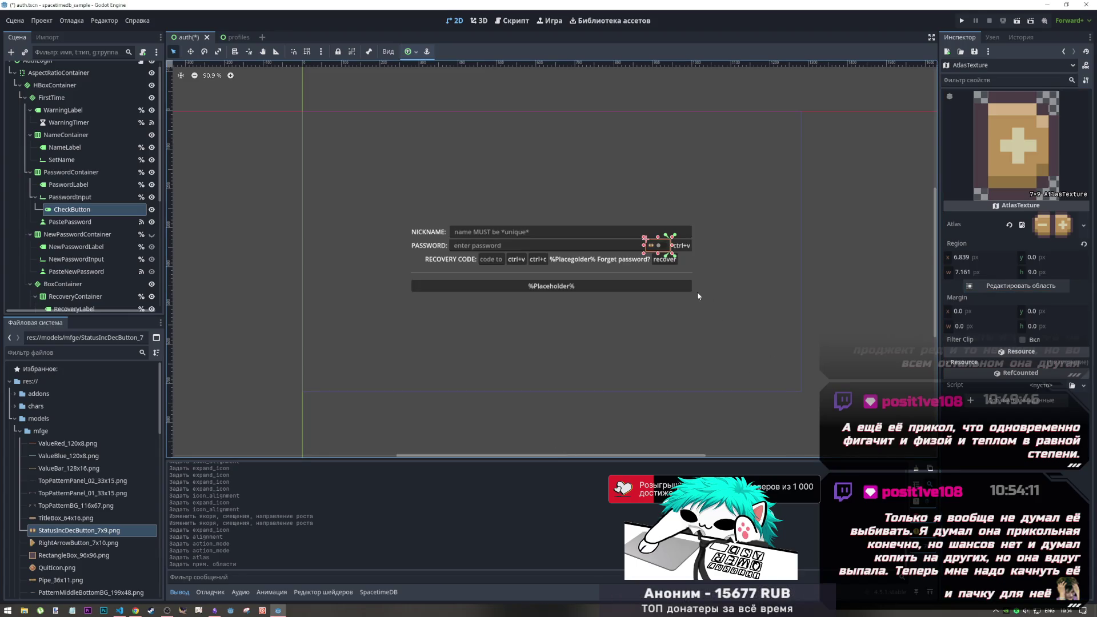
left_click(1051, 231)
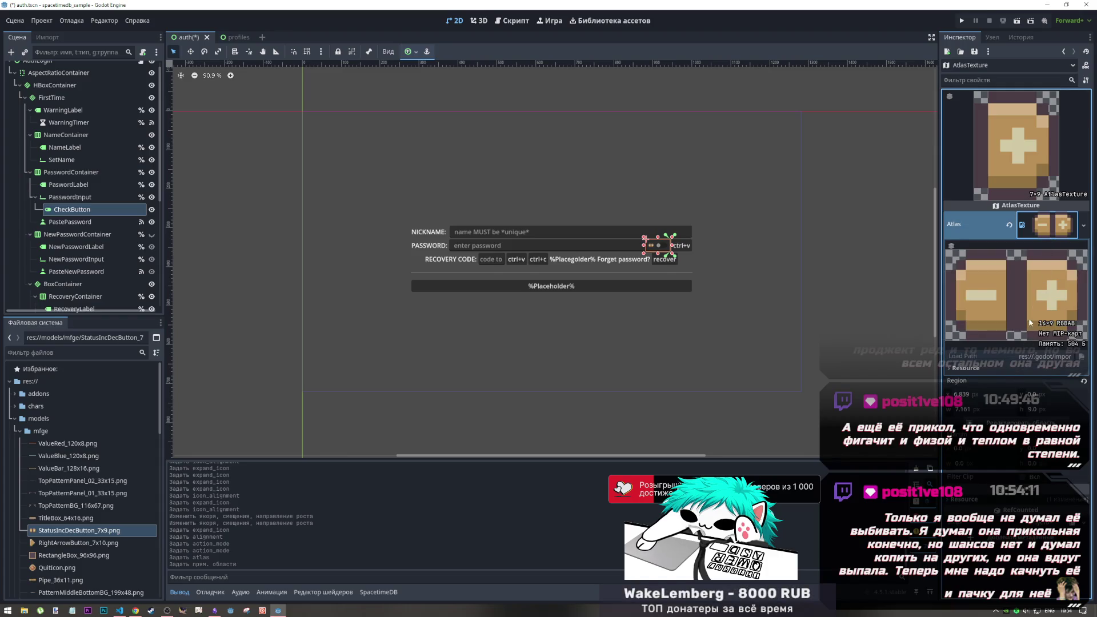
left_click(1041, 231)
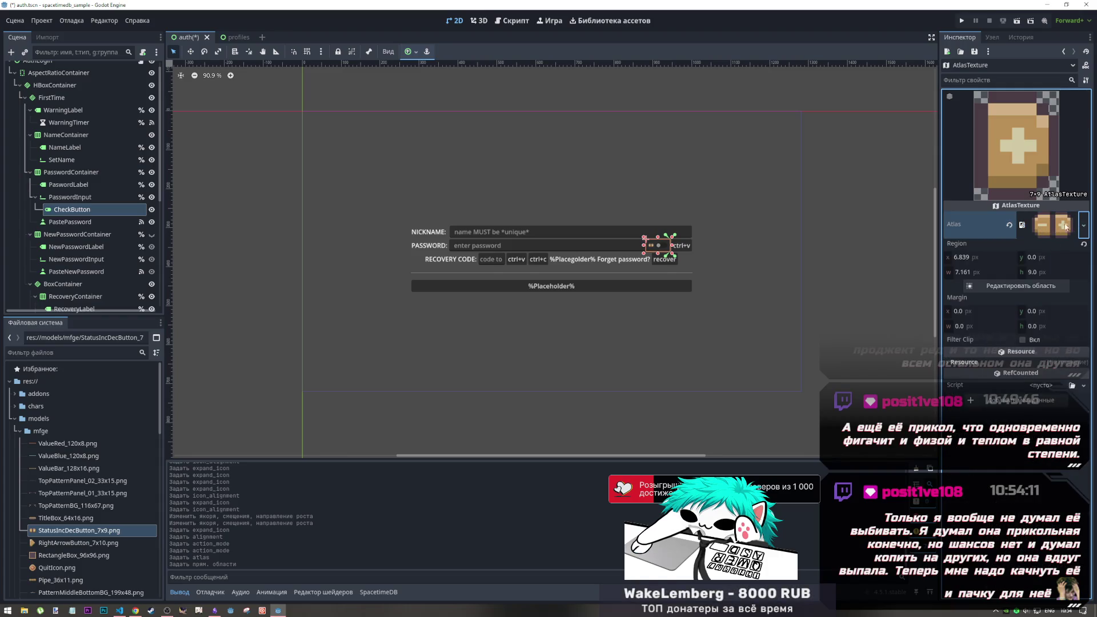
left_click(1021, 285)
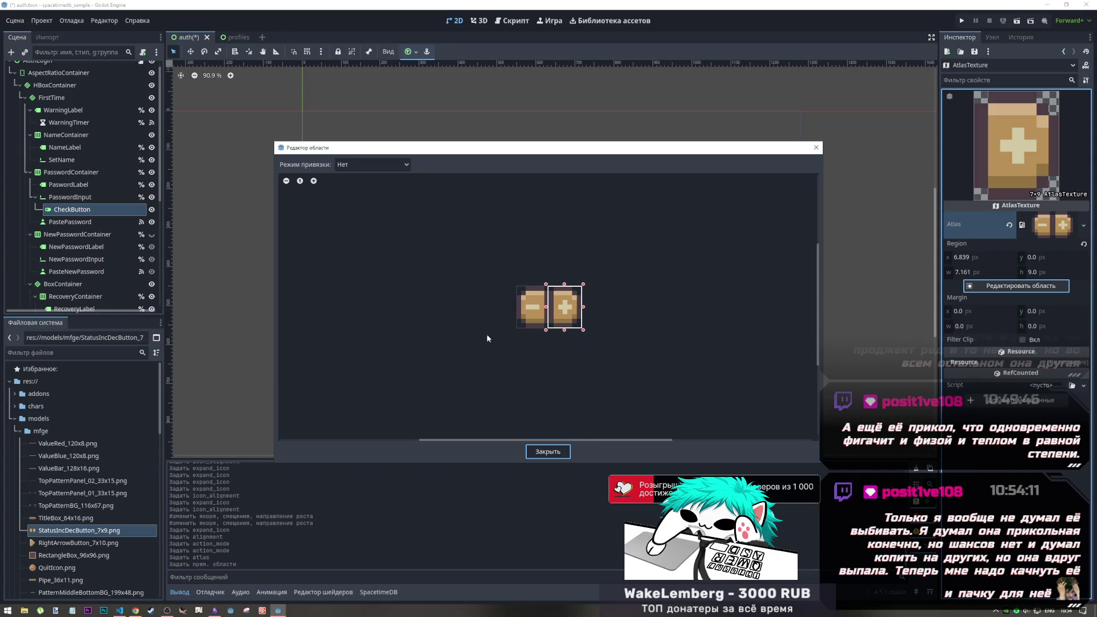
left_click(363, 166)
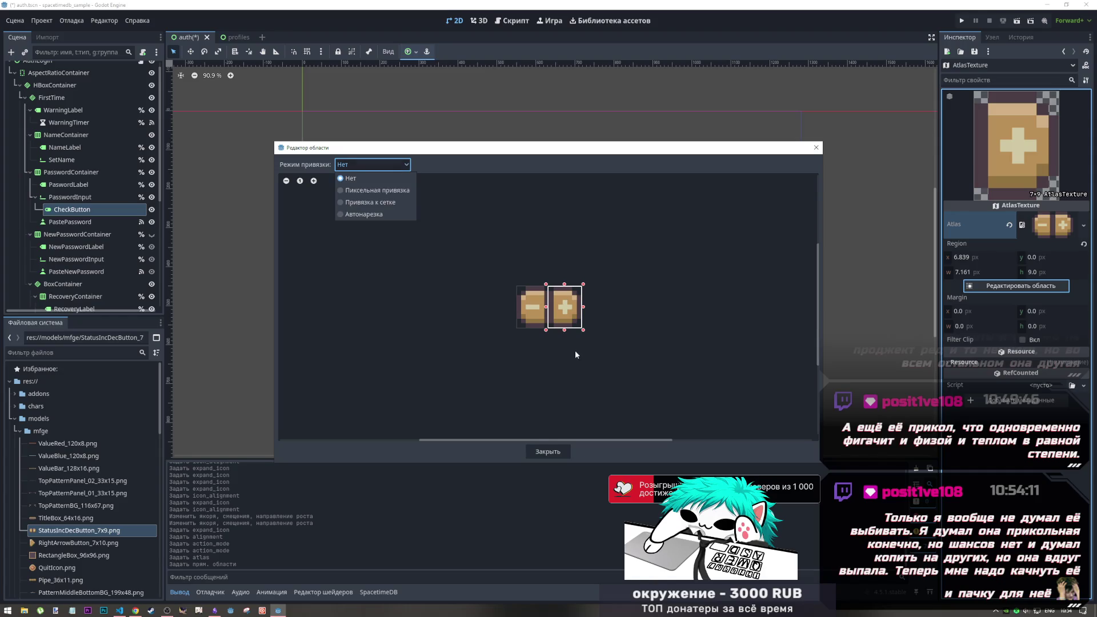
left_click(598, 348)
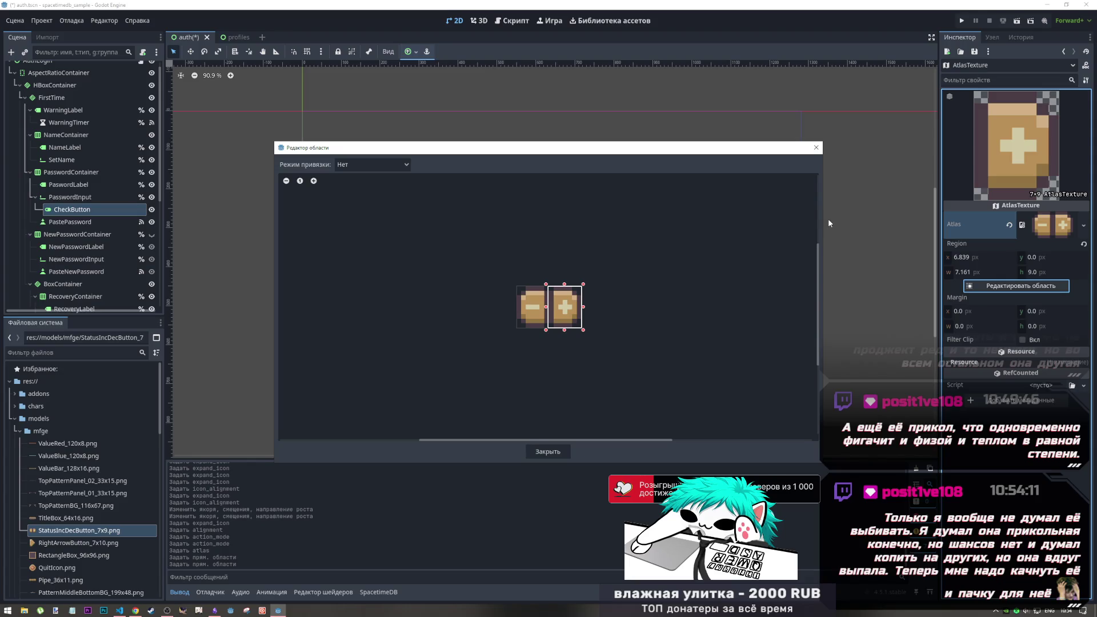
Step: Close the Region Editor and leave Filter Clip enabled on show_hide.tres
left_click(817, 150)
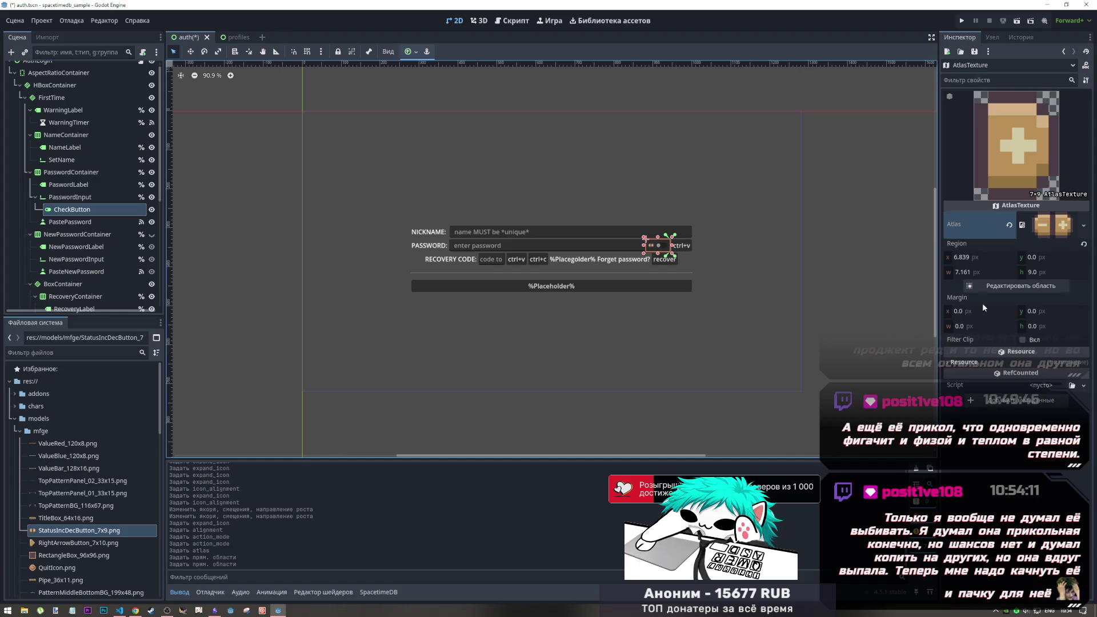
left_click(1023, 340)
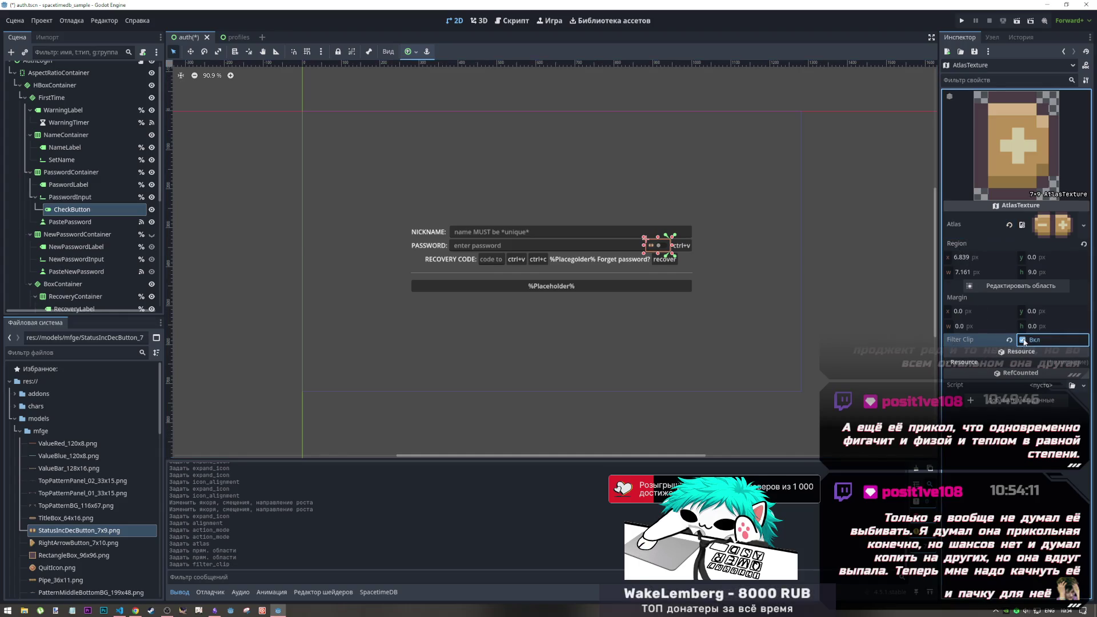
left_click(1022, 340)
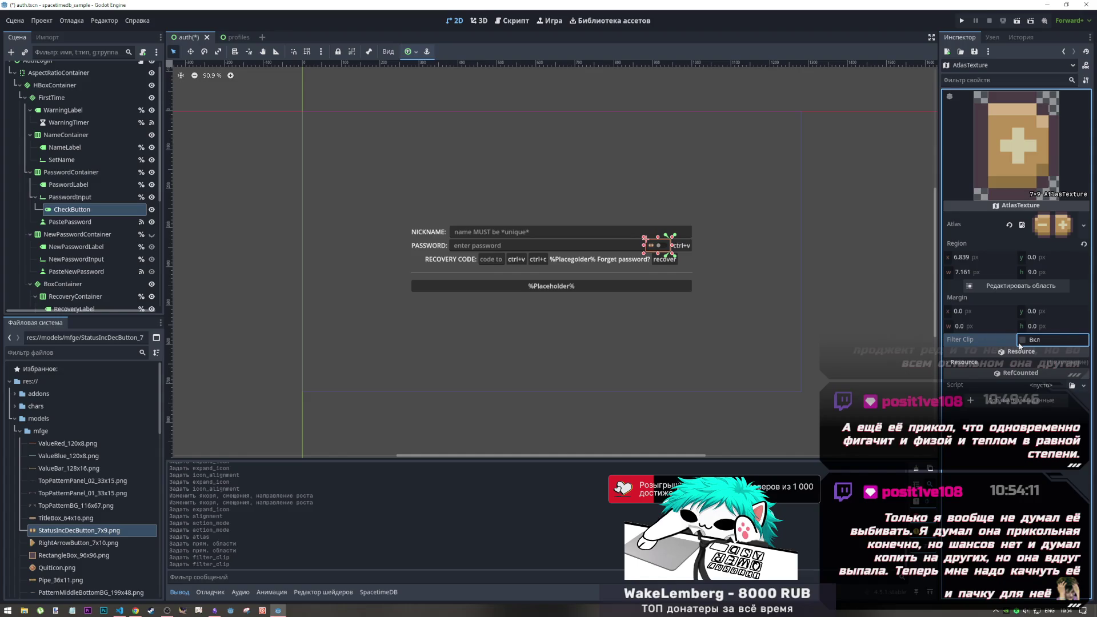
left_click(1022, 341)
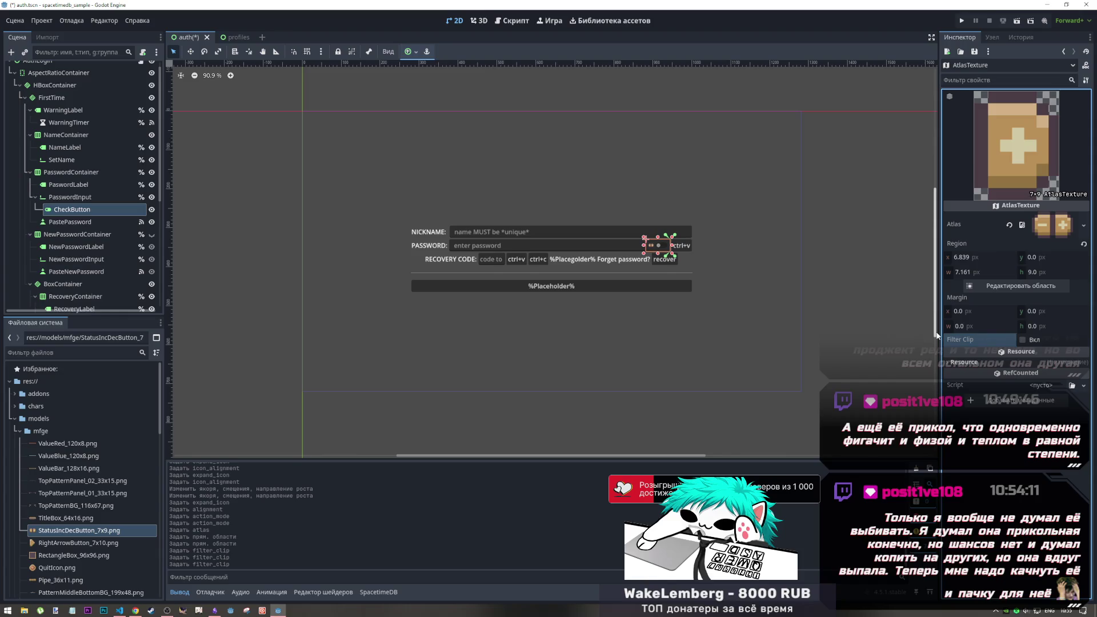
Step: Reselect the CheckButton via PasswordInput, then select the mfge and models folders in FileSystem
left_click(80, 198)
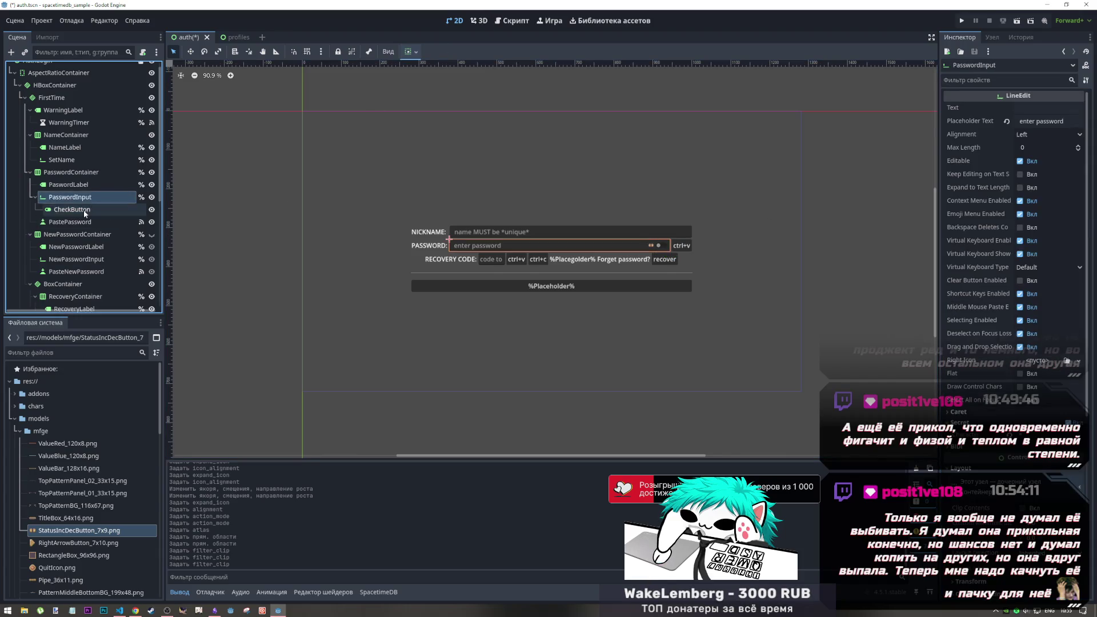
left_click(85, 210)
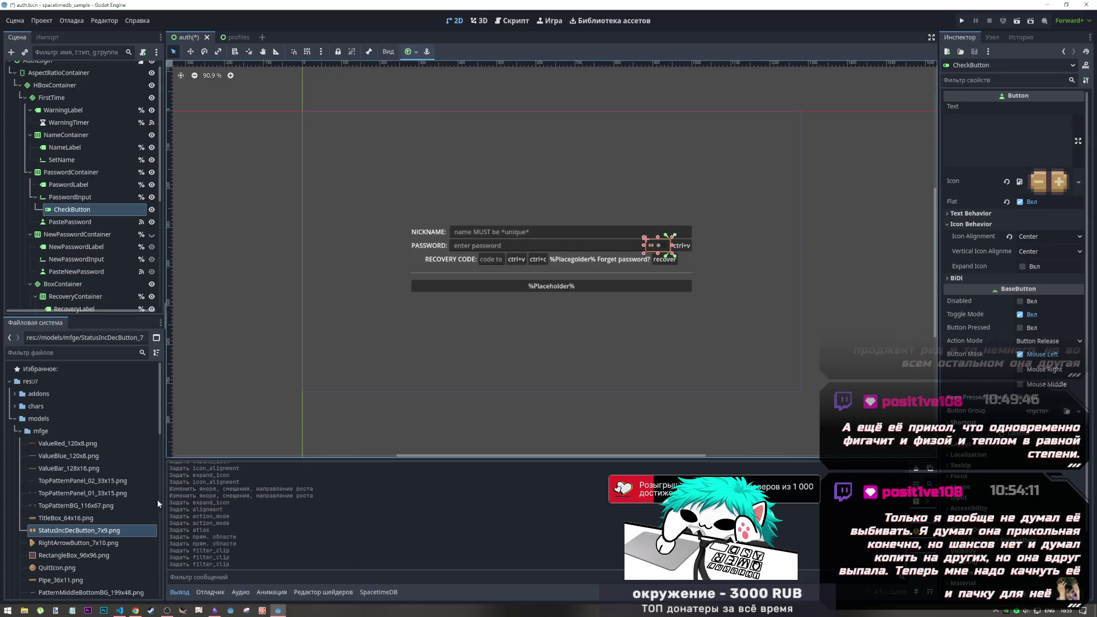
left_click(80, 531)
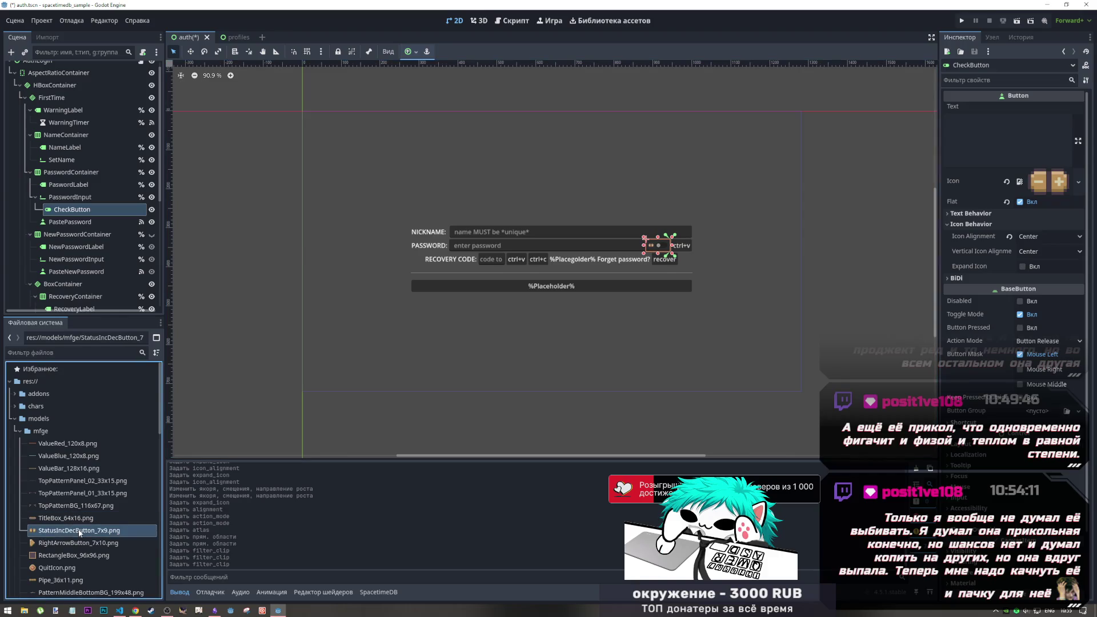
mouse_move(79, 531)
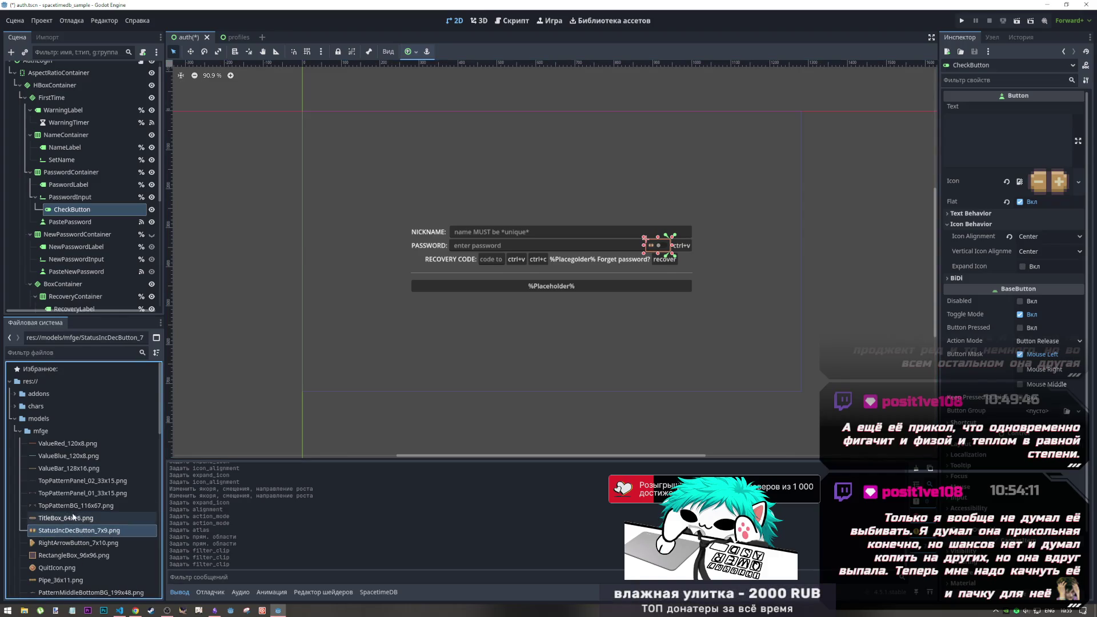
left_click(48, 432)
mouse_move(26, 420)
left_mouse_down()
mouse_move(174, 423)
mouse_move(188, 465)
left_mouse_up()
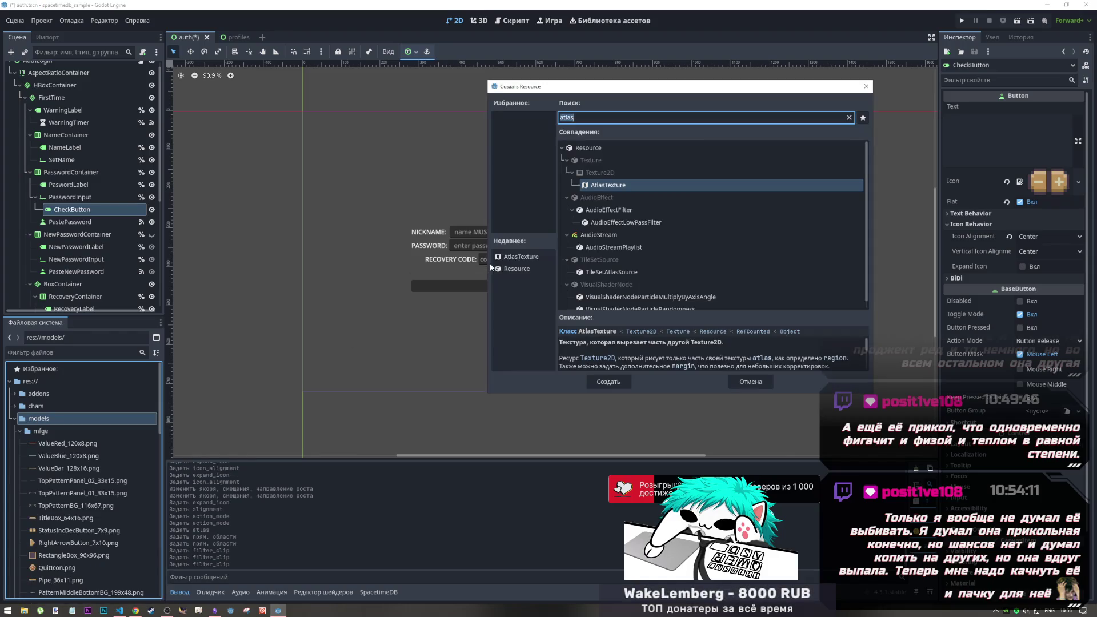
Step: Start a new resource in models, clear the 'atlas' search, and browse the Texture2D types
left_click(606, 171)
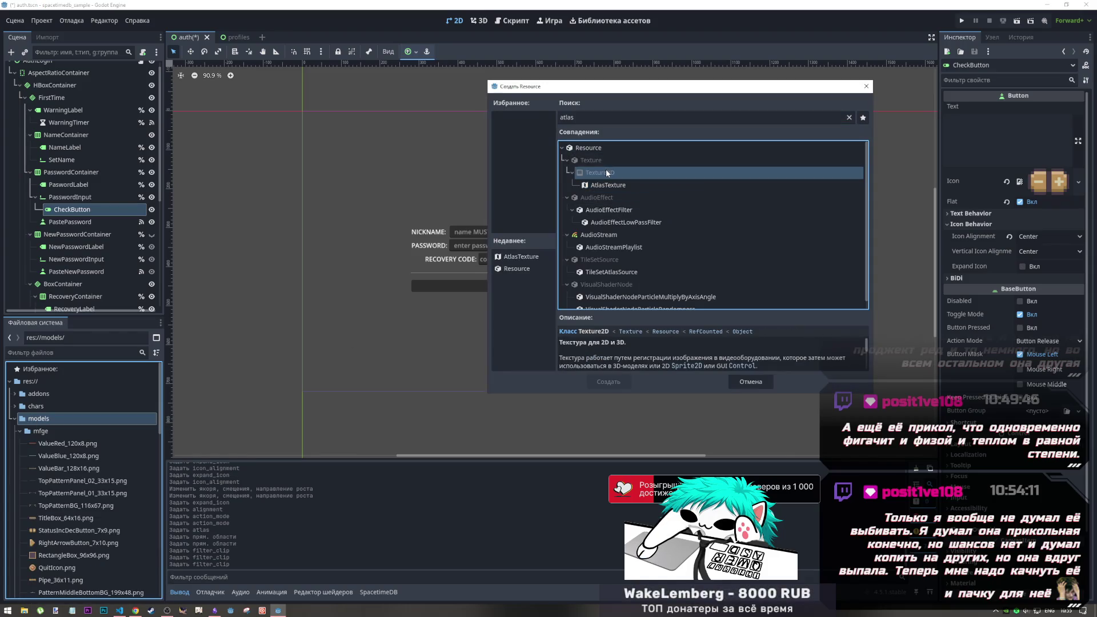
left_click(645, 117)
key("ctrl+a")
key("BackSpace")
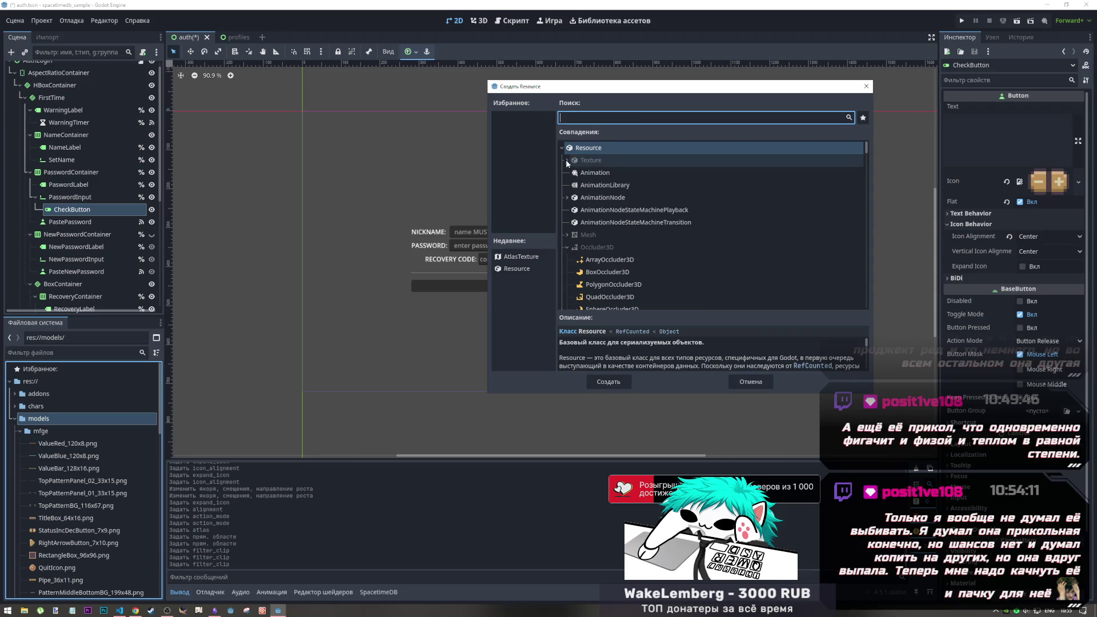
left_click(566, 160)
left_click(572, 173)
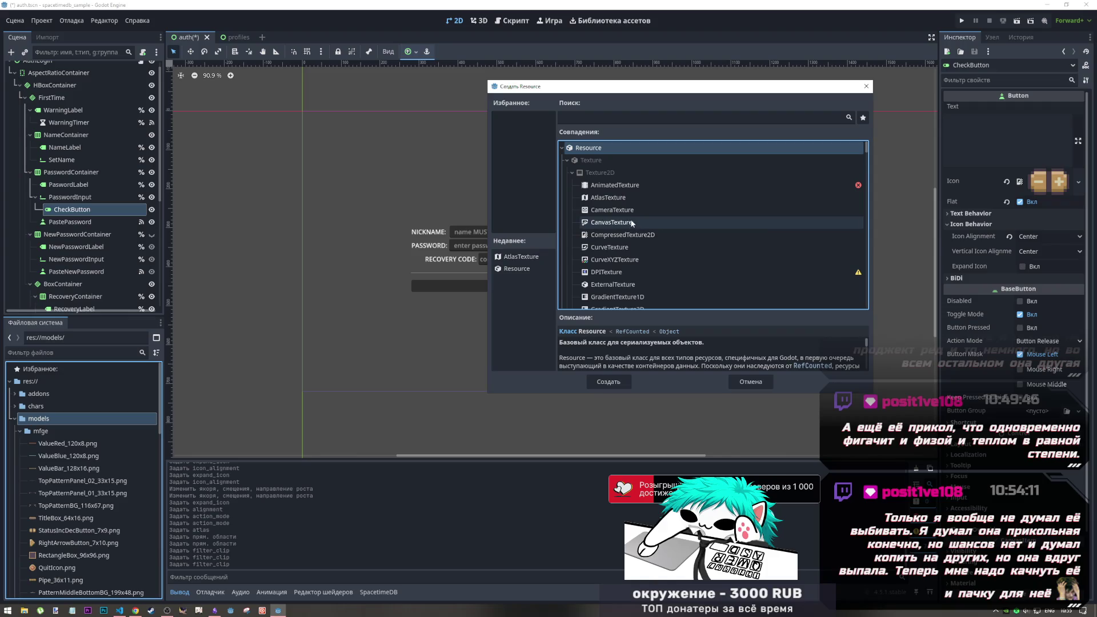
scroll(628, 263, "down", 3)
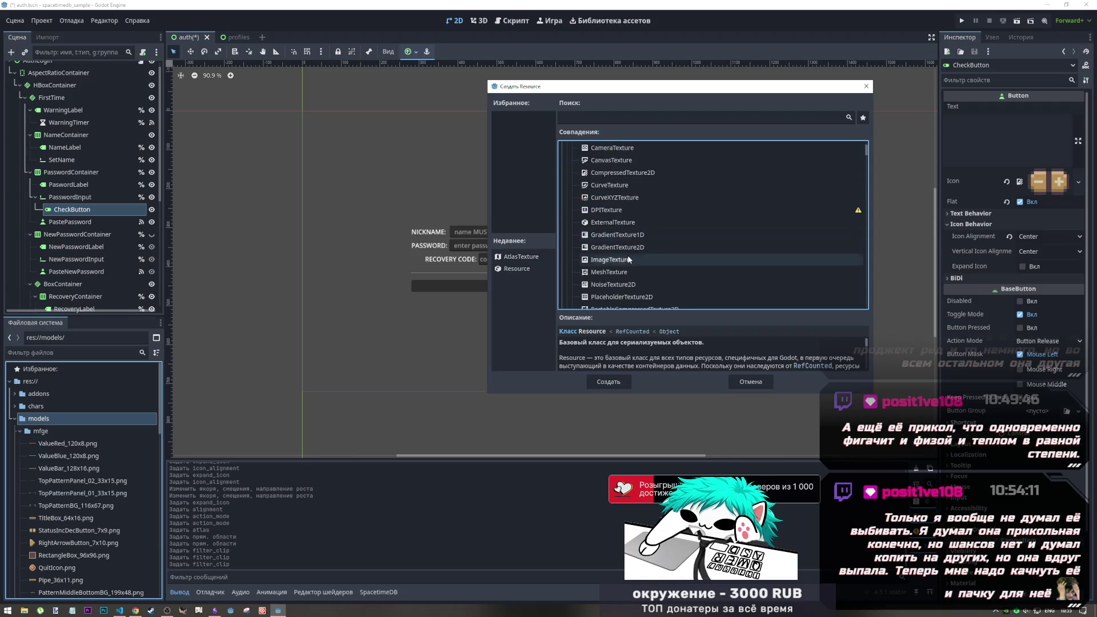
scroll(631, 278, "down", 1)
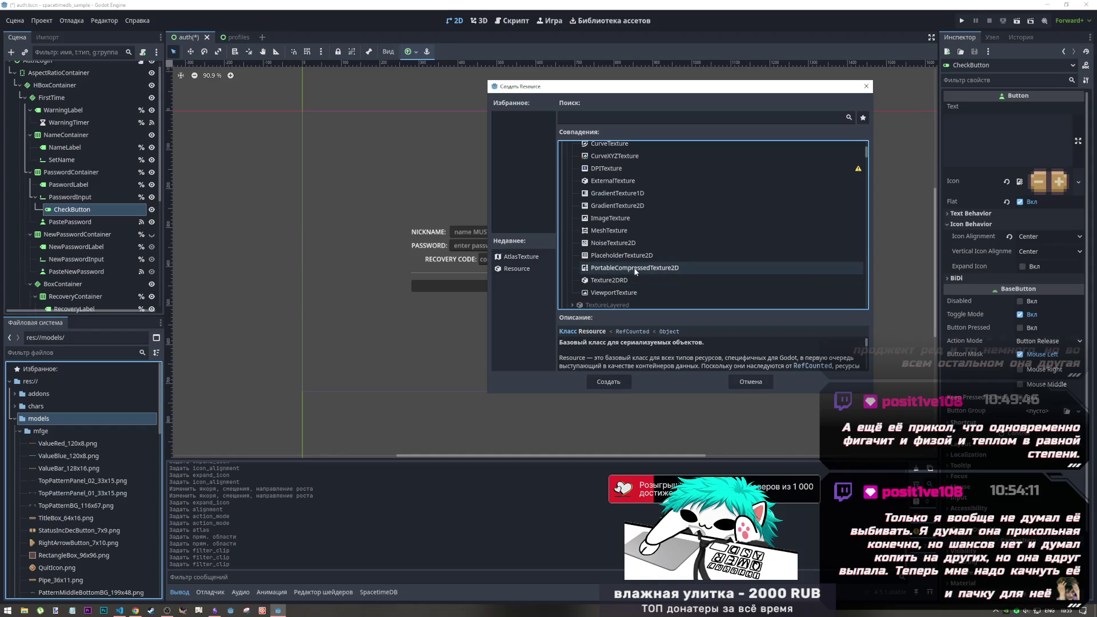
scroll(633, 269, "up", 2)
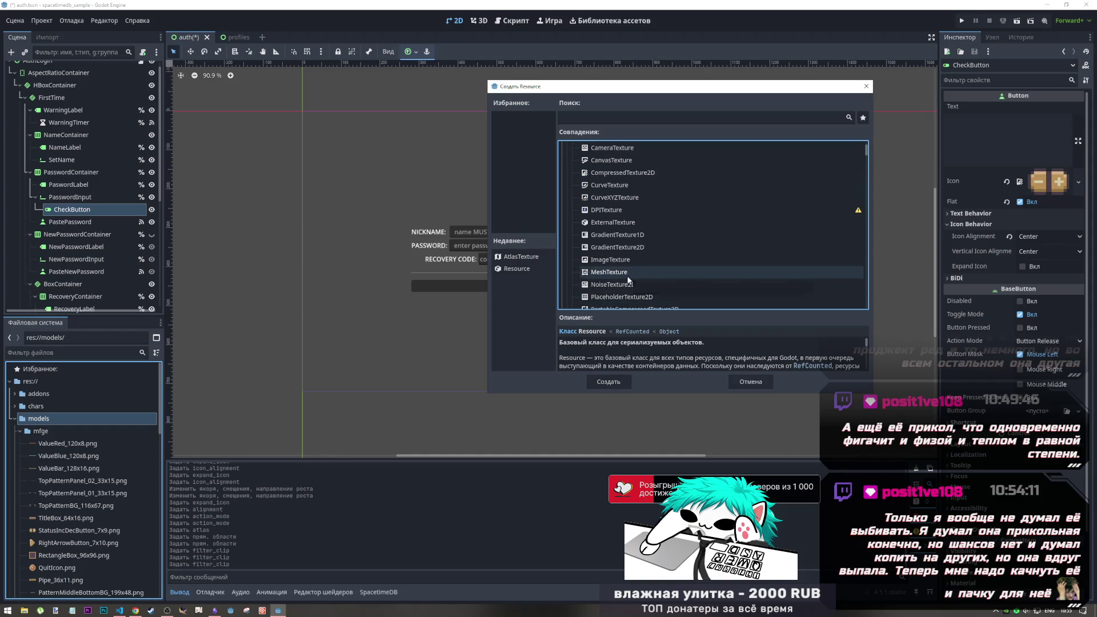
mouse_move(629, 280)
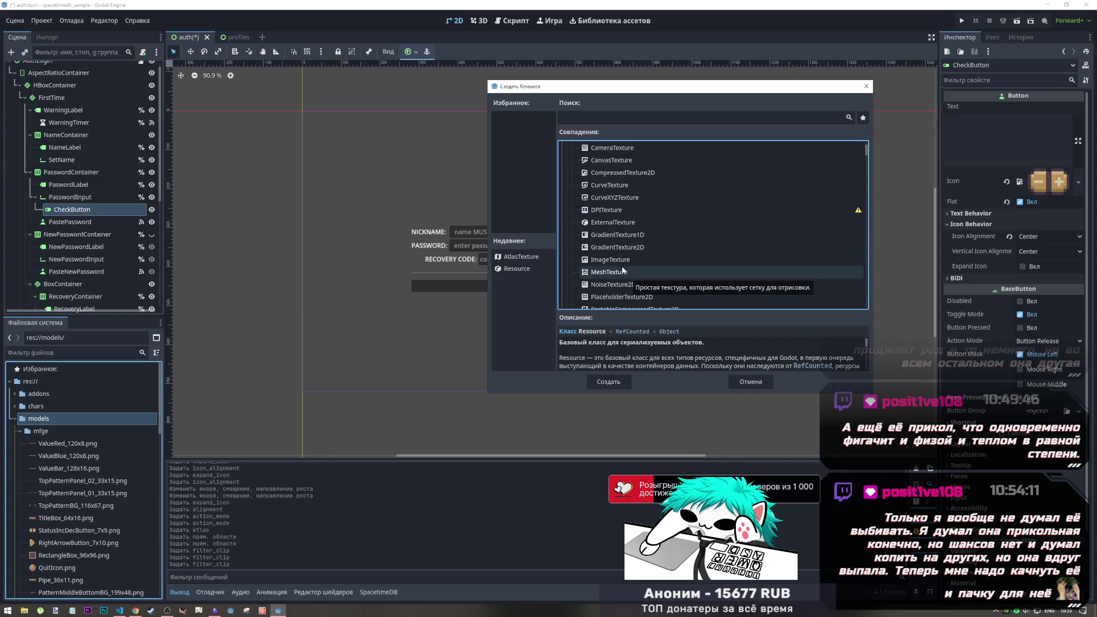
Step: Glance at VS Code and the browser's asset page, then return to Godot
left_click(165, 611)
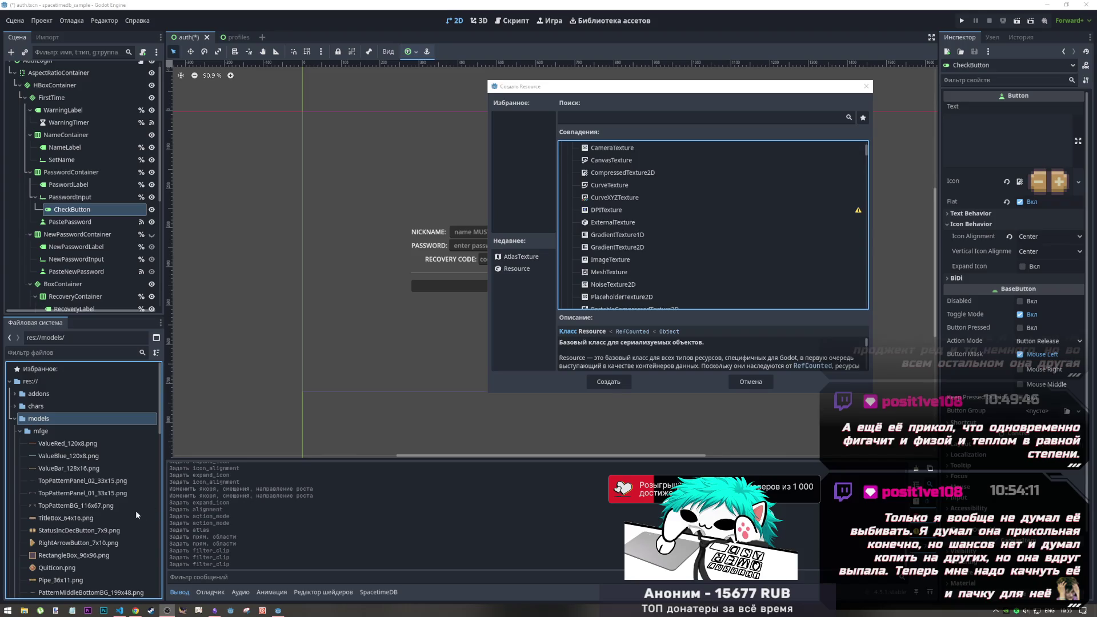
left_click(119, 610)
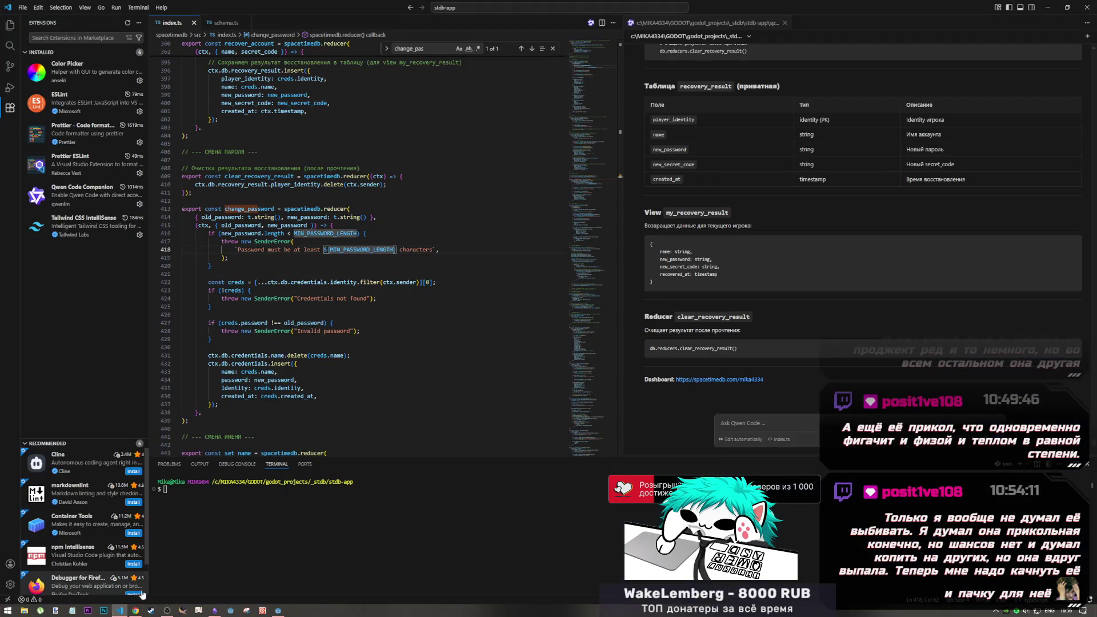
left_click(135, 609)
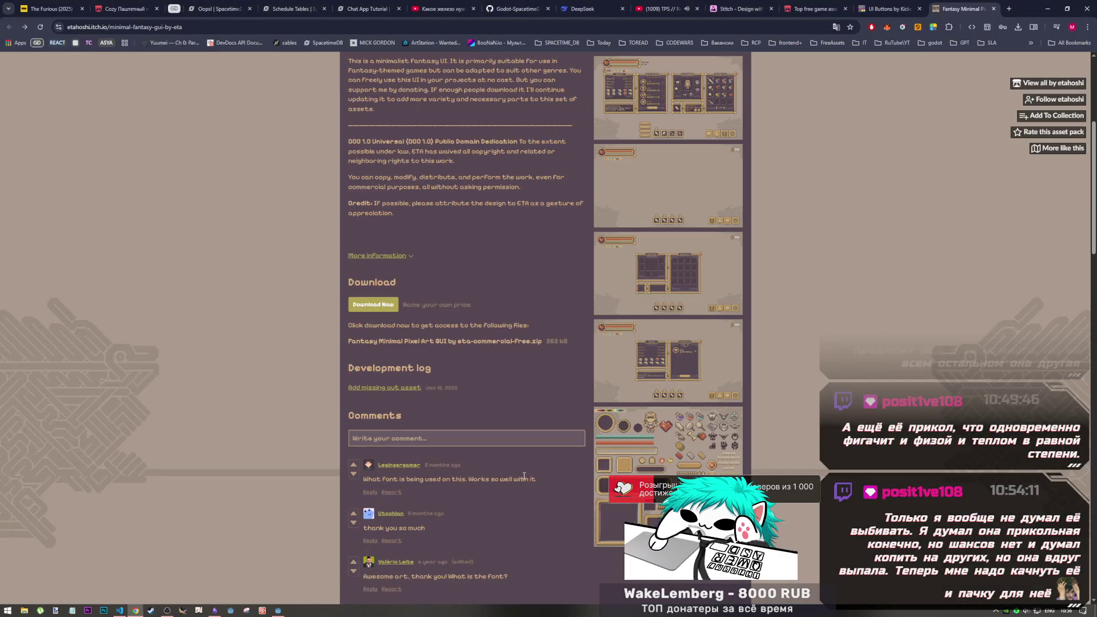
left_click(167, 609)
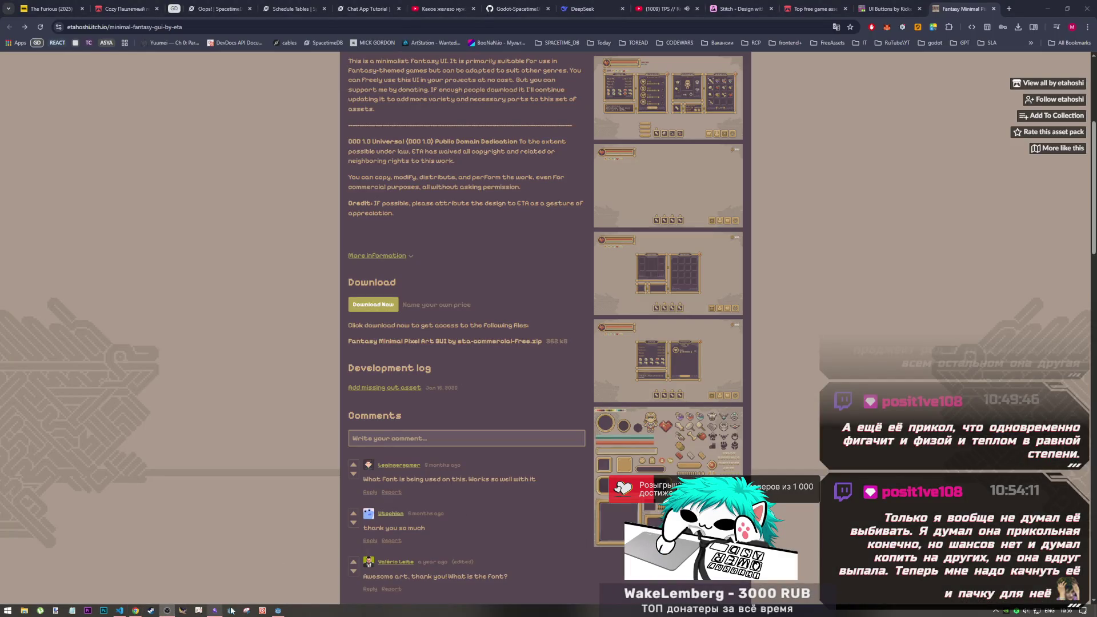
left_click(279, 610)
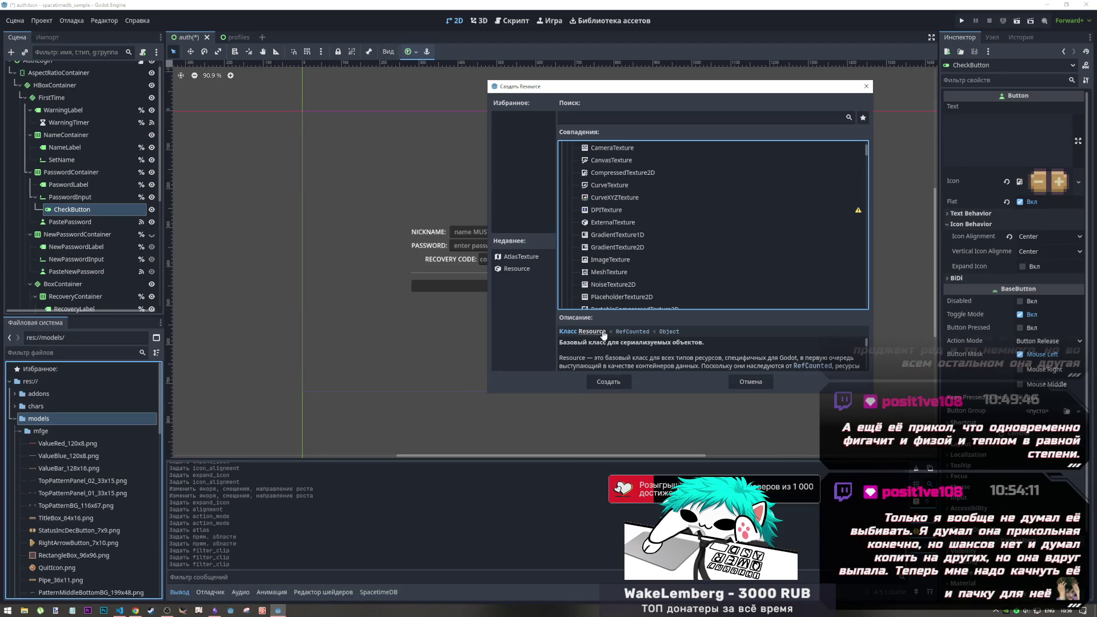
Step: Choose AtlasTexture in the Create Resource list and confirm with Create
scroll(628, 228, "up", 2)
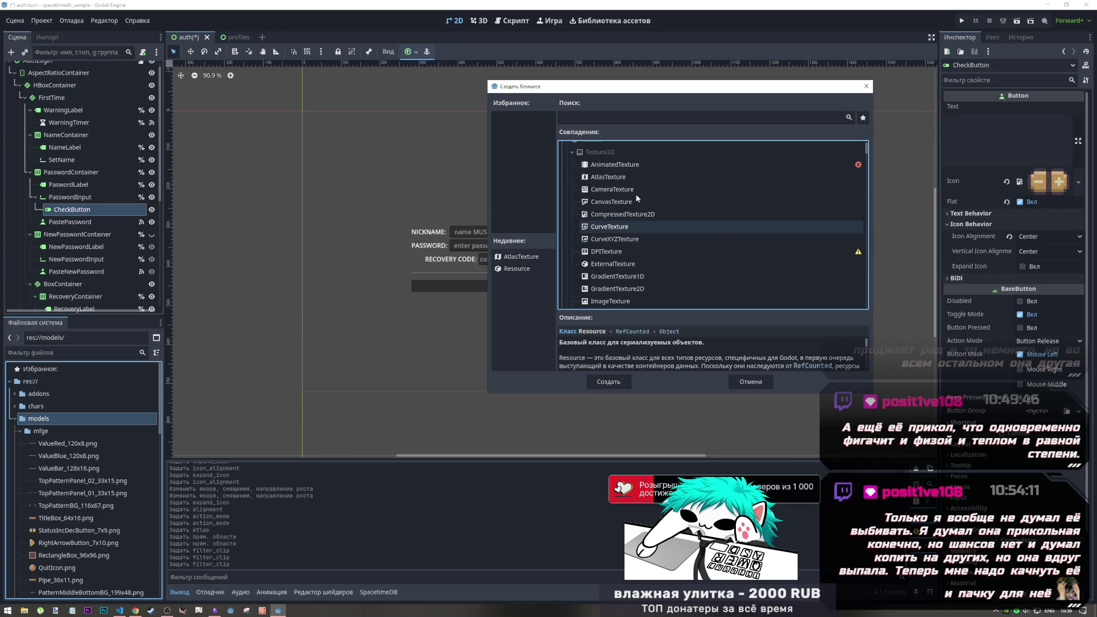
left_click(633, 180)
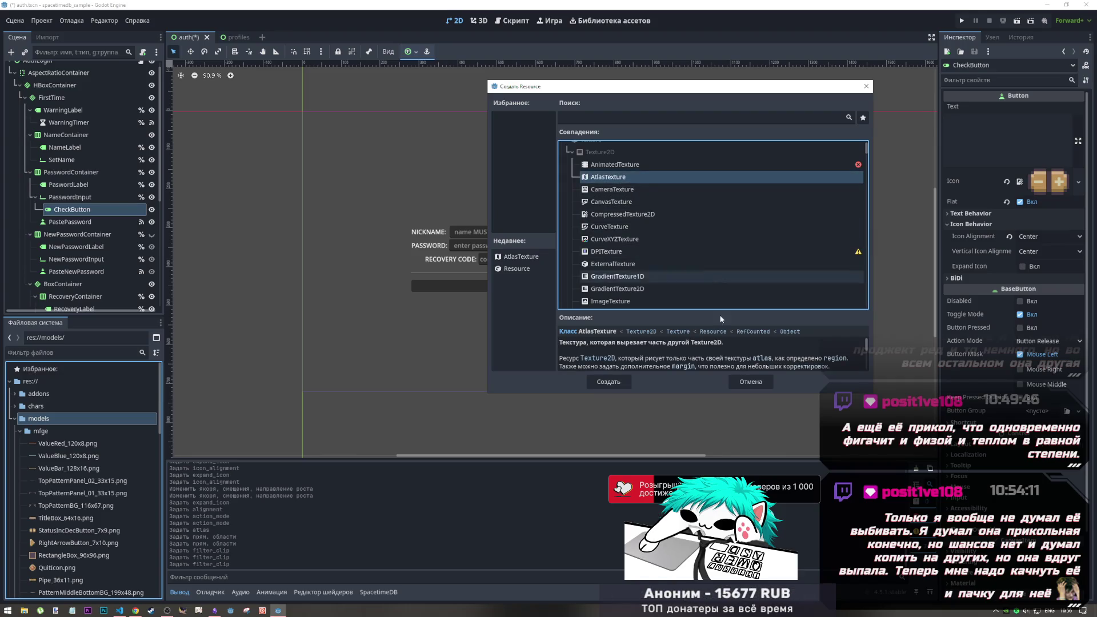
scroll(727, 358, "down", 2)
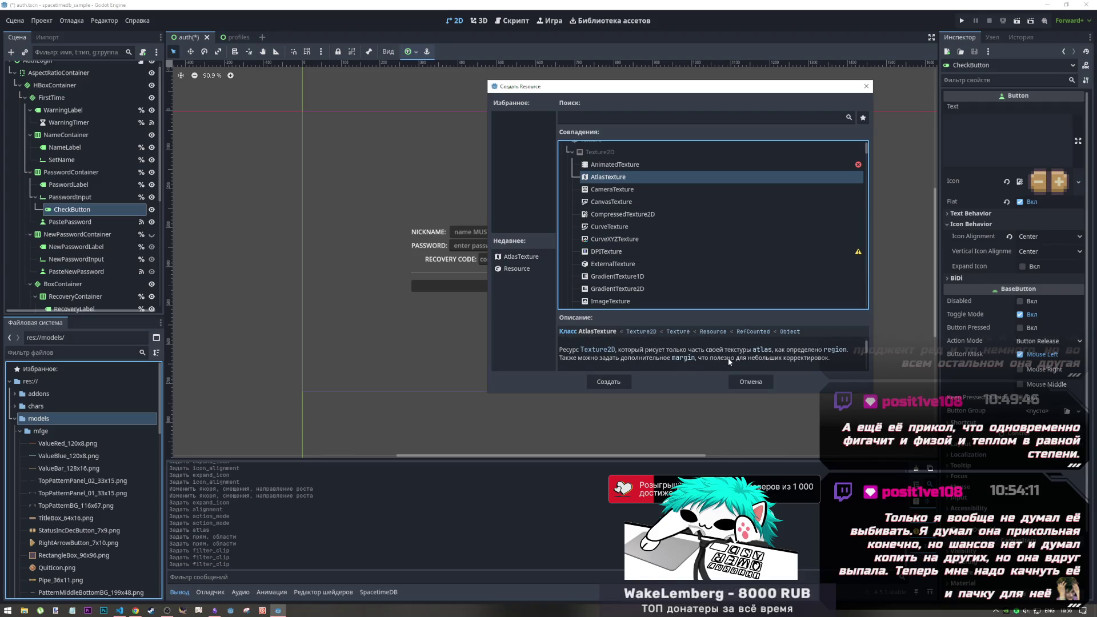
scroll(728, 357, "down", 2)
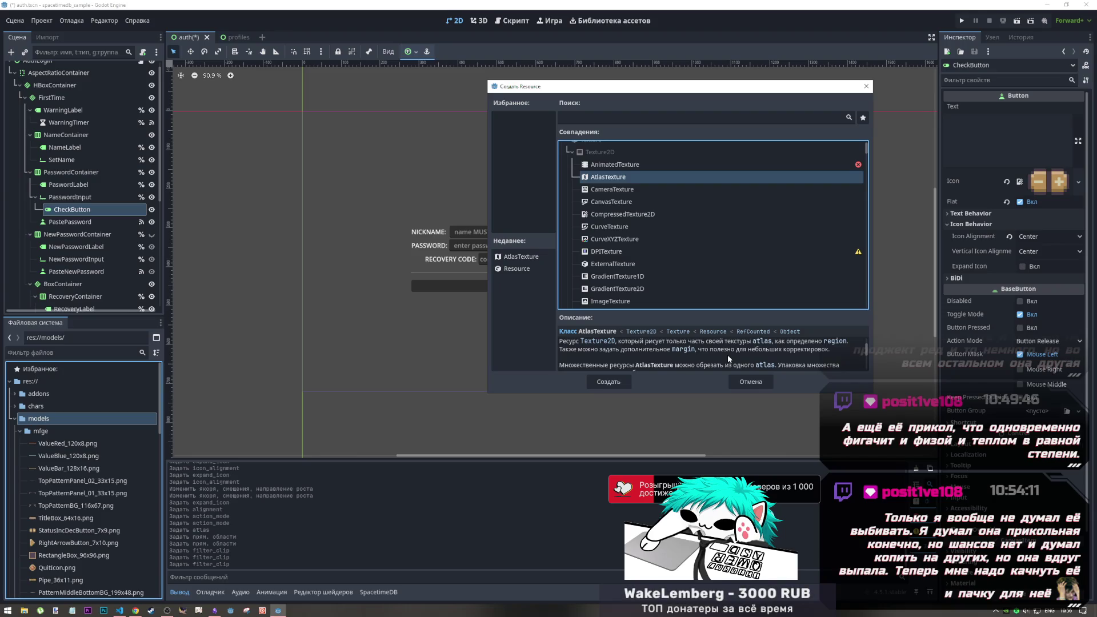
left_click(746, 379)
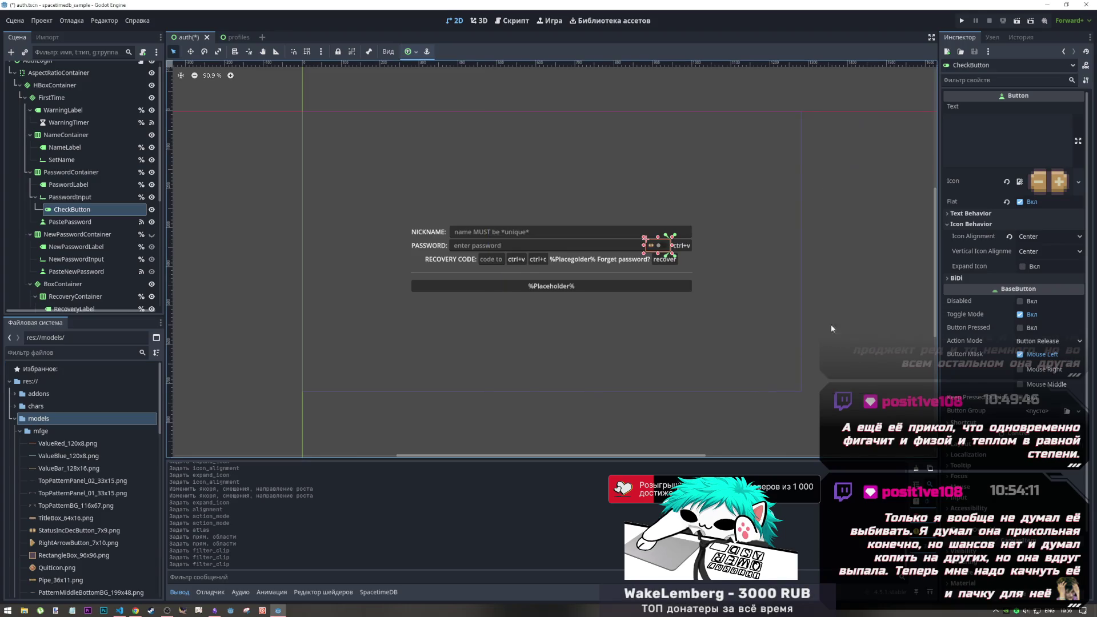
Step: Open the icon texture's properties, then load show_hide.tres from res://models into the Inspector
left_click(1051, 193)
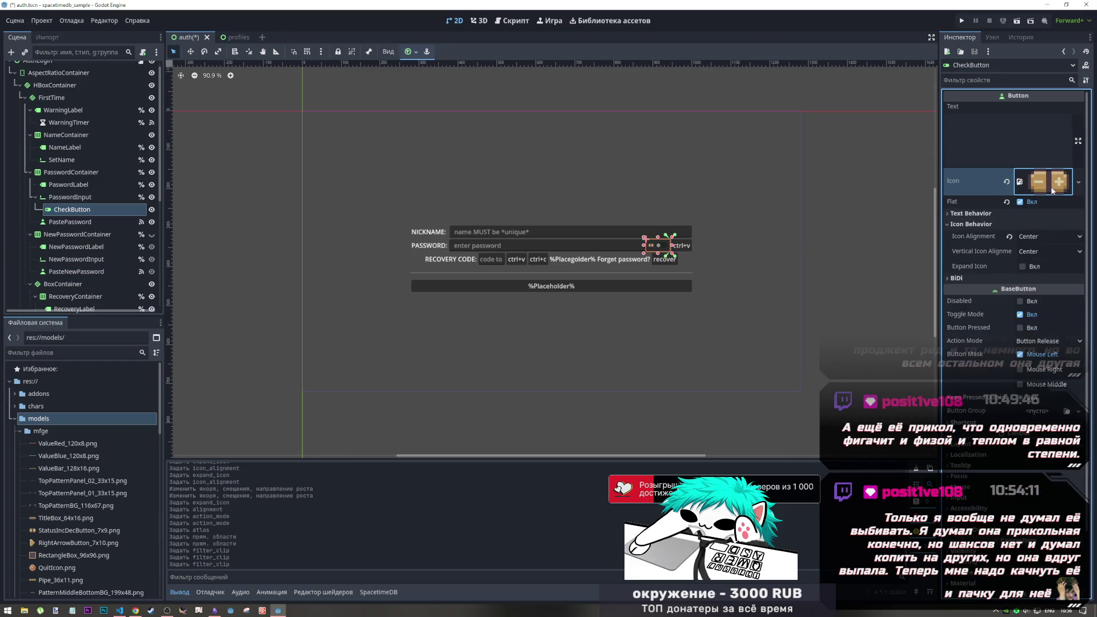
scroll(51, 484, "down", 10)
scroll(50, 485, "up", 10)
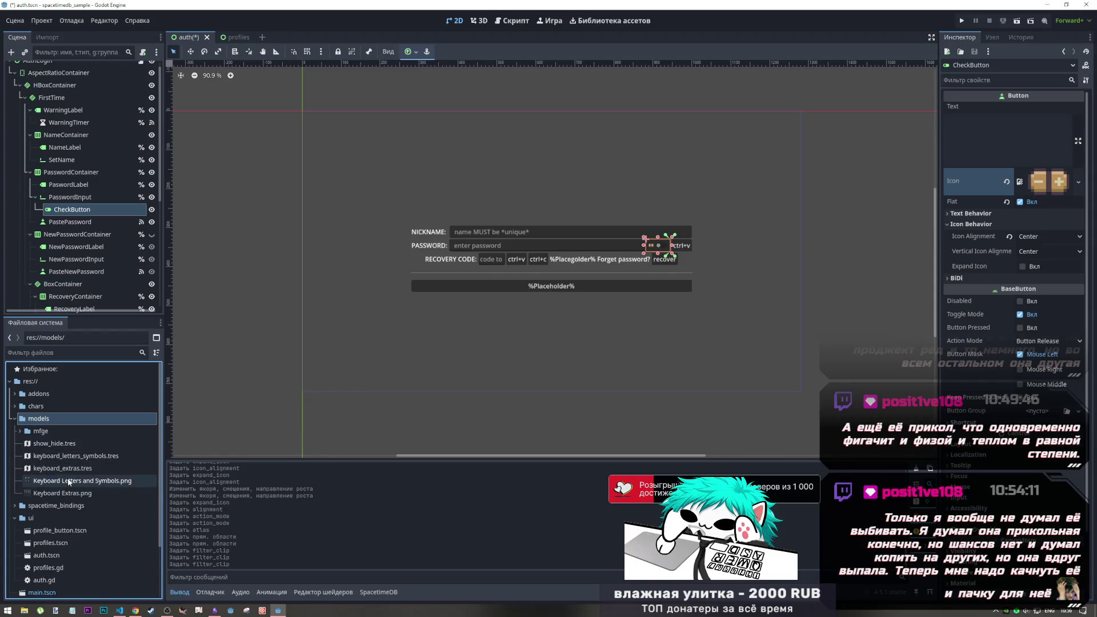
mouse_move(68, 482)
left_click(66, 444)
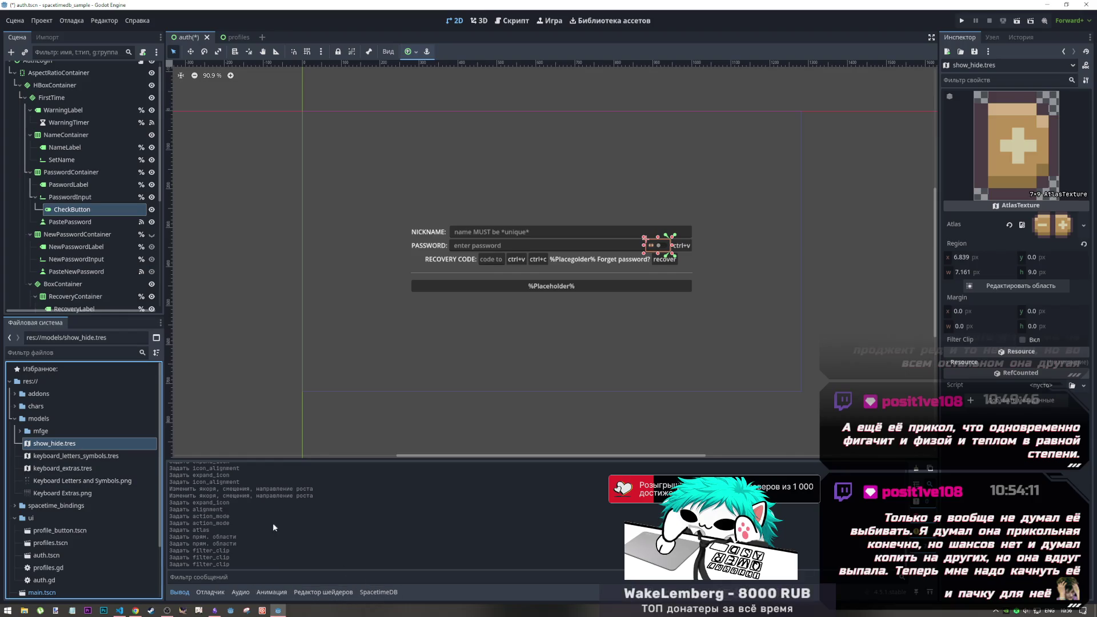
scroll(66, 141, "up", 1)
right_click(37, 69)
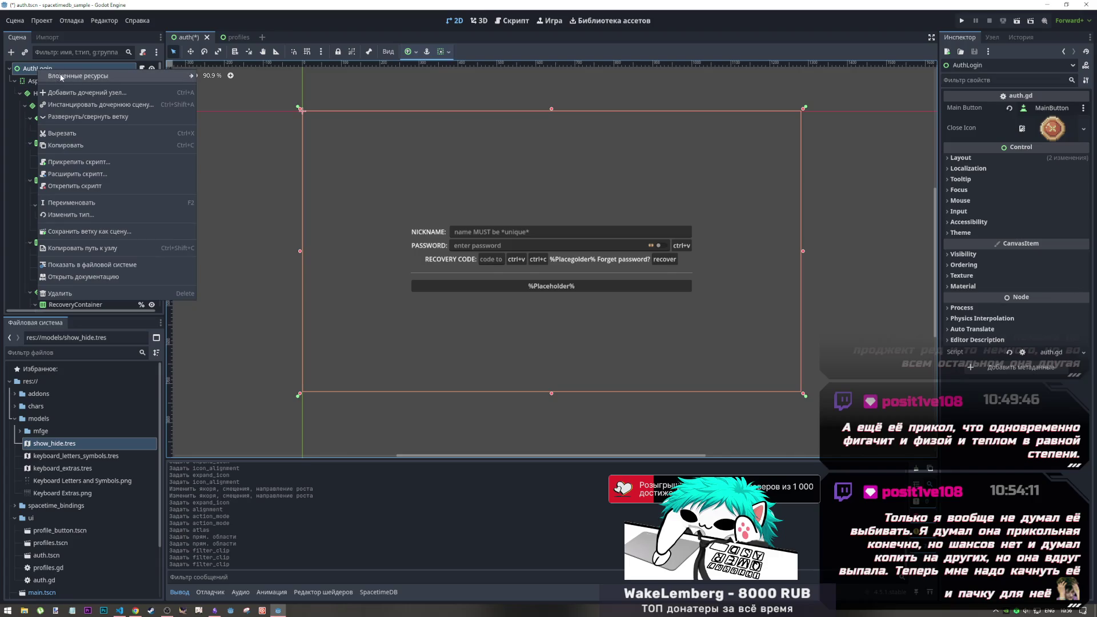
left_click(71, 95)
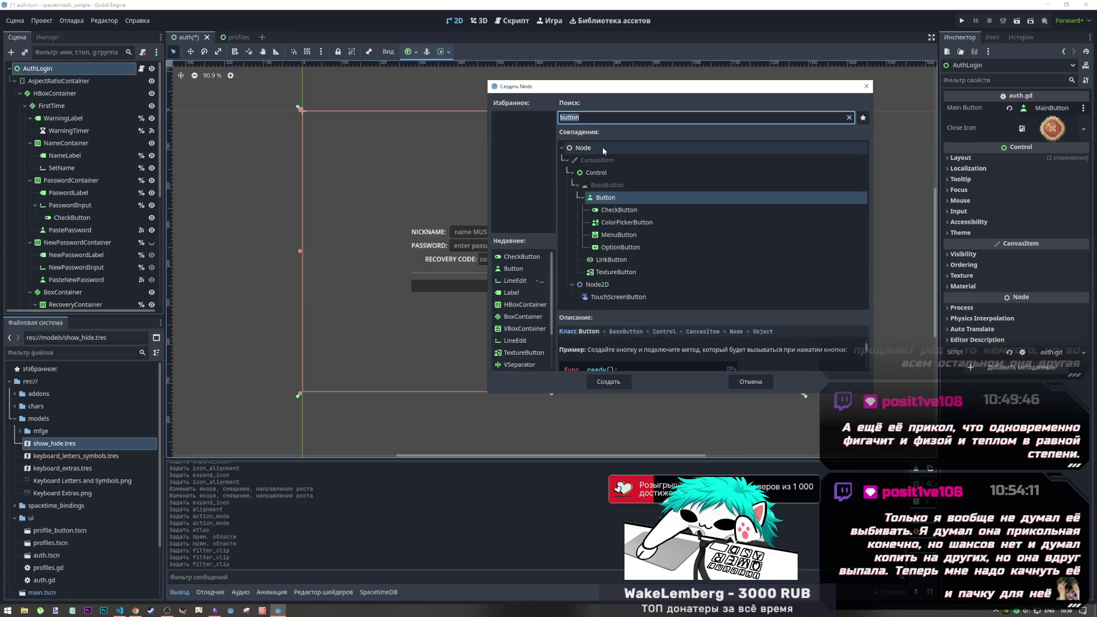
type("atlas")
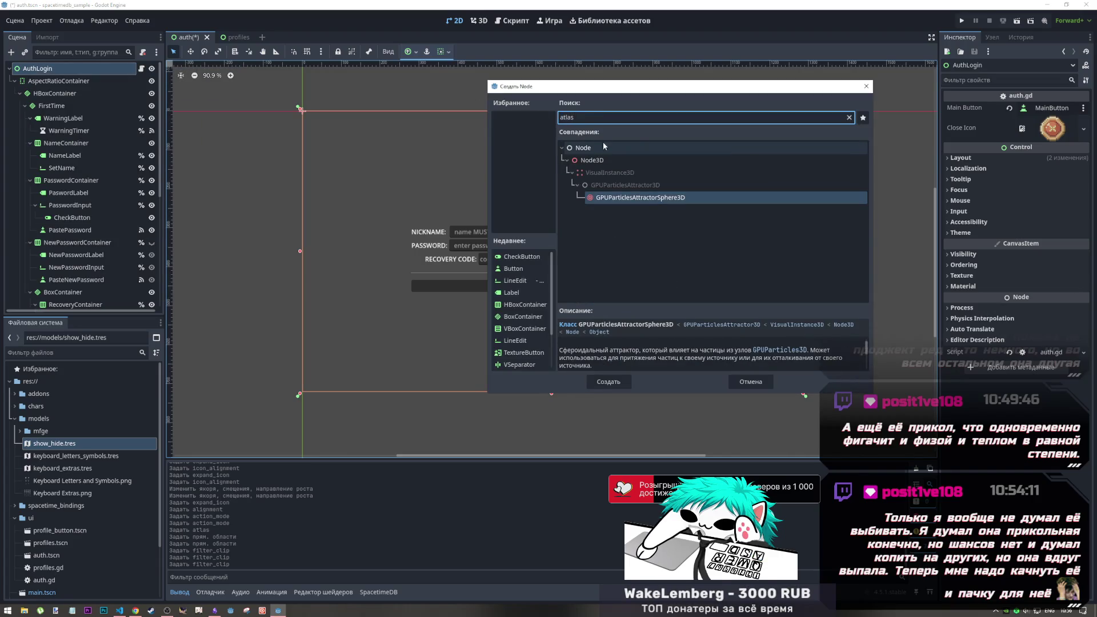
left_click(865, 86)
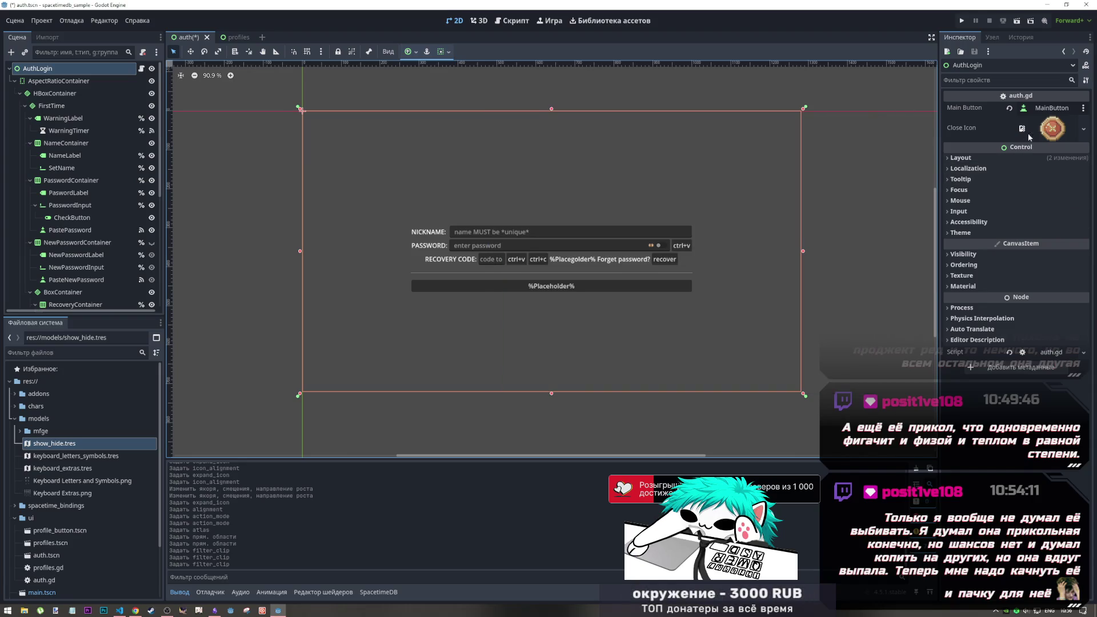
left_click(55, 444)
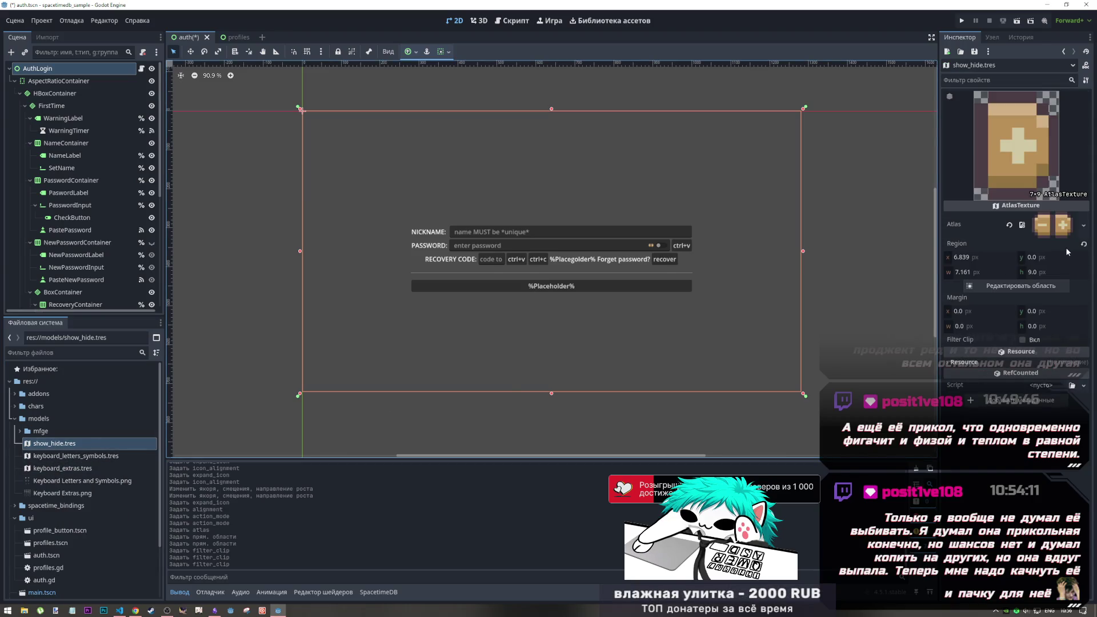
Step: Redrag the show_hide.tres crop region, leaving a tiny 0.185×0.092 box at x 20.753, y -0.531
left_click(982, 286)
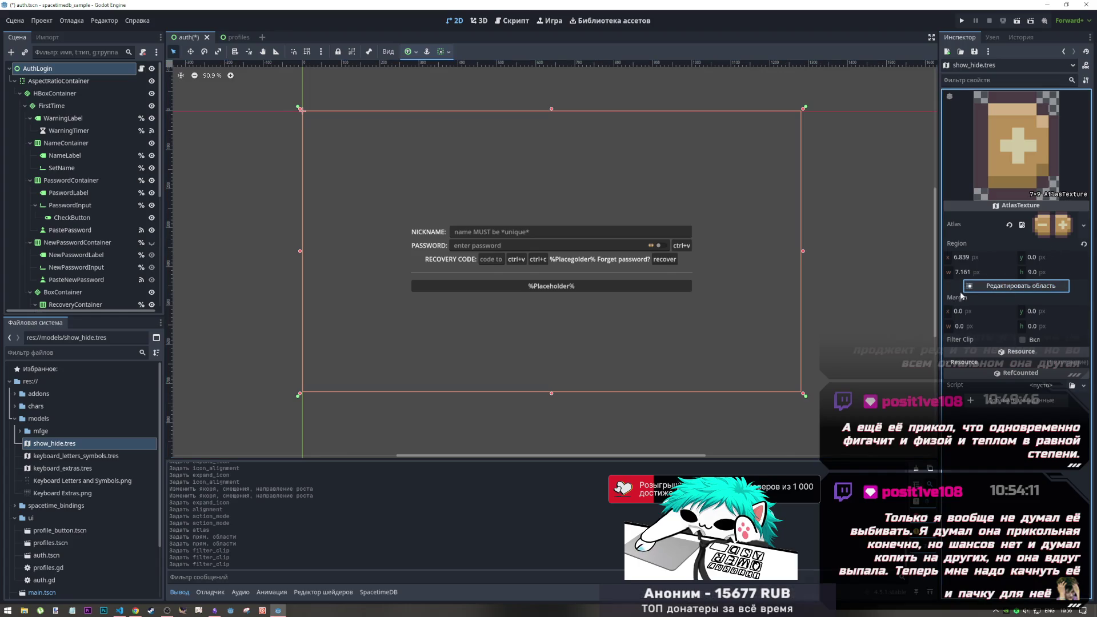
left_click(965, 290)
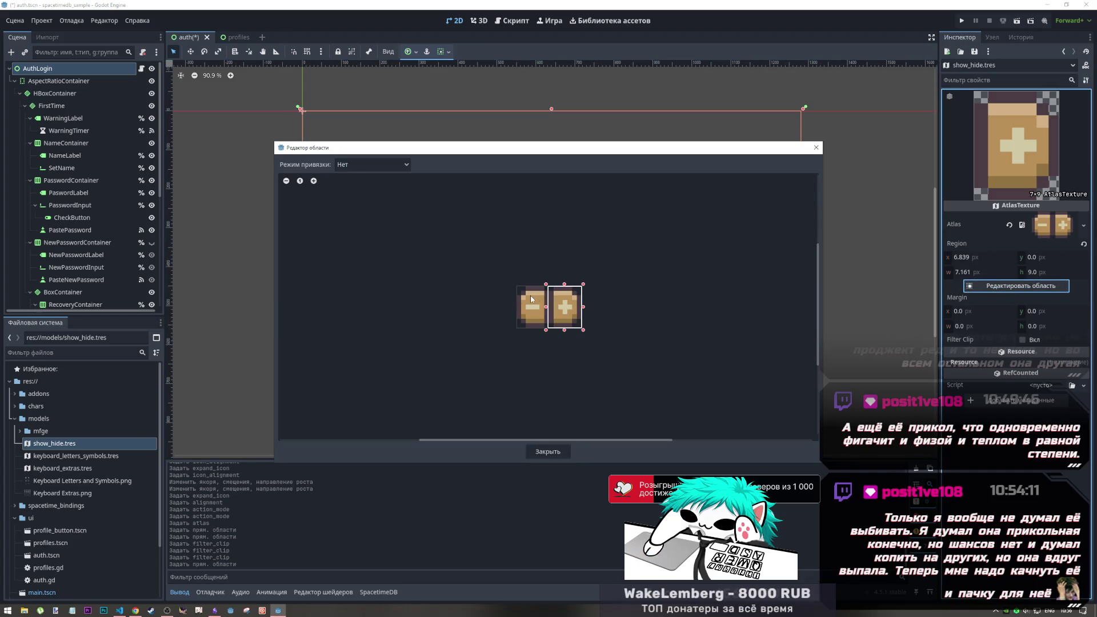
left_click_drag(505, 285, 543, 334)
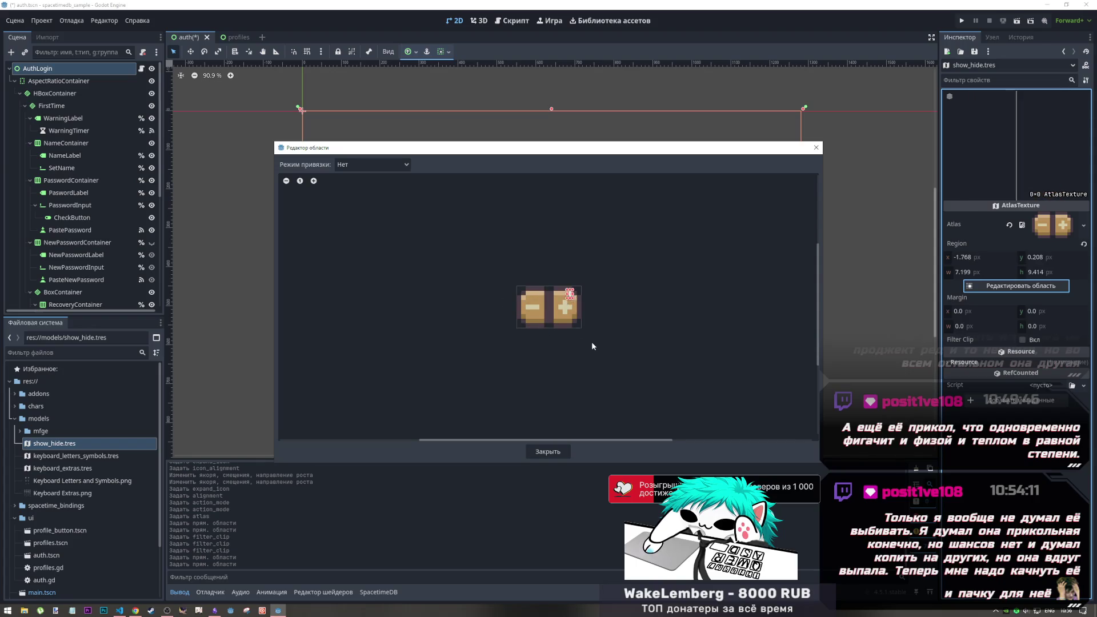
left_click_drag(558, 289, 597, 348)
left_click_drag(525, 271, 564, 312)
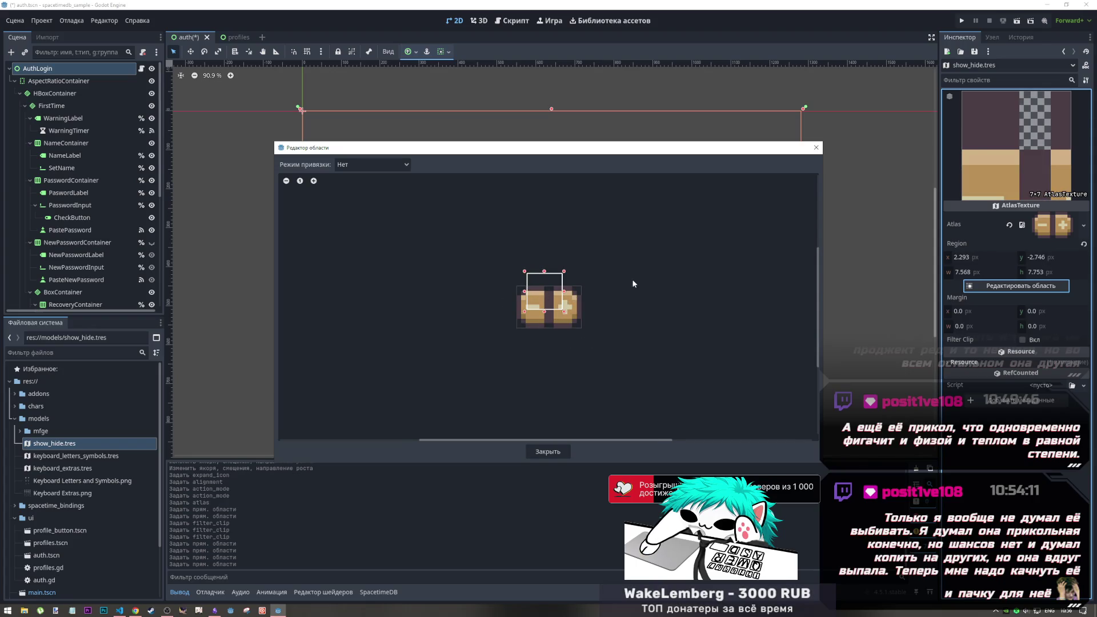
left_click(613, 284)
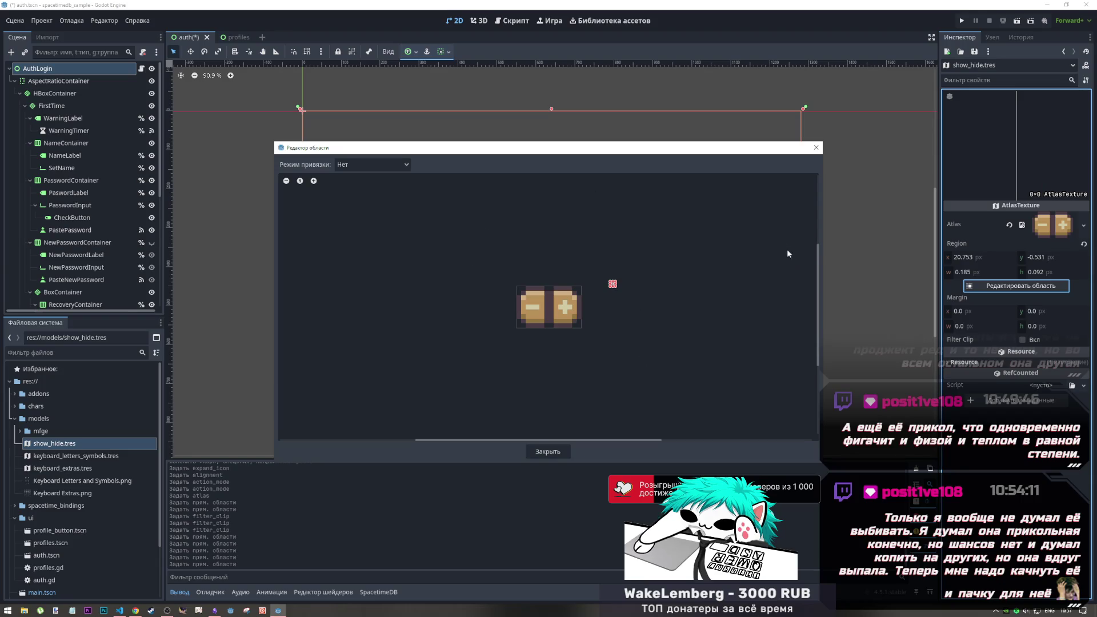
left_click(816, 147)
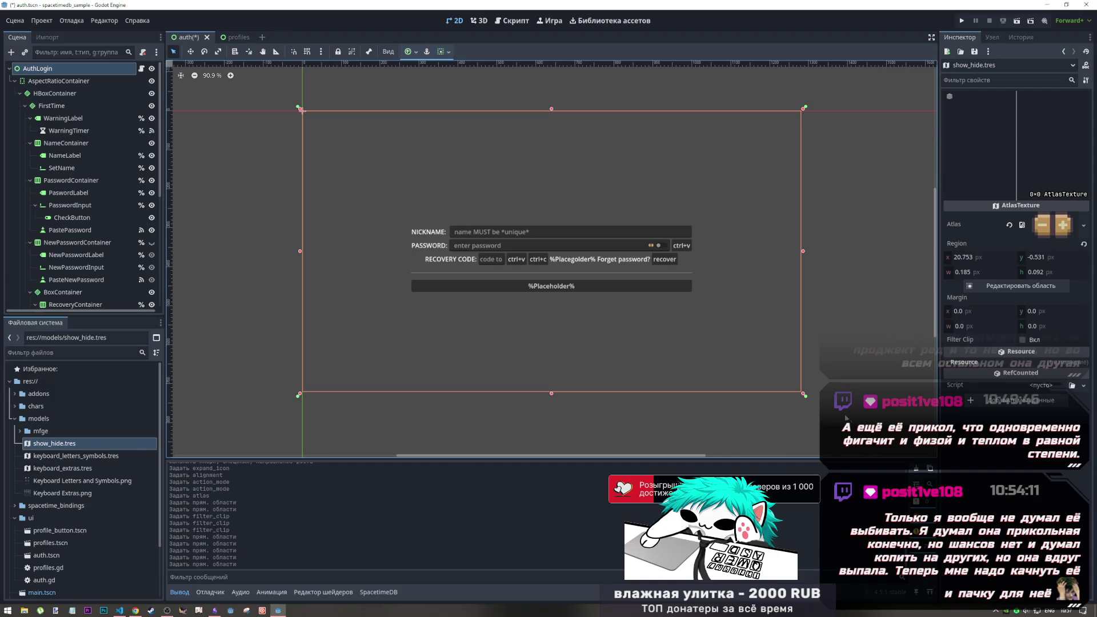
Step: Search Google in a new Chrome tab for 'few regions for ui godot' and expand the AI Overview
left_click(135, 610)
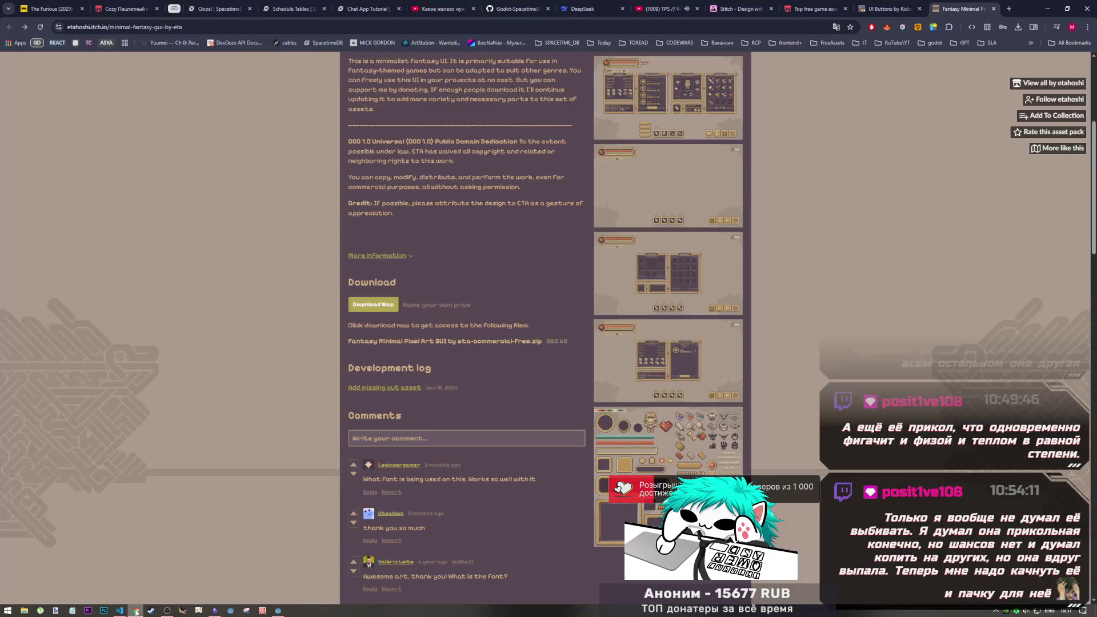
left_click(1010, 9)
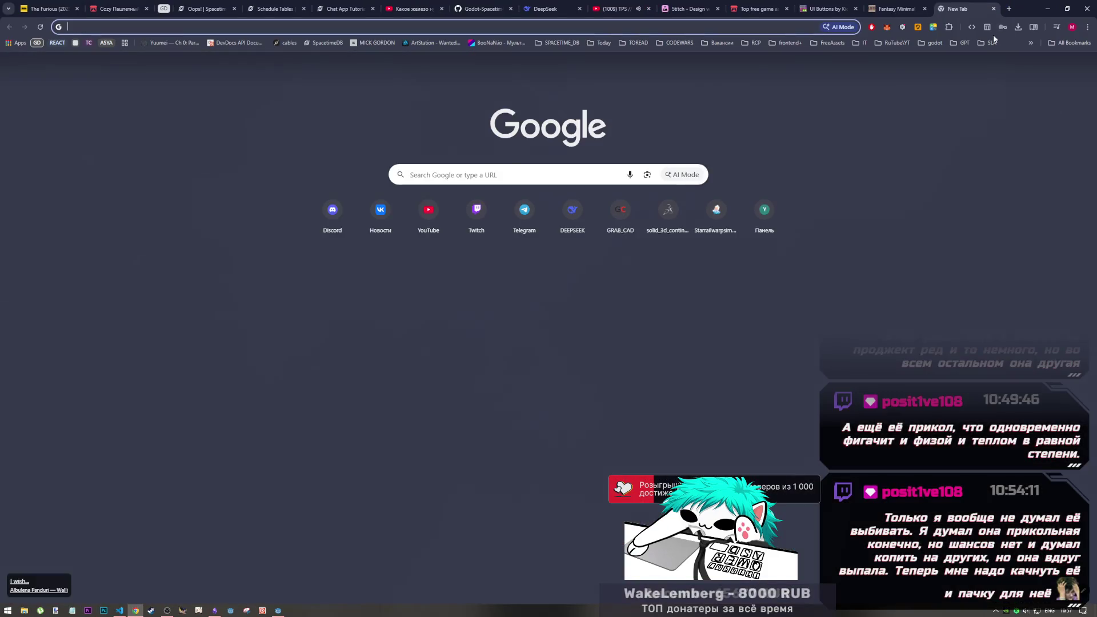
type("few")
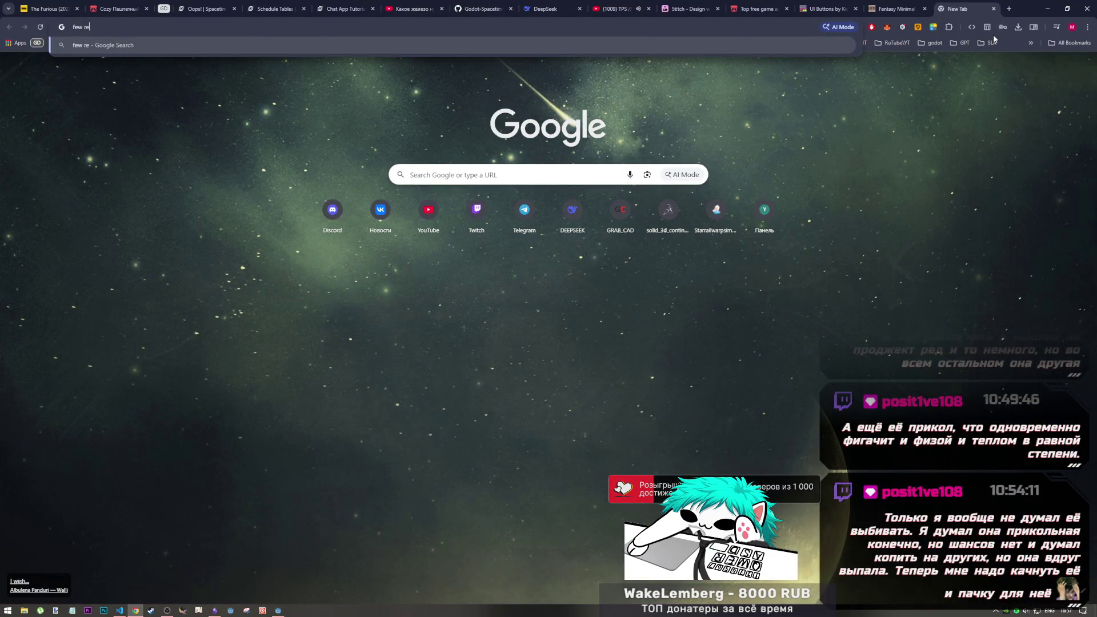
type("regions for ui godot")
key("Return")
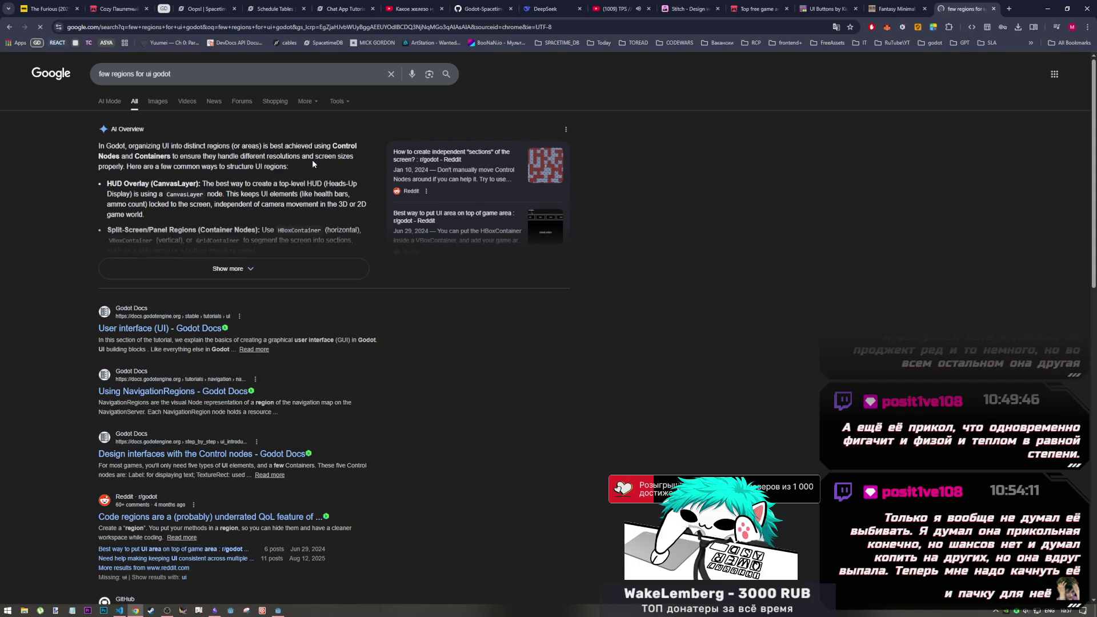
left_click(264, 266)
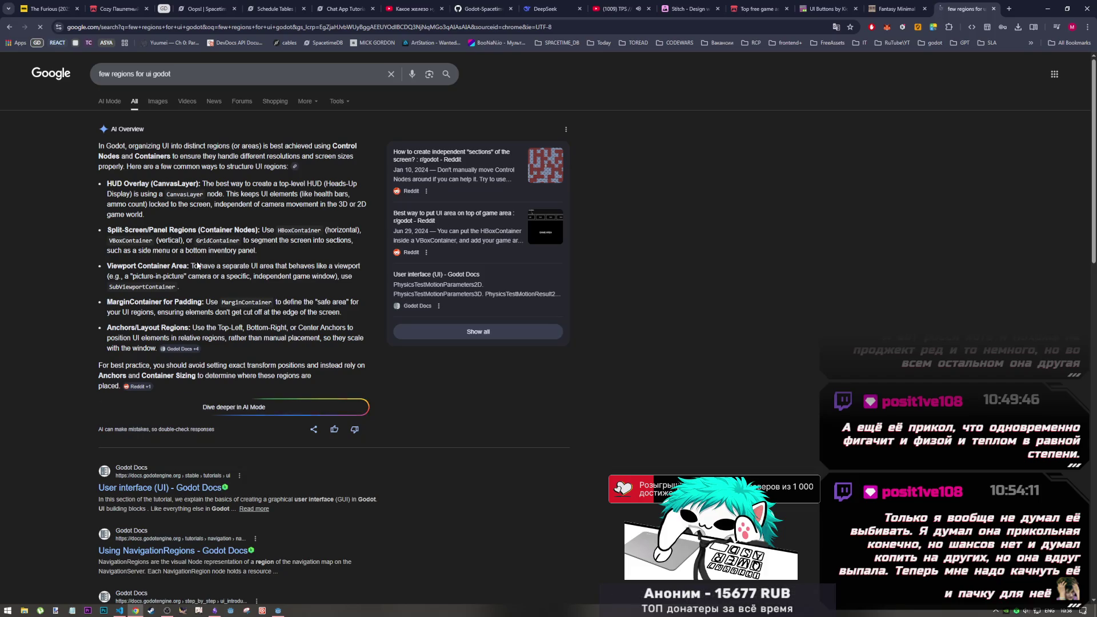
Step: Open the 'User interface (UI)' and 'Using NavigationRegions' Godot Docs results in background tabs
scroll(194, 327, "down", 1)
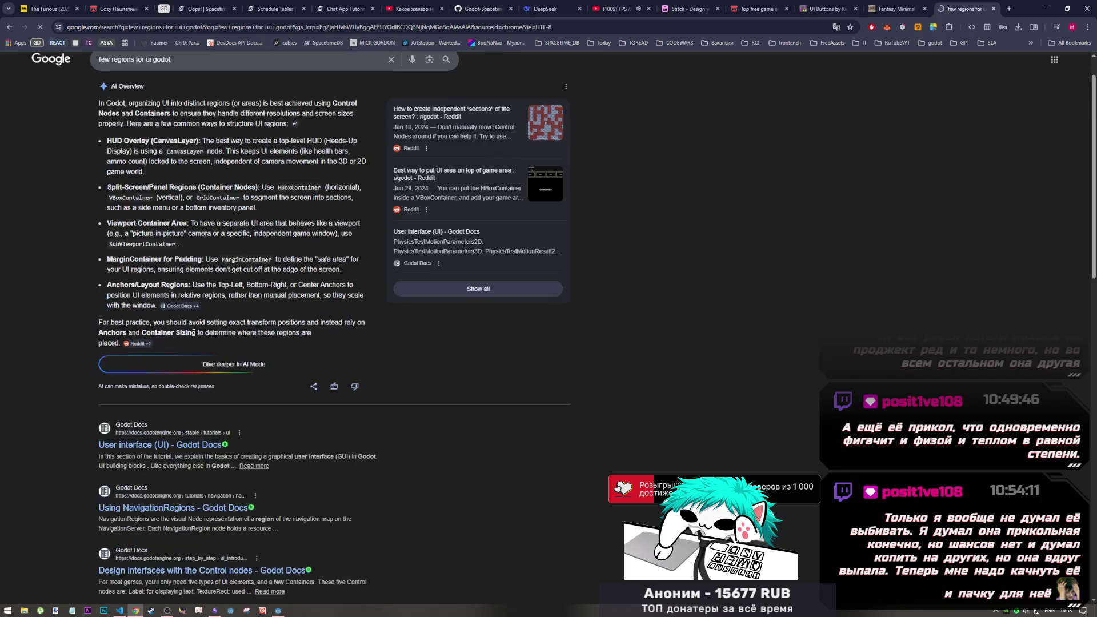
scroll(193, 327, "down", 2)
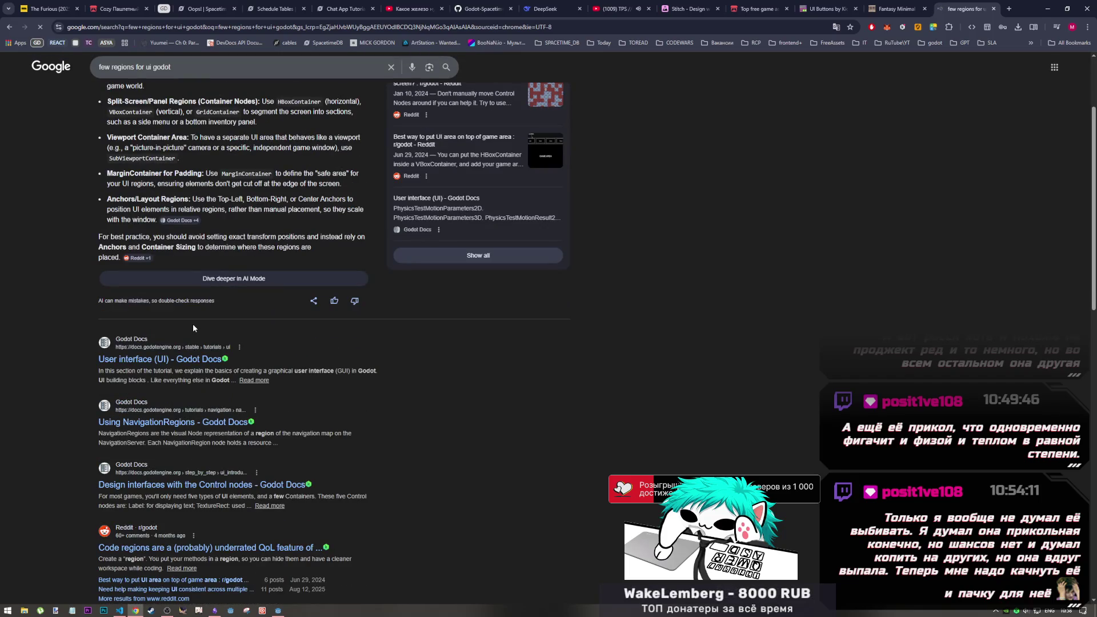
middle_click(193, 361)
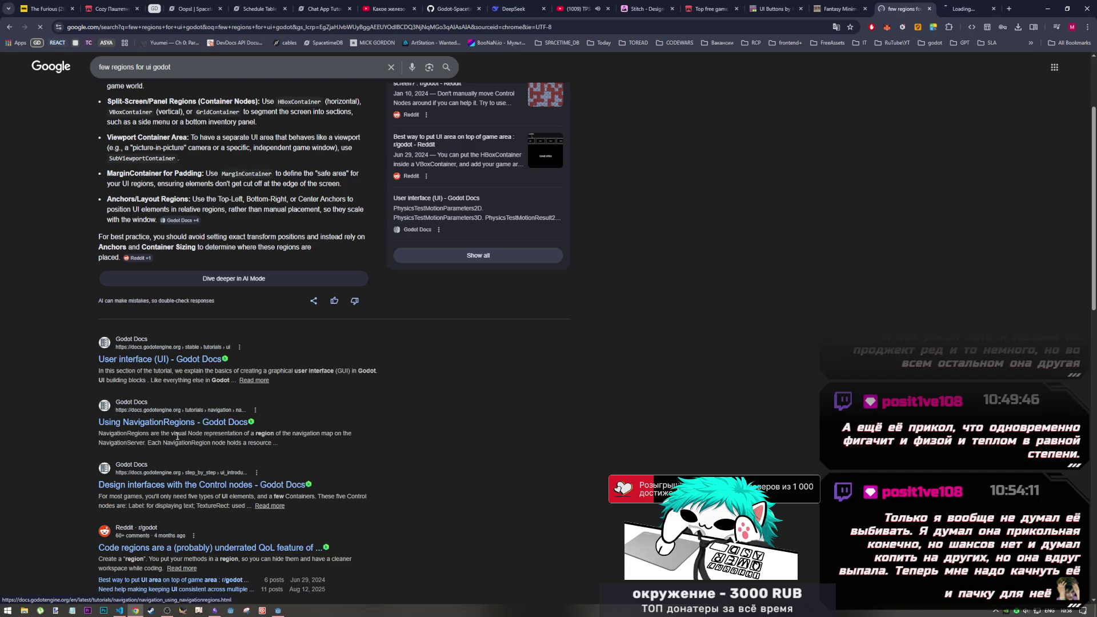
scroll(178, 447, "down", 1)
middle_click(179, 447)
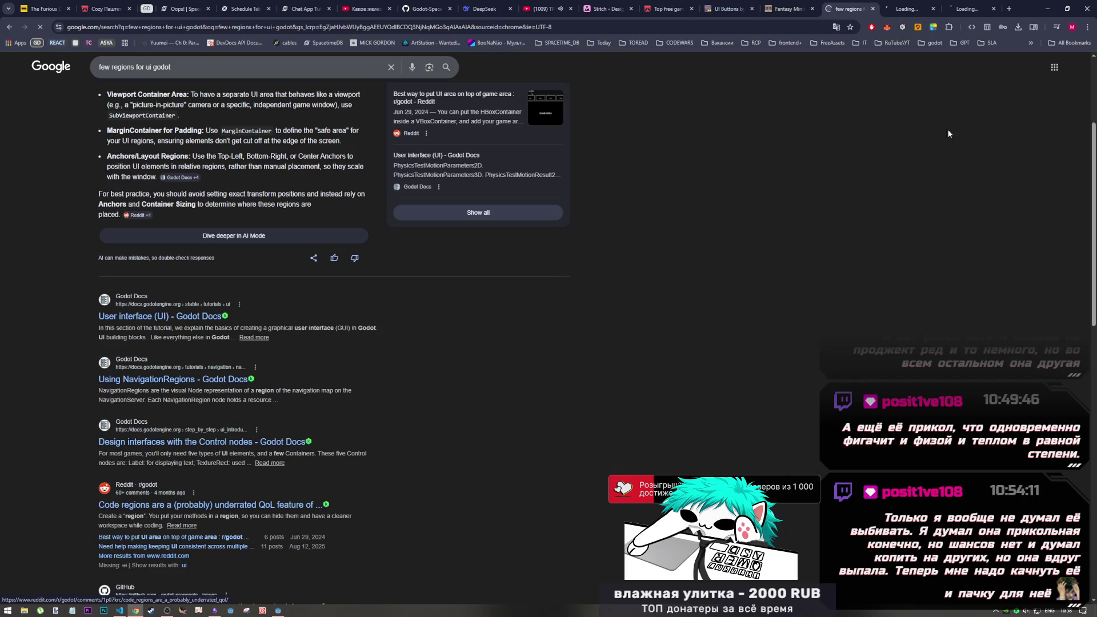
left_click(914, 8)
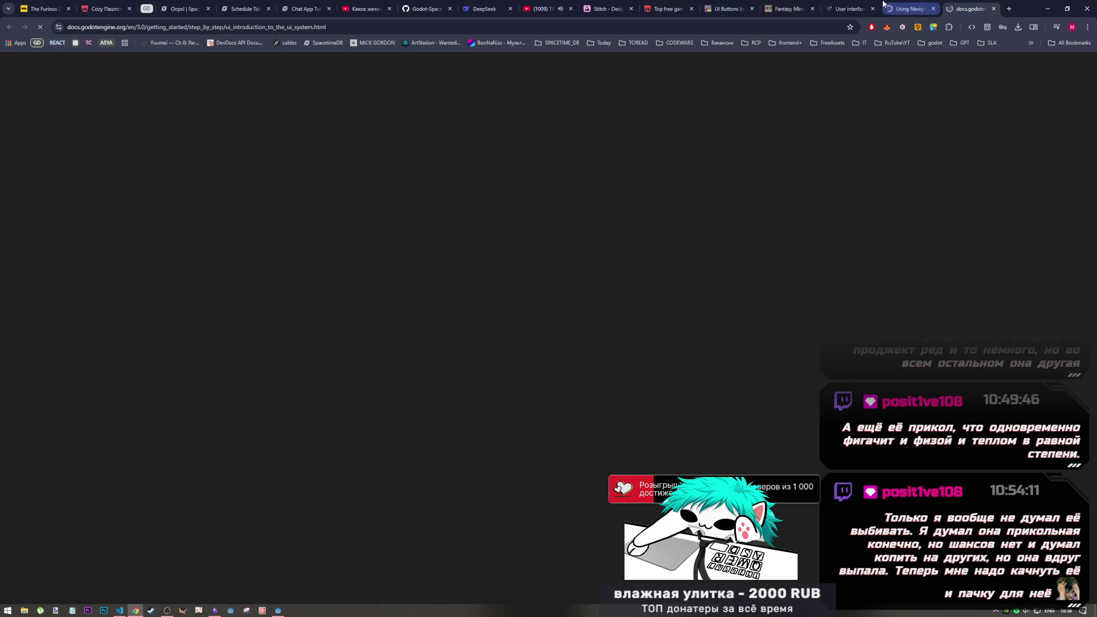
Step: Skim the reloaded User interface (UI) page and the Using NavigationRegions page
left_click(852, 9)
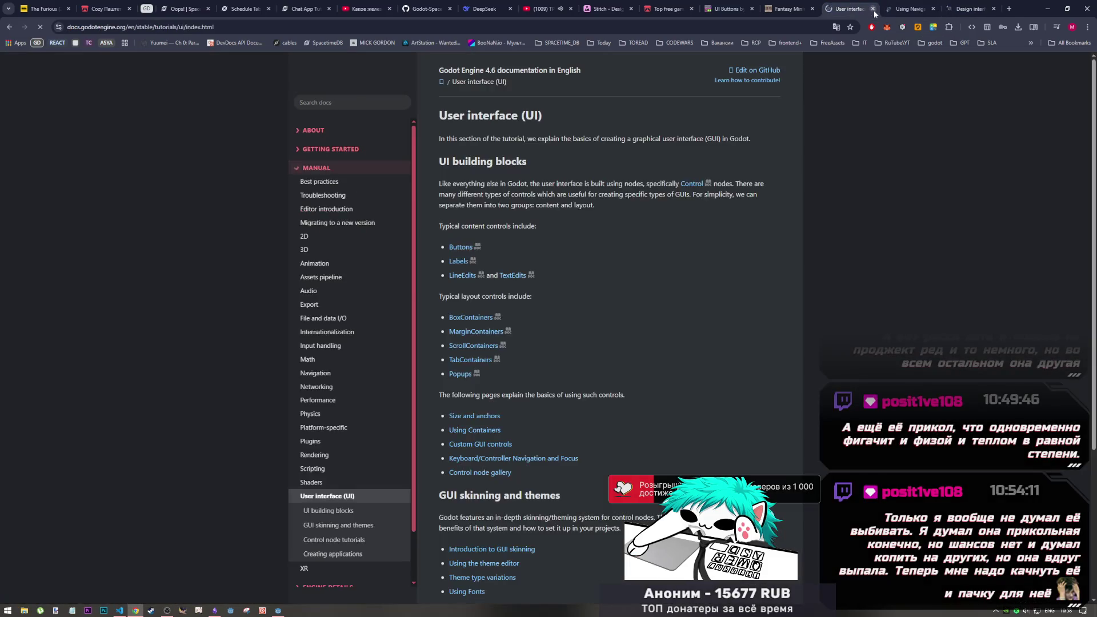
scroll(716, 327, "down", 3)
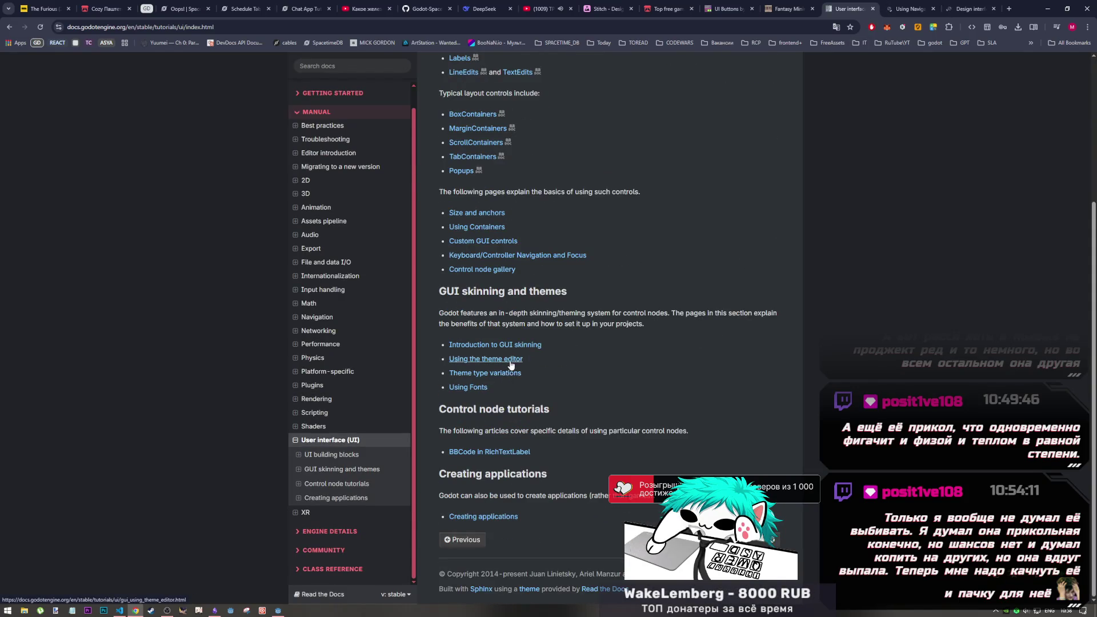
scroll(501, 392, "up", 1)
key("F5")
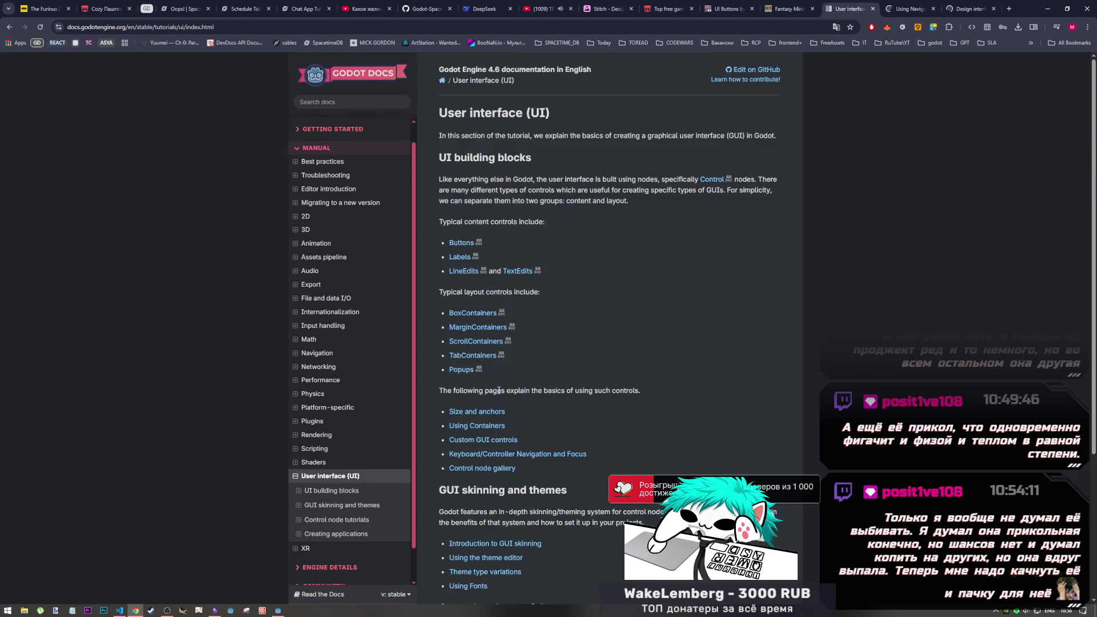
left_click(914, 7)
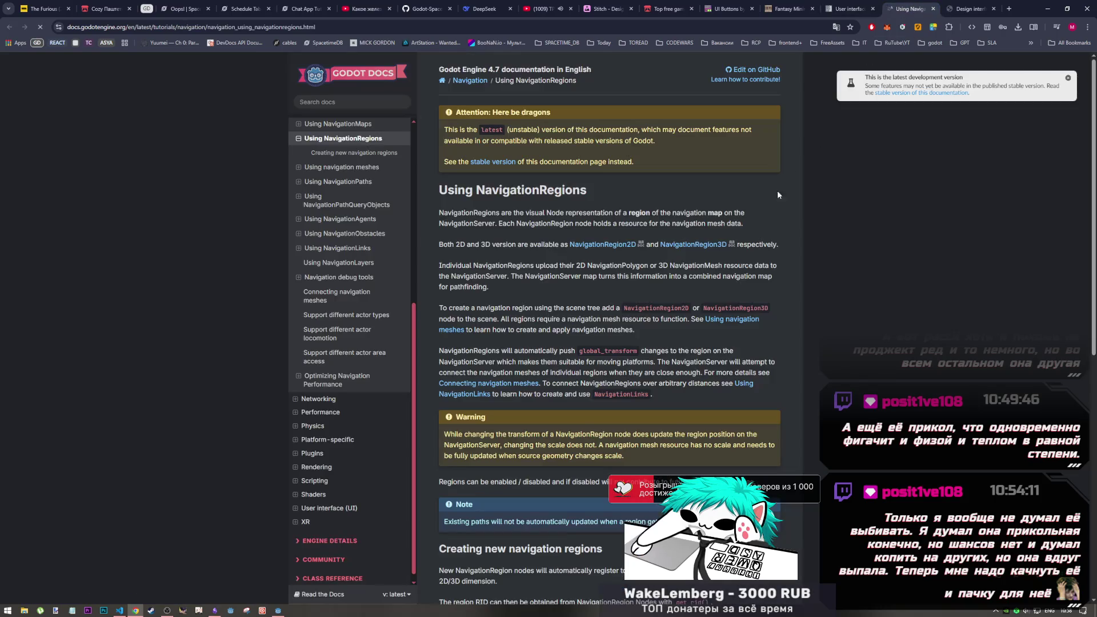
scroll(660, 354, "down", 8)
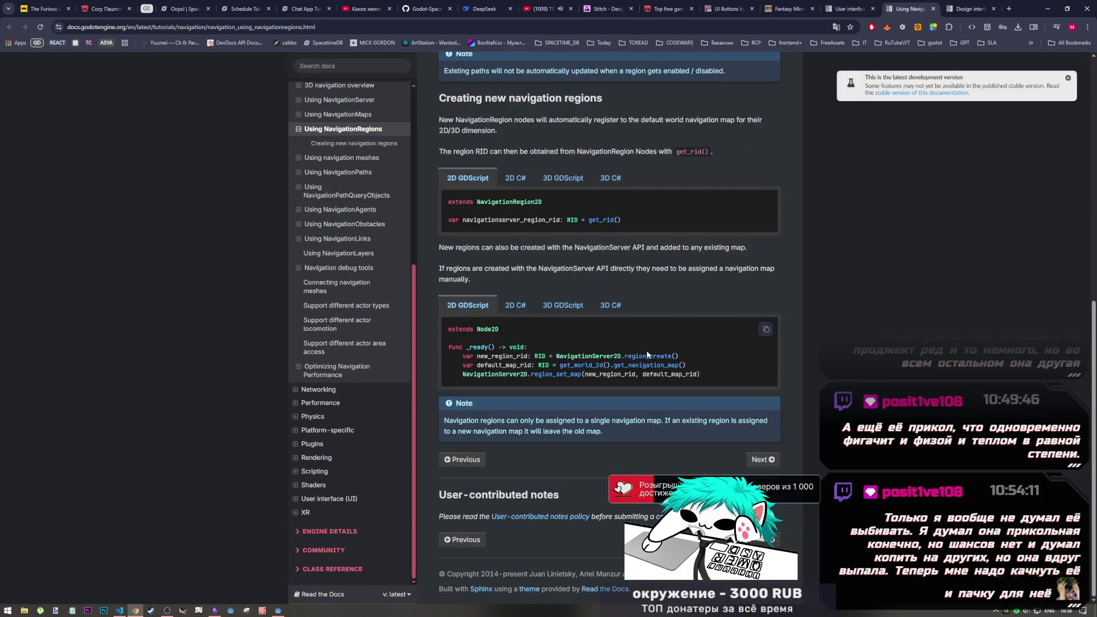
scroll(507, 433, "up", 2)
scroll(507, 433, "up", 7)
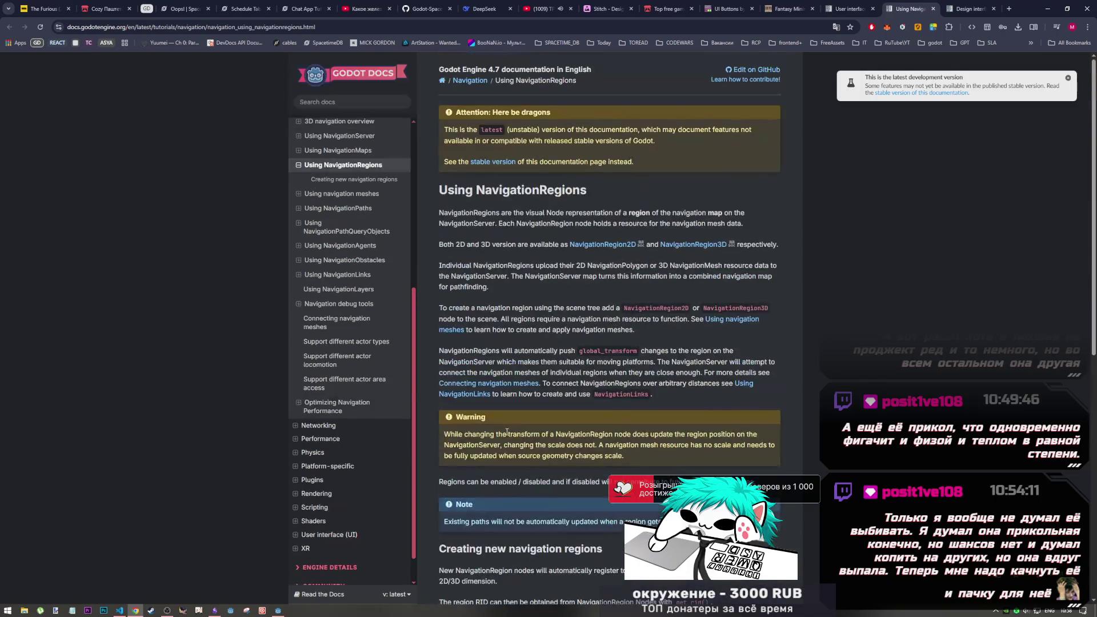
scroll(507, 431, "down", 8)
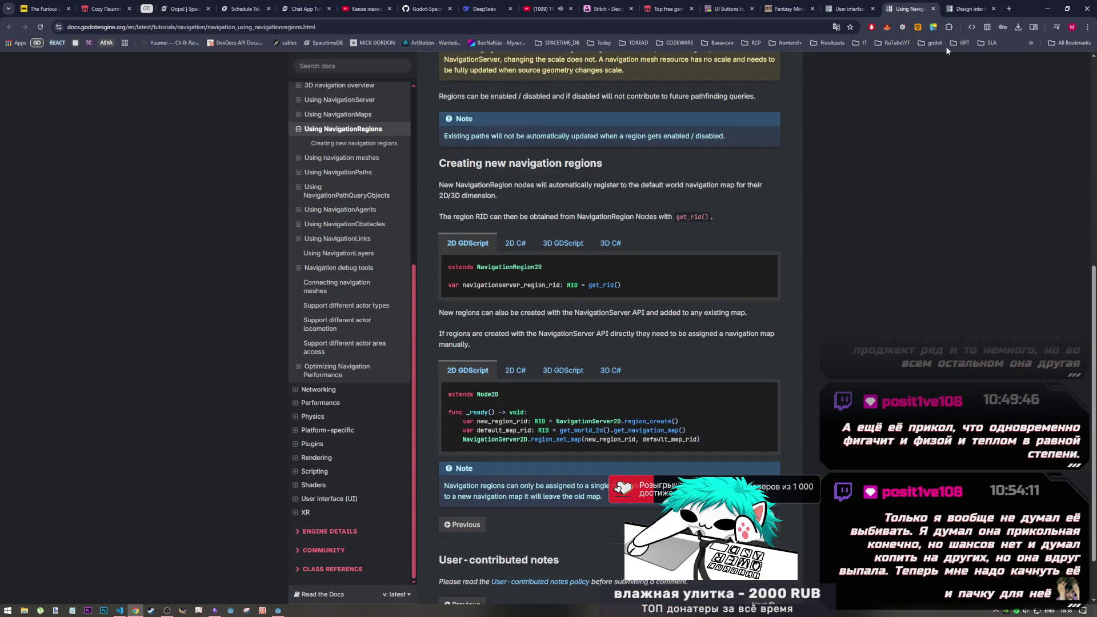
Step: Read the 'Design interfaces with the Control nodes' guide down to its containers section, then return to Godot
key("ctrl+Tab")
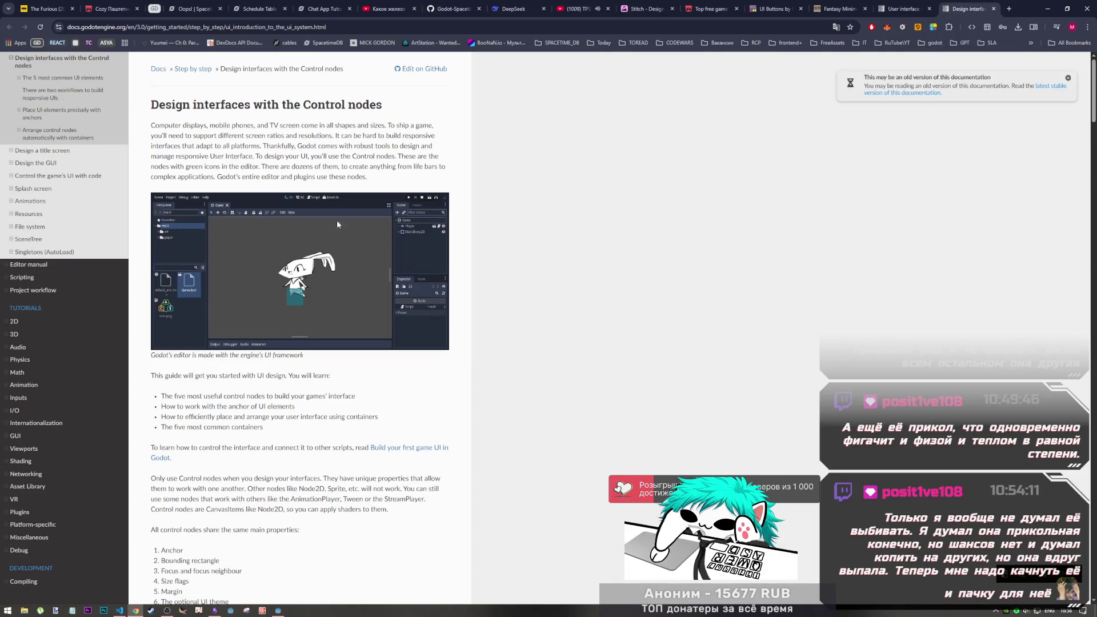
scroll(273, 247, "down", 13)
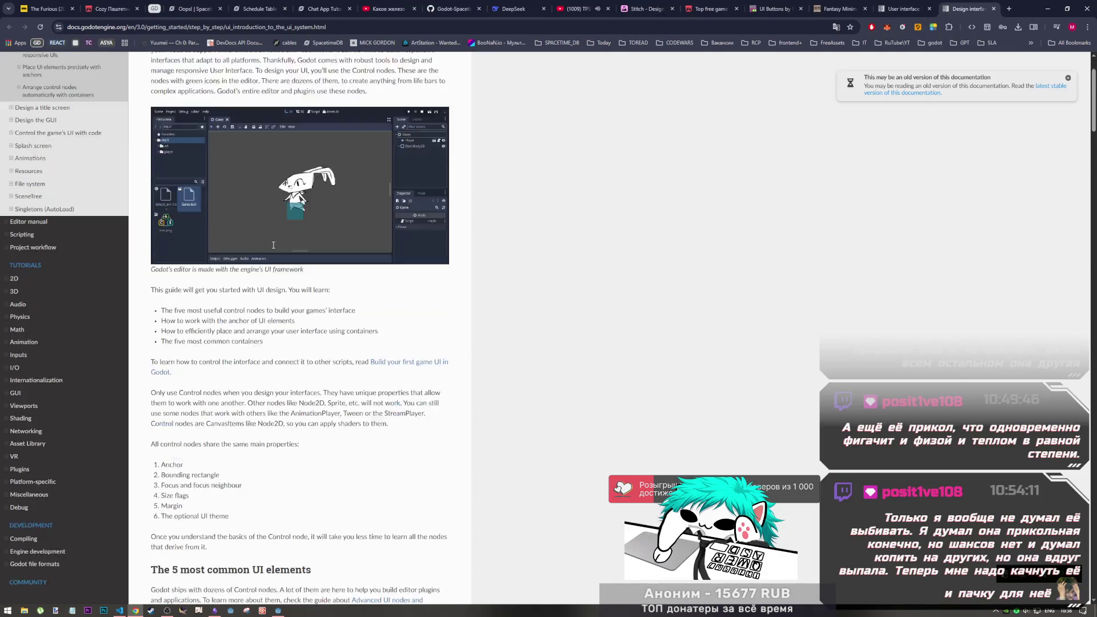
scroll(329, 359, "down", 11)
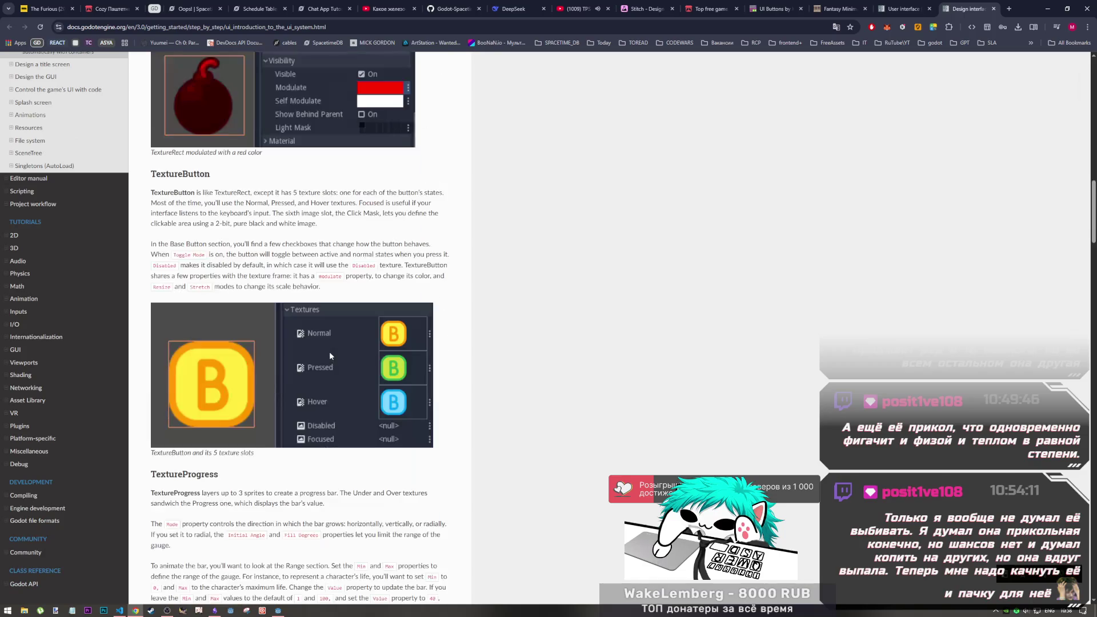
scroll(329, 346, "up", 5)
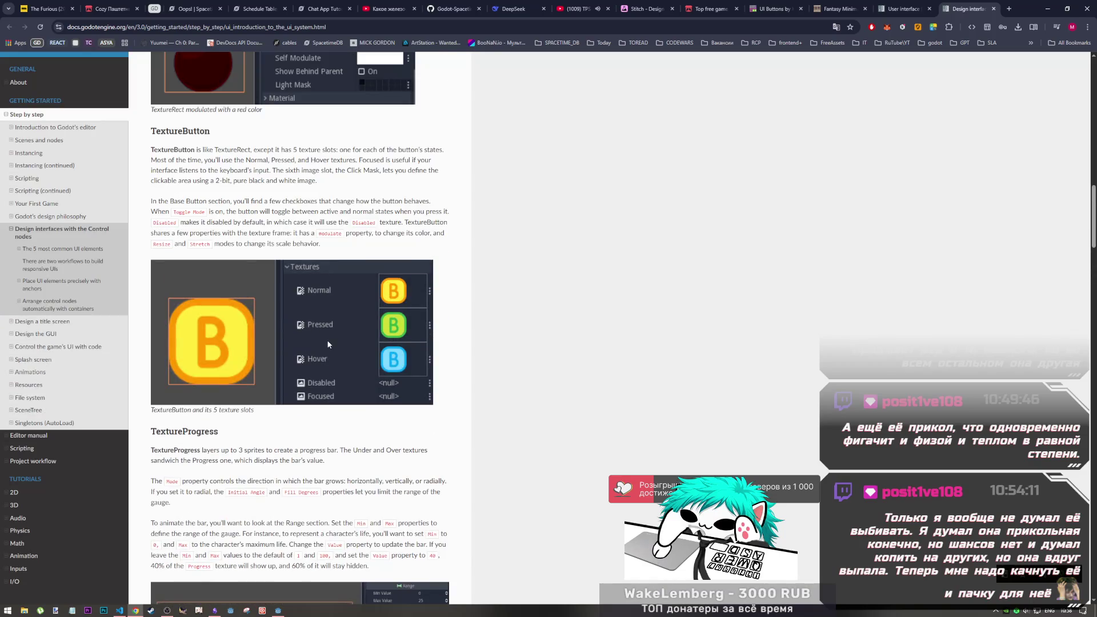
scroll(329, 344, "down", 10)
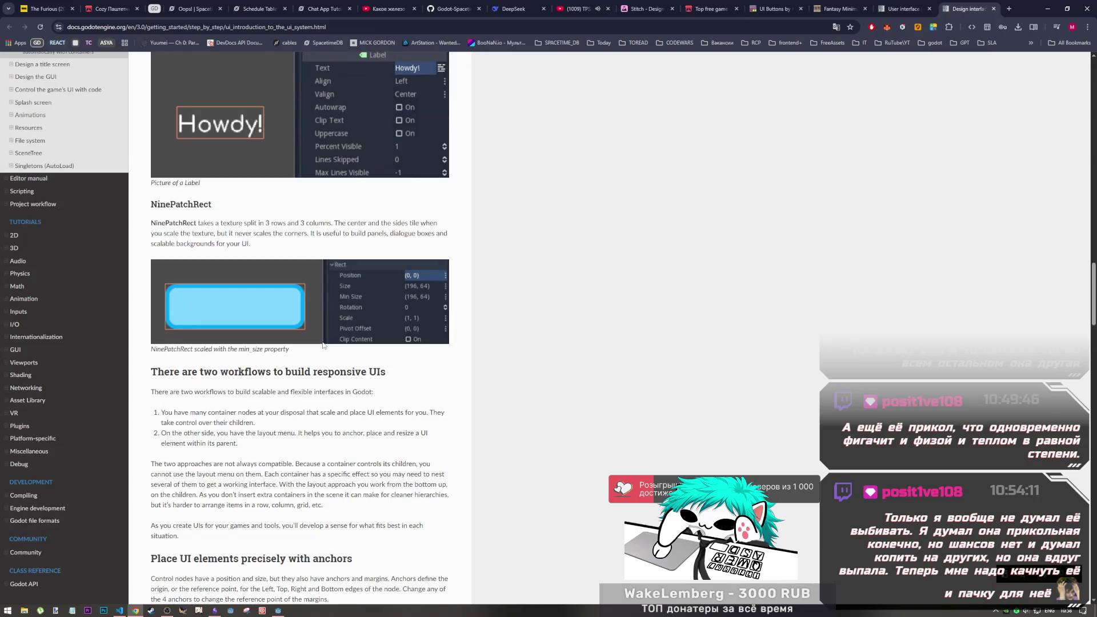
scroll(323, 345, "down", 9)
scroll(321, 344, "down", 4)
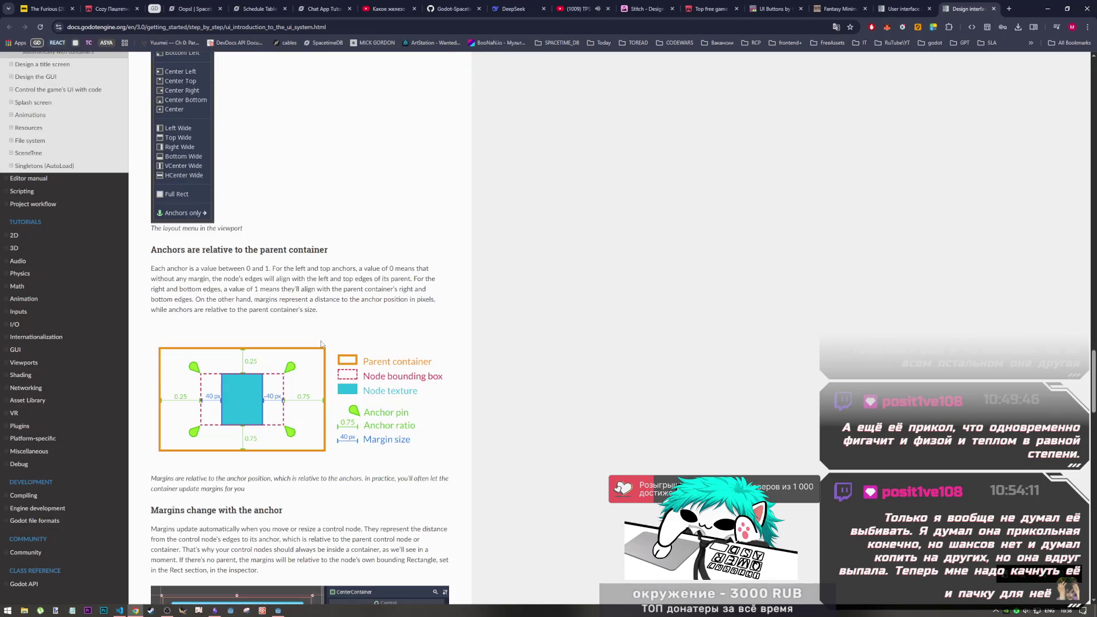
scroll(321, 345, "down", 4)
scroll(321, 344, "down", 17)
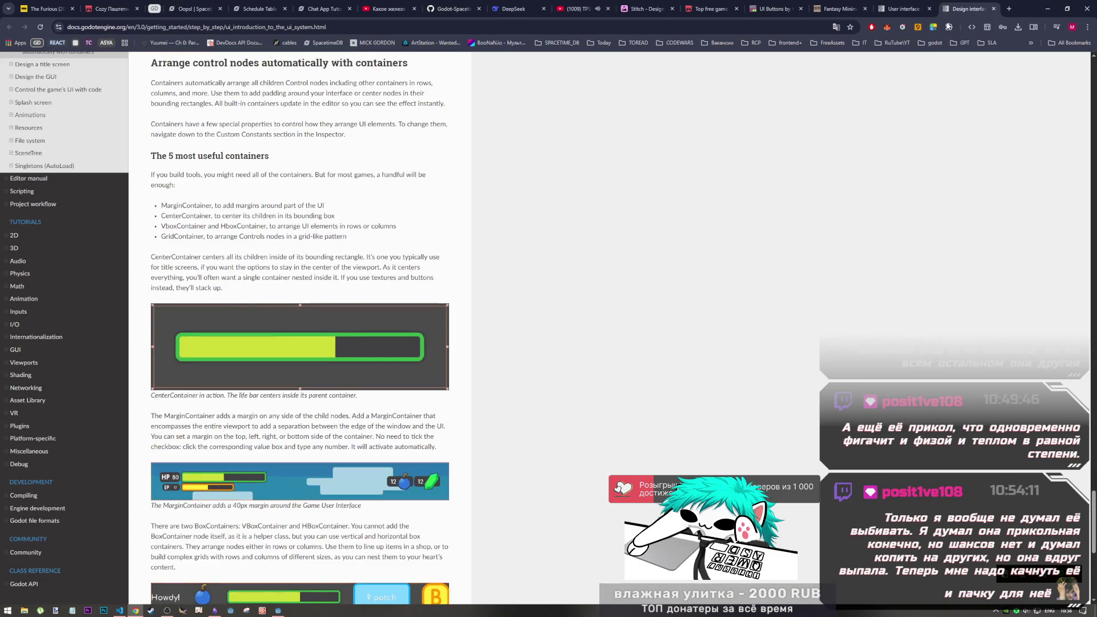
left_click(279, 610)
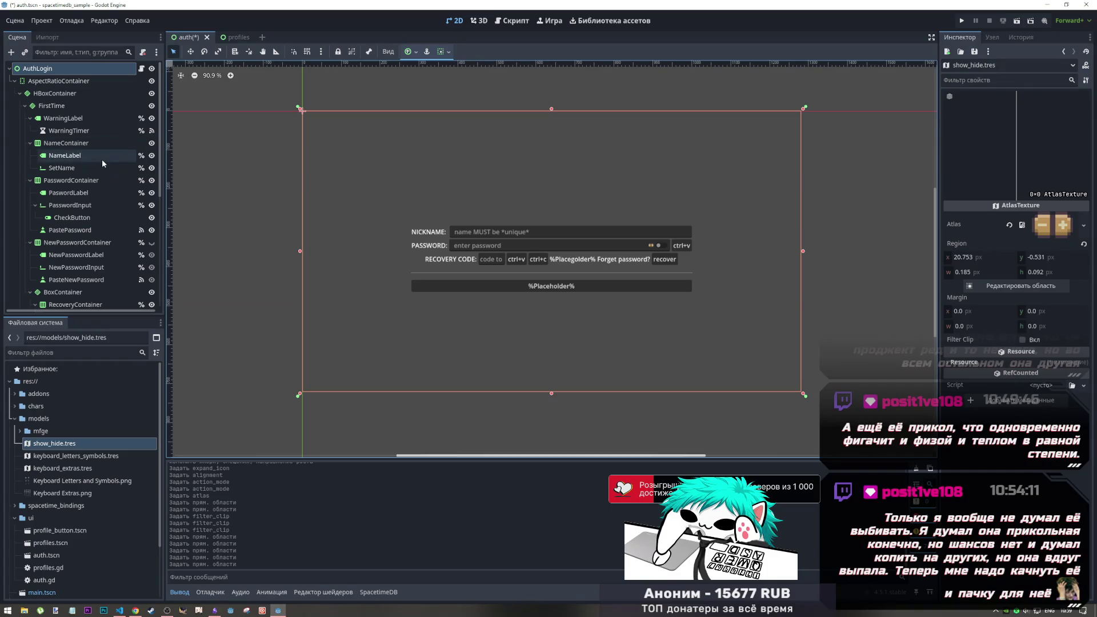
Step: Add a TextureButton child node under PasswordInput in the auth scene
right_click(80, 204)
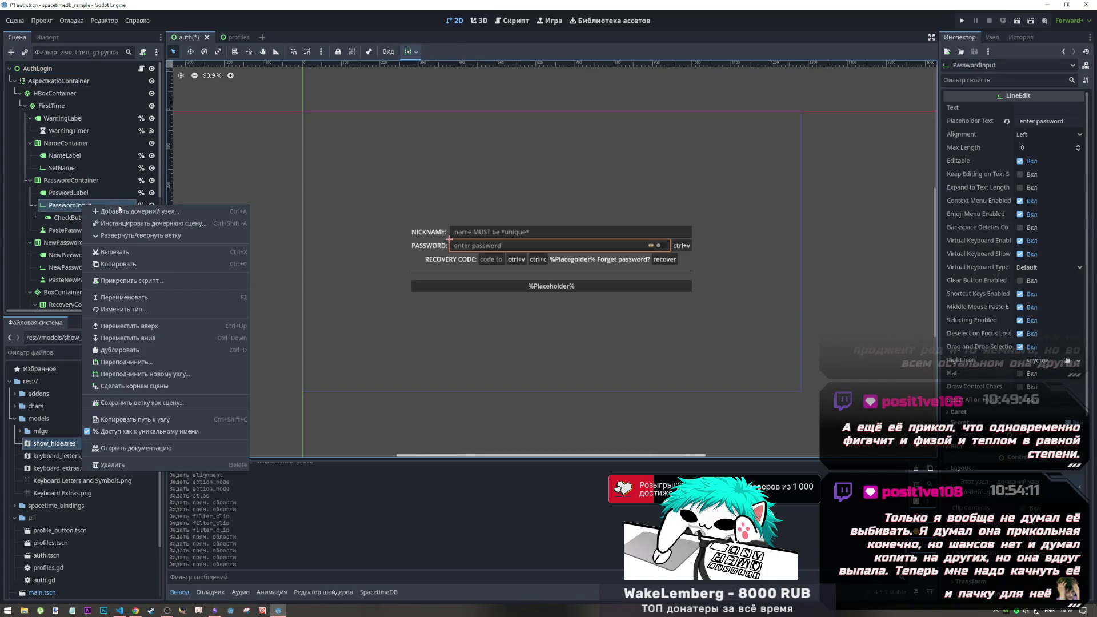
left_click(114, 210)
type("text")
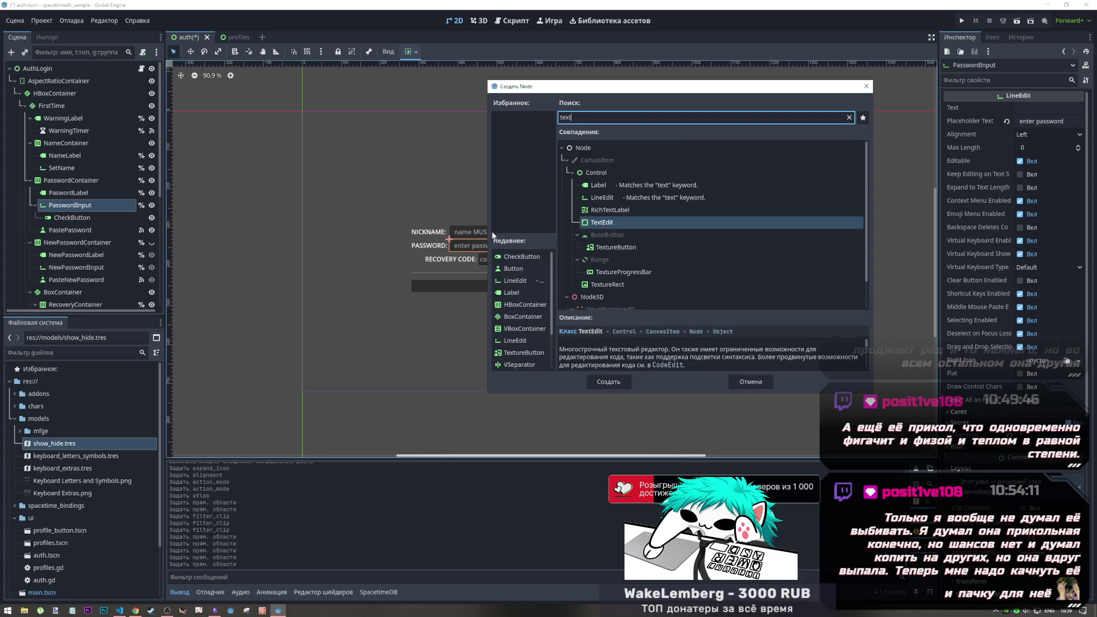
left_click(607, 248)
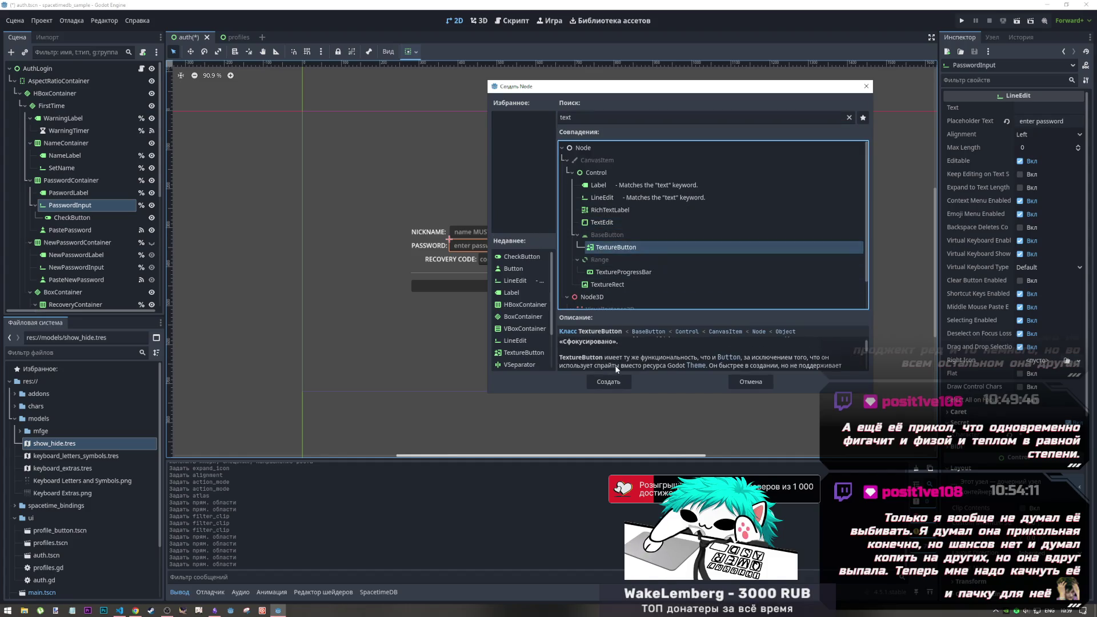
left_click(608, 382)
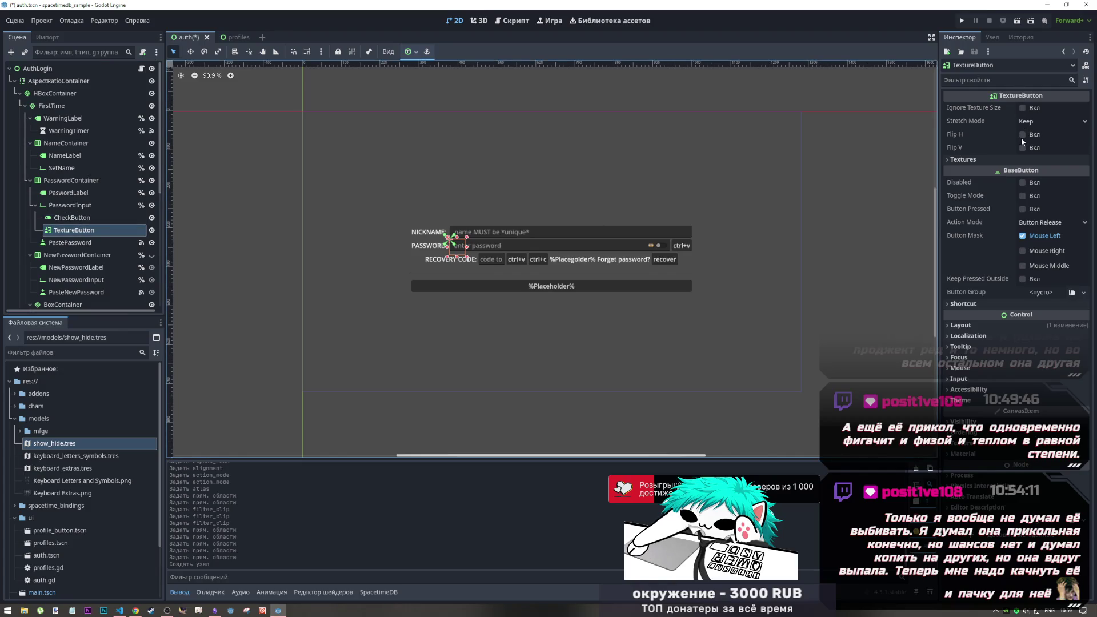
Step: Expand the TextureButton's Textures section and inspect the empty Normal slot's texture type options
left_click(988, 159)
left_click(1038, 172)
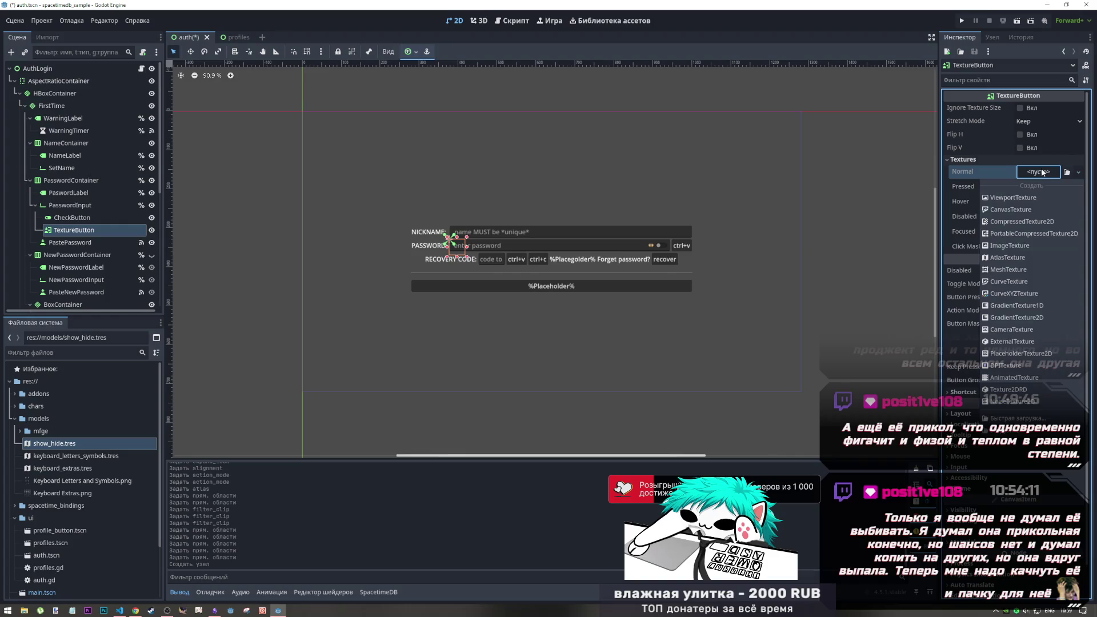
left_click(1003, 170)
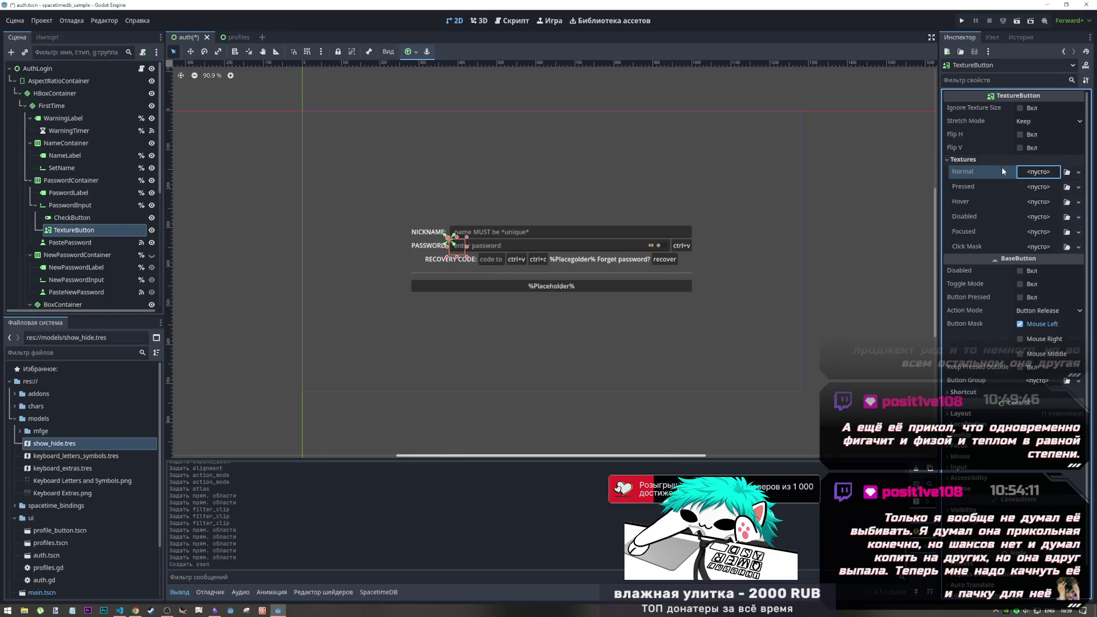
left_click(1035, 173)
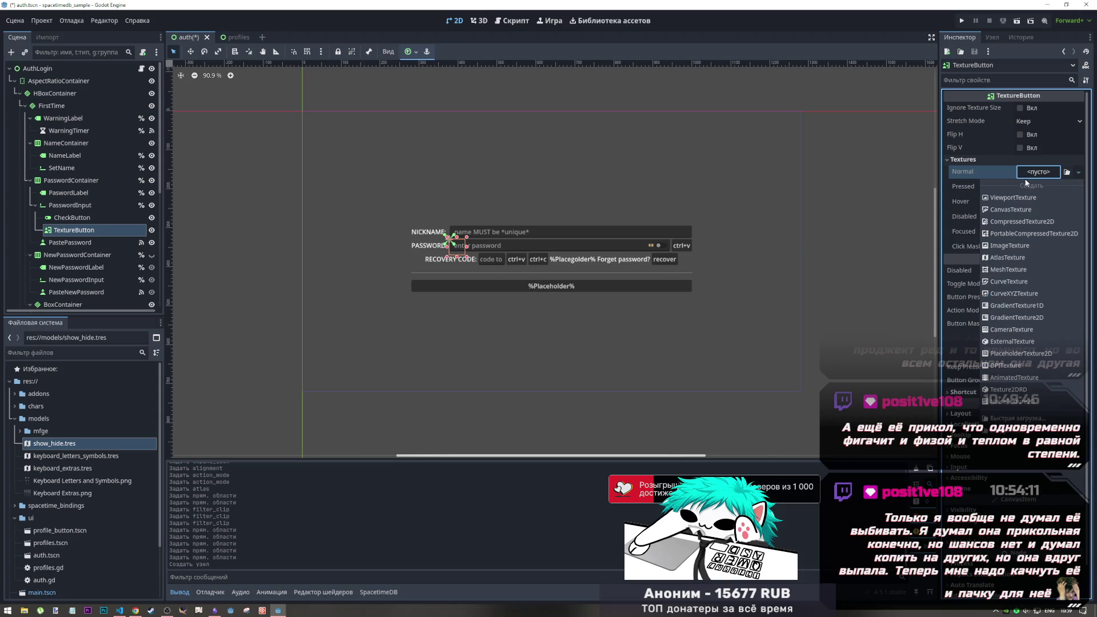
left_click(1028, 175)
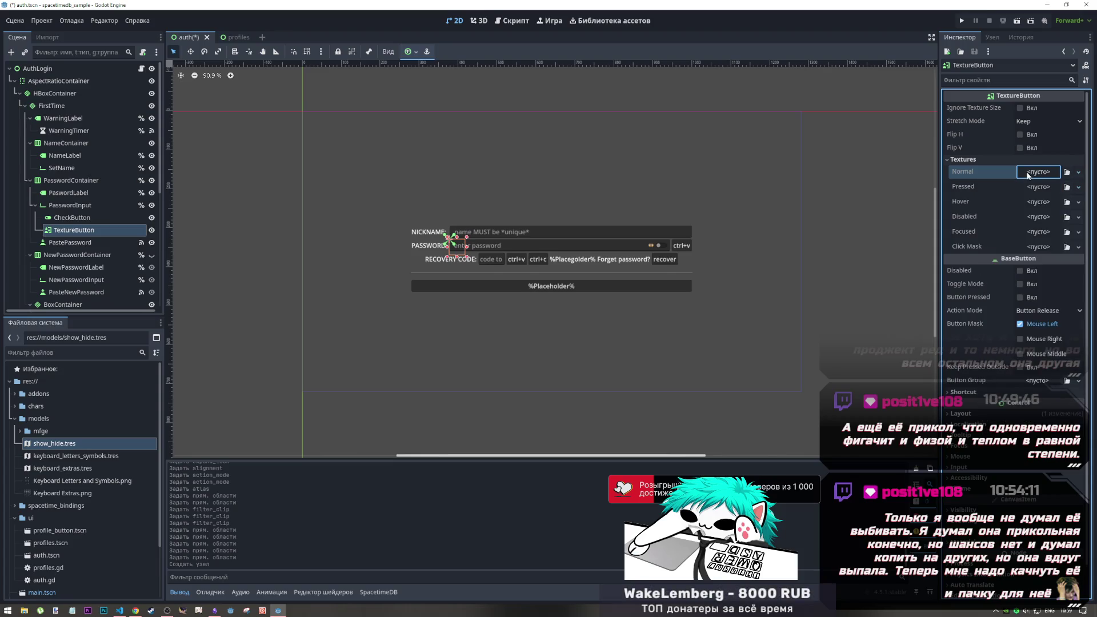
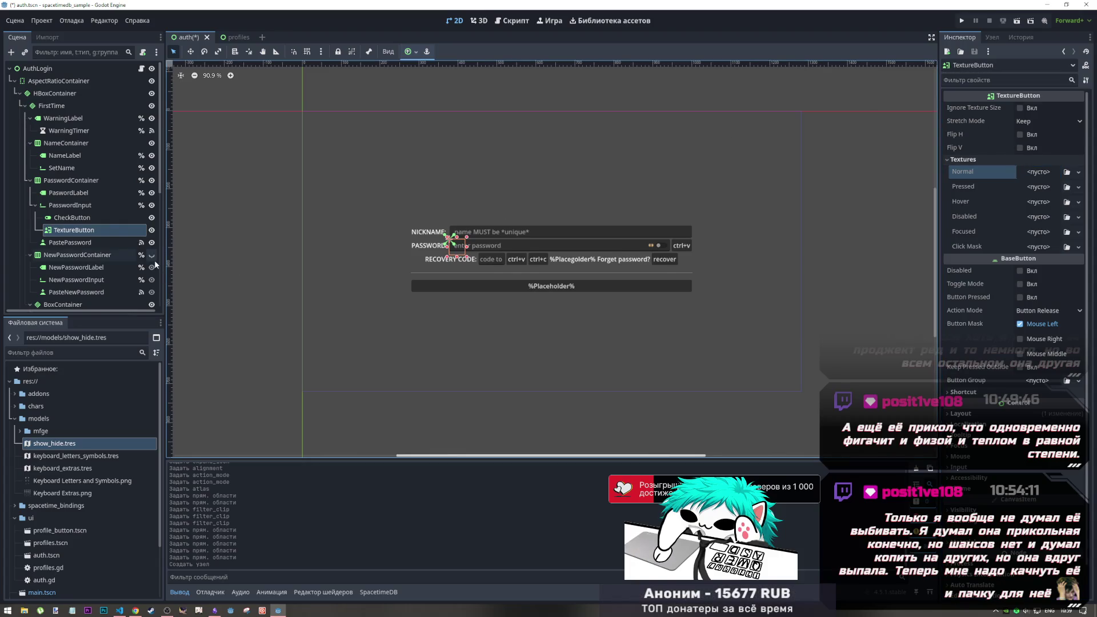
Step: Try assigning a new ButtonGroup to the TextureButton, then clear it again
left_click(98, 221)
left_click(102, 231)
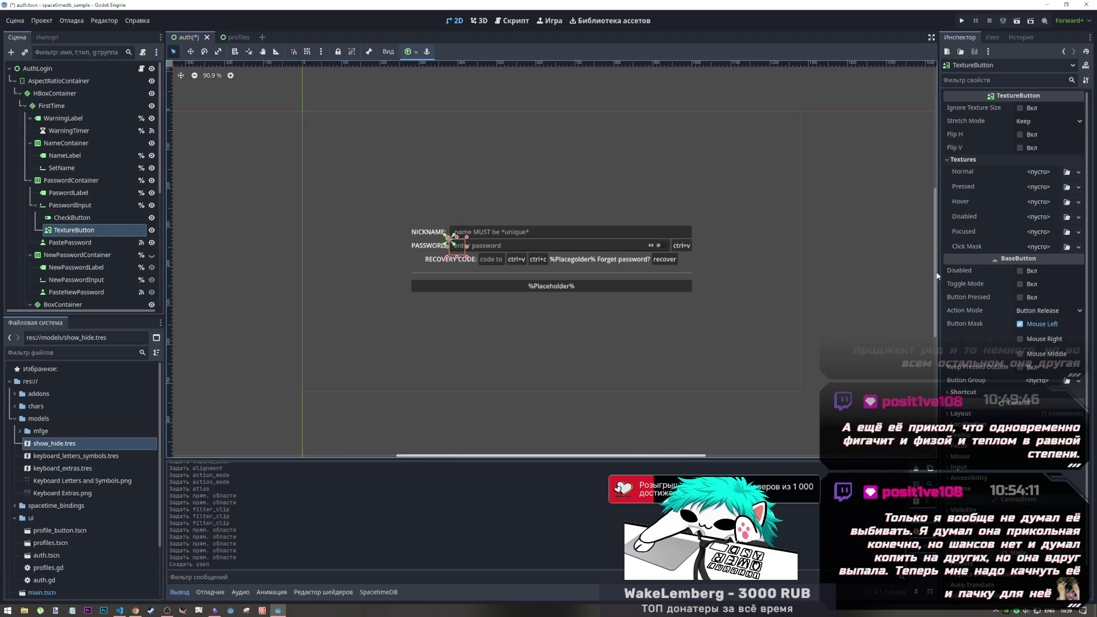
left_click(1037, 380)
left_click(1037, 407)
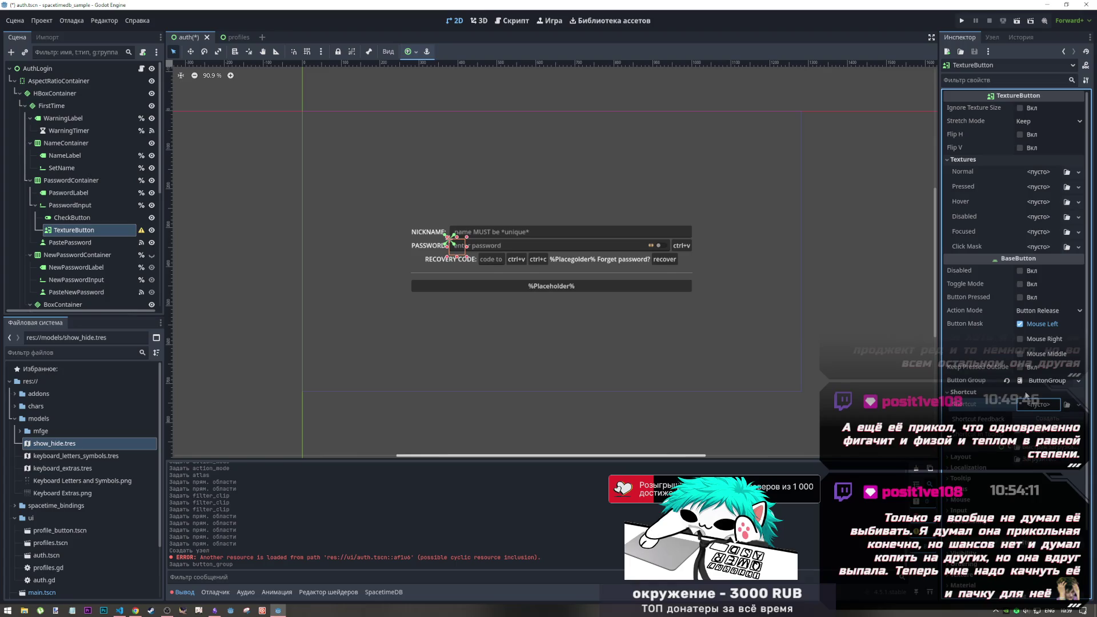
left_click(1007, 381)
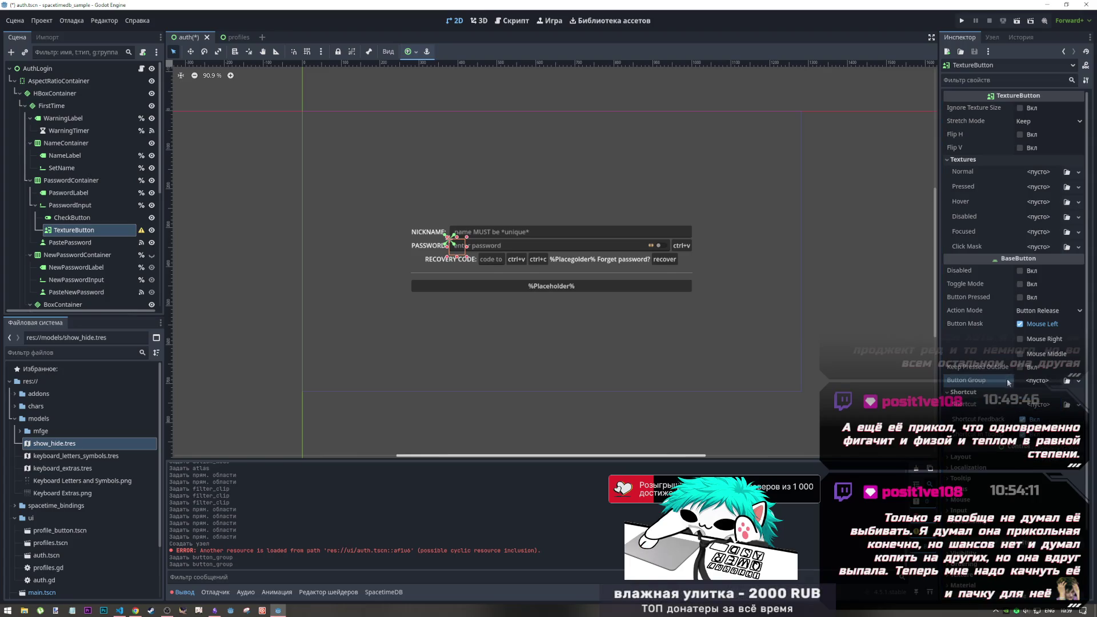
Step: Try texture types for TextureButton's Normal slot, ending on a new AtlasTexture
left_click(1040, 172)
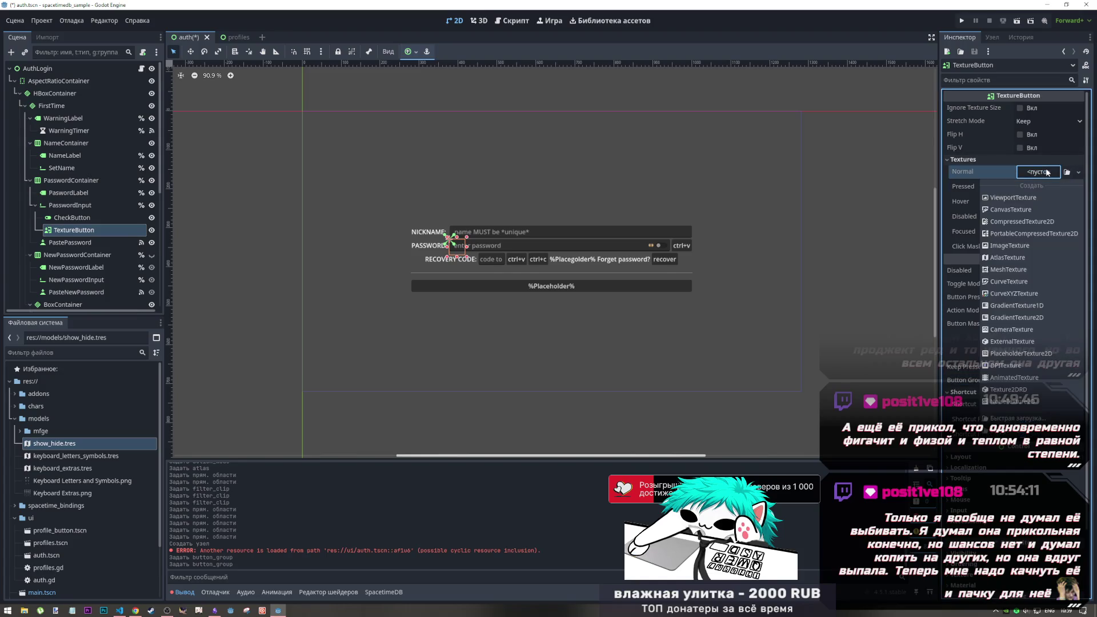
left_click(1016, 235)
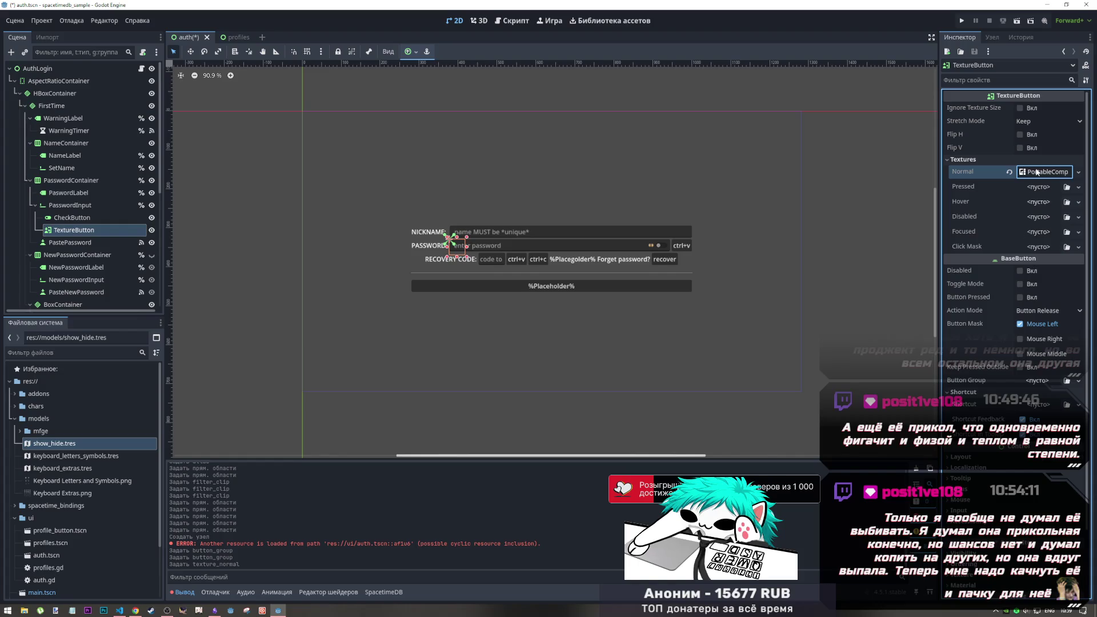
left_click(1009, 172)
left_click(1033, 170)
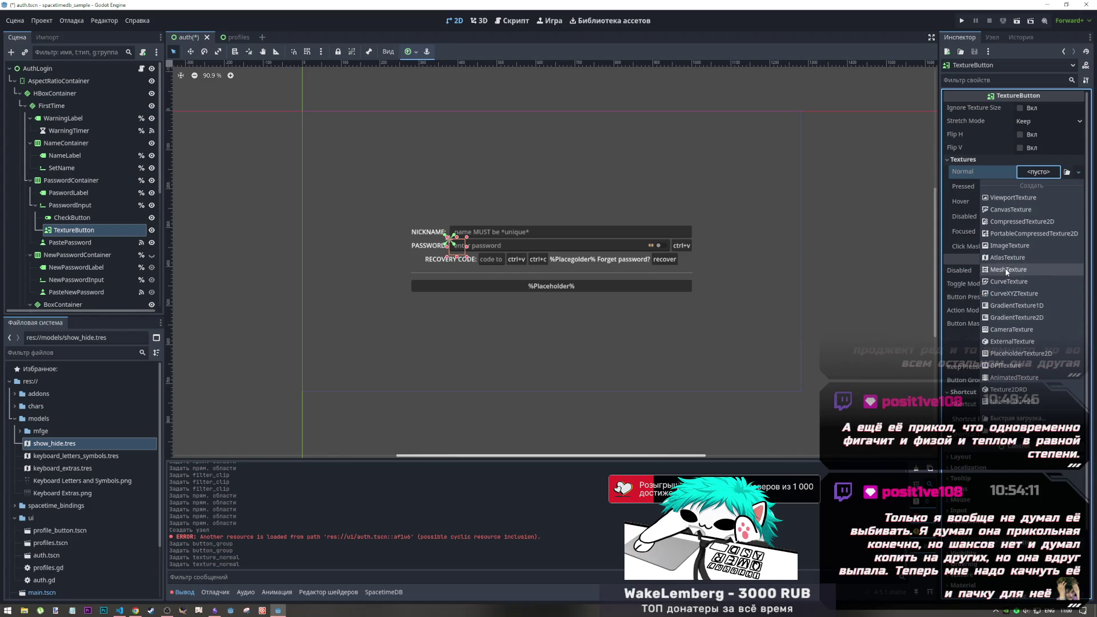
key("Escape")
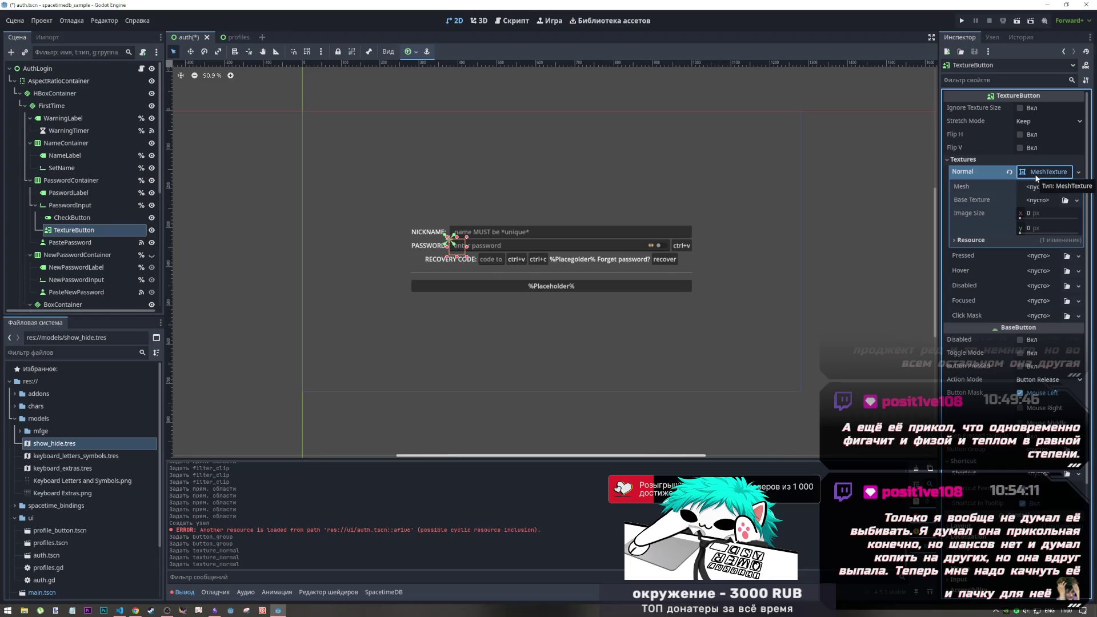
left_click(1026, 174)
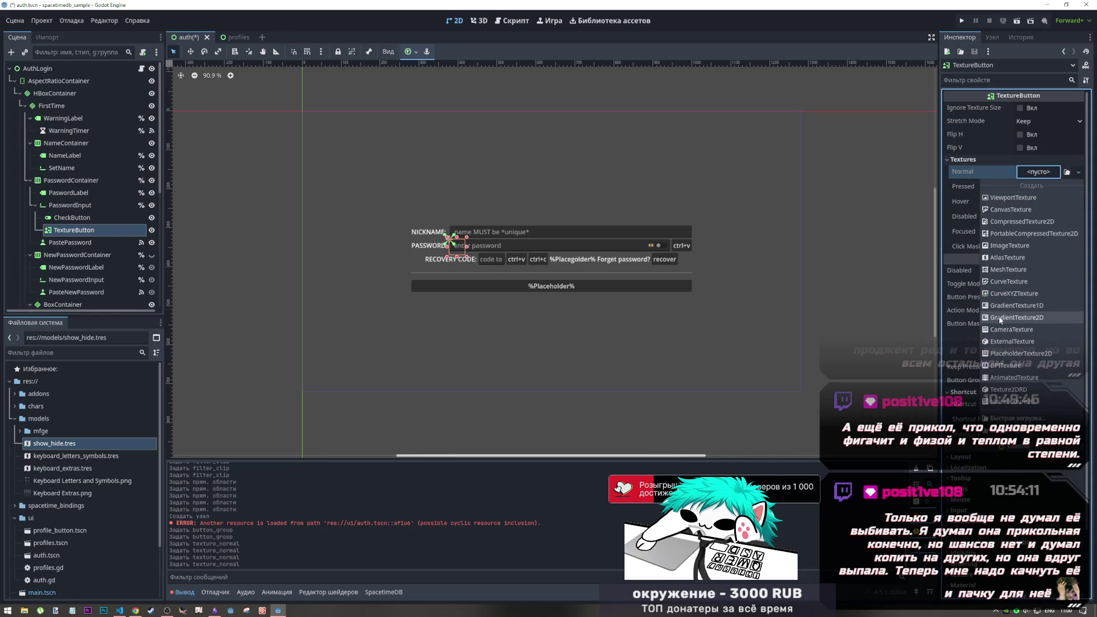
left_click(999, 258)
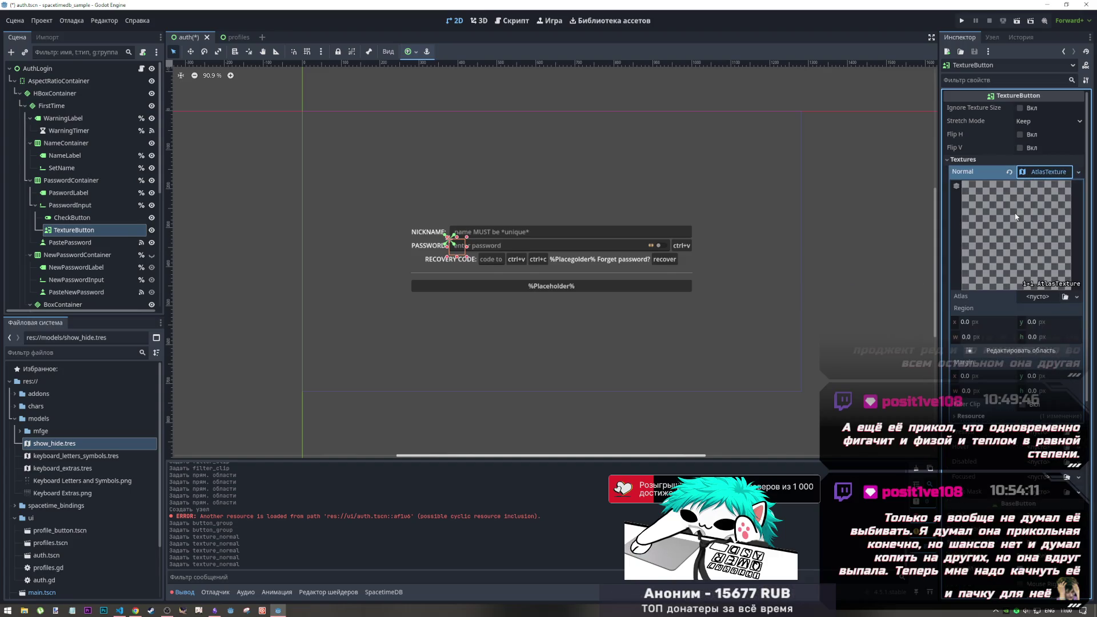
Step: Try a Texture2DRD as the Normal texture, then revert Normal to empty
left_click(1044, 296)
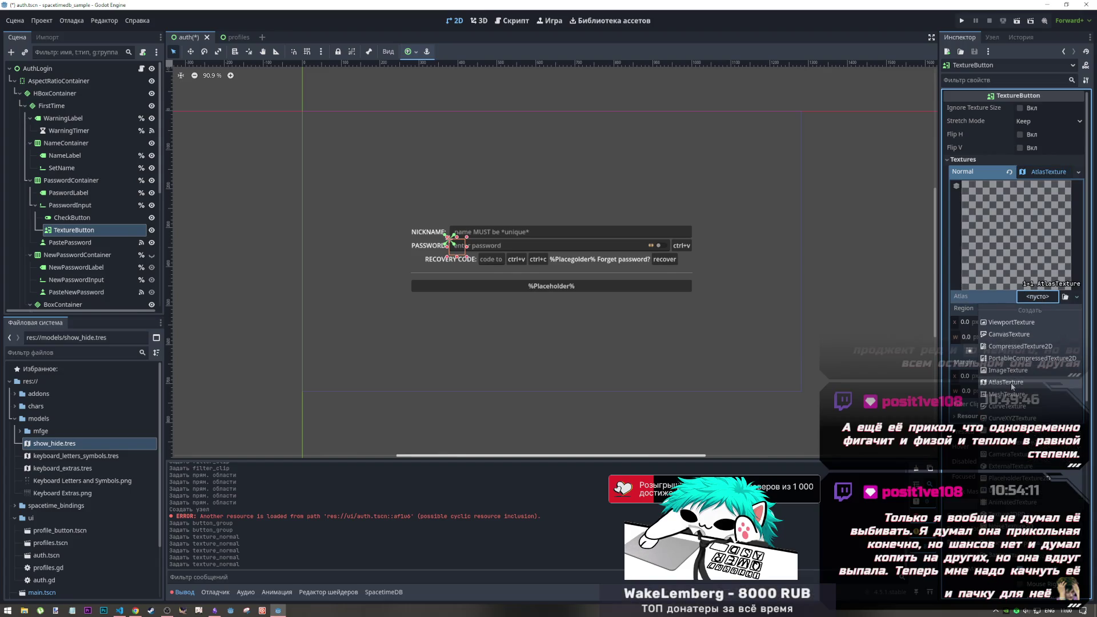
left_click(1003, 293)
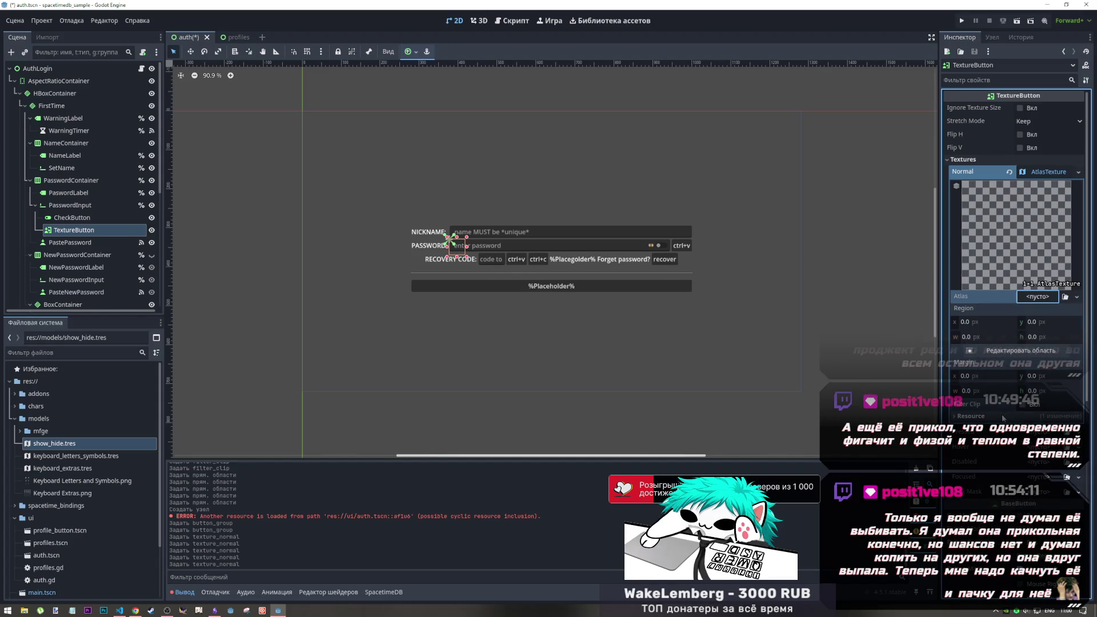
right_click(1040, 175)
left_click(1035, 170)
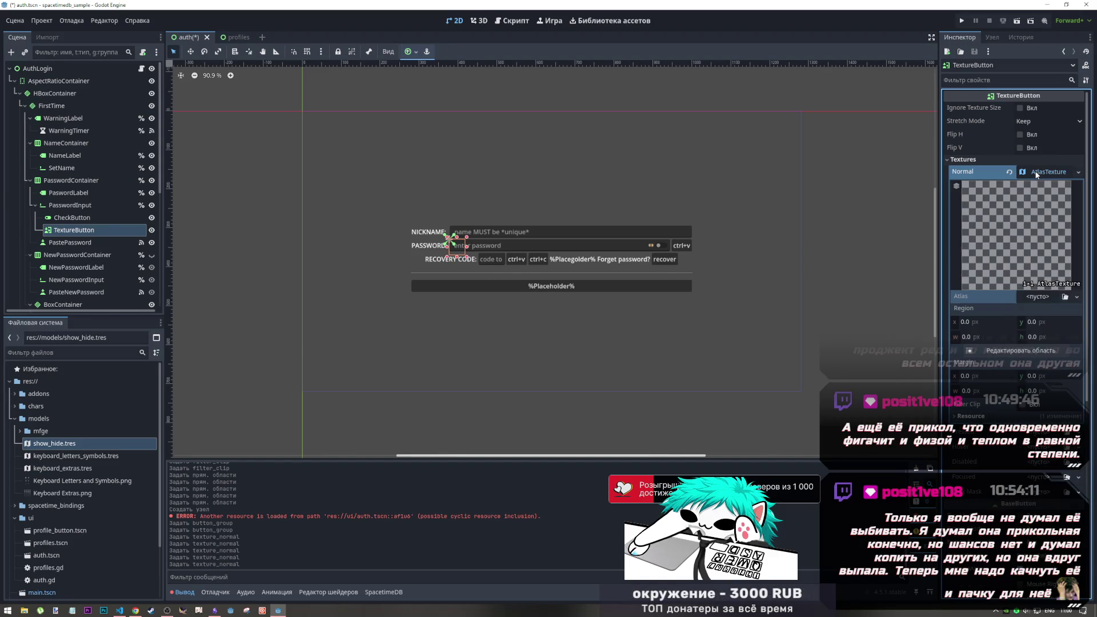
right_click(1034, 170)
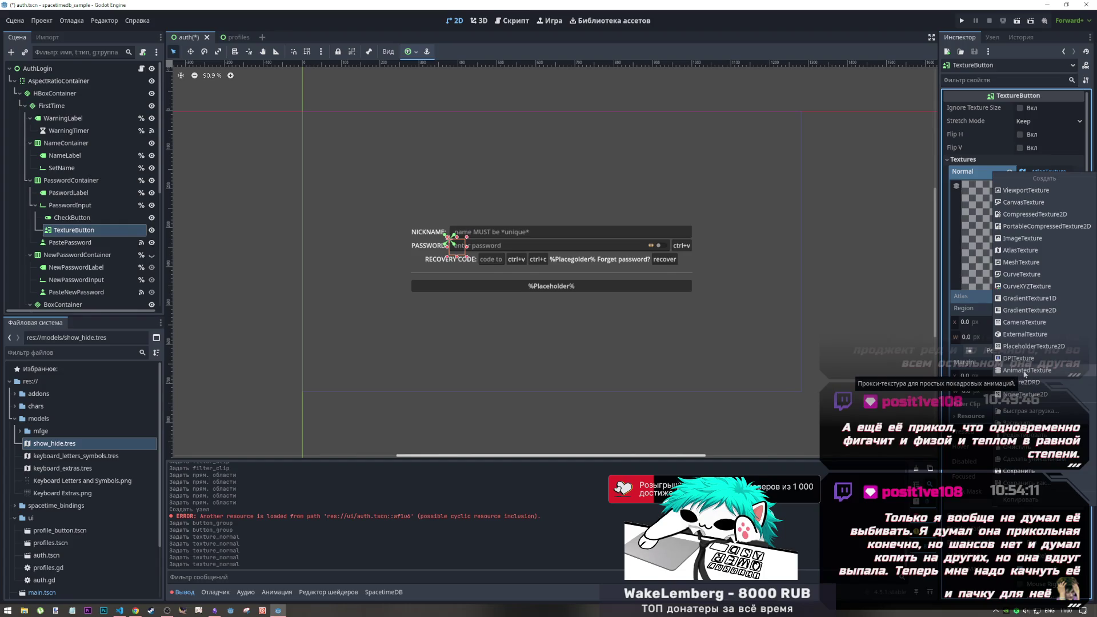
left_click(1023, 382)
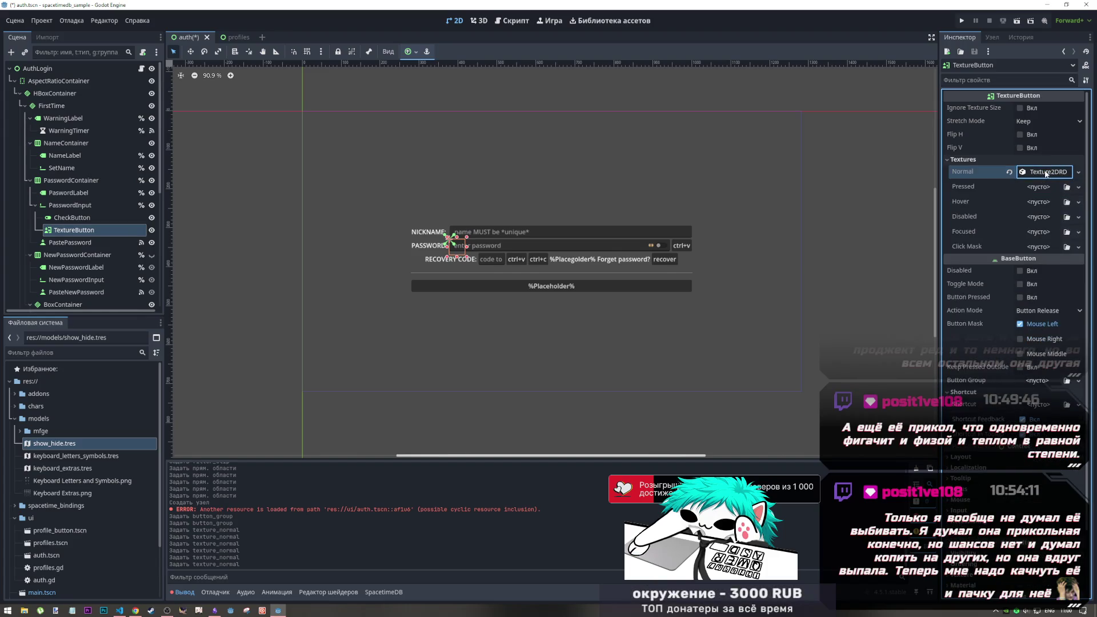
left_click(1009, 171)
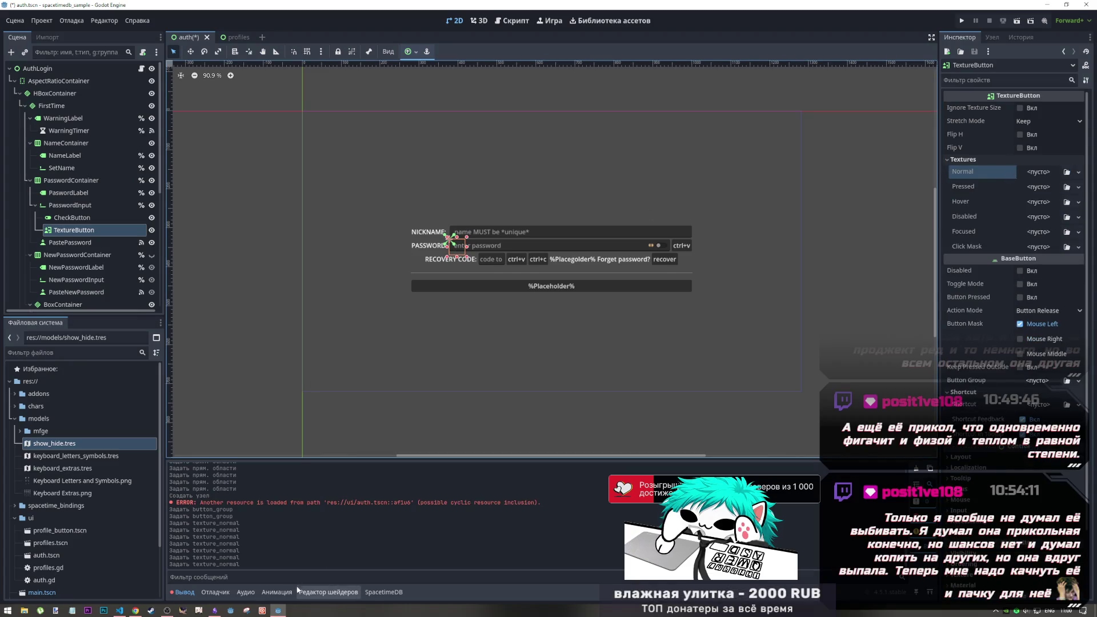
Step: Cycle through the Debugger and SpacetimeDB bottom panels, returning to Output
left_click(220, 594)
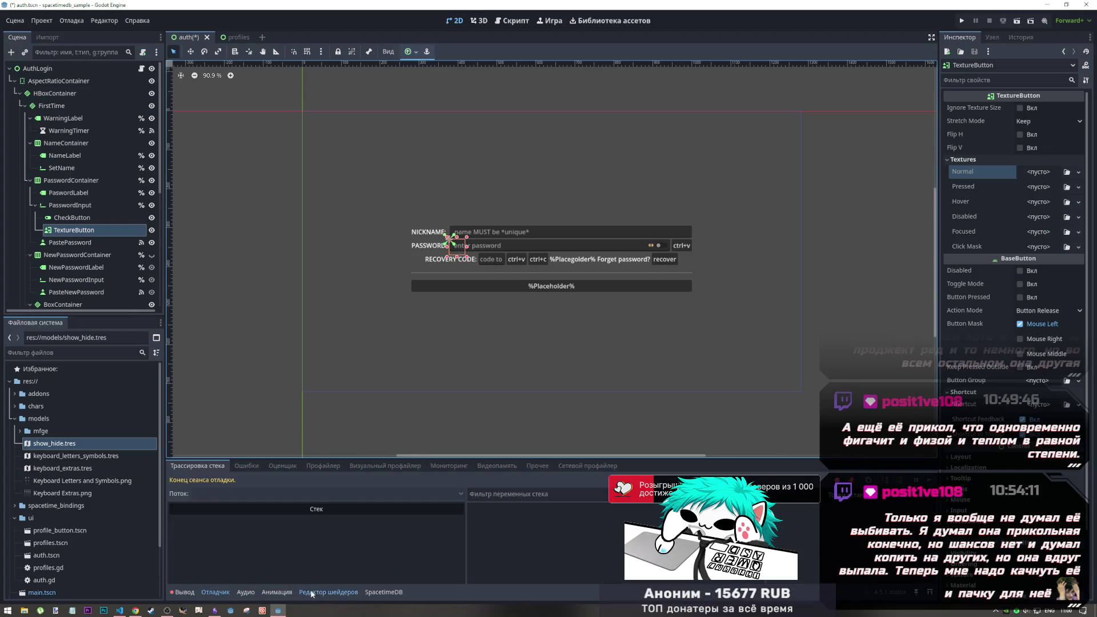
left_click(328, 592)
left_click(383, 592)
left_click(184, 592)
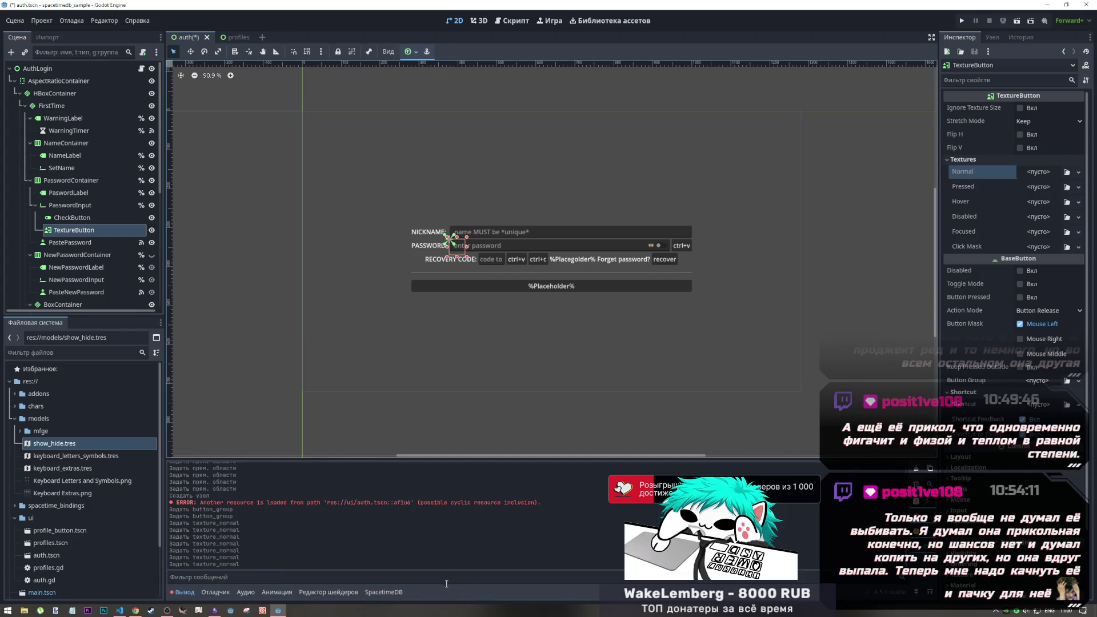
Step: Remove the TileMap node that was added to the scene by accident
key("ctrl+shift+z")
key("ctrl+a")
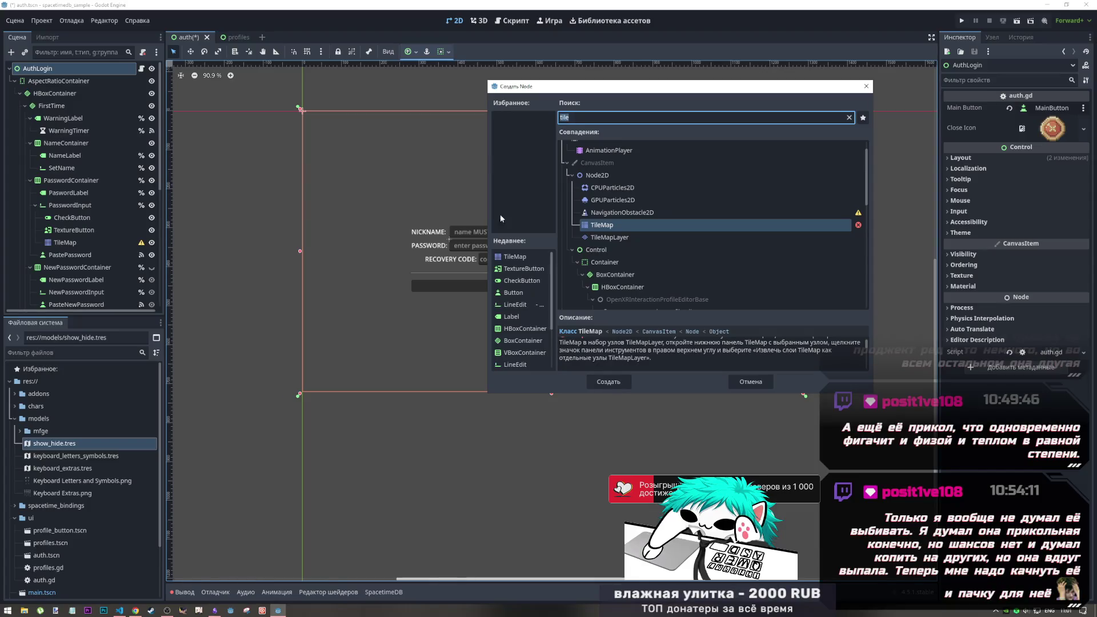
scroll(657, 249, "up", 2)
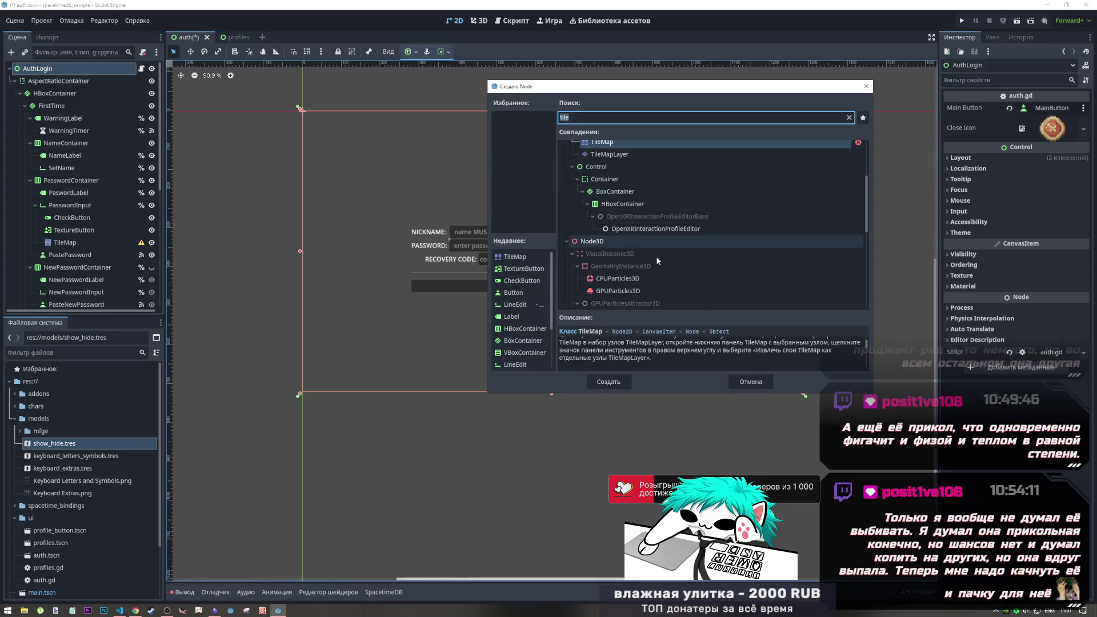
left_click(866, 87)
left_click(64, 242)
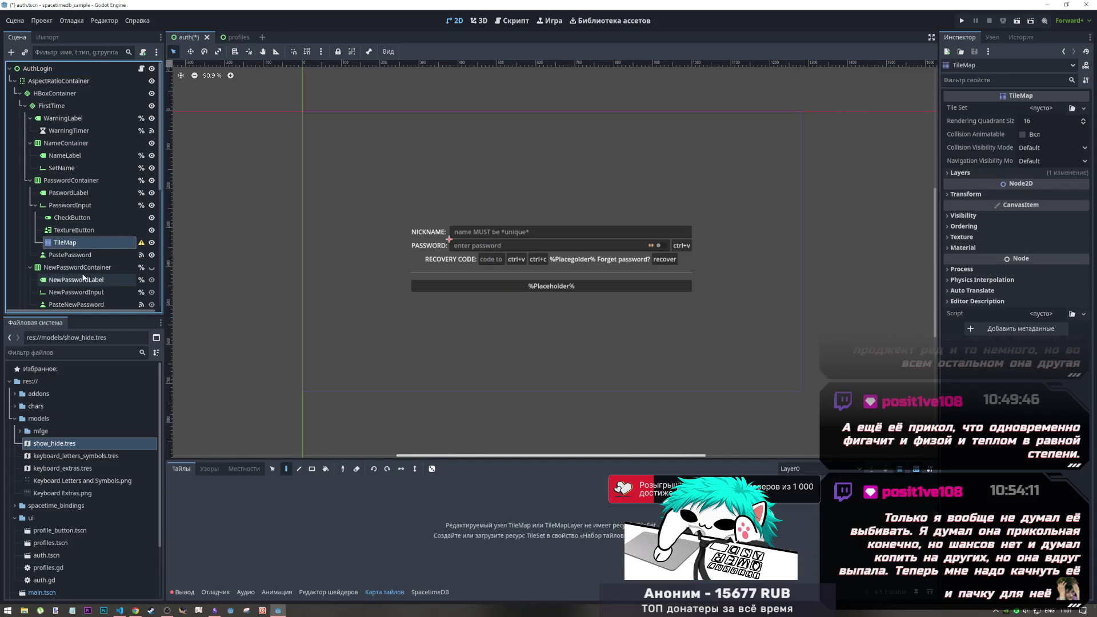
key("Delete")
key("Return")
left_click(72, 218)
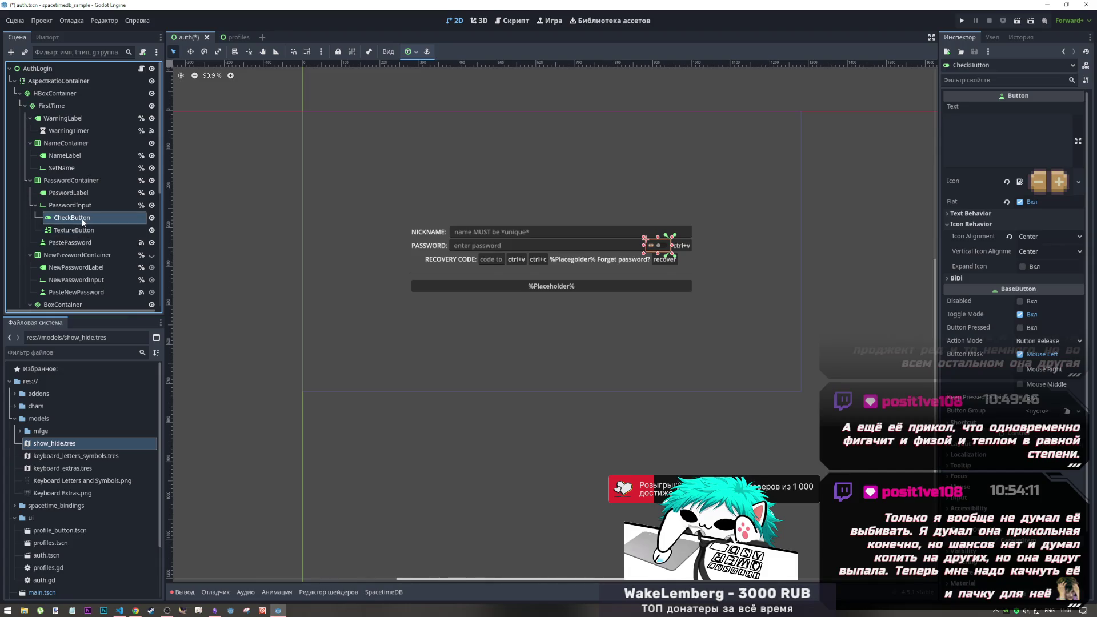
Step: Delete the TextureButton node, leaving CheckButton beside the password input
left_click(83, 230)
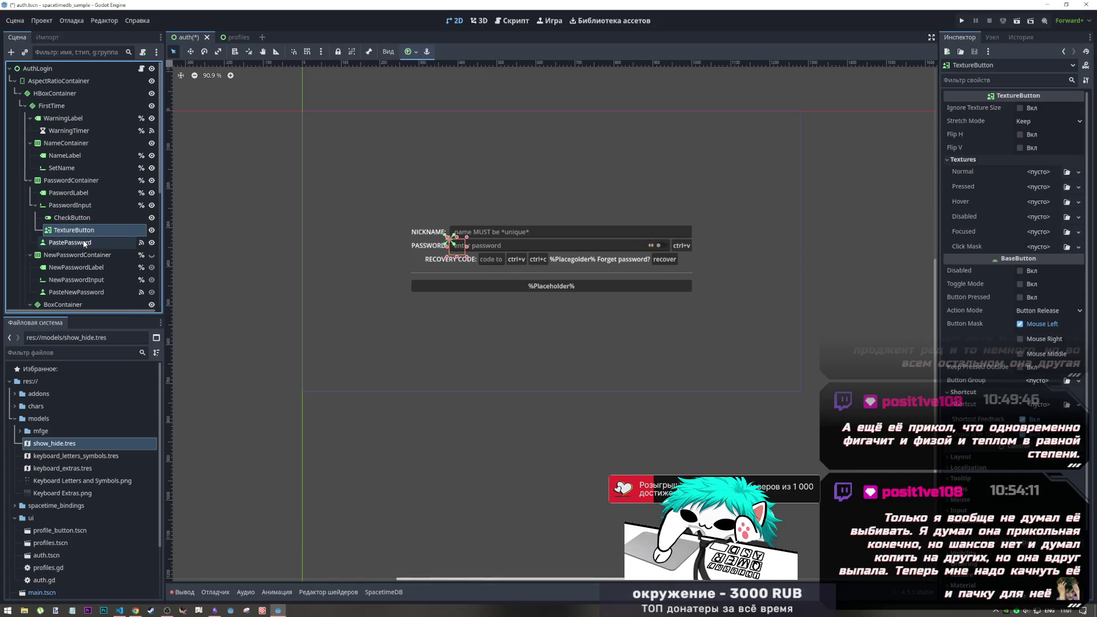
key("Delete")
key("Return")
left_click(74, 220)
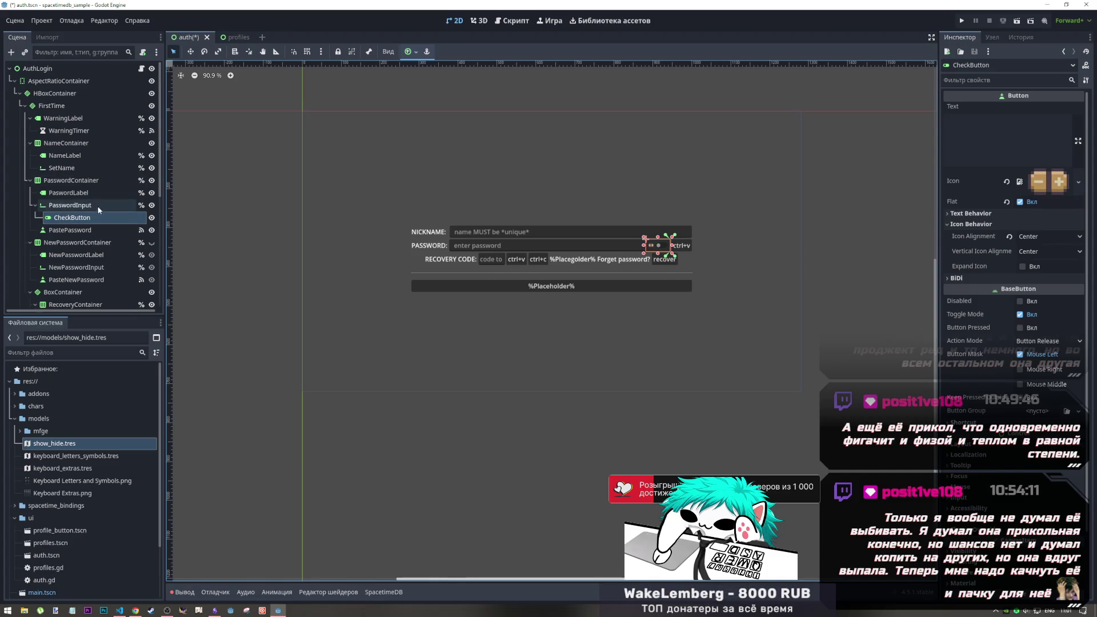
Step: Add a Button child under PasswordInput and open show_hide.tres in the Inspector
left_click(80, 205)
right_click(76, 206)
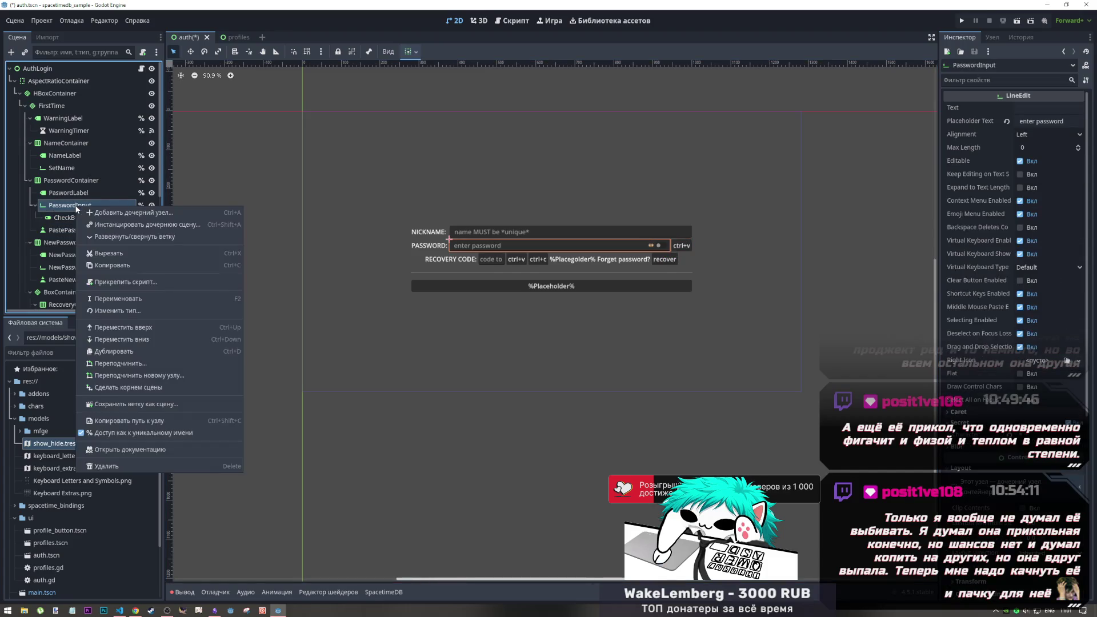
left_click(210, 214)
type("button")
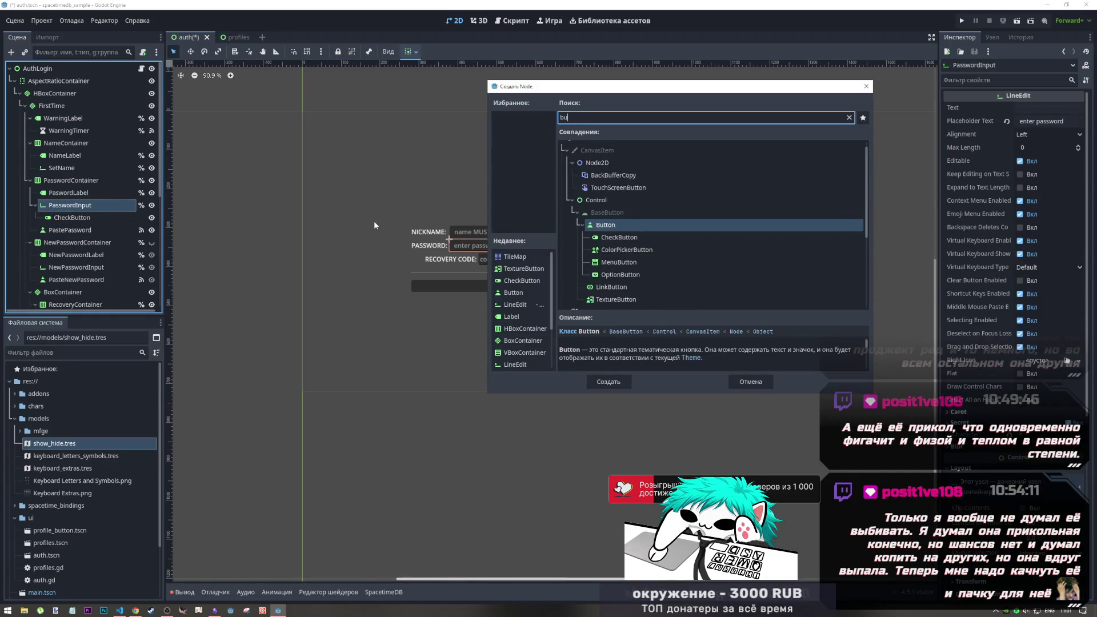
left_click(599, 382)
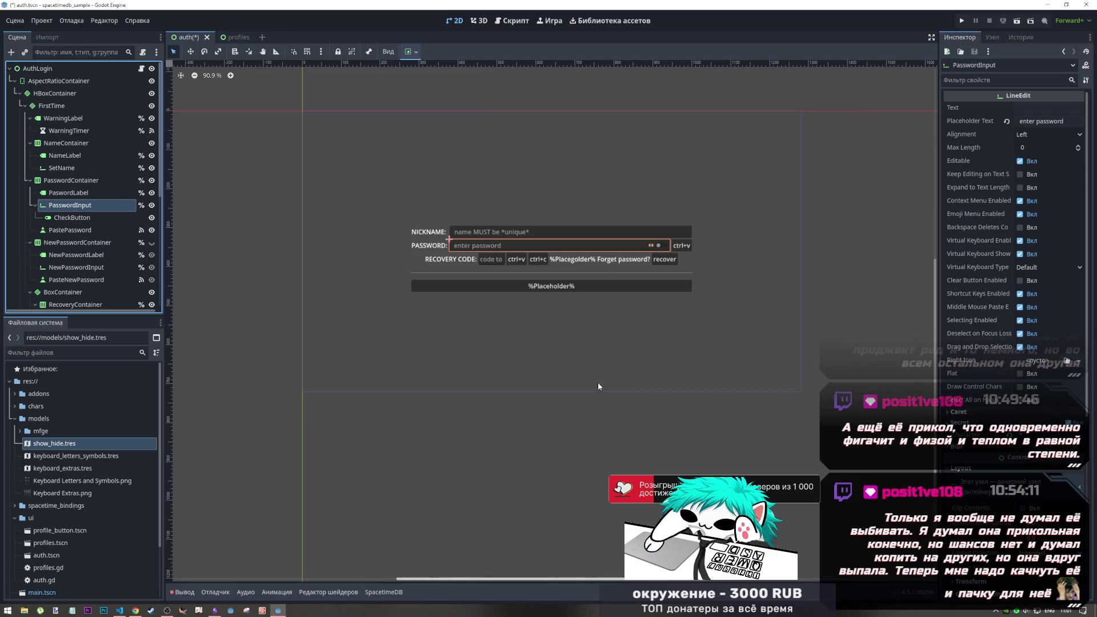
left_click(56, 449)
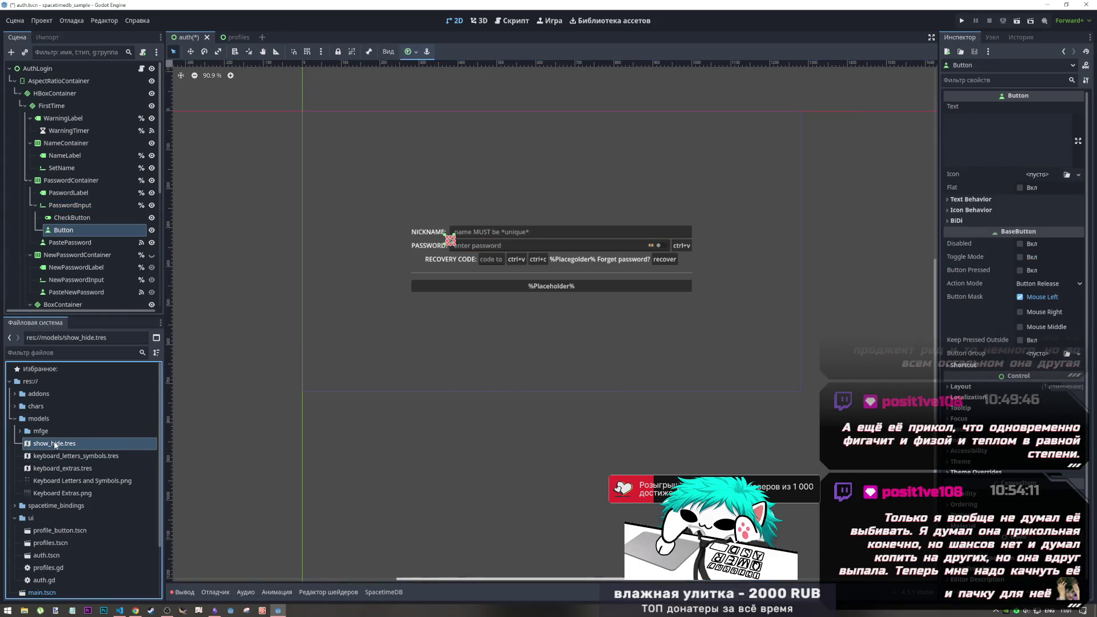
double_click(55, 447)
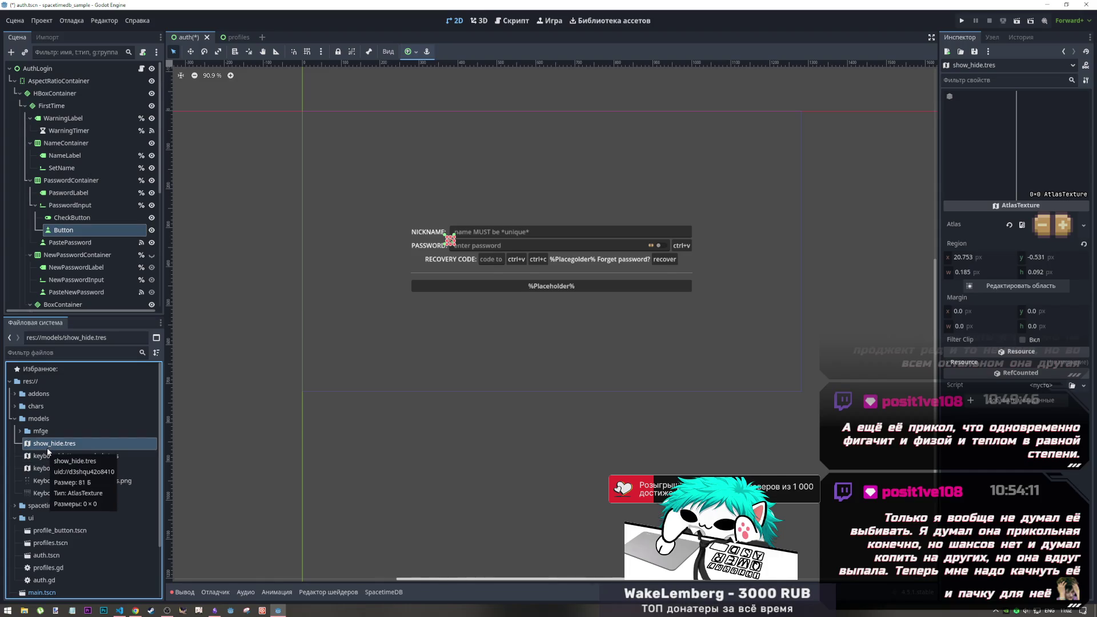
Step: Start renaming show_hide.tres but cancel, keeping the original file name
right_click(46, 442)
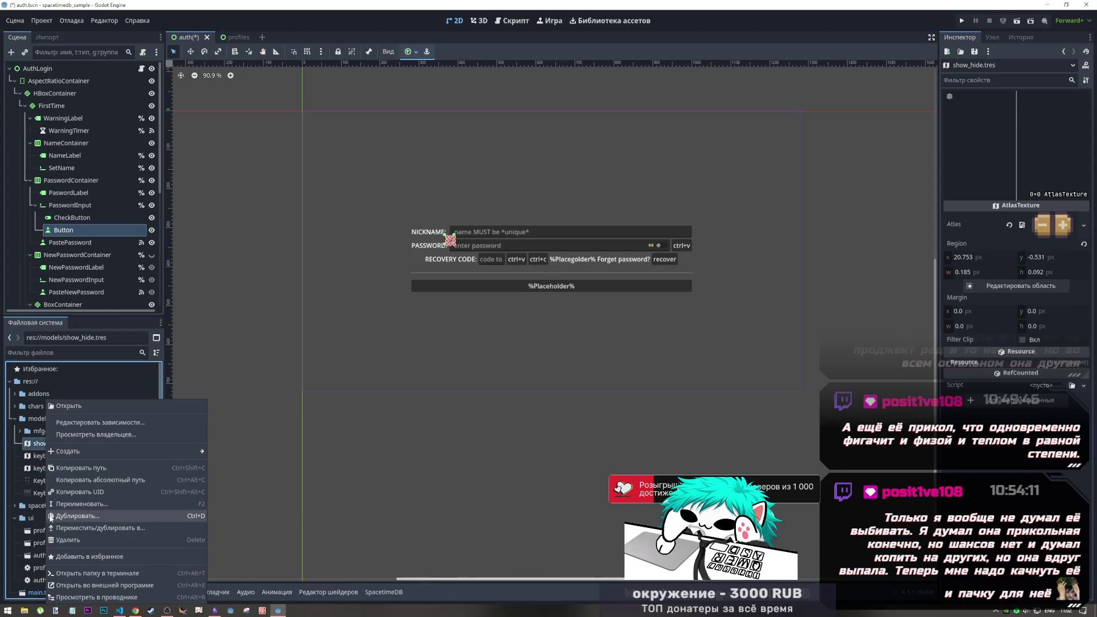
left_click(79, 505)
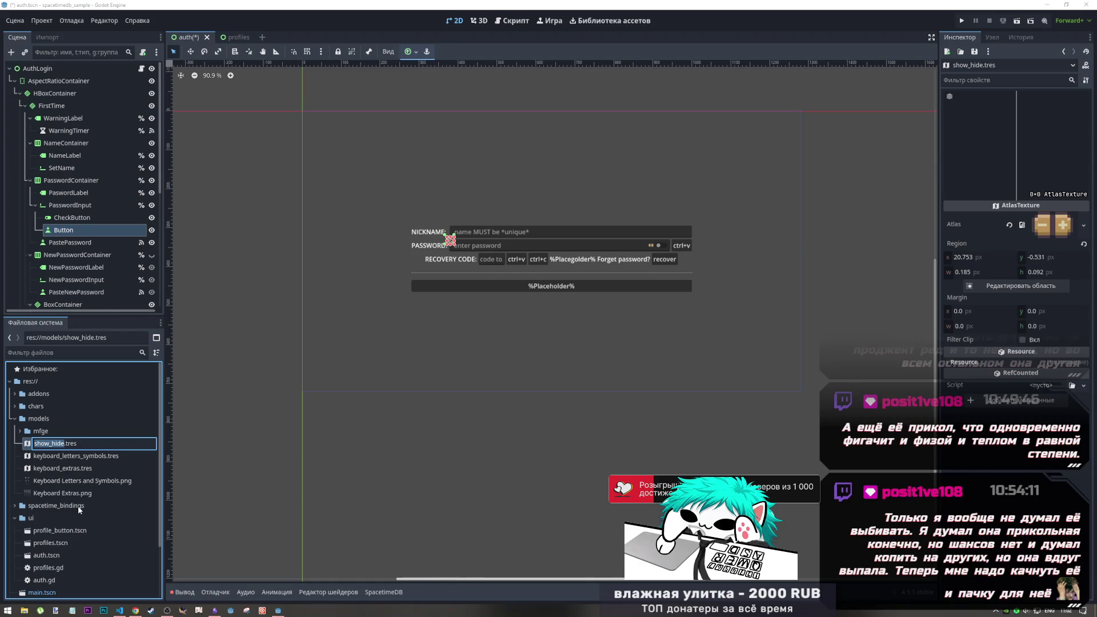
key("Escape")
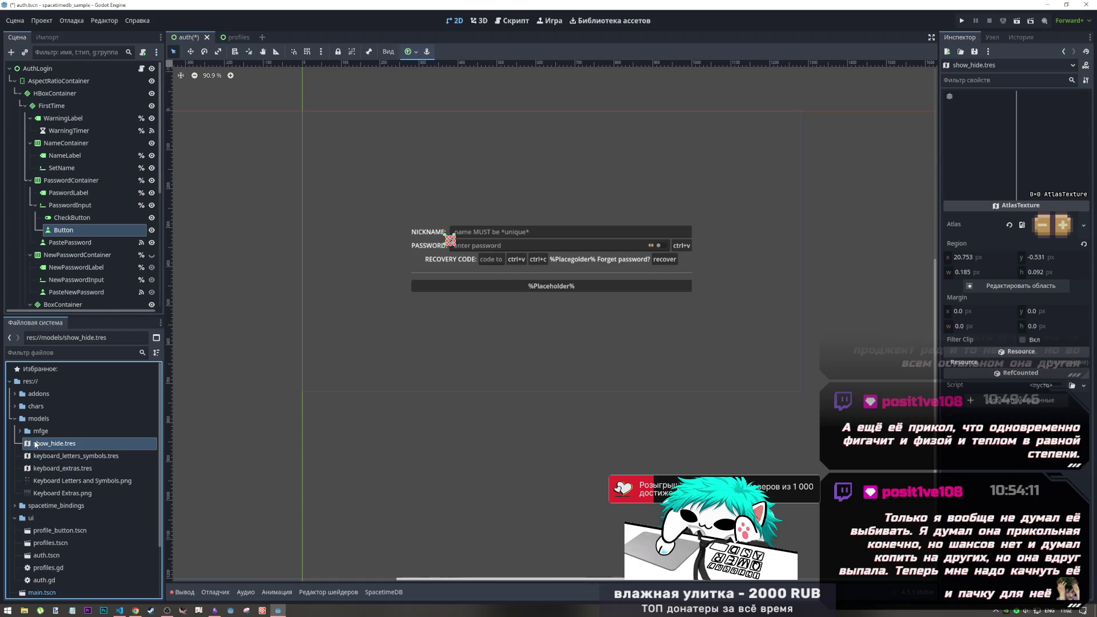
Step: With Pixel Snap on, frame the plus icon as a region at x 7, y 0, 7×9 px
left_click(1022, 289)
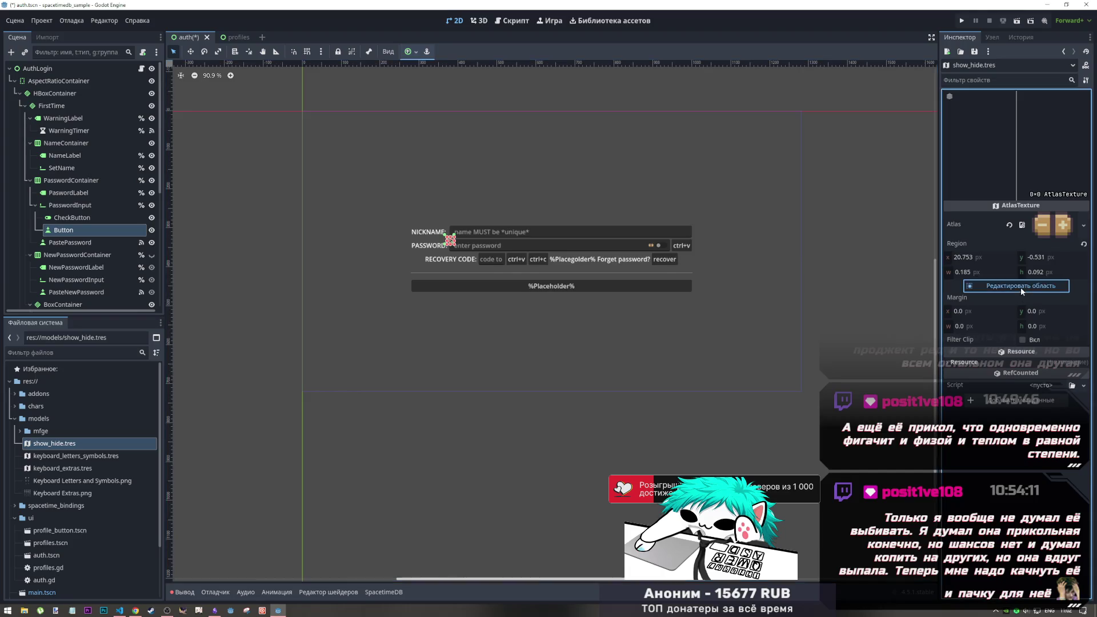
mouse_move(533, 284)
left_mouse_down()
mouse_move(568, 335)
mouse_move(540, 296)
left_mouse_up()
left_click(532, 295)
left_click(562, 278)
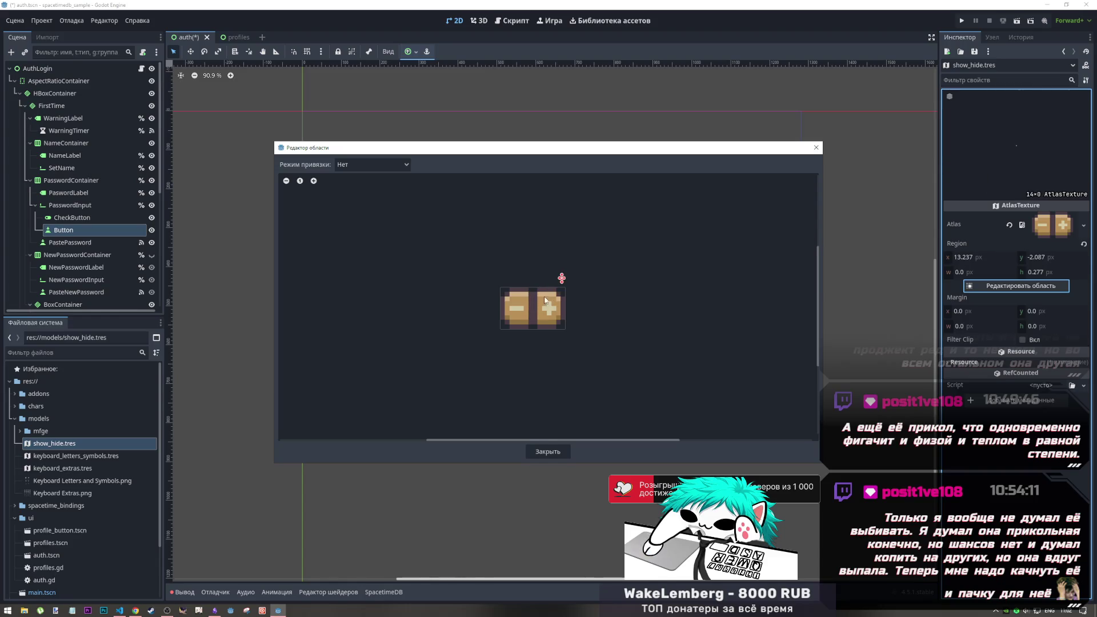
left_click(389, 165)
left_click(366, 189)
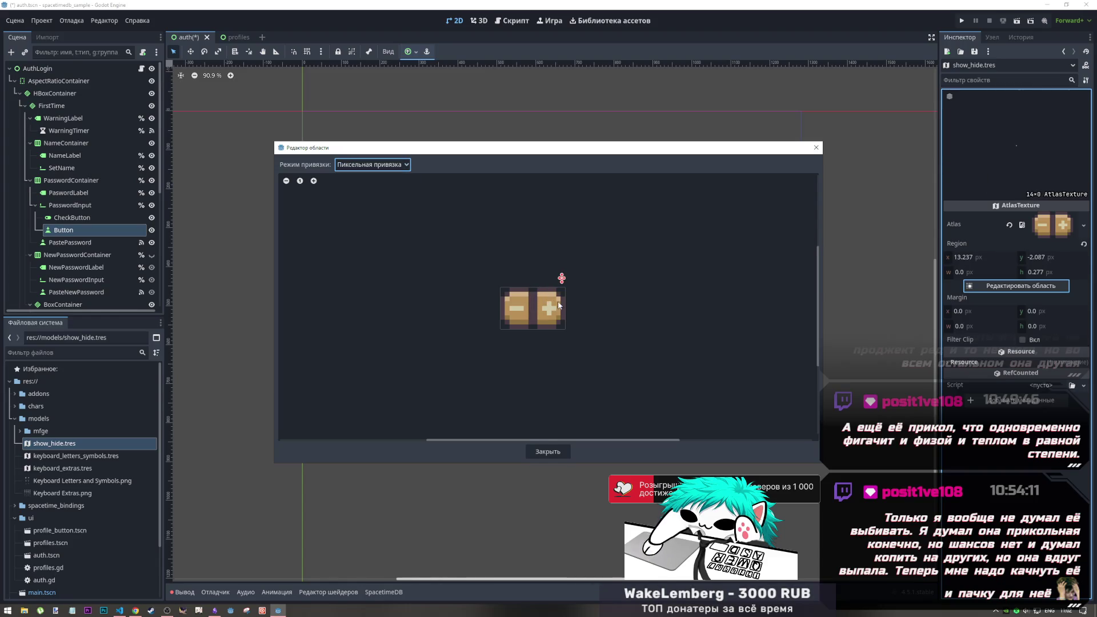
left_click_drag(531, 286, 567, 331)
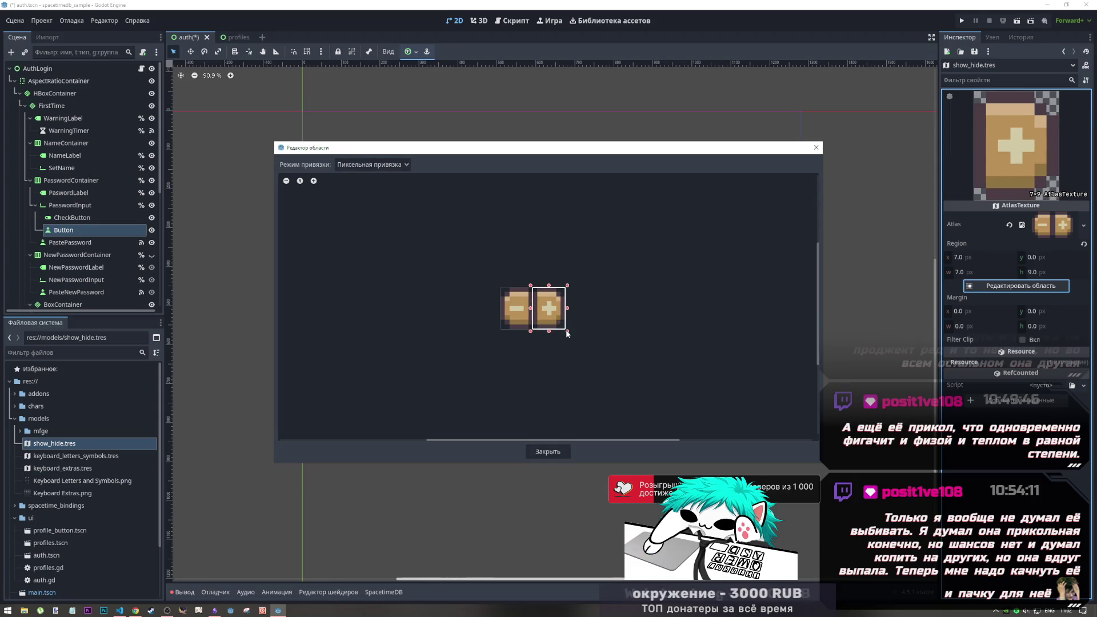
left_click(563, 449)
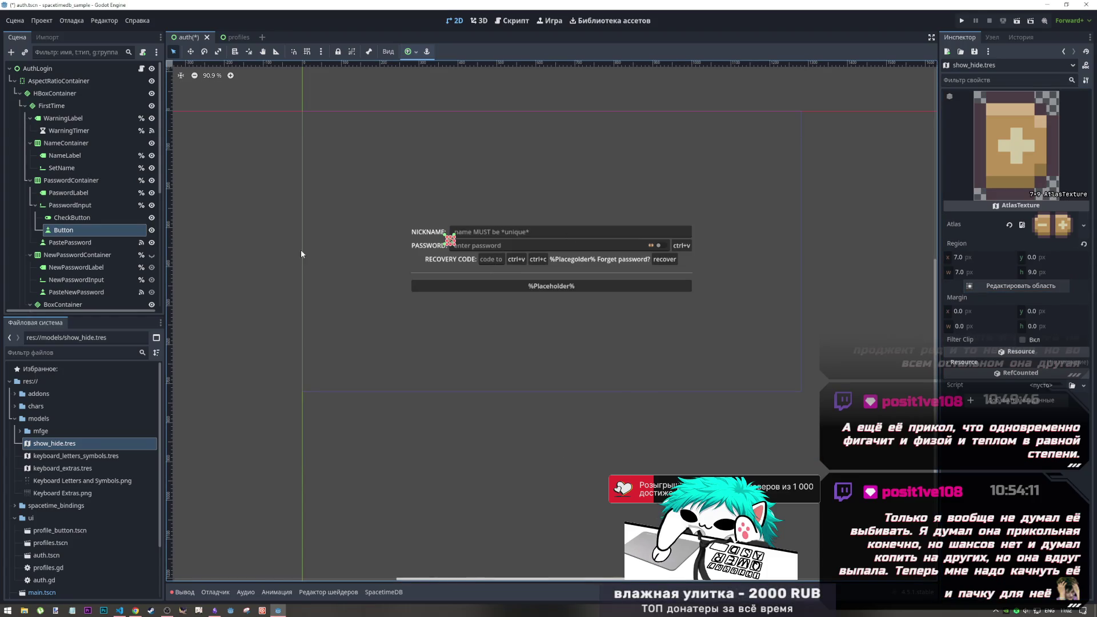
Step: Duplicate show_hide.tres as hide.tres
right_click(64, 445)
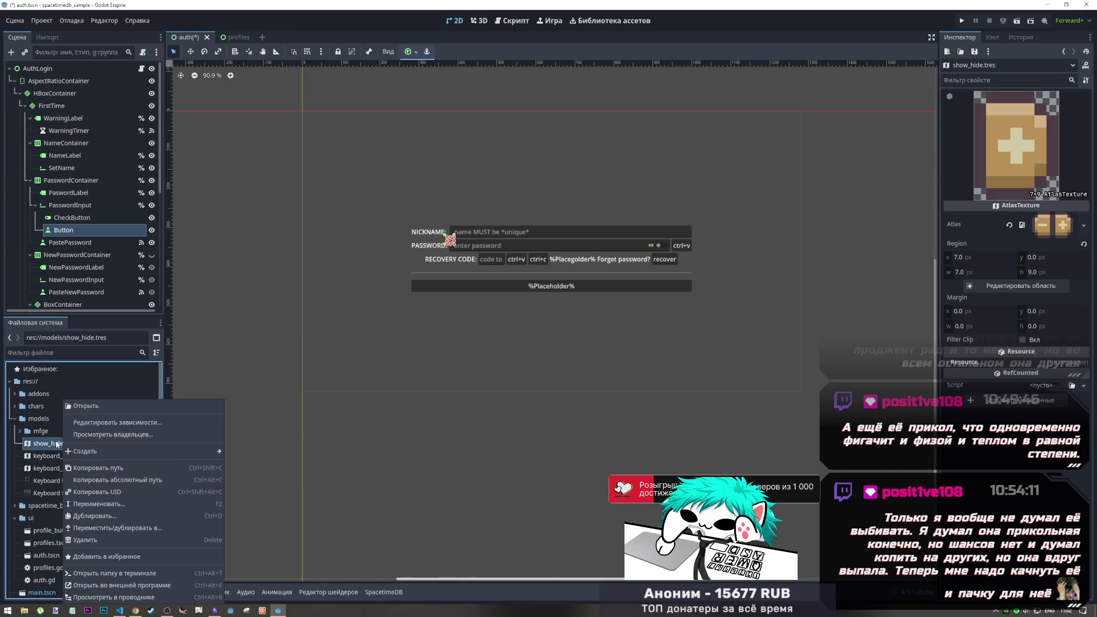
left_click(95, 516)
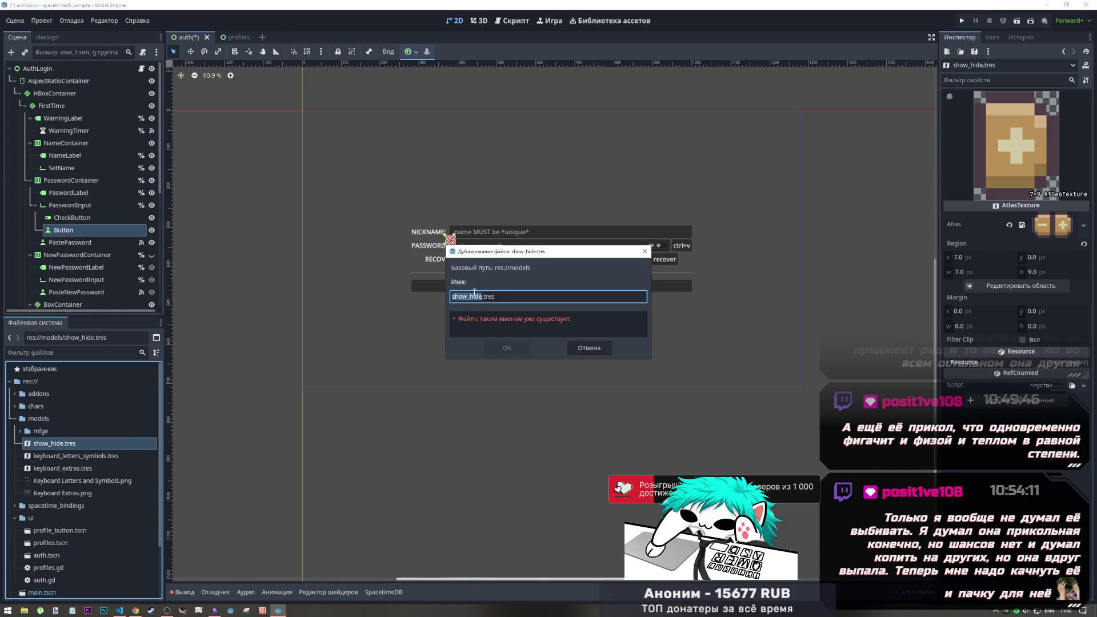
left_click(469, 296)
key("BackSpace")
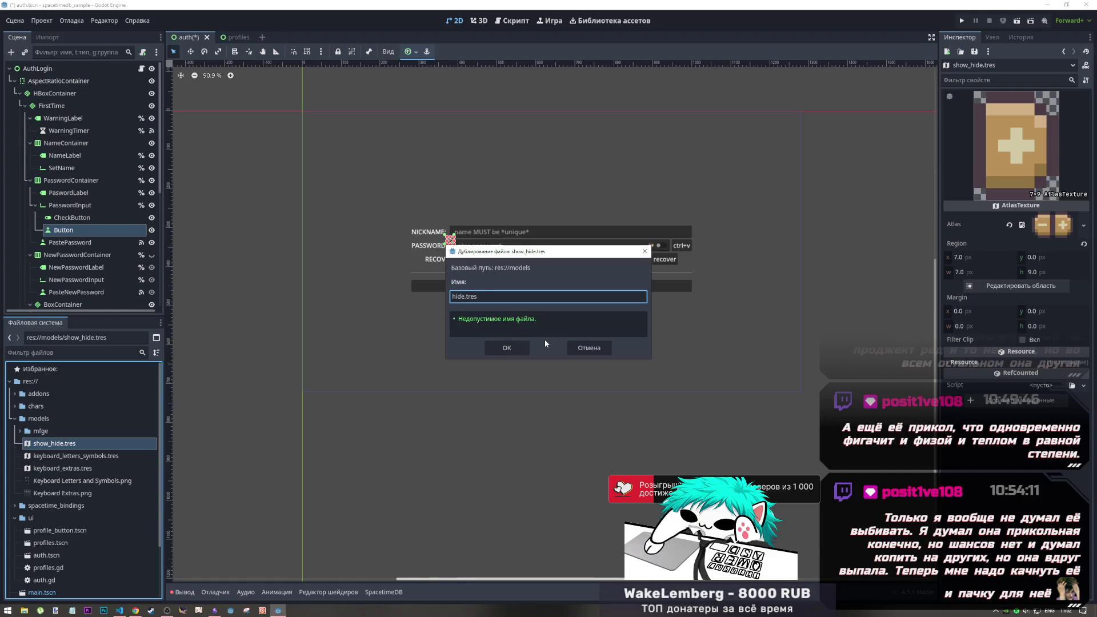
left_click(504, 353)
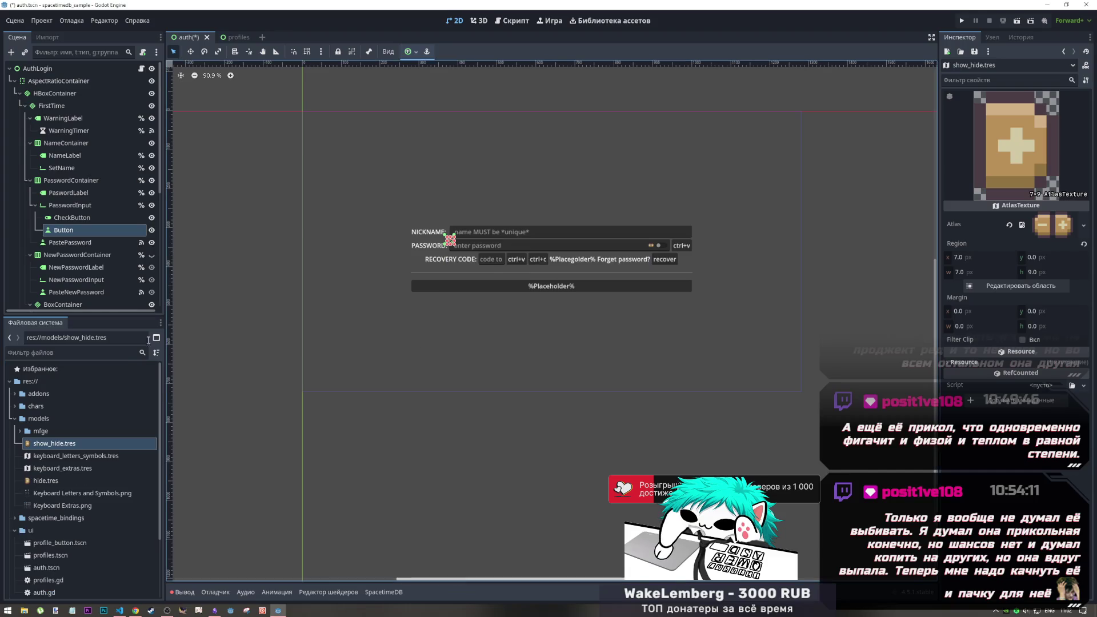
Step: Rename show_hide.tres to show.tres and save the auth scene
right_click(50, 444)
left_click(83, 505)
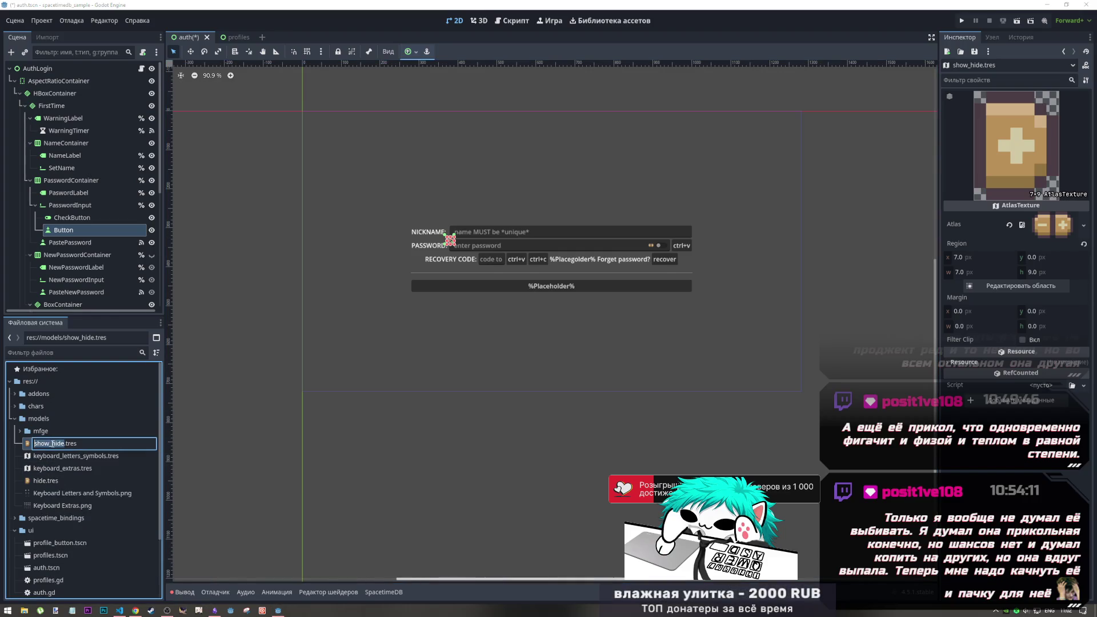
key("BackSpace")
key("Return")
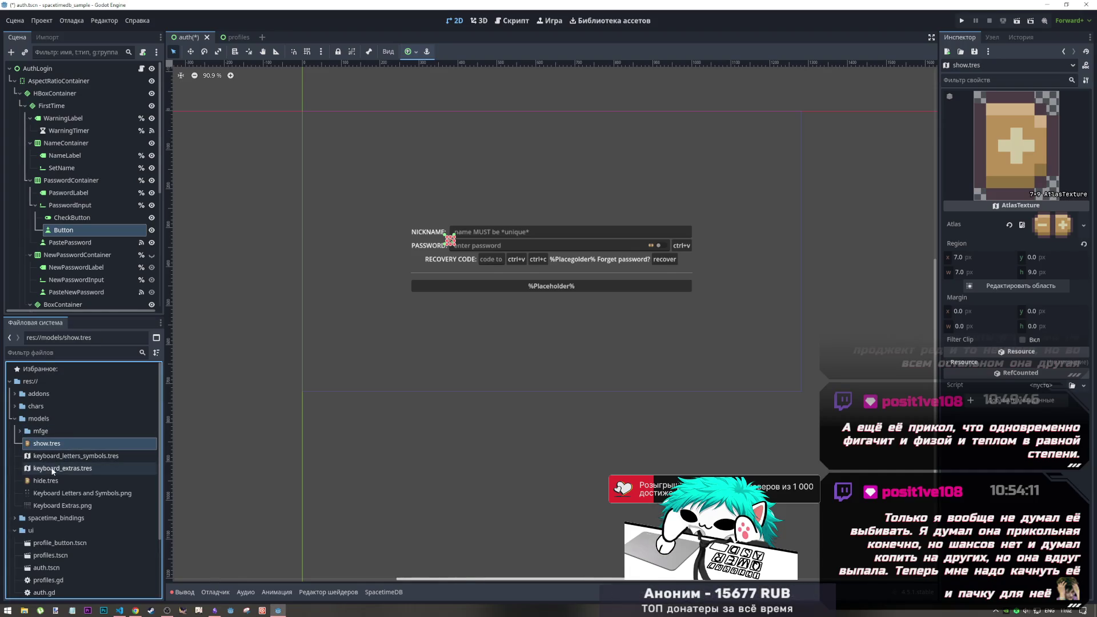
mouse_move(38, 448)
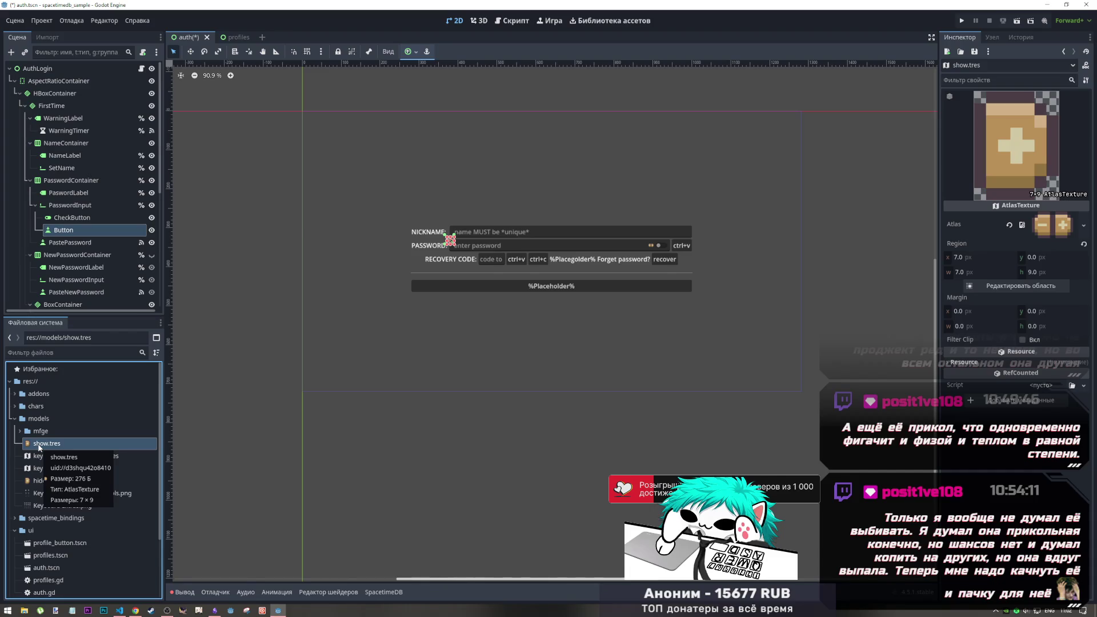
key("ctrl+s")
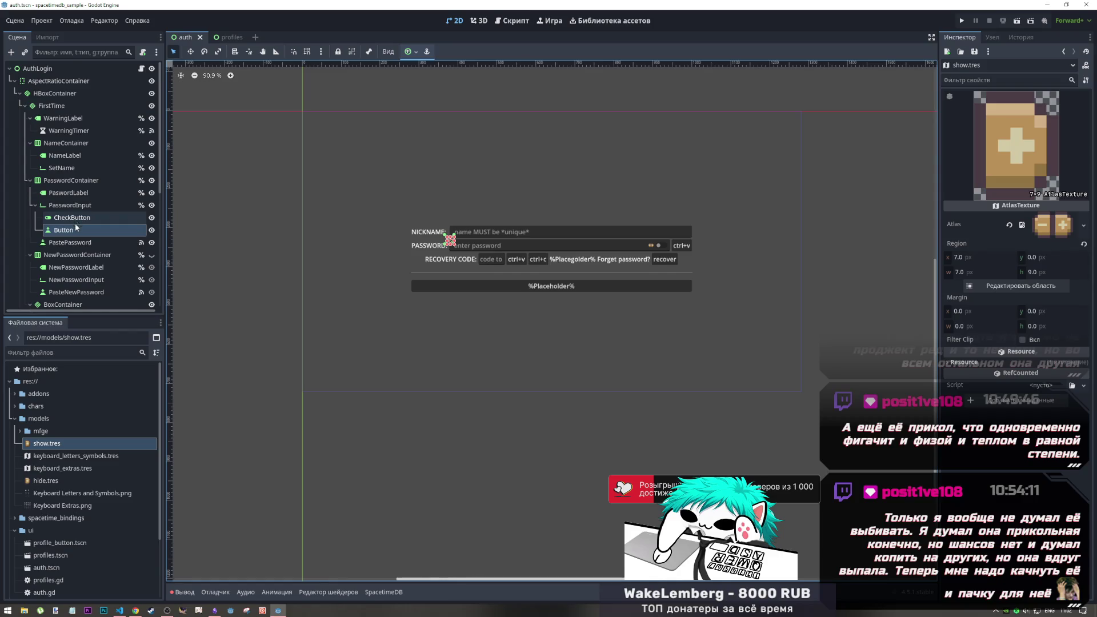
Step: Delete the CheckButton node and select the new Button
left_click(94, 221)
key("Delete")
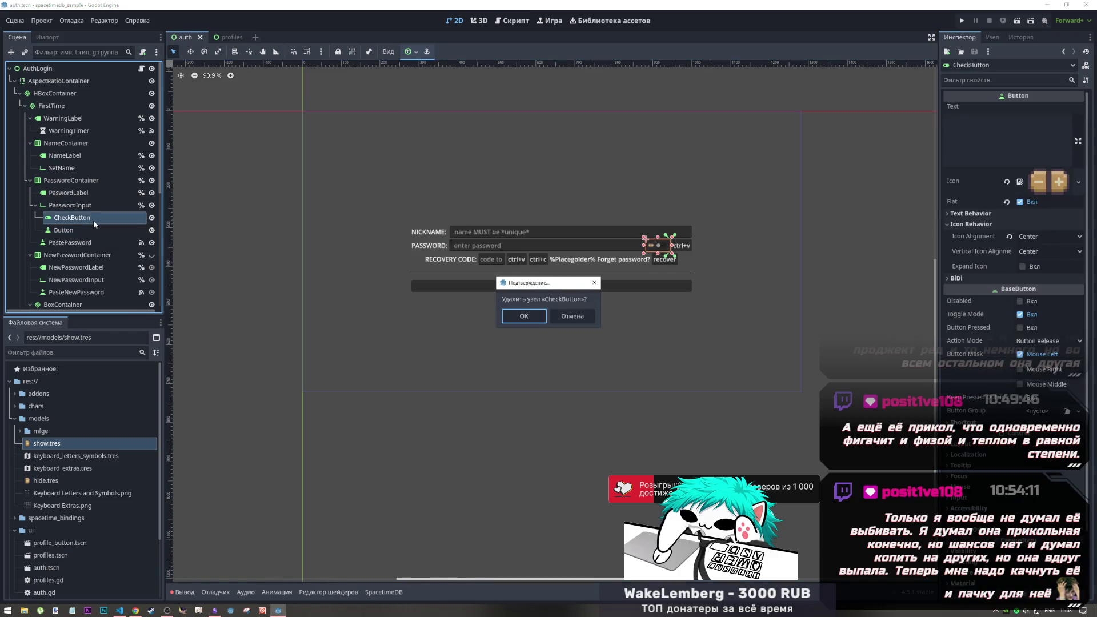
key("Return")
left_click(69, 221)
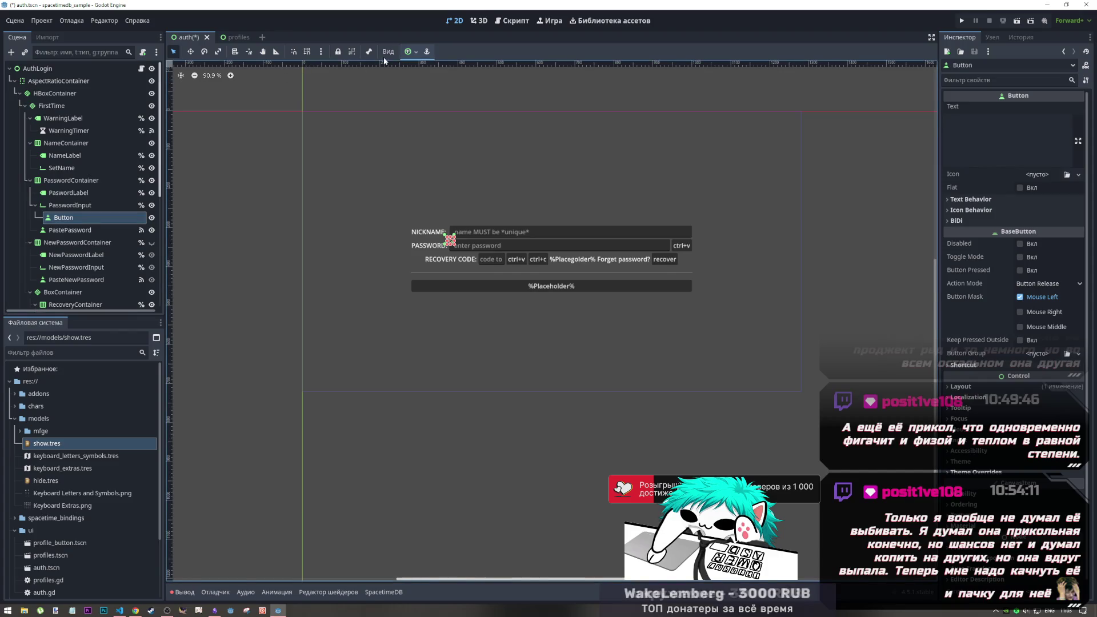
Step: Anchor the Button with the Right Wide preset, enable Toggle Mode, and open auth.gd
left_click(426, 52)
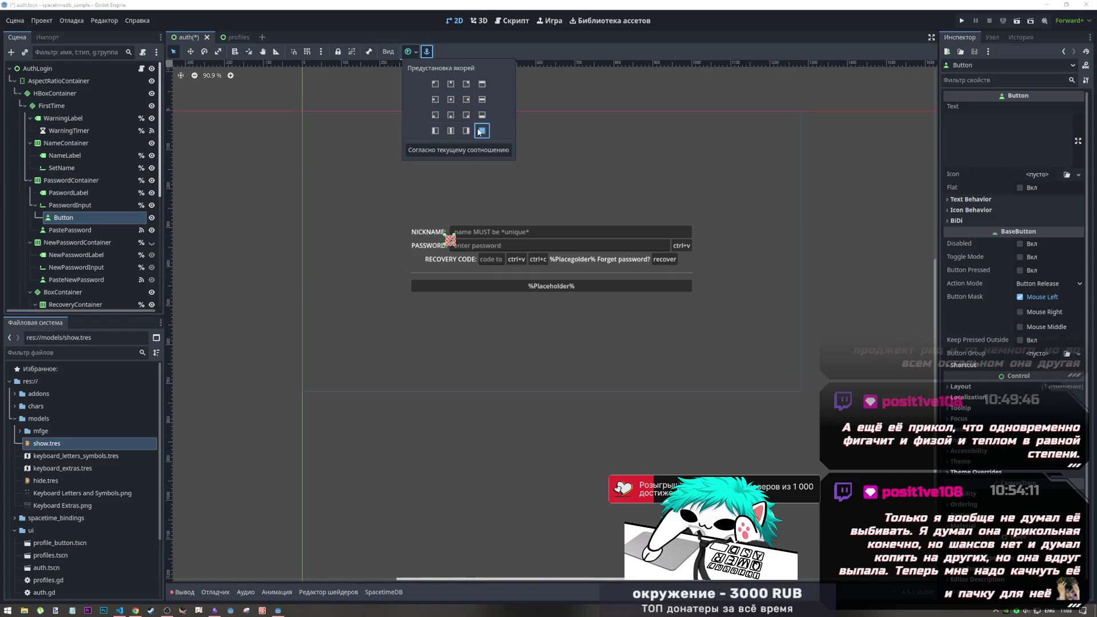
left_click(481, 131)
left_click(467, 131)
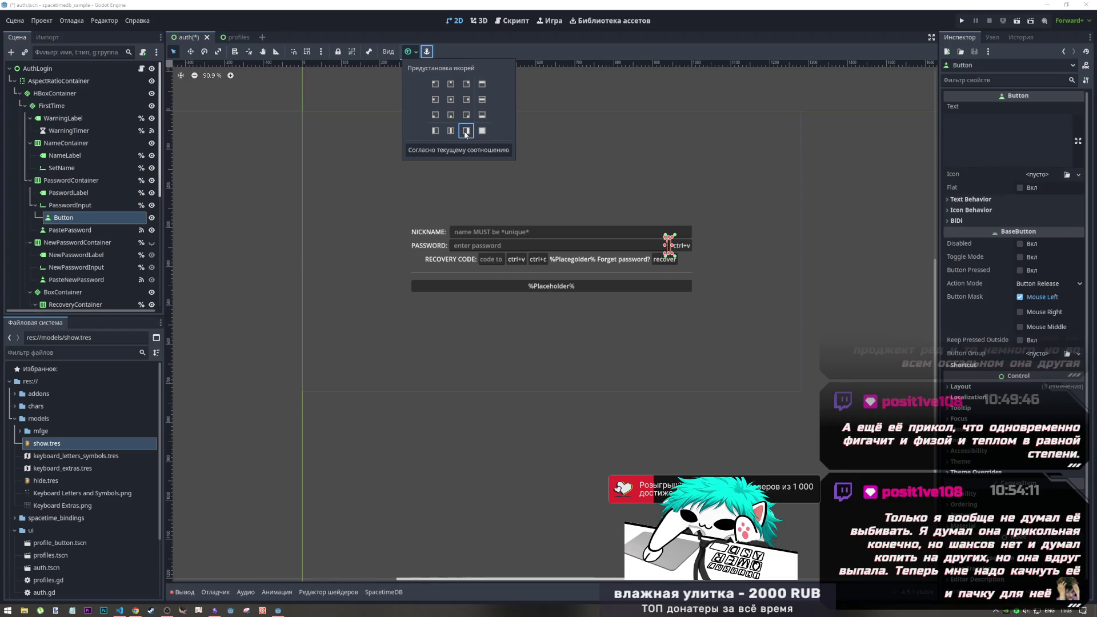
left_click(47, 450)
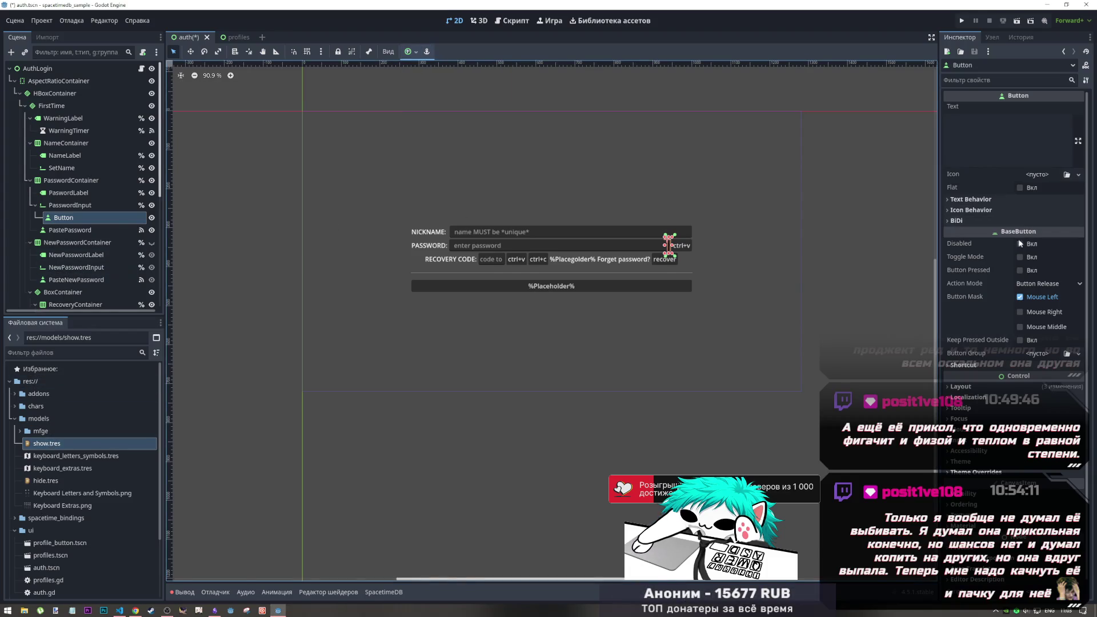
left_click(1018, 257)
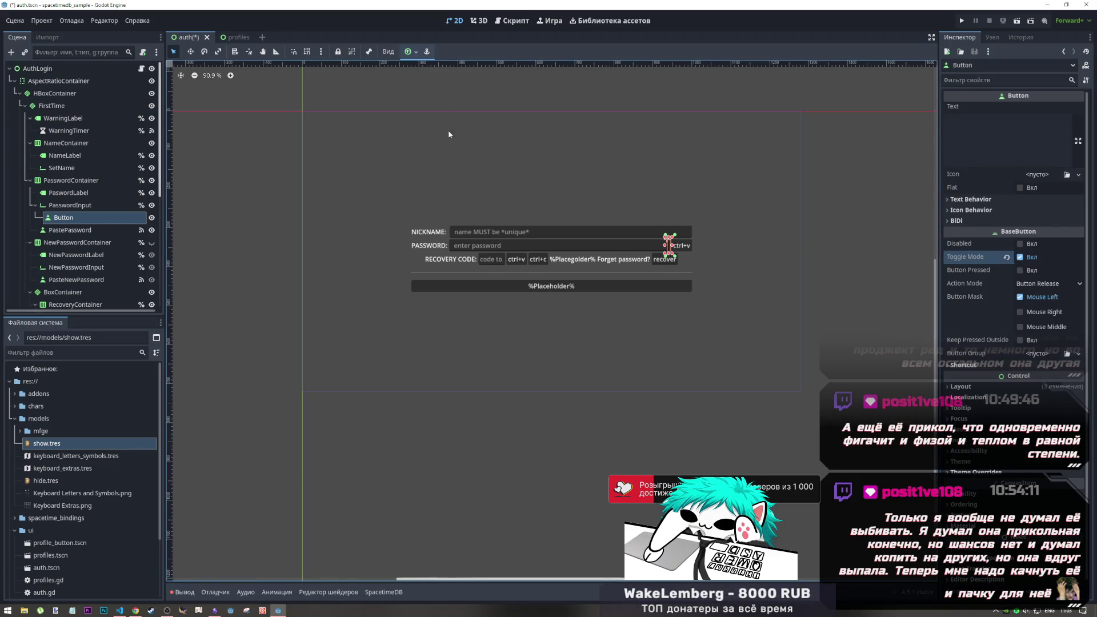
left_click(512, 21)
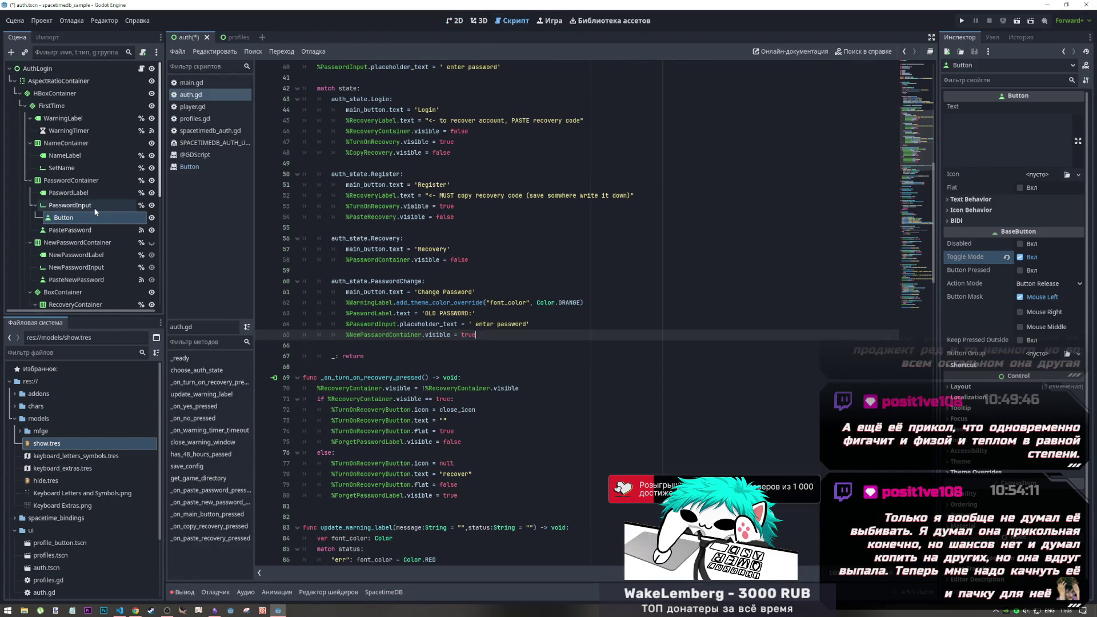
Step: Rename the Button node to ShowHide
right_click(73, 218)
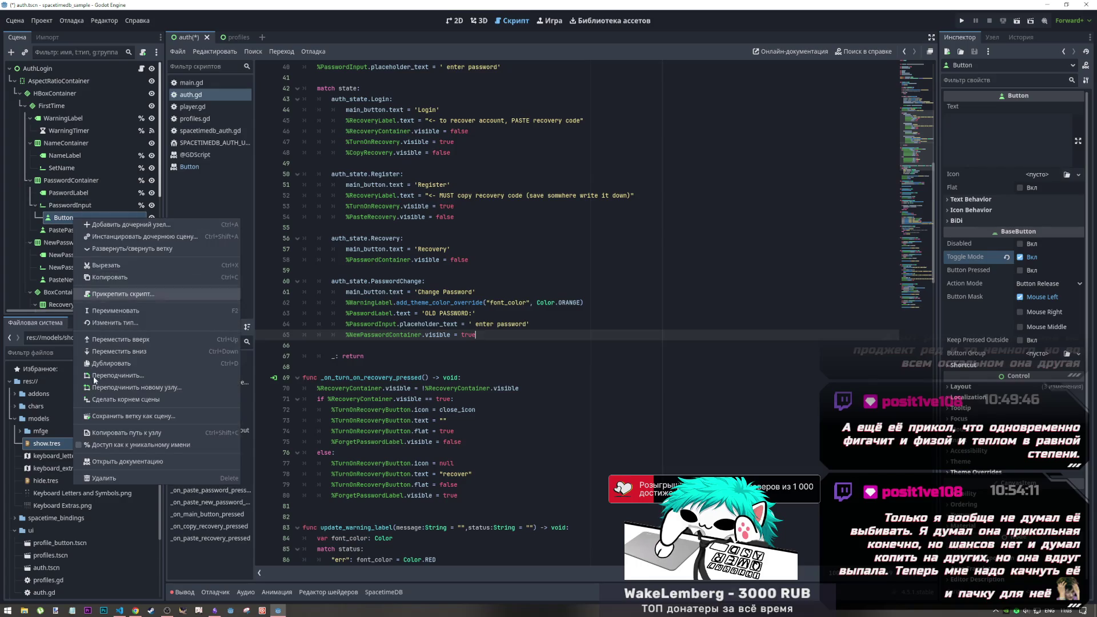
left_click(114, 311)
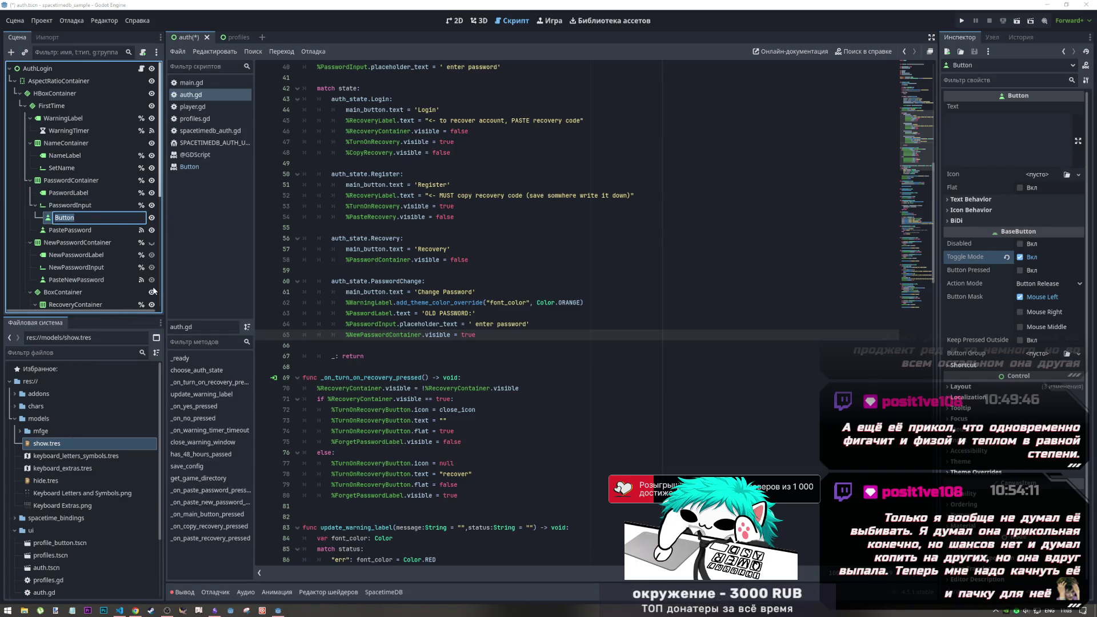
type("ShowHide")
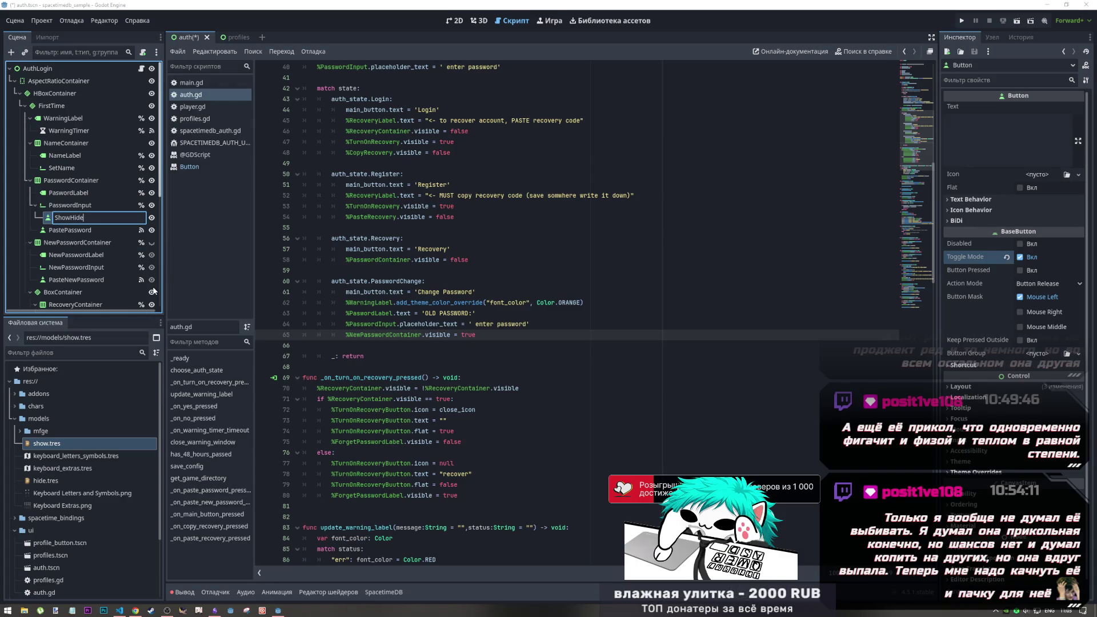
key("Return")
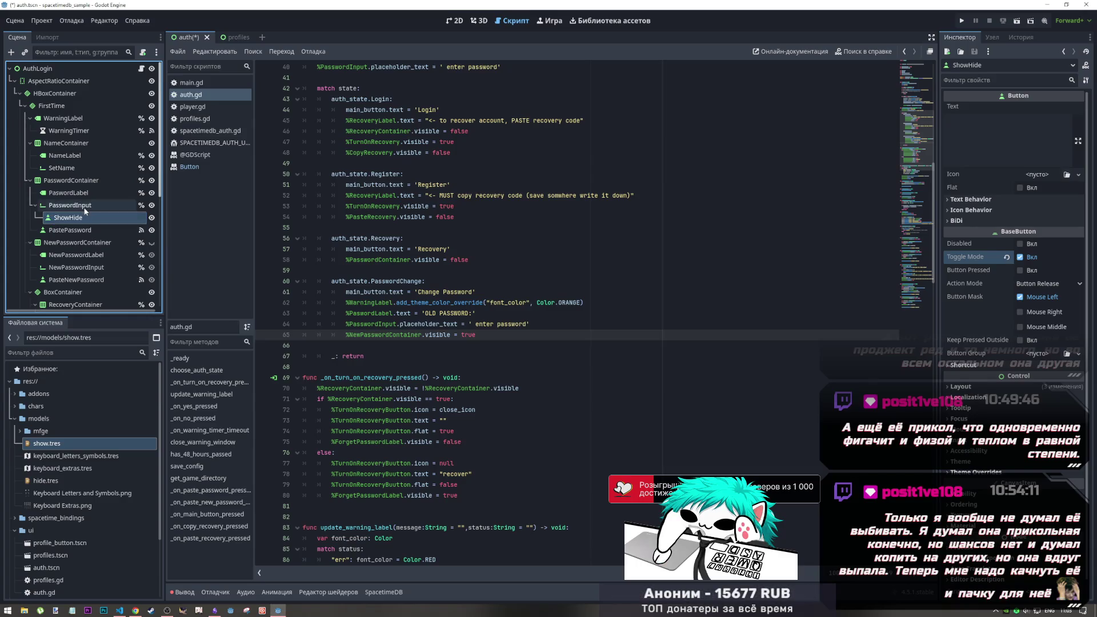
Step: Return to the auth.gd code and save the changes with Ctrl+S
right_click(77, 215)
key("Escape")
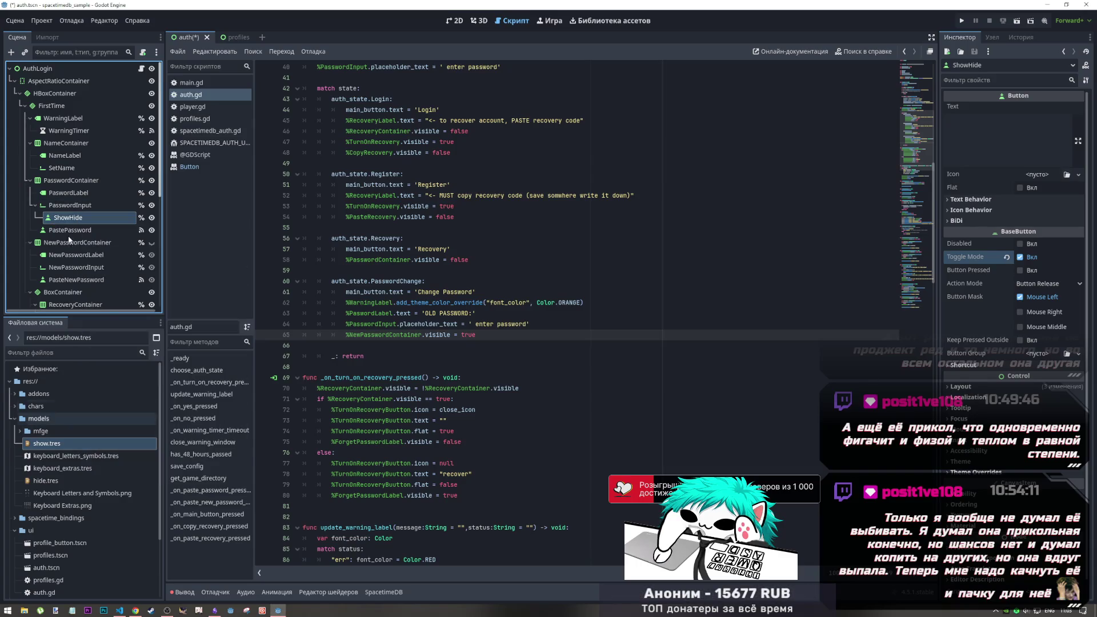
left_click(435, 366)
scroll(434, 363, "up", 1)
scroll(425, 354, "up", 6)
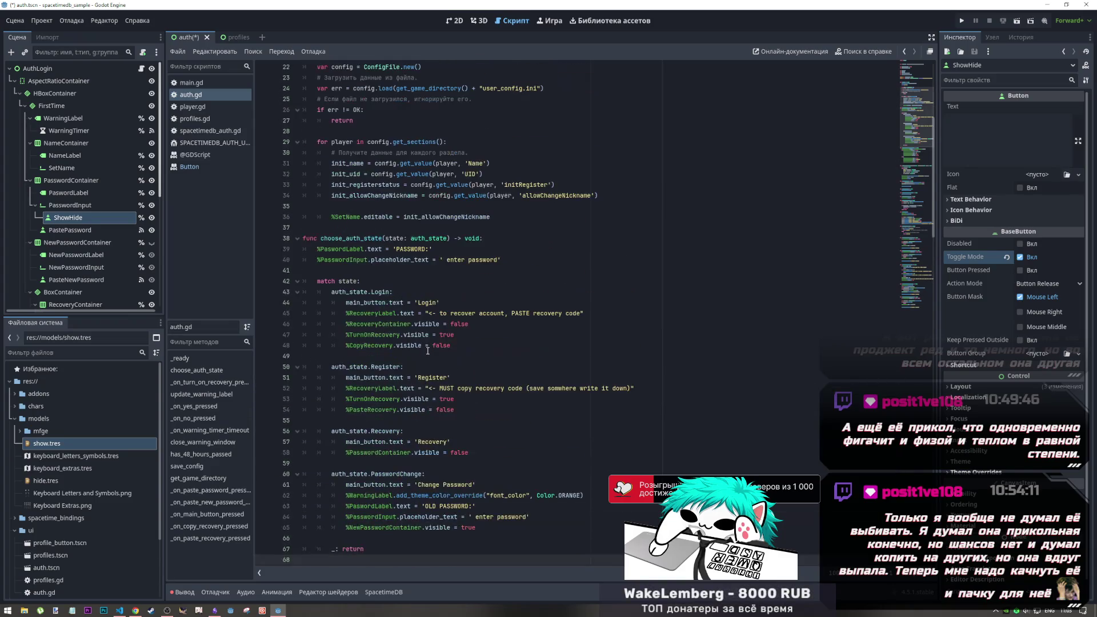
key("ctrl+s")
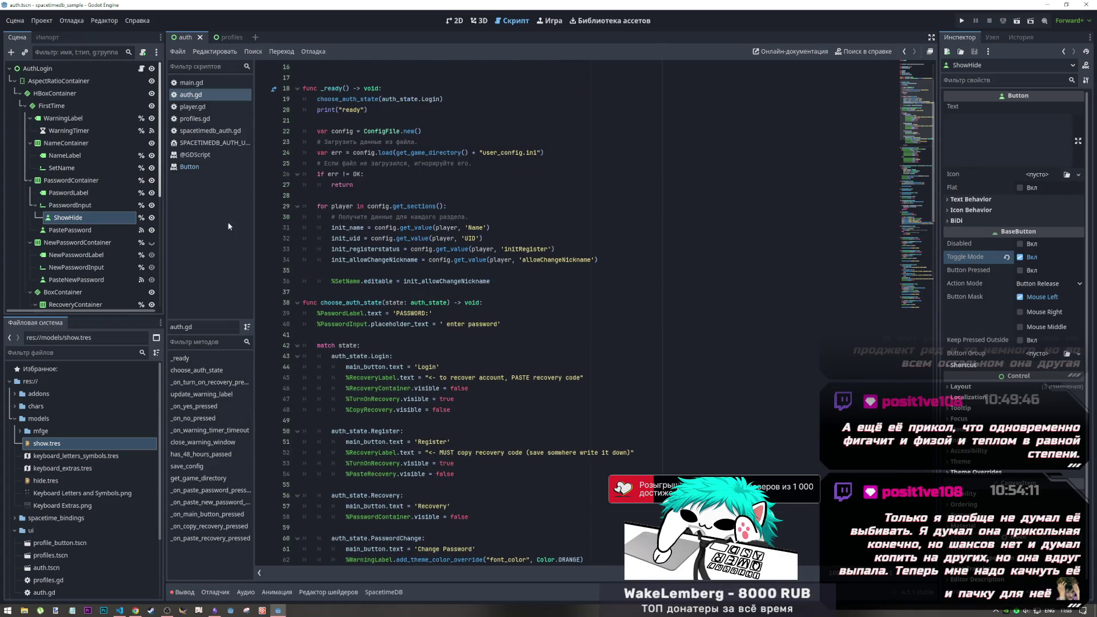
scroll(411, 309, "down", 2)
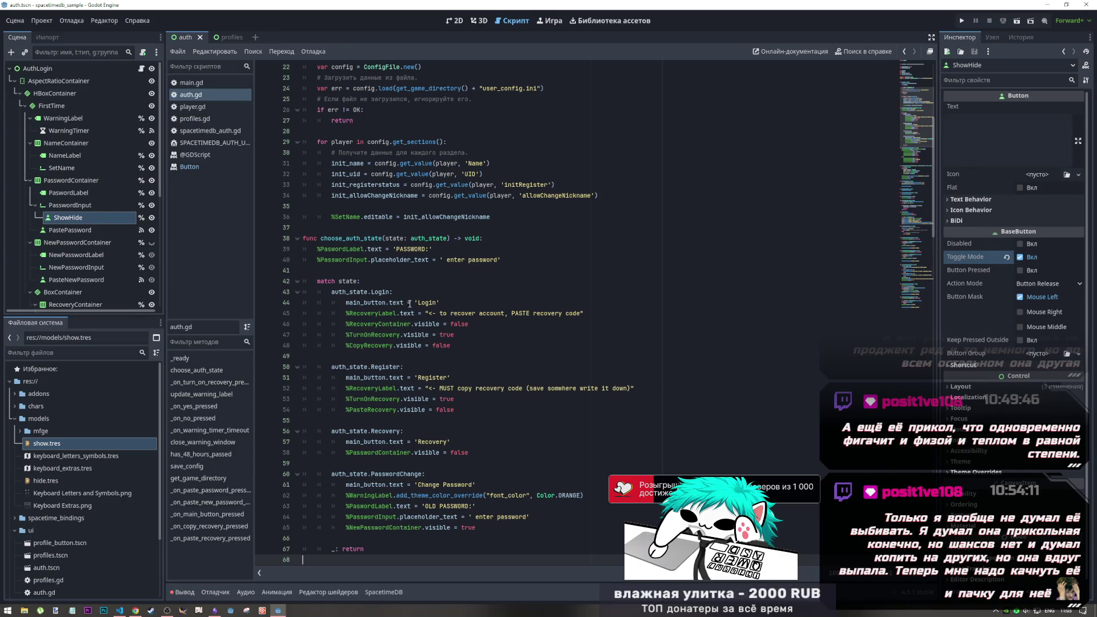
right_click(83, 218)
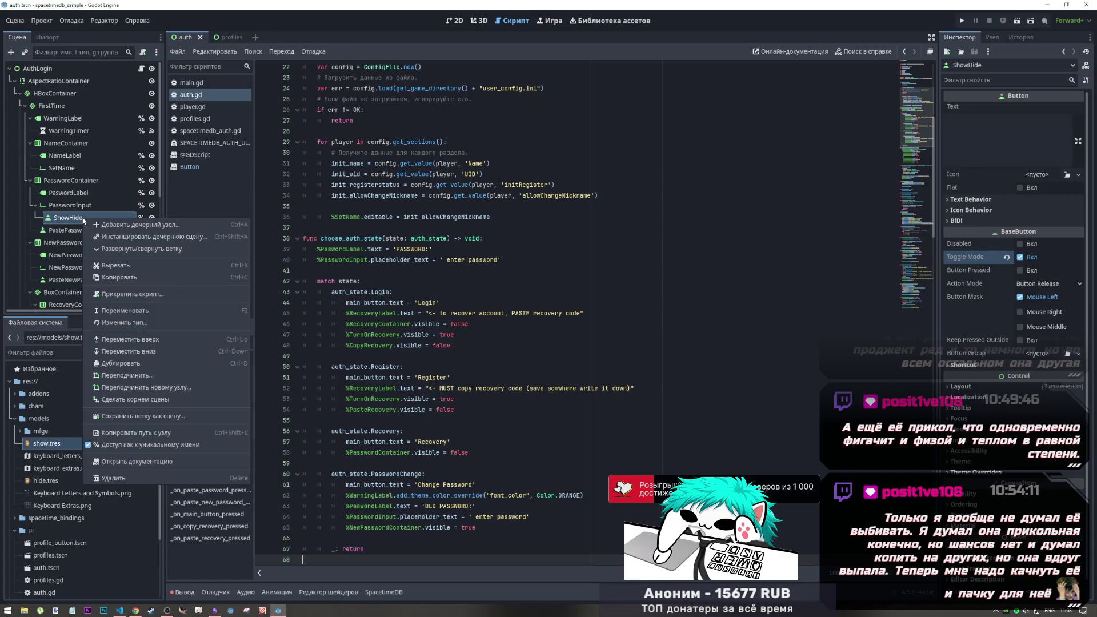
left_click(139, 416)
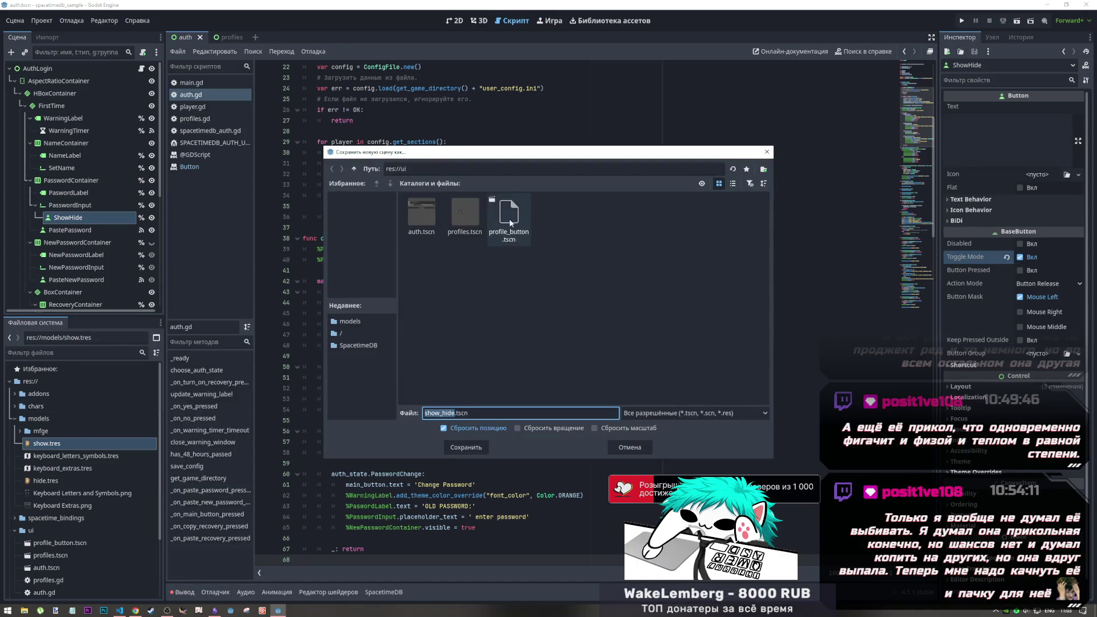
left_click(457, 444)
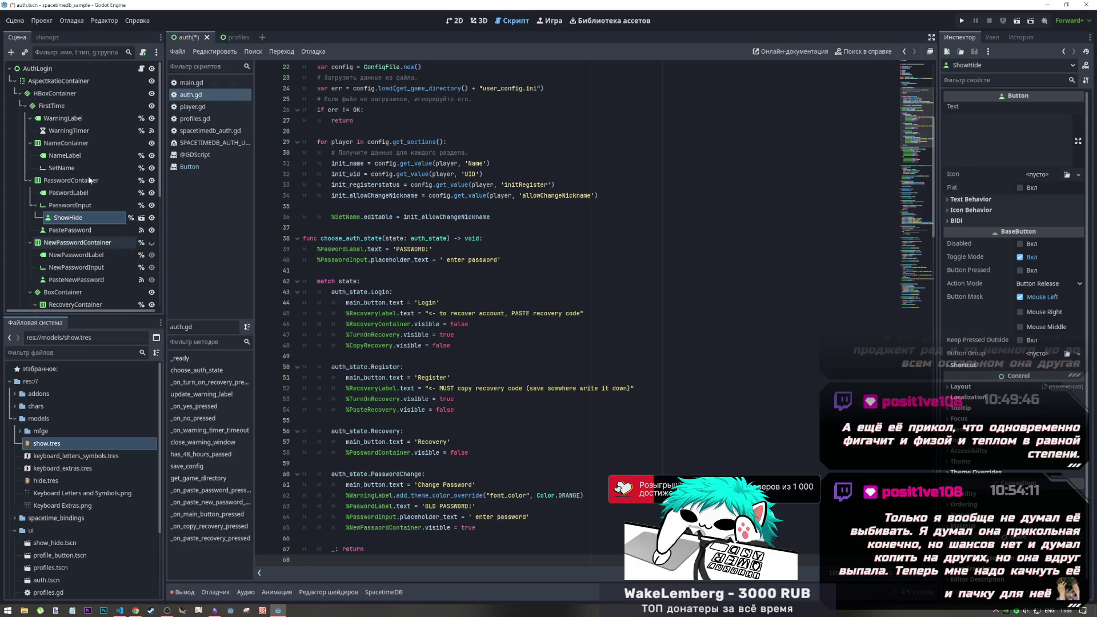
left_click(142, 217)
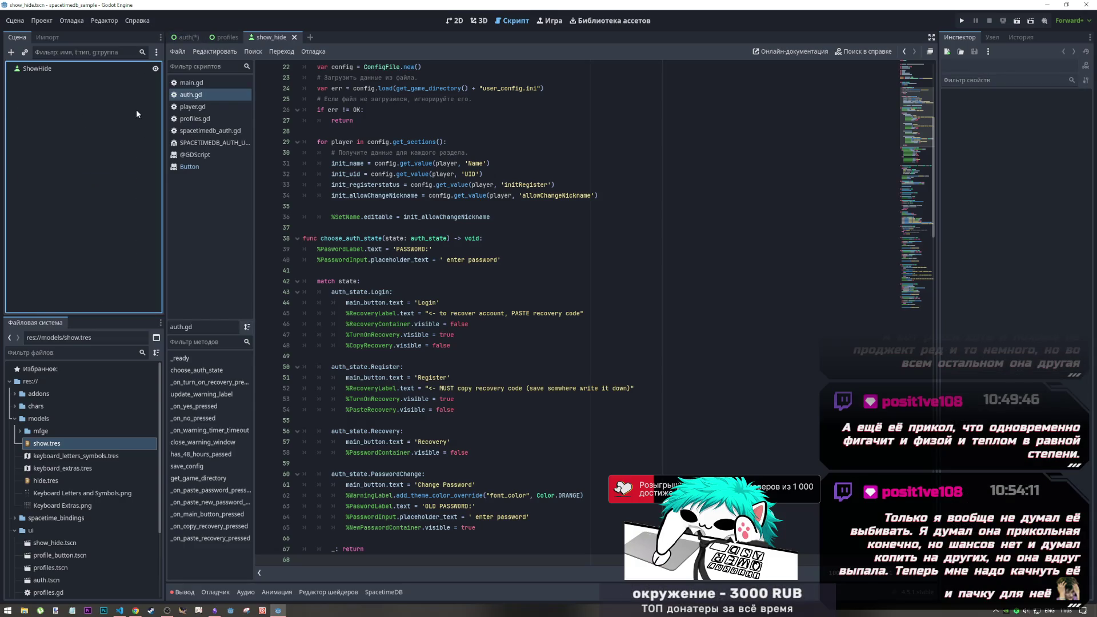
right_click(36, 69)
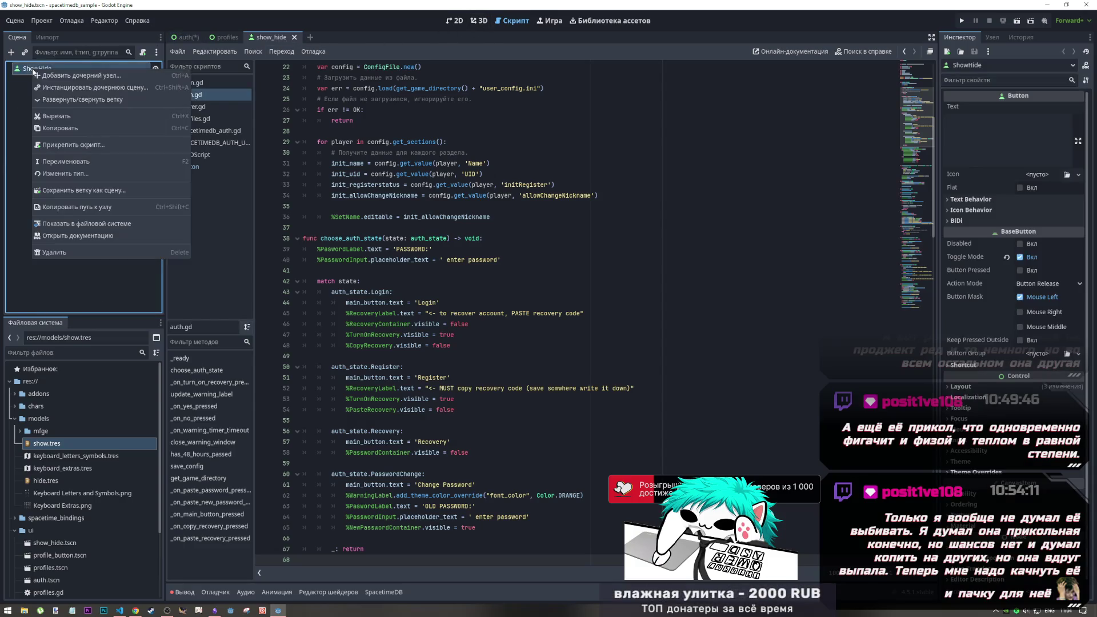
left_click(53, 541)
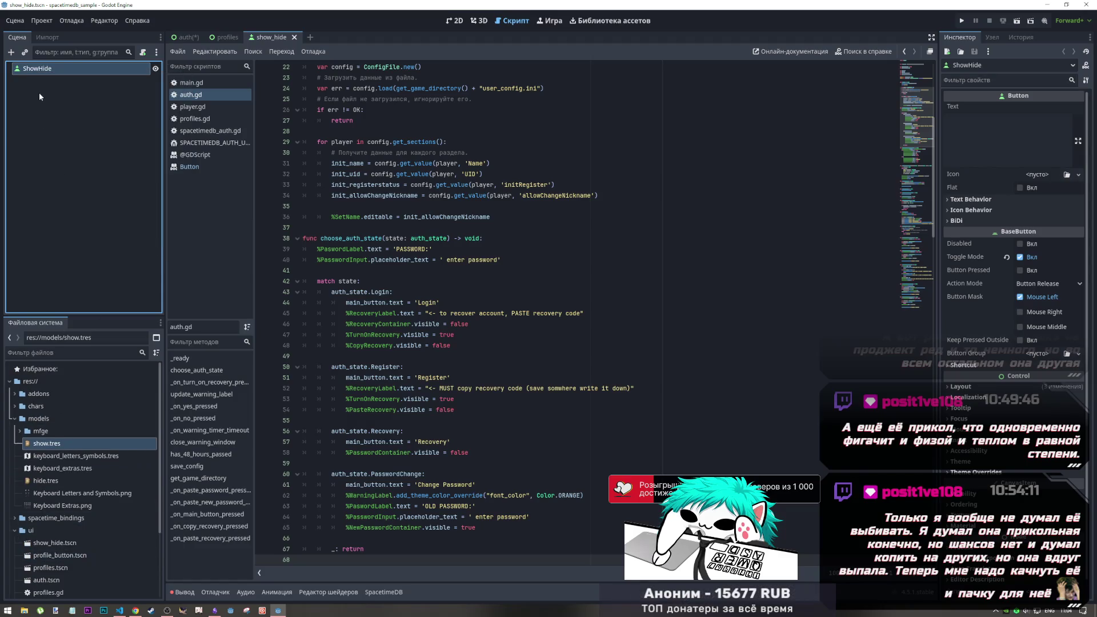
right_click(44, 72)
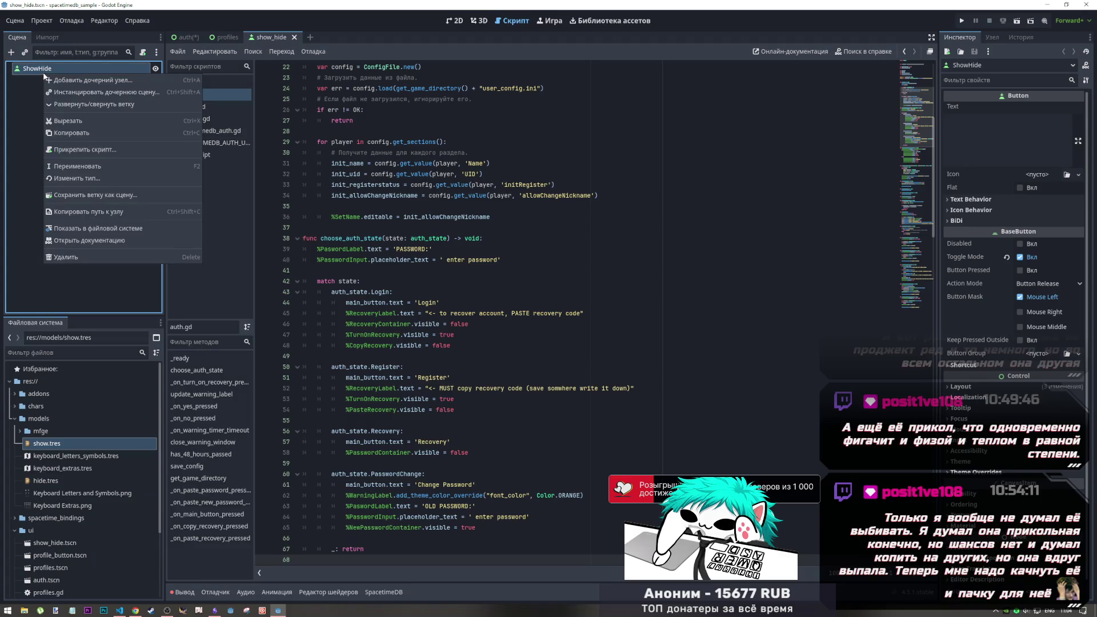
left_click(73, 166)
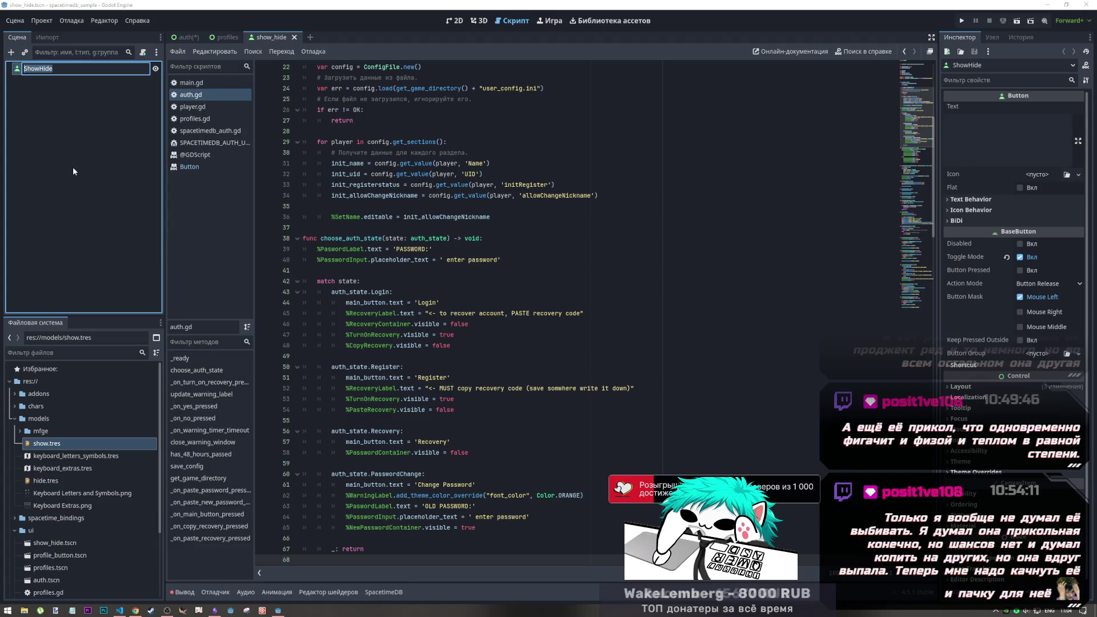
right_click(41, 72)
key("Escape")
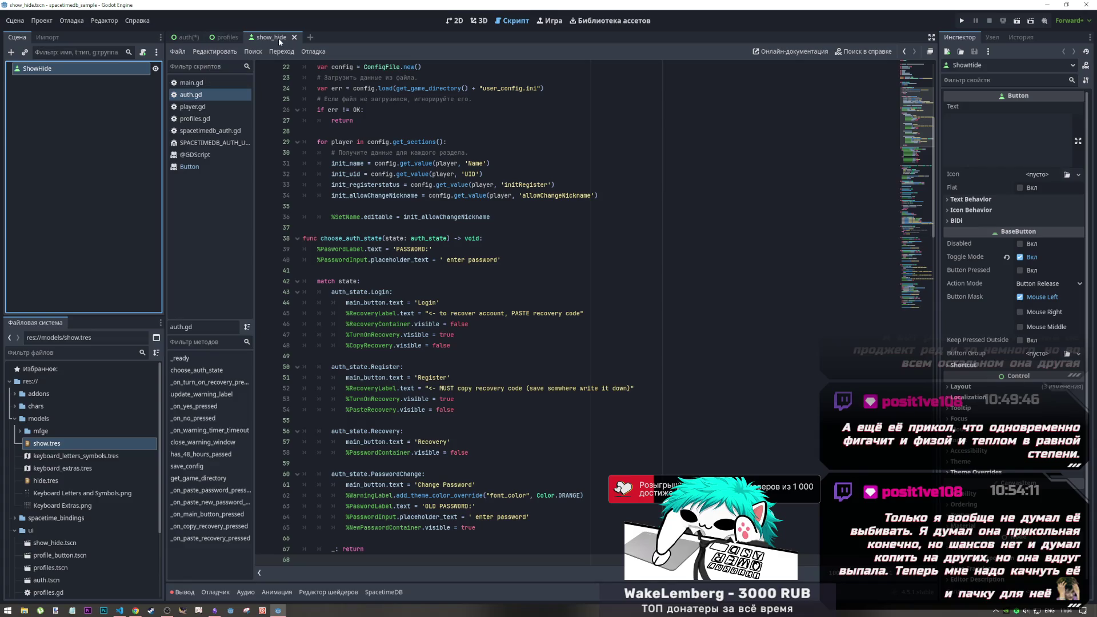
left_click(295, 37)
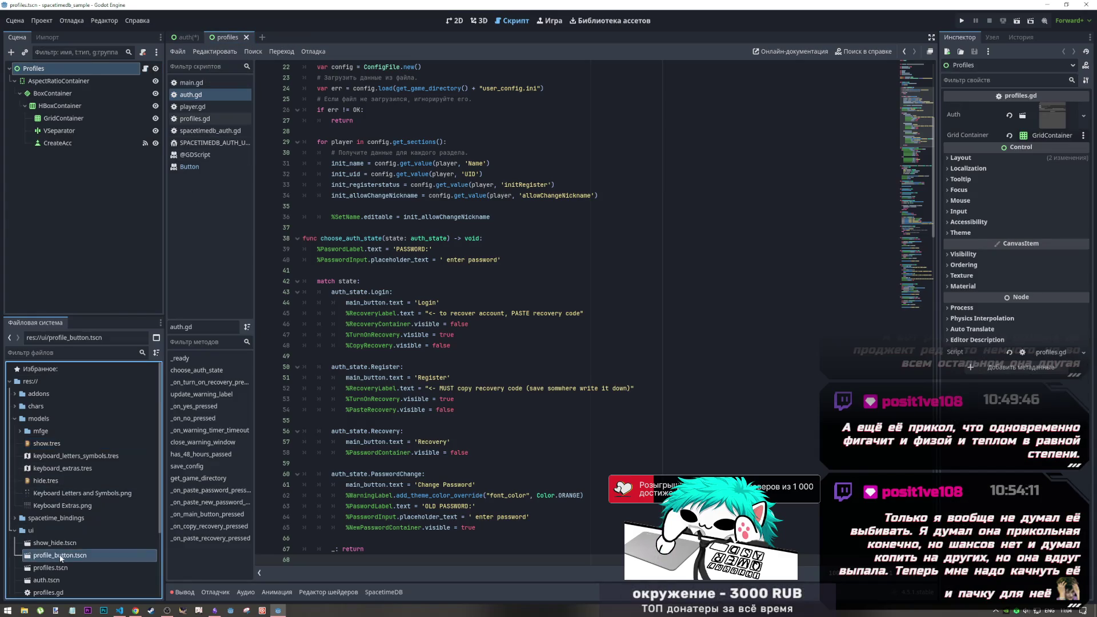
scroll(57, 571, "down", 1)
left_click(57, 518)
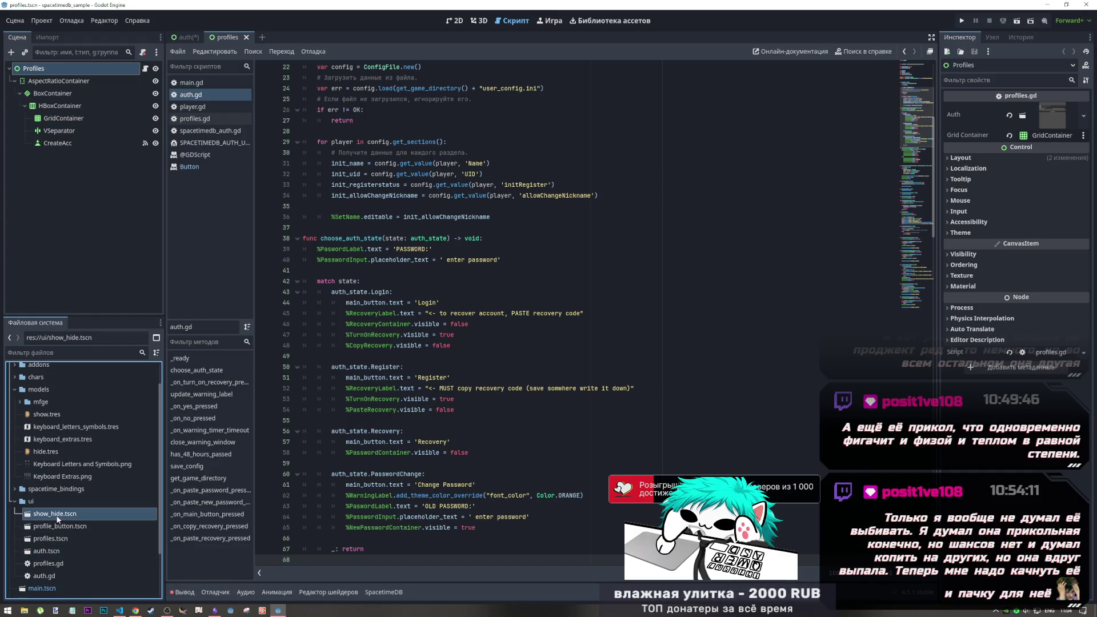
left_click(186, 37)
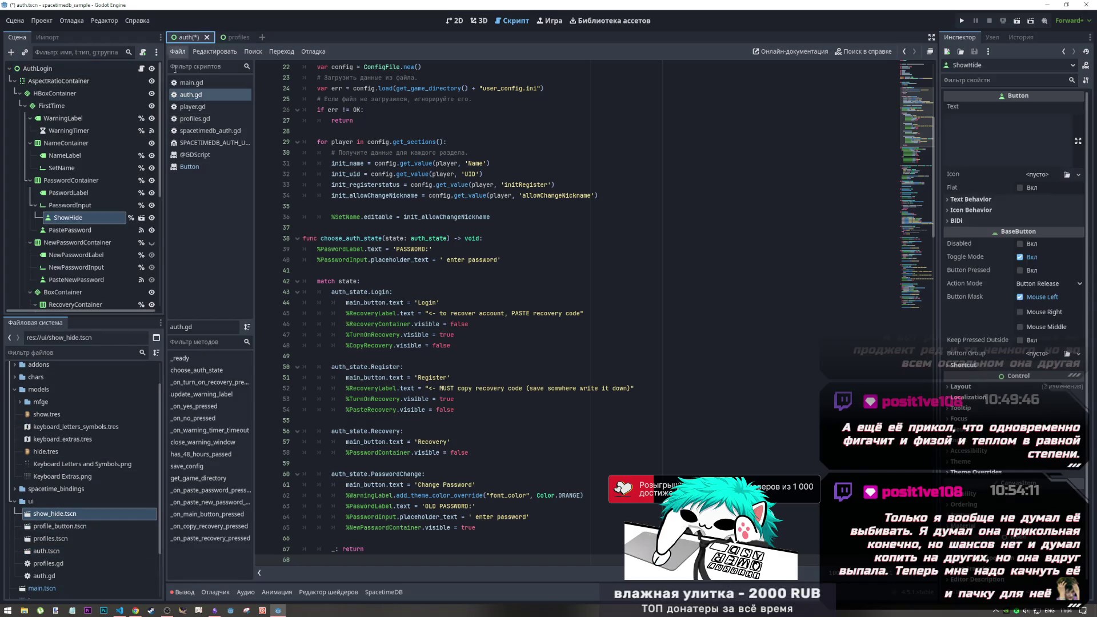
Step: Make the ShowHide node local, then delete show_hide.tscn from the ui folder
right_click(71, 217)
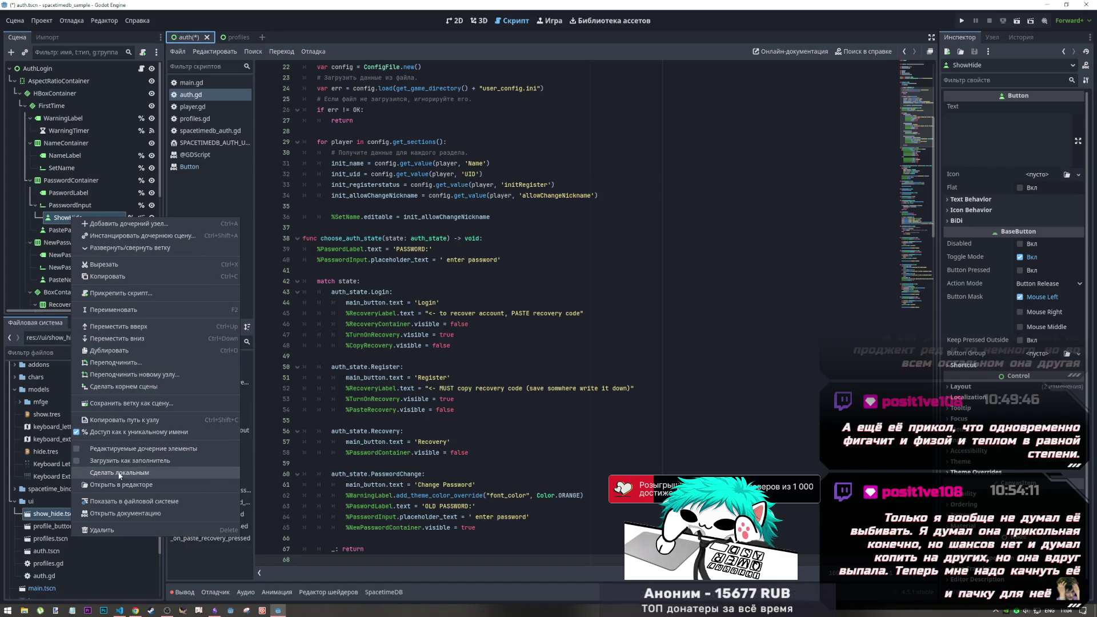
key("Escape")
left_click(64, 514)
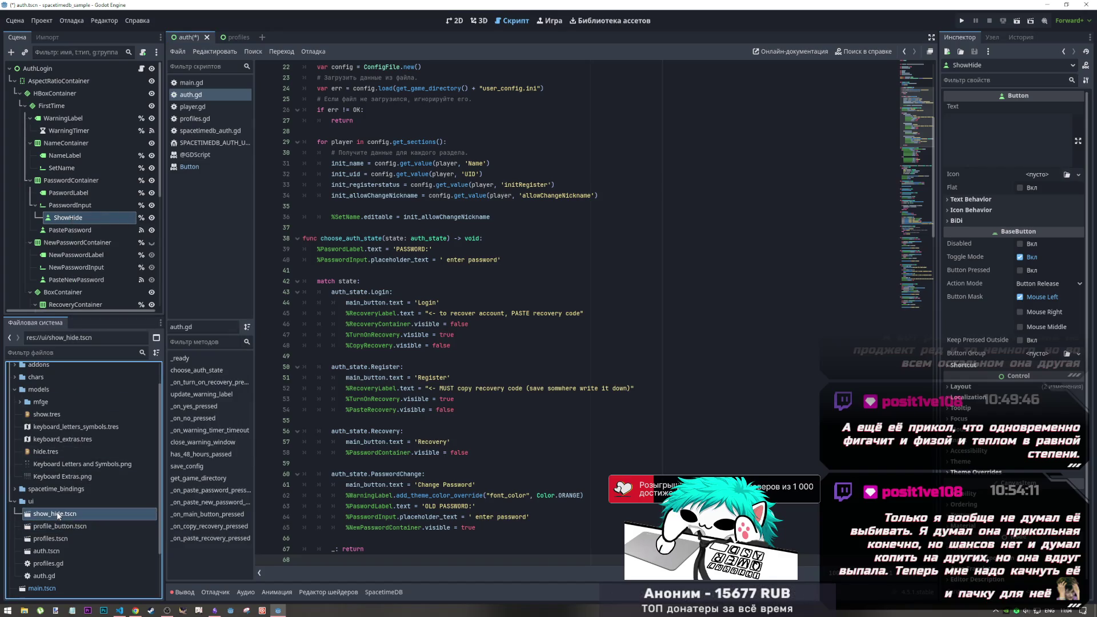
key("Delete")
left_click(475, 350)
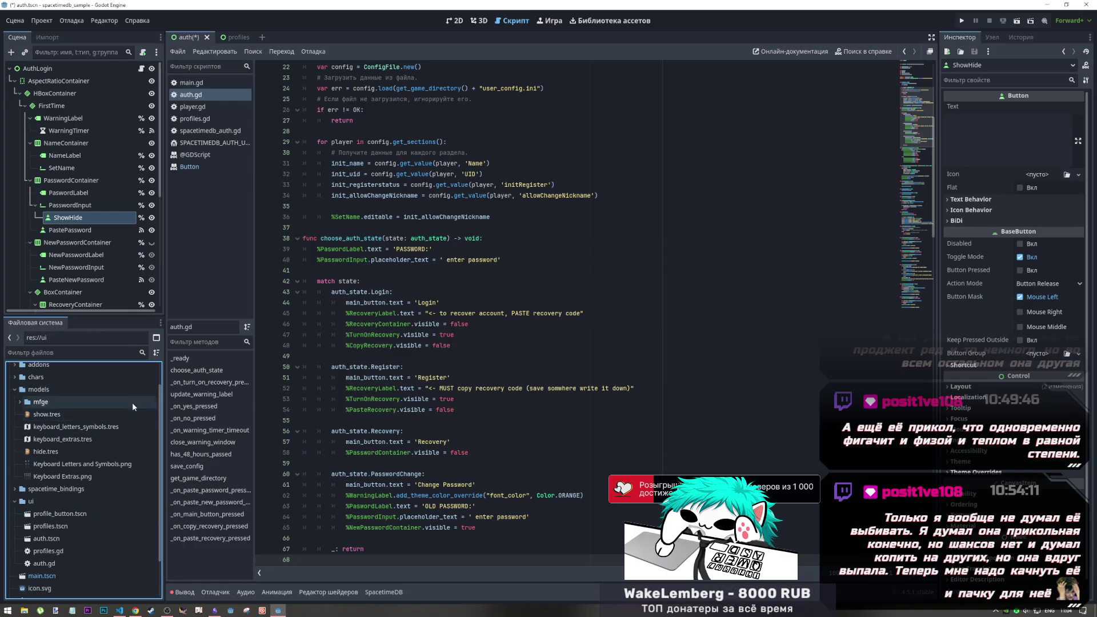
scroll(115, 457, "down", 2)
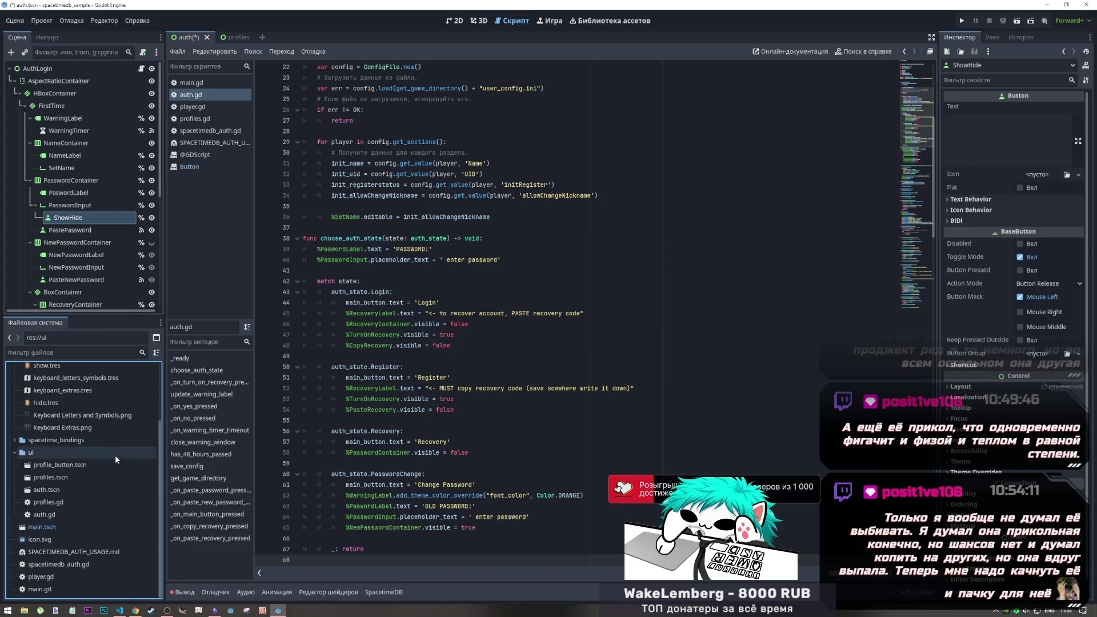
scroll(115, 454, "up", 3)
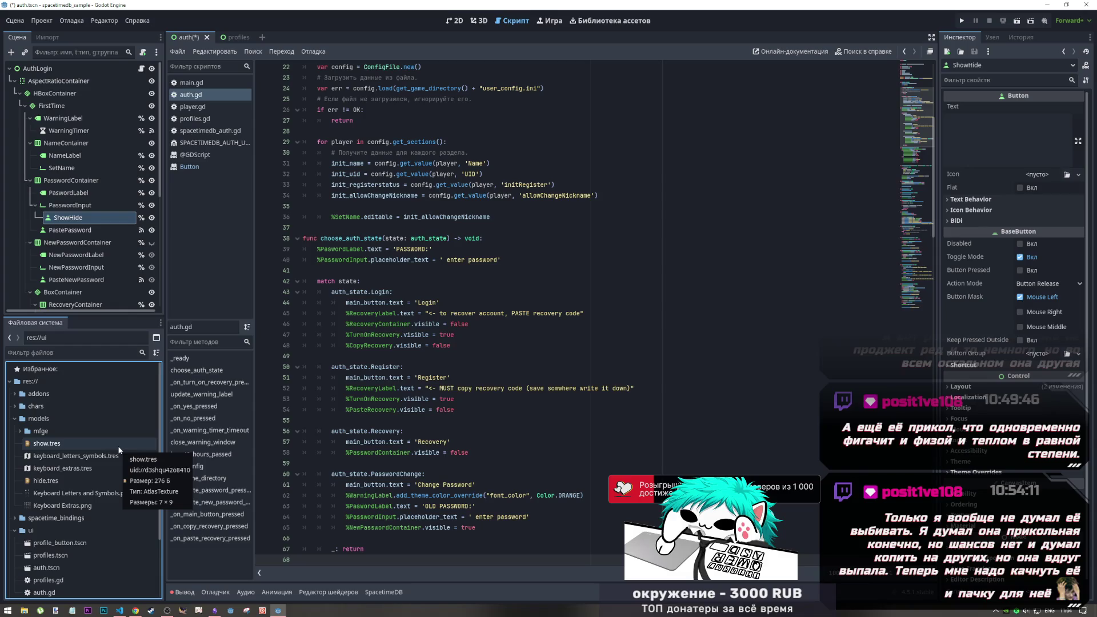
right_click(75, 217)
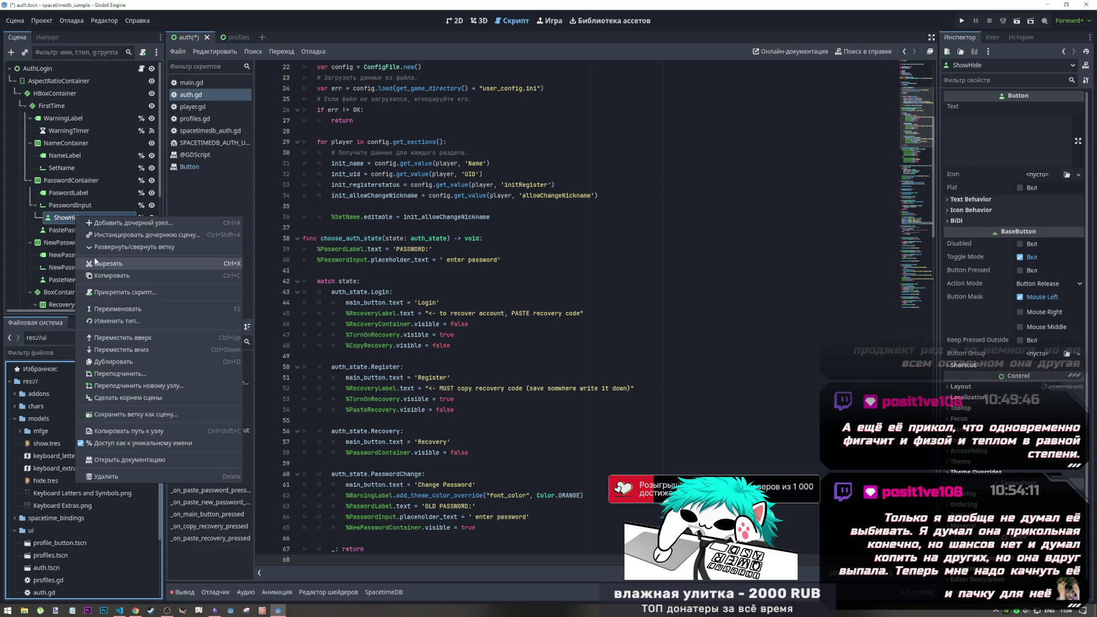
Step: Append 'Secret' to the ShowHide node's name so it reads ShowHideSecret
left_click(90, 260)
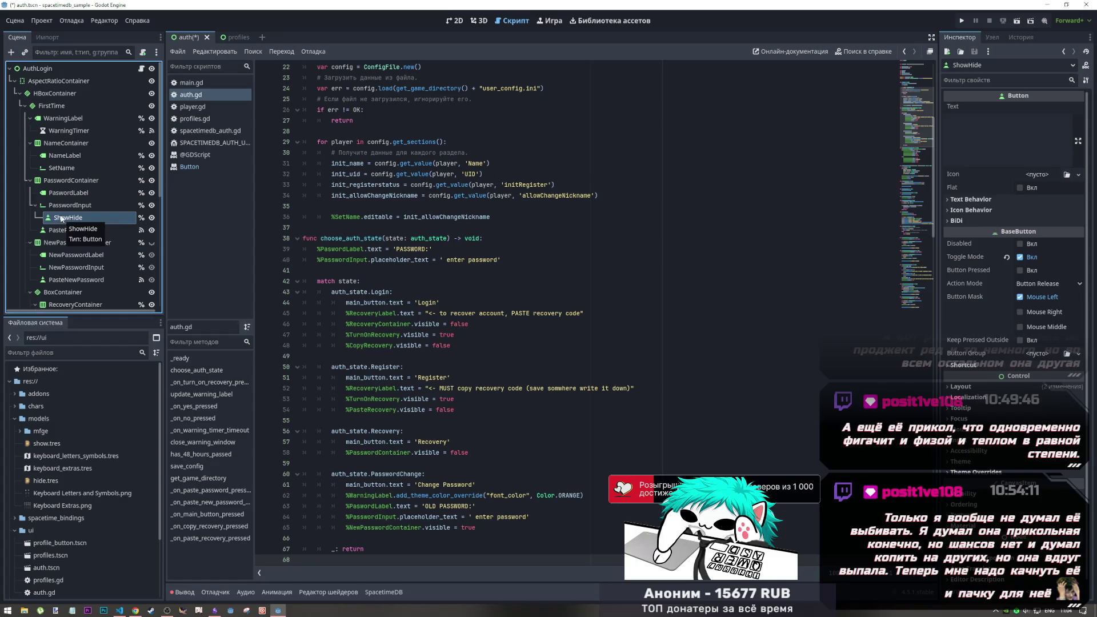
right_click(61, 218)
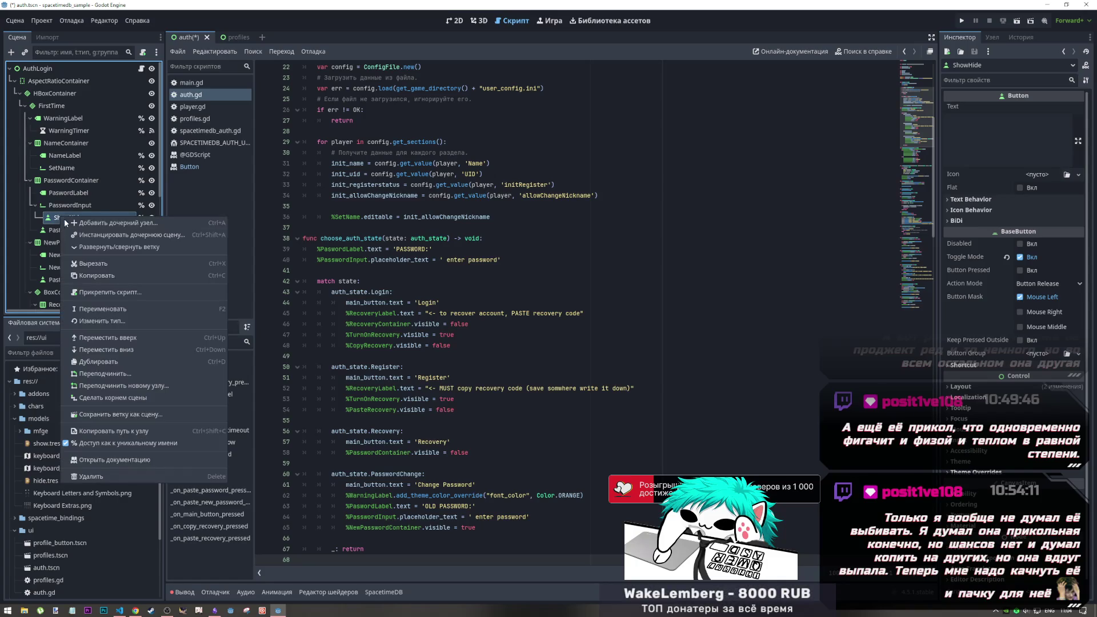
left_click(101, 308)
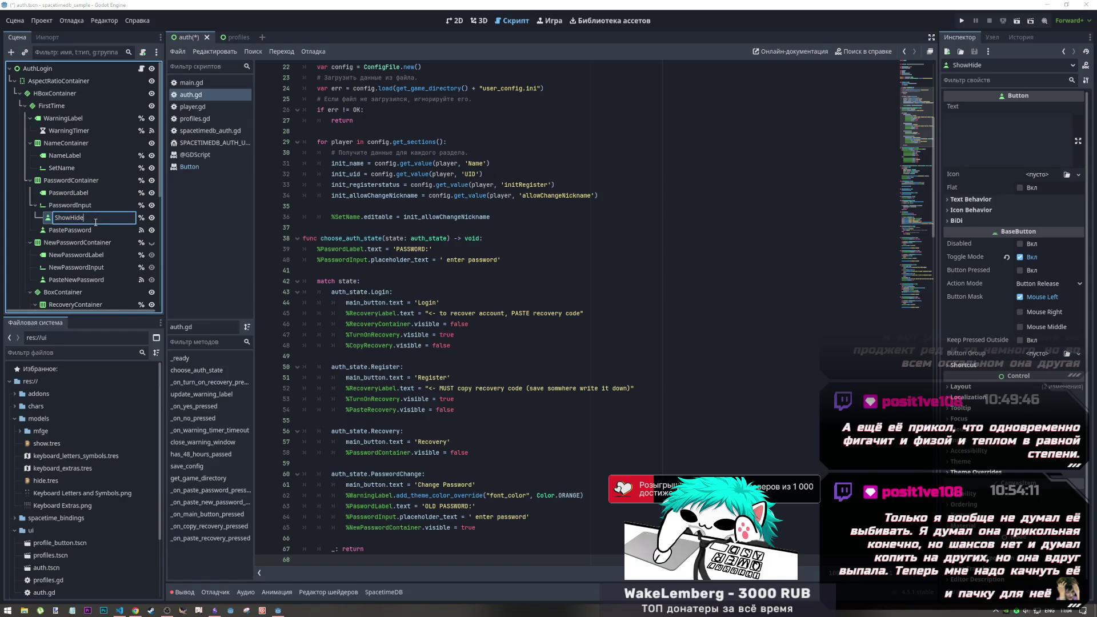
left_click(79, 205)
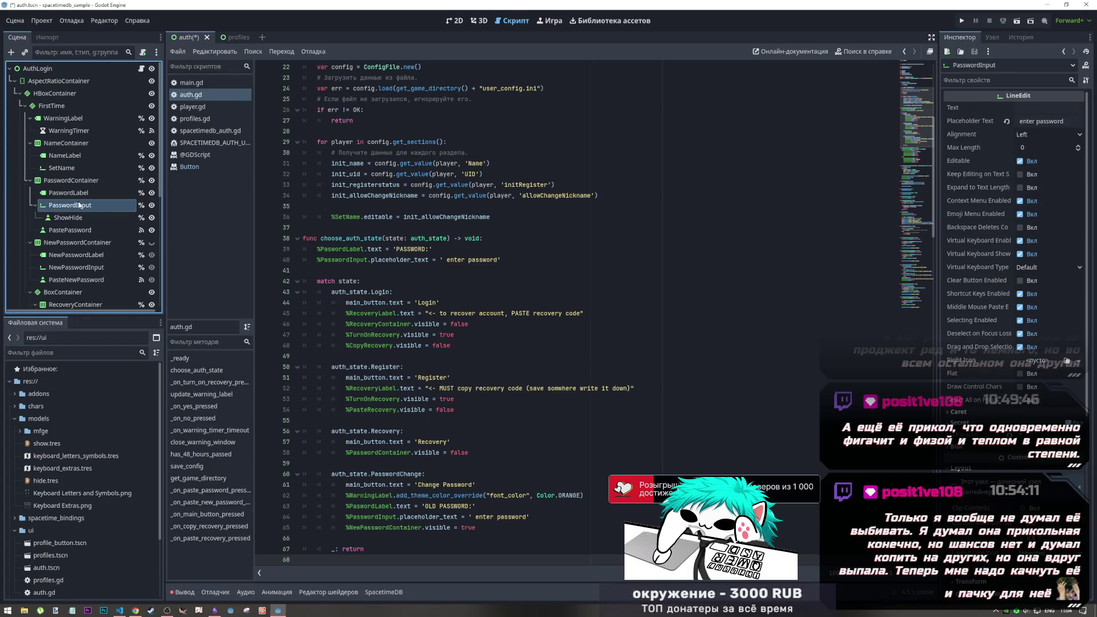
left_click(80, 218)
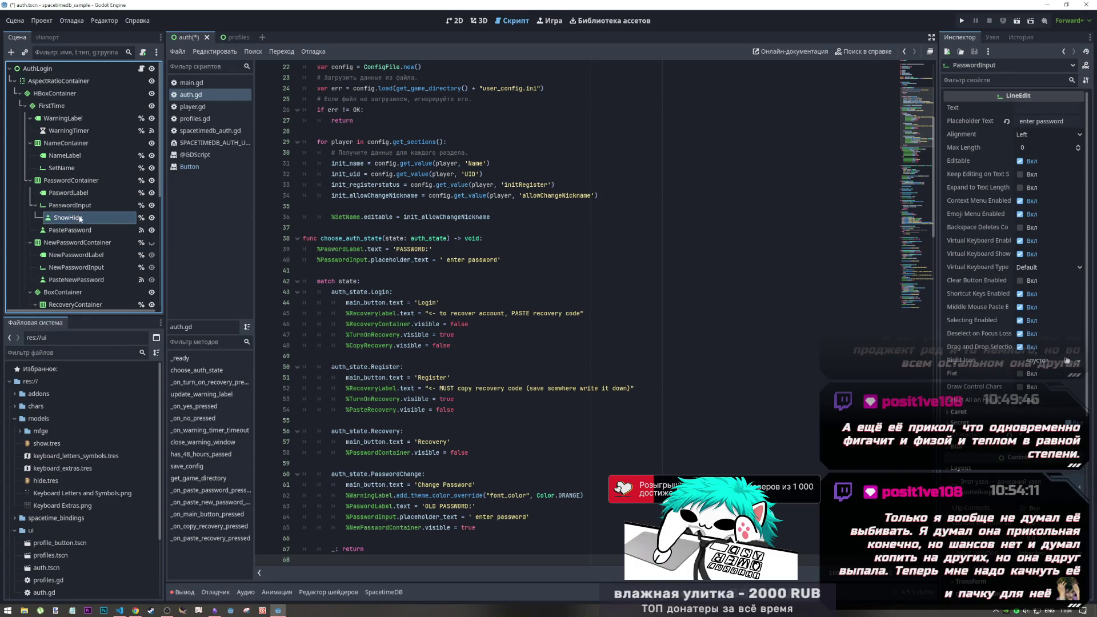
right_click(80, 218)
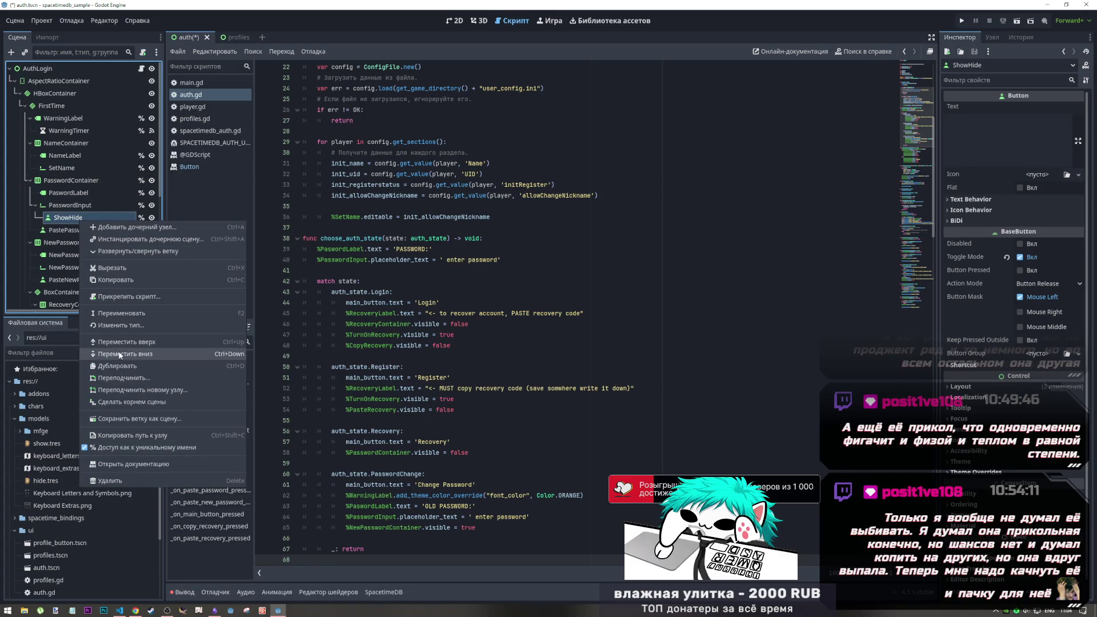
left_click(129, 314)
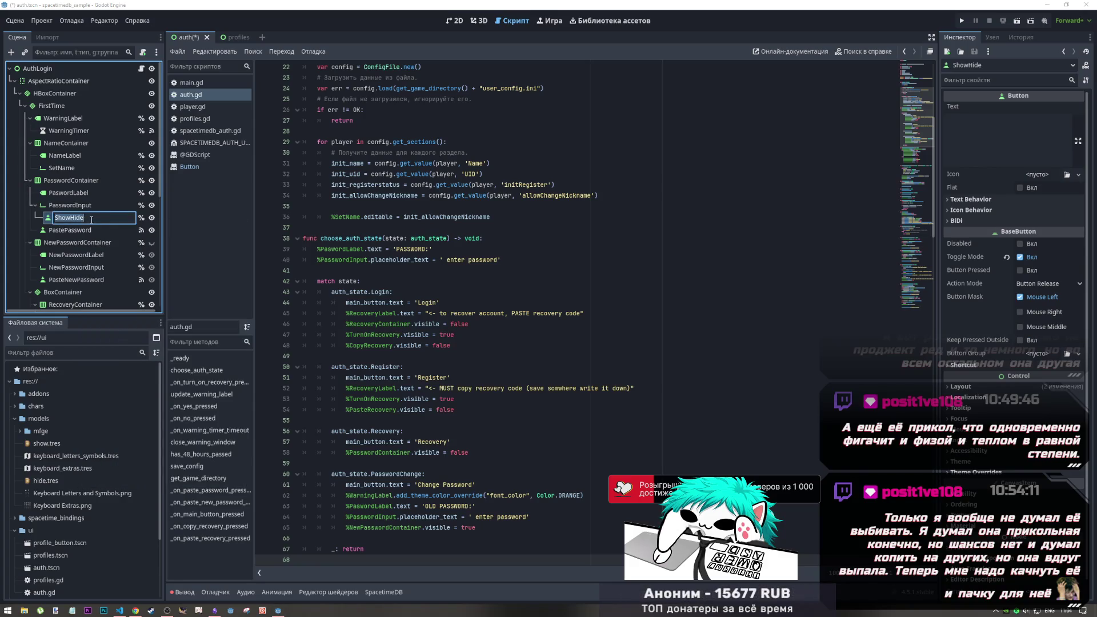
key("Right")
type("Sec")
type("ret")
key("Return")
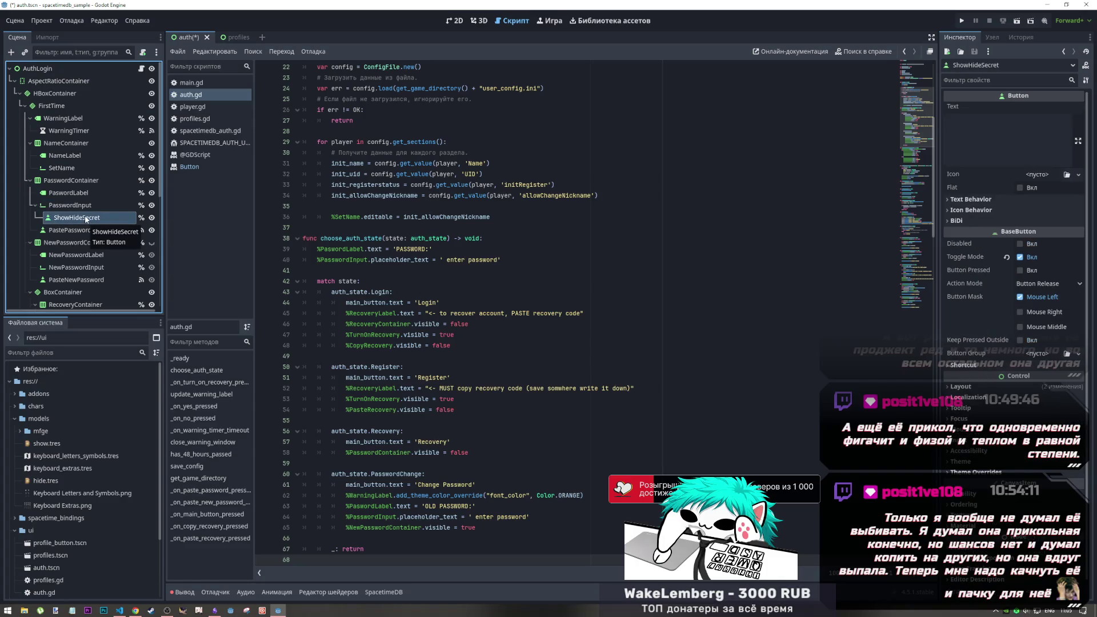
Step: Save the ShowHideSecret branch as show_hide_secret.tscn, save auth.tscn, and select the new scene's root
right_click(86, 219)
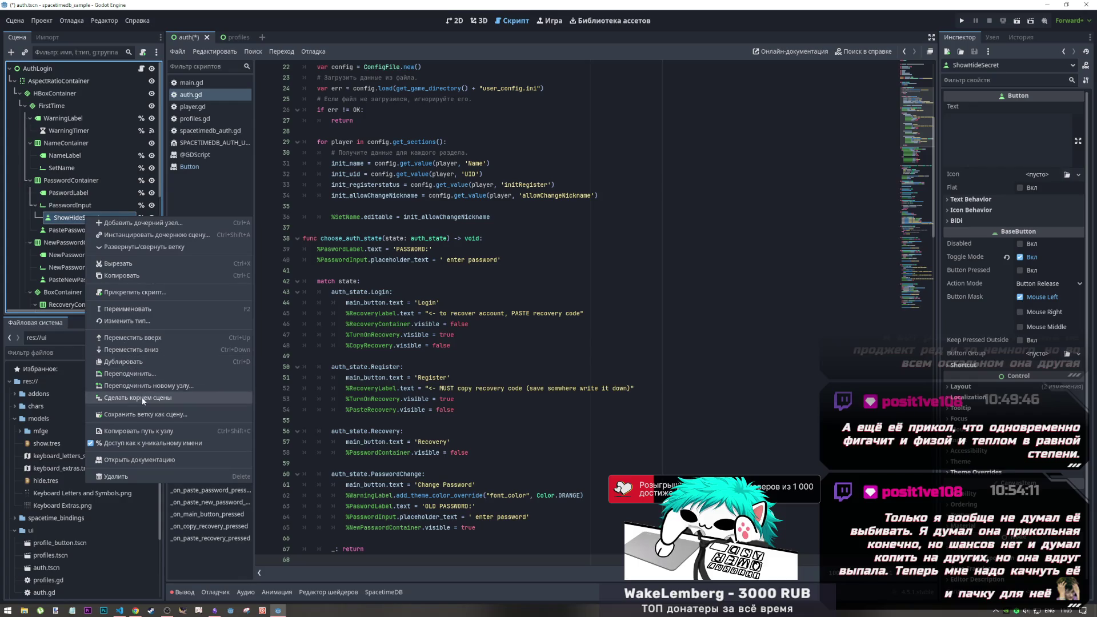
left_click(142, 416)
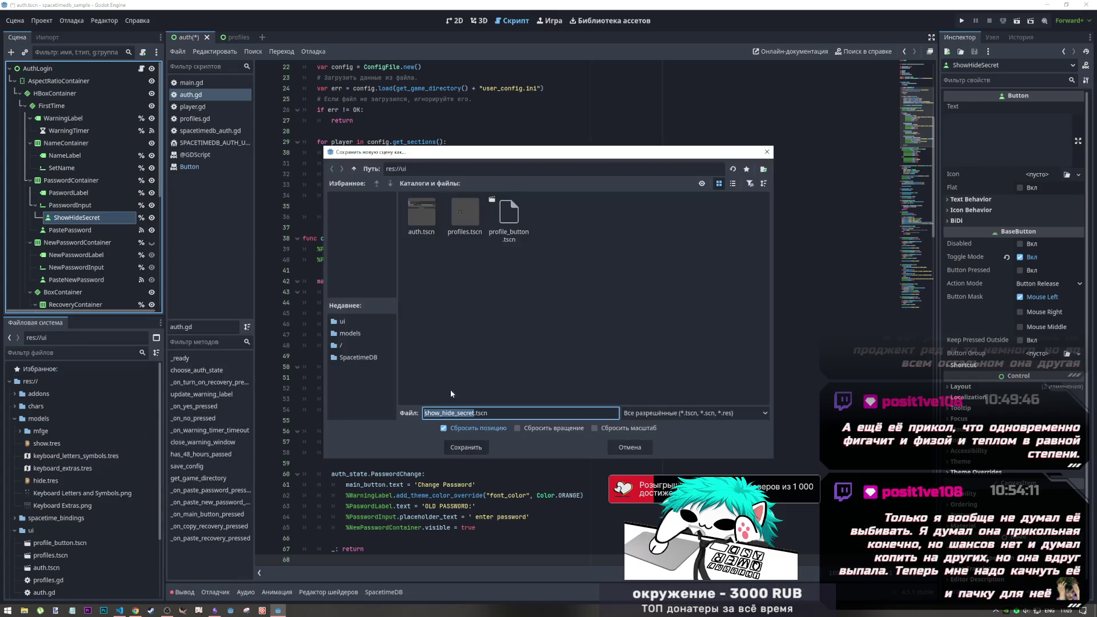
left_click(483, 447)
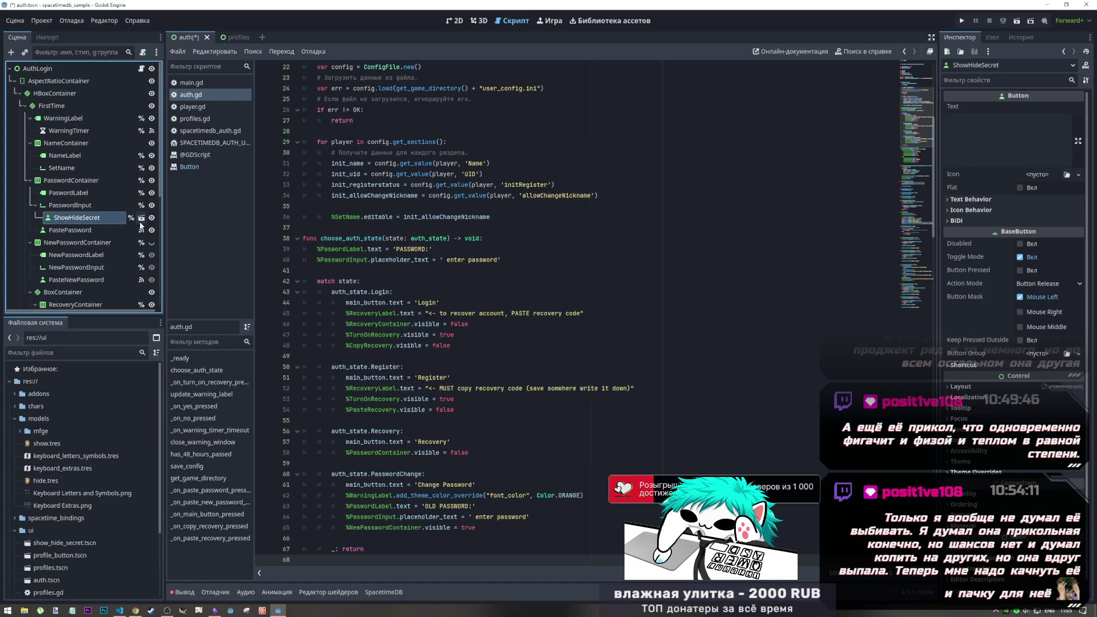
left_click(141, 218)
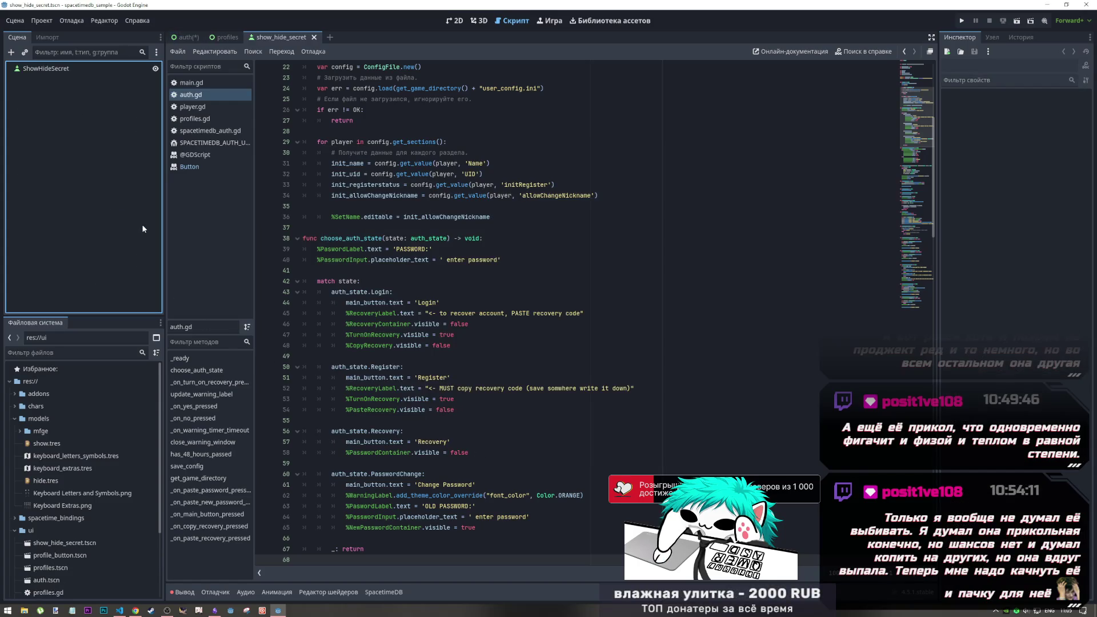
left_click(180, 35)
key("ctrl+s")
left_click(269, 36)
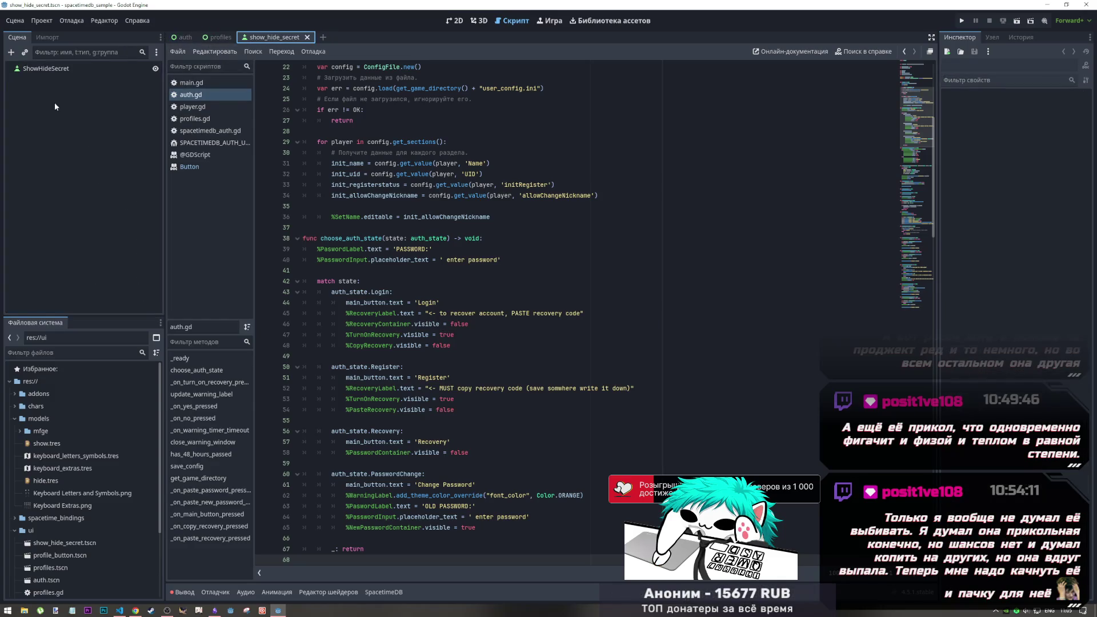
left_click(53, 71)
Step: Attach a built-in script named show_hide_secret and select its template code
left_click(143, 52)
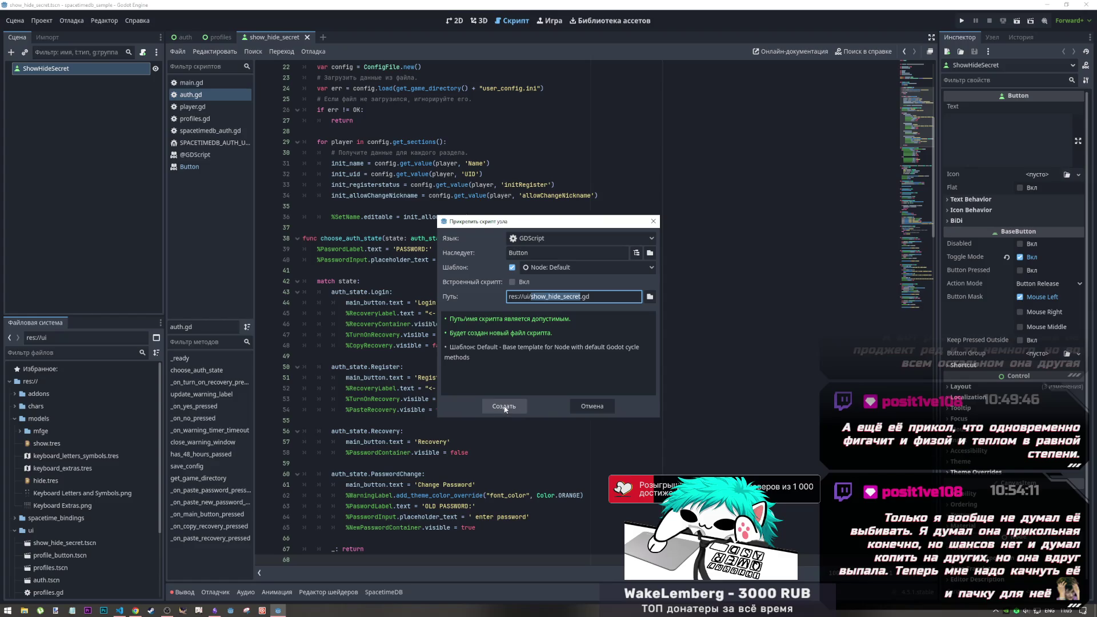
left_click(592, 406)
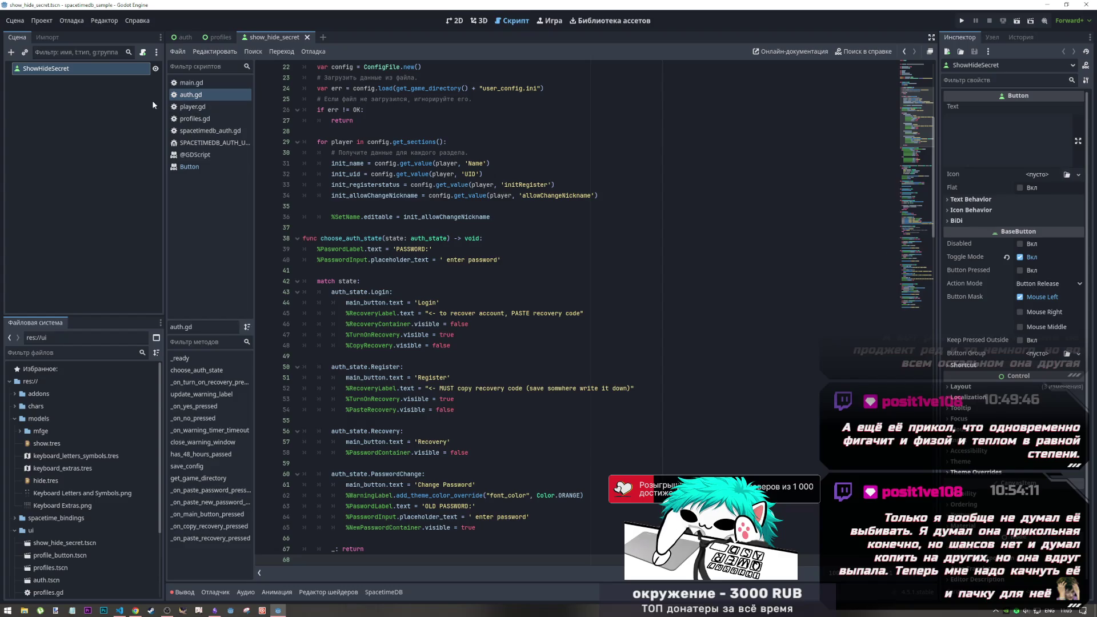
right_click(83, 71)
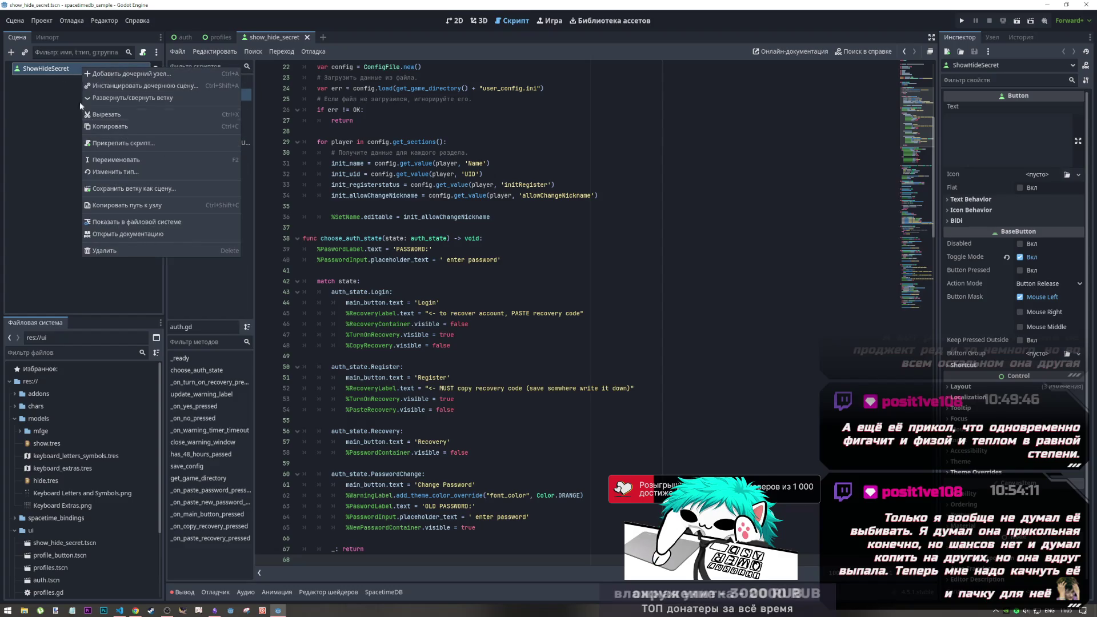
left_click(118, 143)
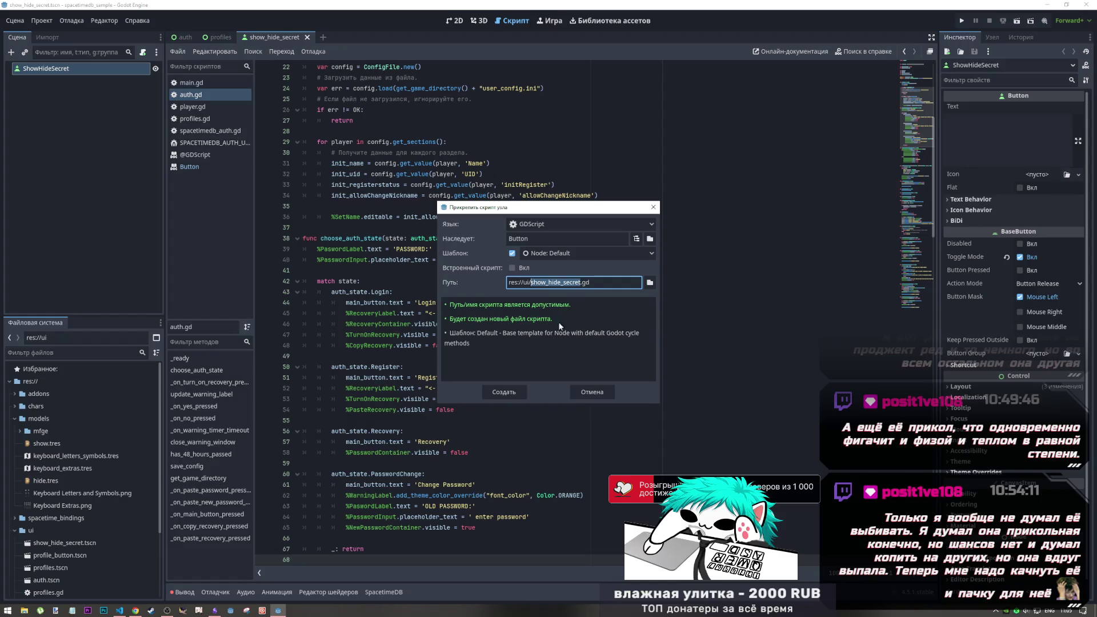
left_click(519, 268)
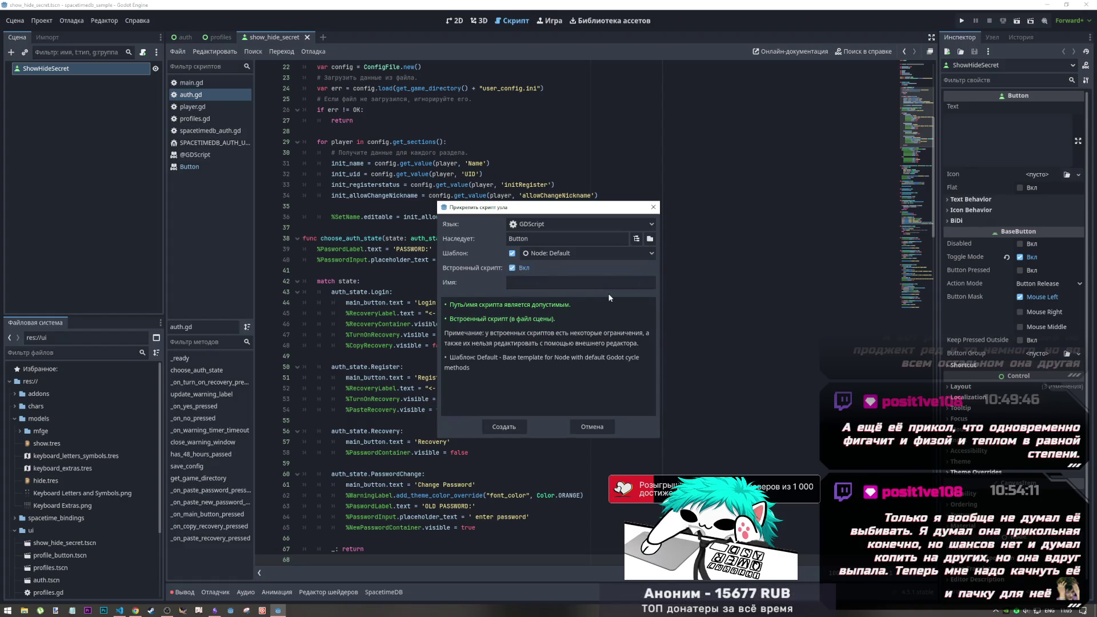
left_click(543, 282)
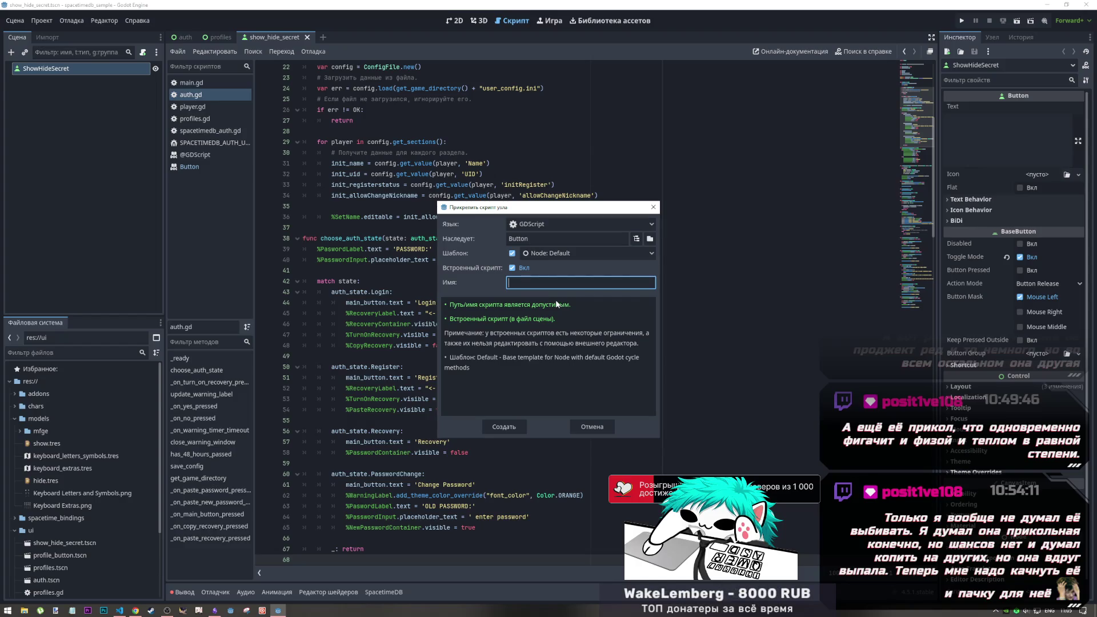
type("show")
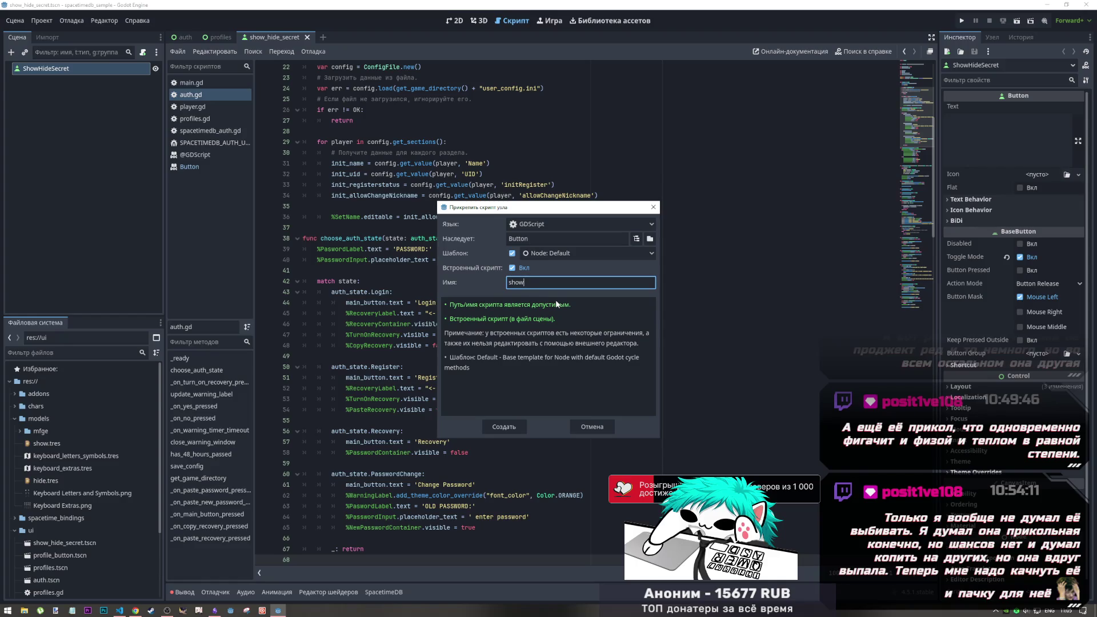
type("de_secr")
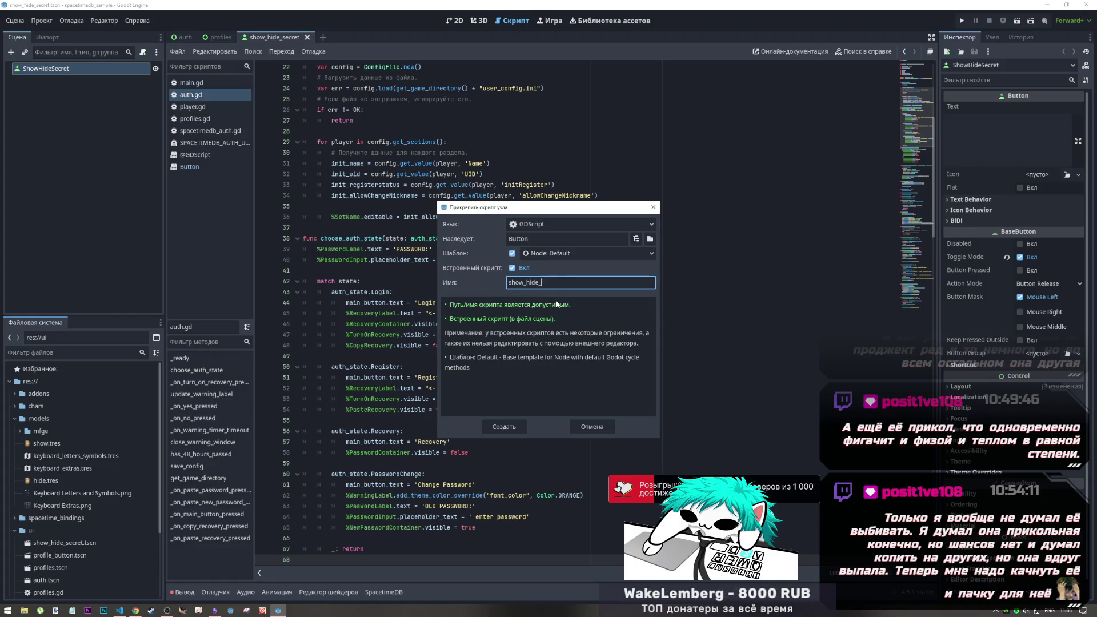
type("et")
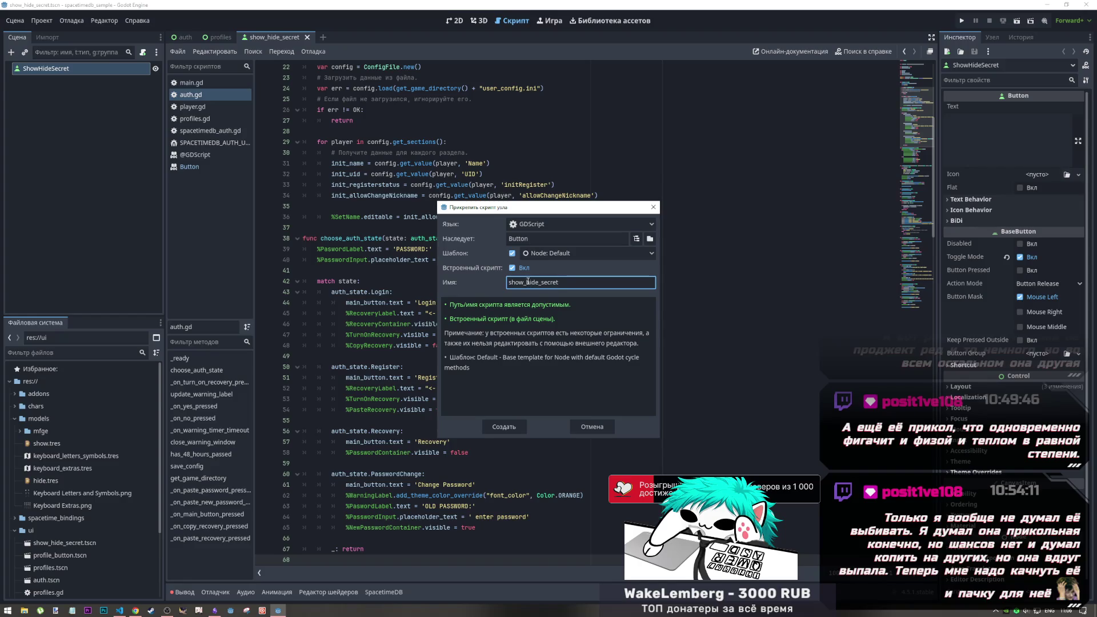
left_click(509, 426)
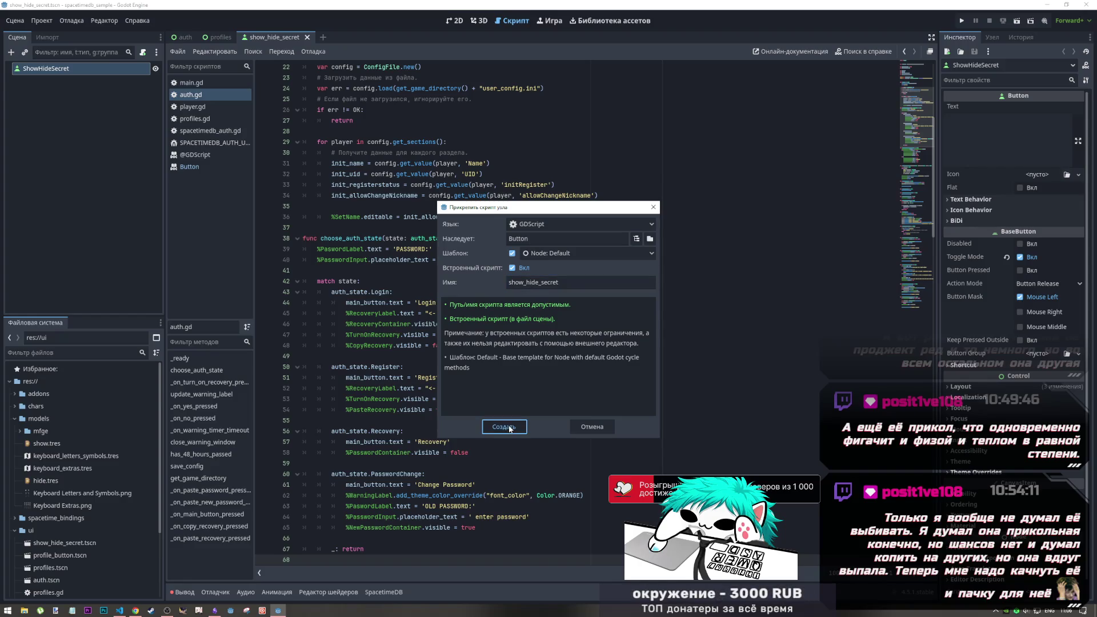
mouse_move(421, 274)
left_mouse_down()
mouse_move(282, 110)
mouse_move(312, 121)
mouse_move(287, 100)
left_mouse_up()
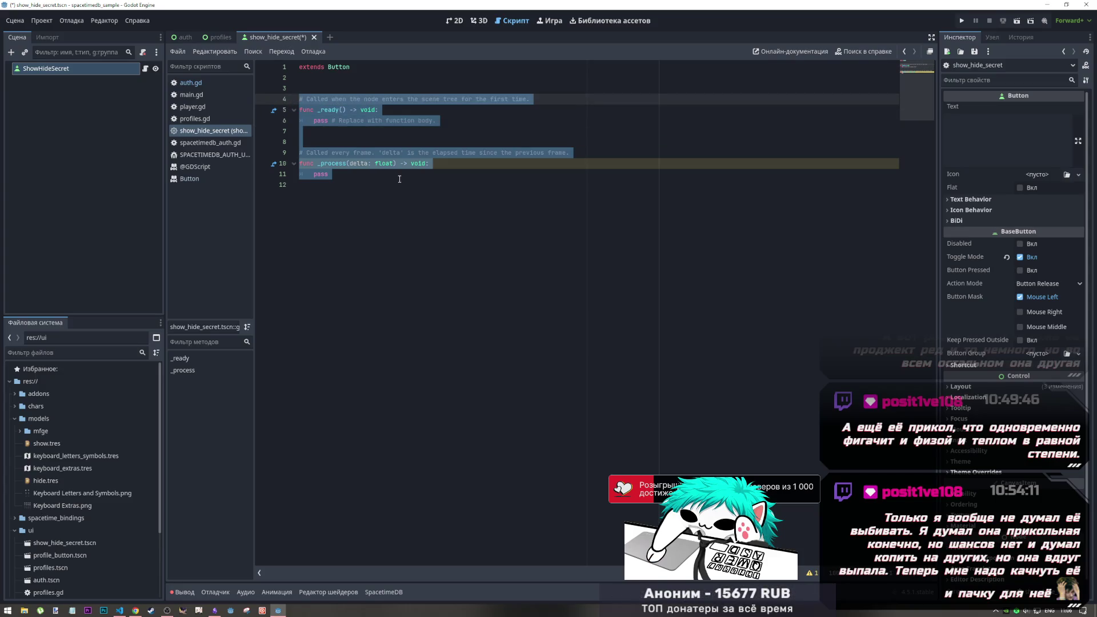
Step: Delete the template functions and list ShowHideSecret's signals in the Node dock
key("BackSpace")
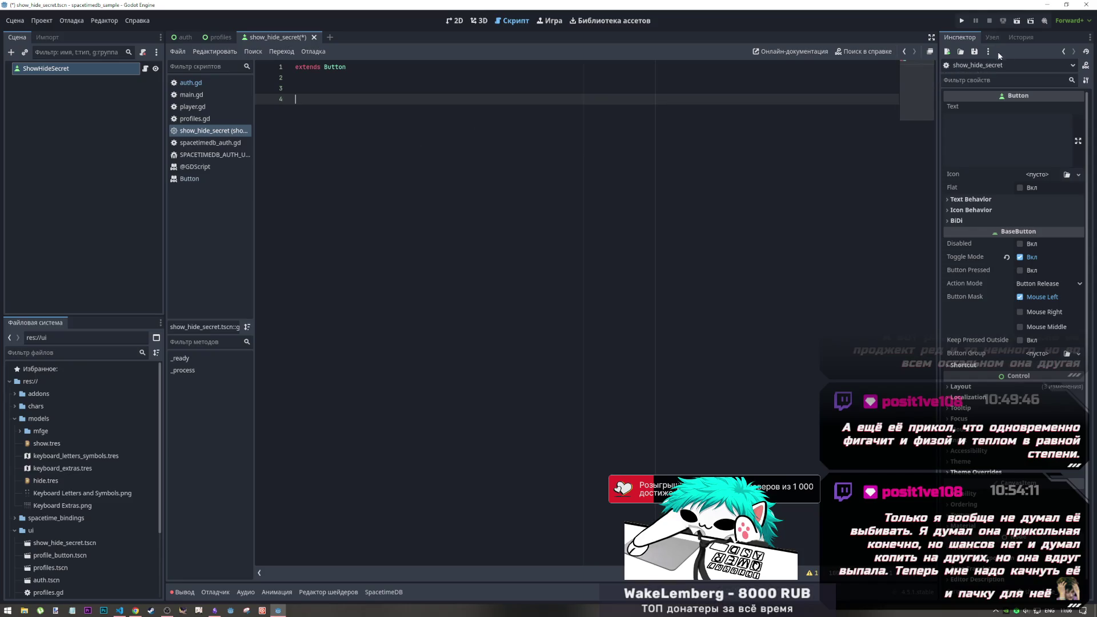
left_click(997, 39)
left_click(1020, 38)
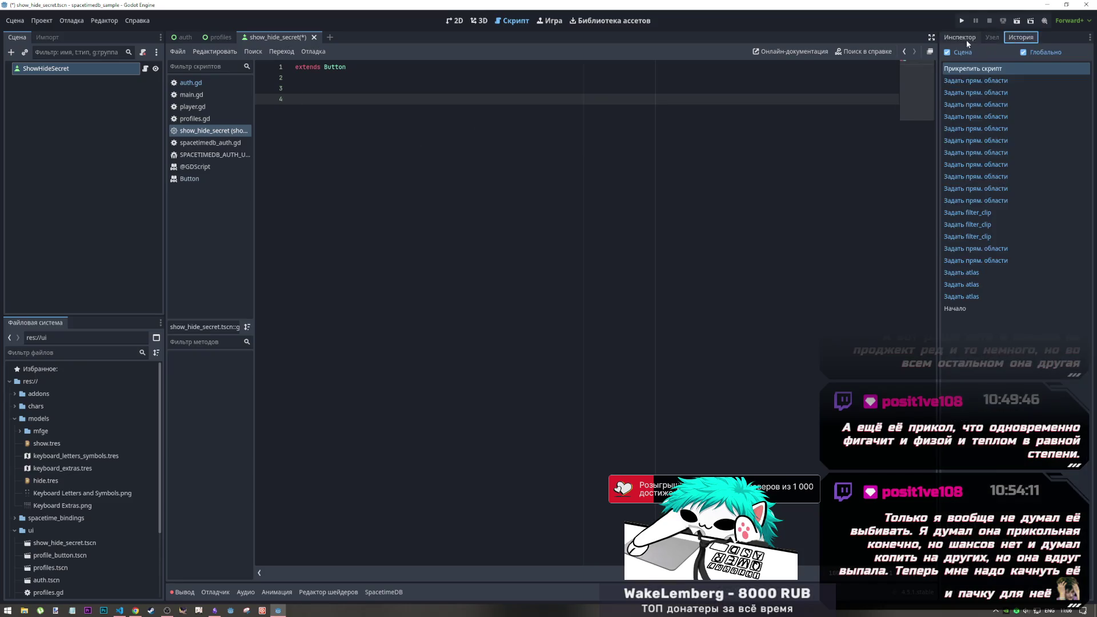
left_click(965, 39)
left_click(993, 38)
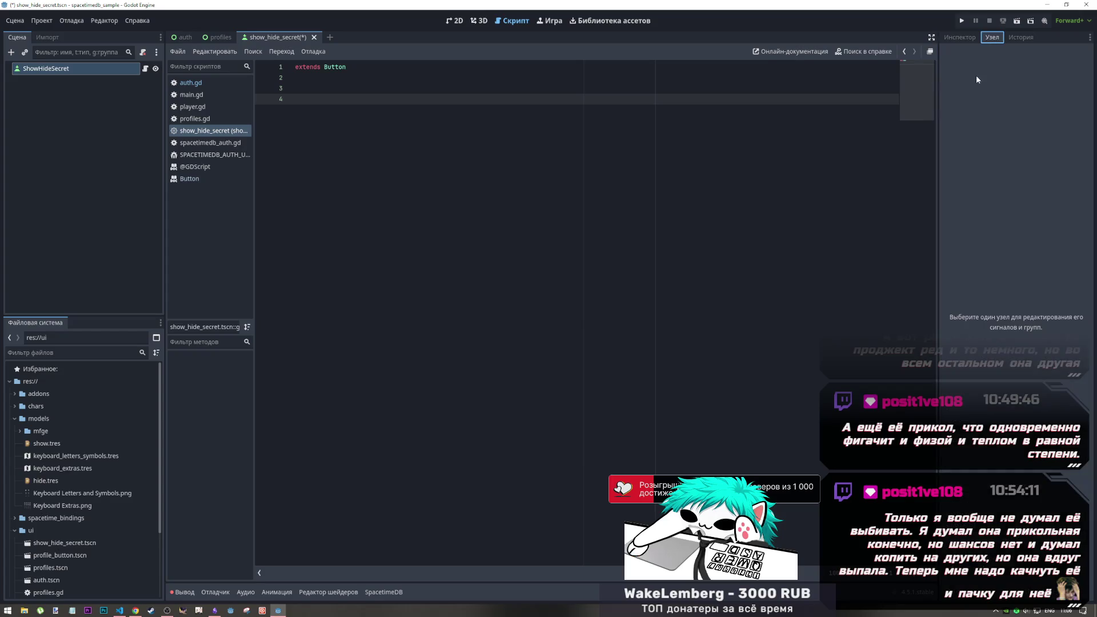
left_click(109, 69)
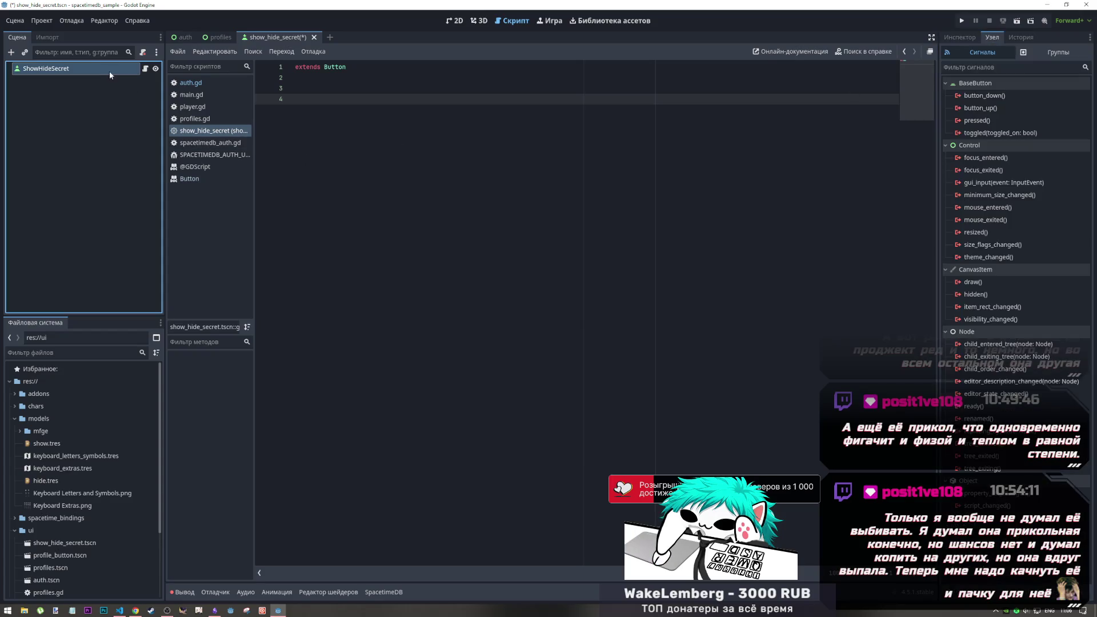
Step: Connect toggled(toggled_on: bool) to a new _on_toggled function and remove extra blank lines
double_click(978, 132)
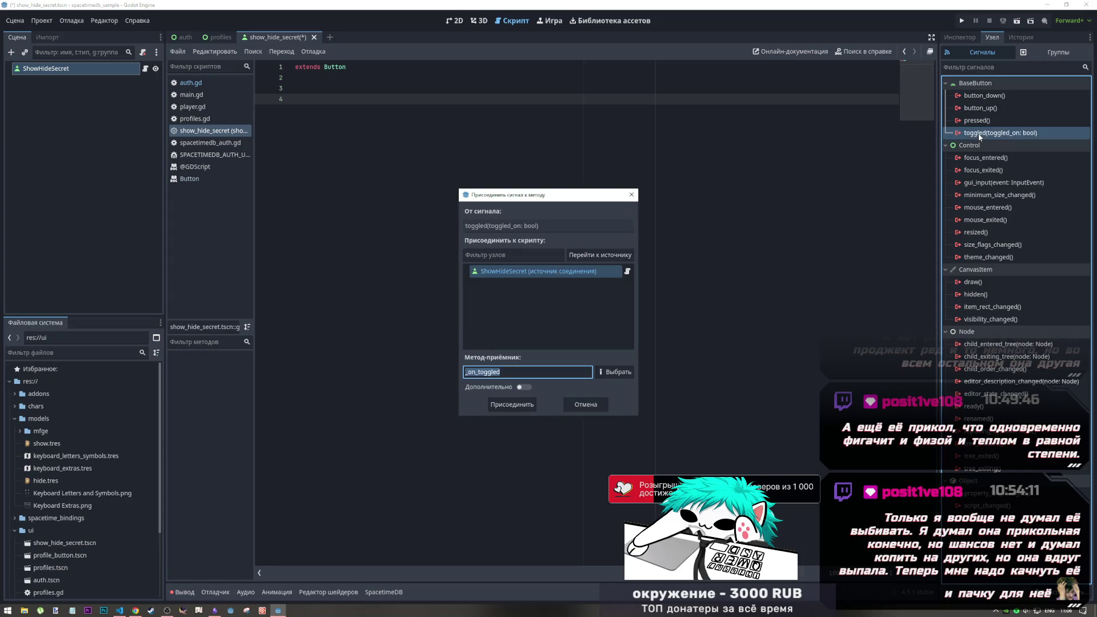
left_click(523, 405)
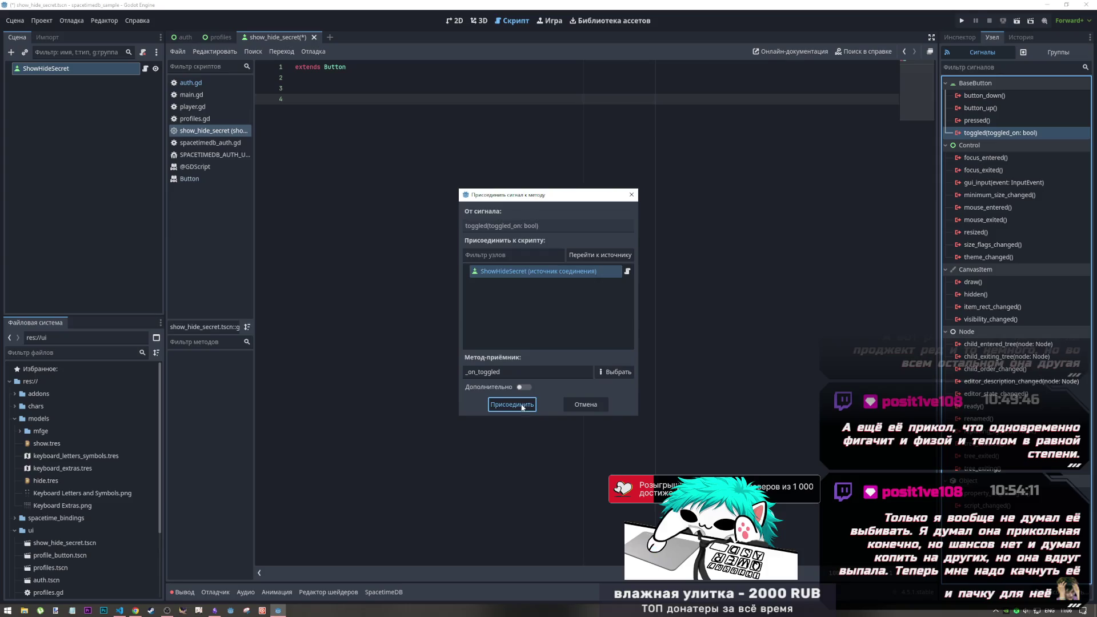
left_click(302, 86)
key("Delete")
key("Delete")
key("Delete")
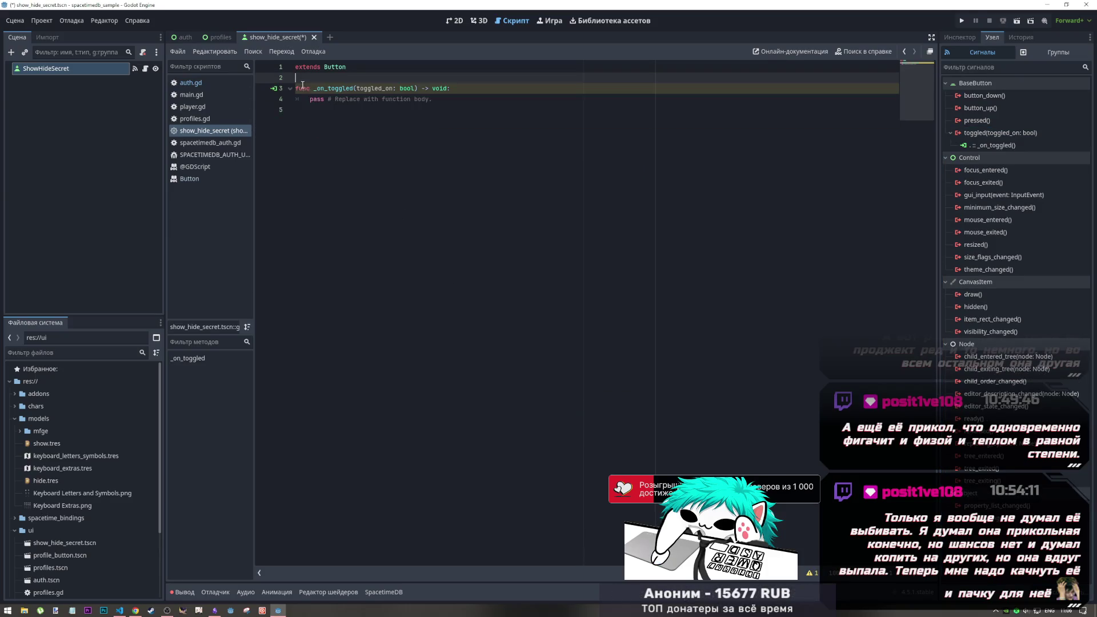
key("Down")
key("End")
left_click(310, 99, "shift")
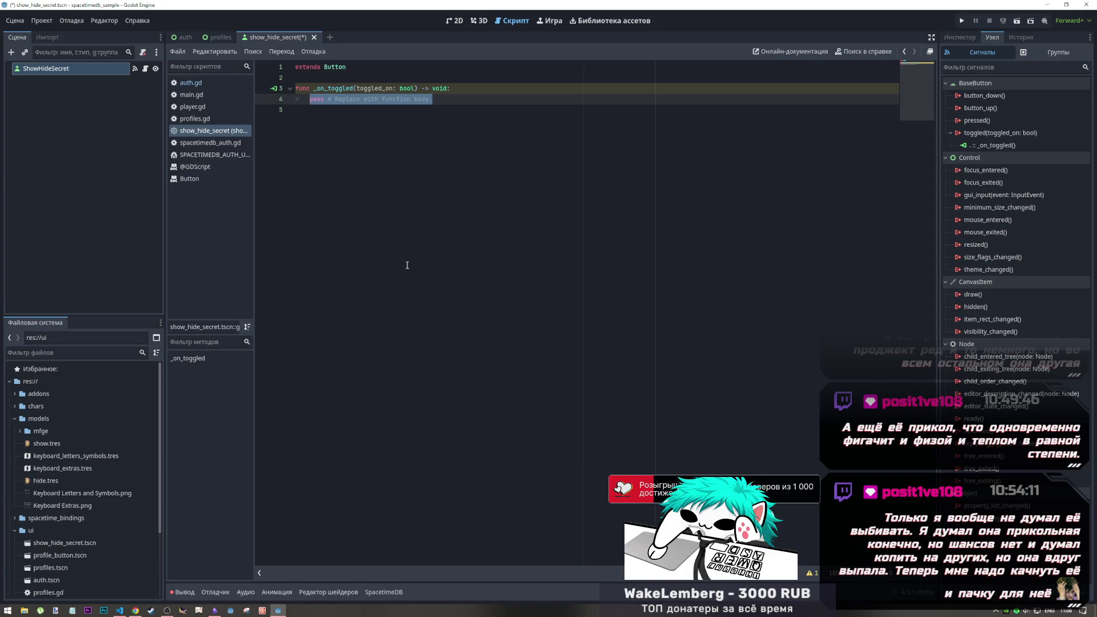
Step: Replace the pass line with an if toggled_on == true: branch that calls get_parent()
left_click_drag(393, 88, 355, 86)
key("ctrl+c")
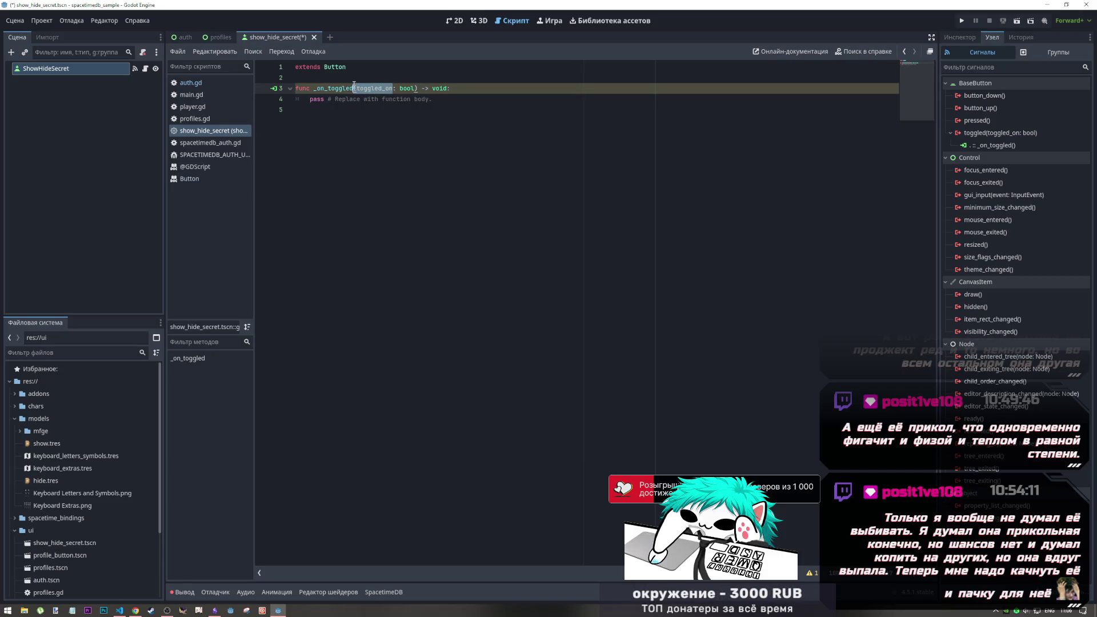
left_click_drag(432, 99, 310, 100)
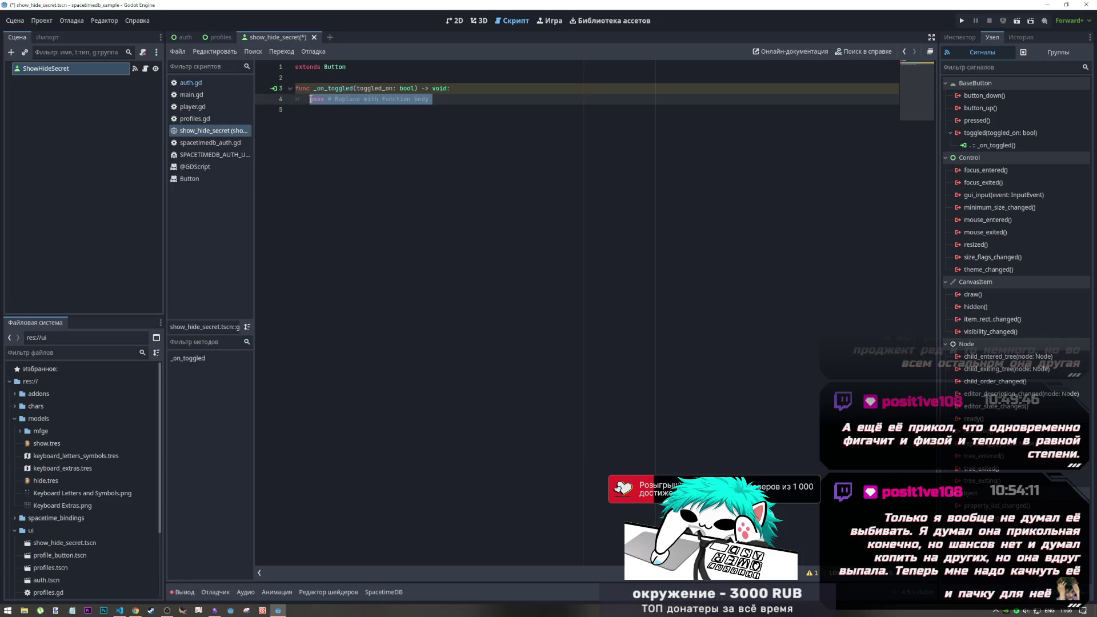
type("if")
key("ctrl+v")
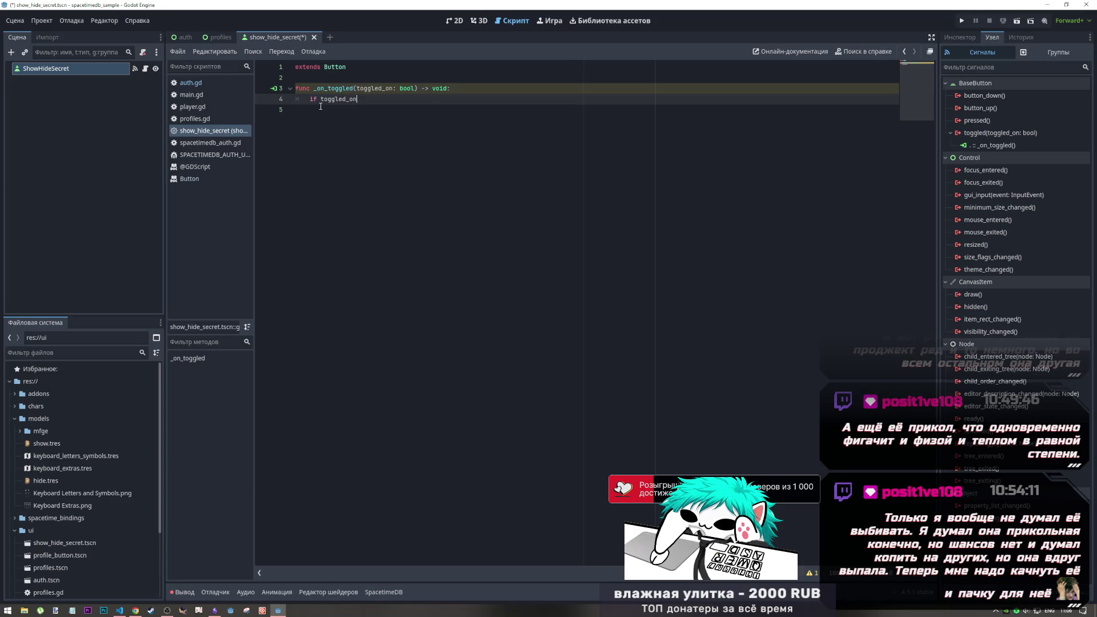
type("true ")
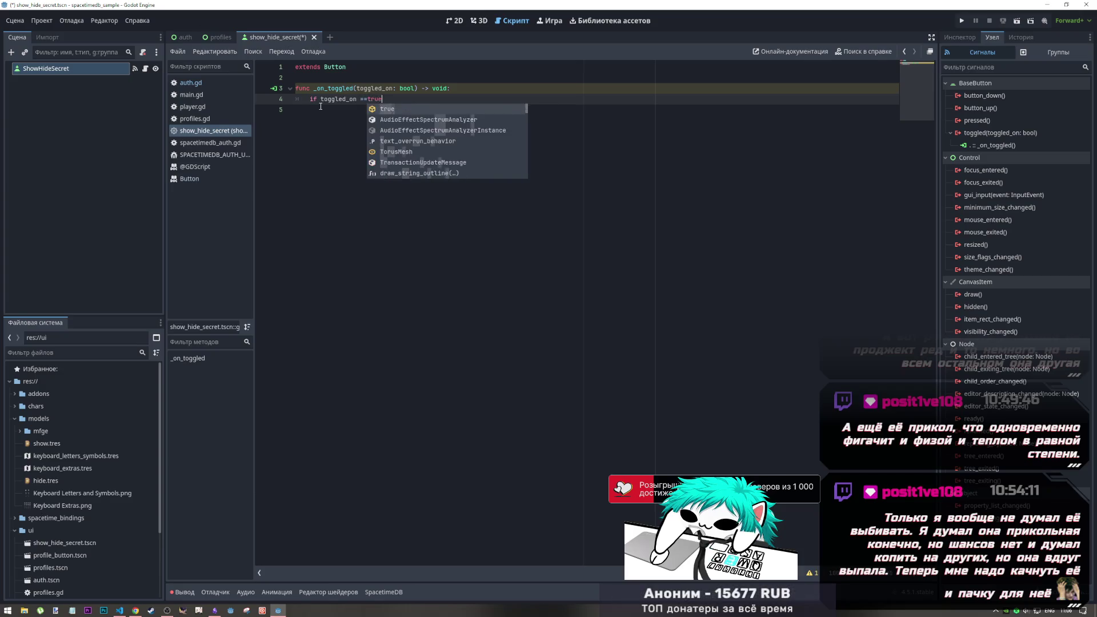
type(":")
key("Return")
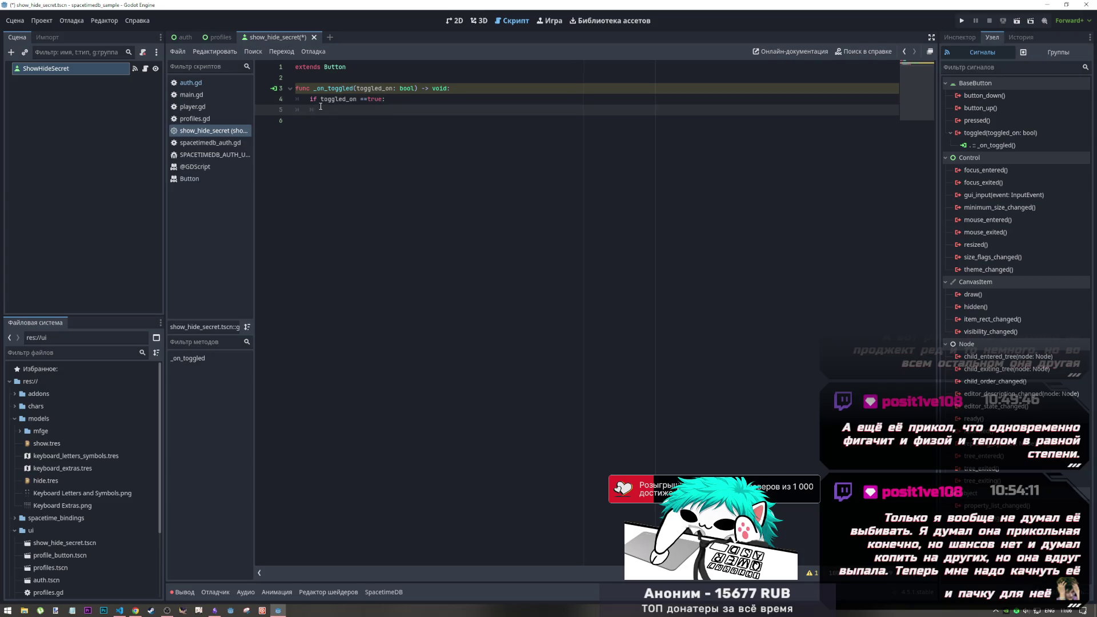
left_click(365, 98)
key("Down")
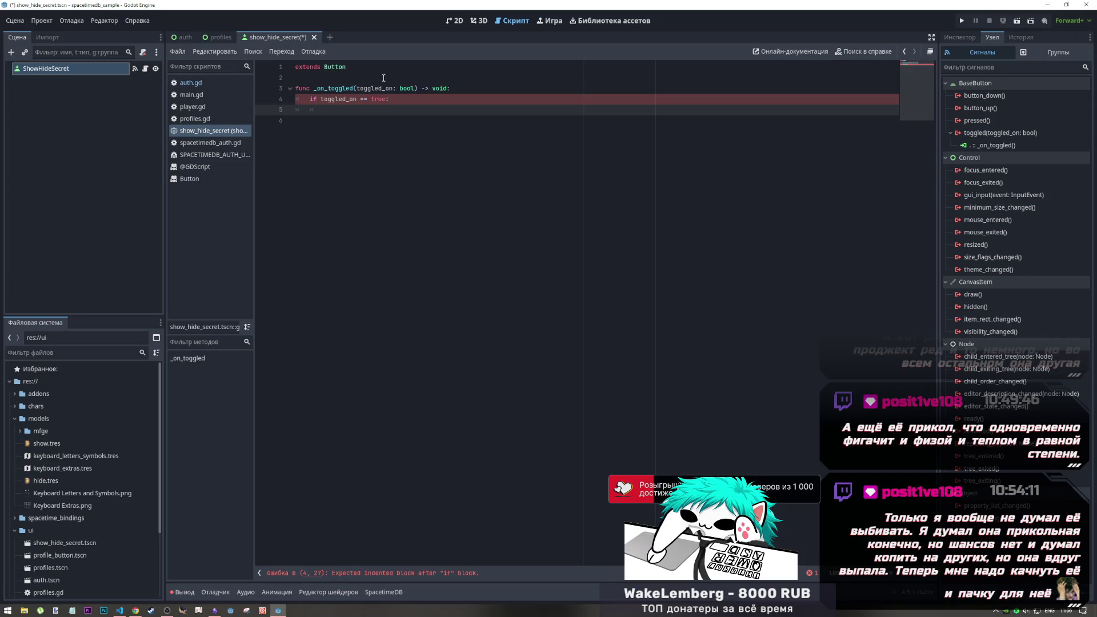
type("get")
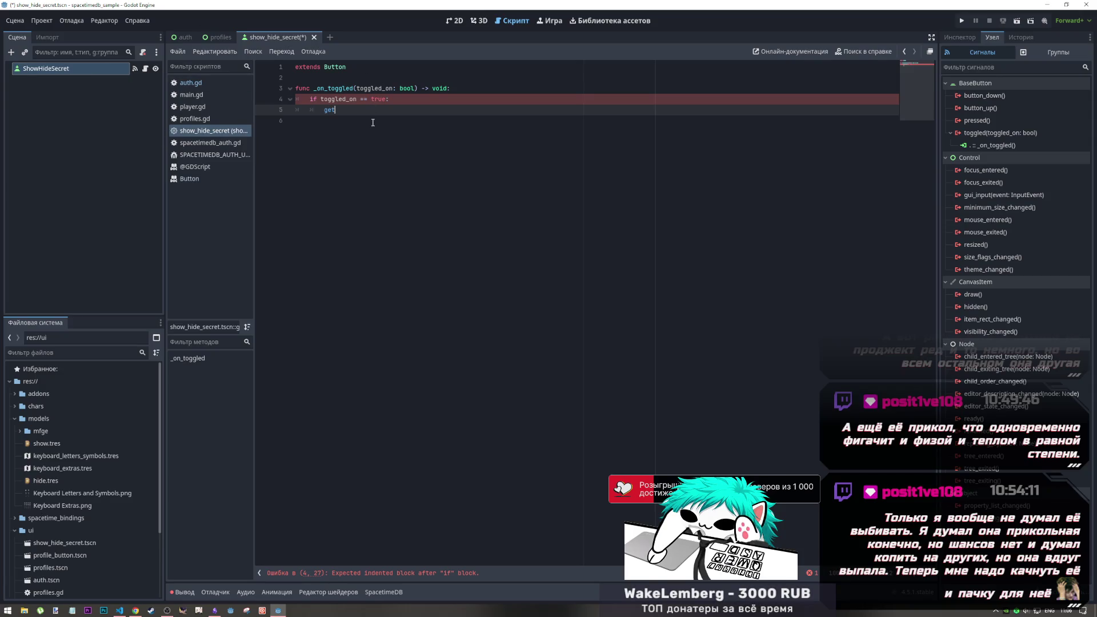
type("+_")
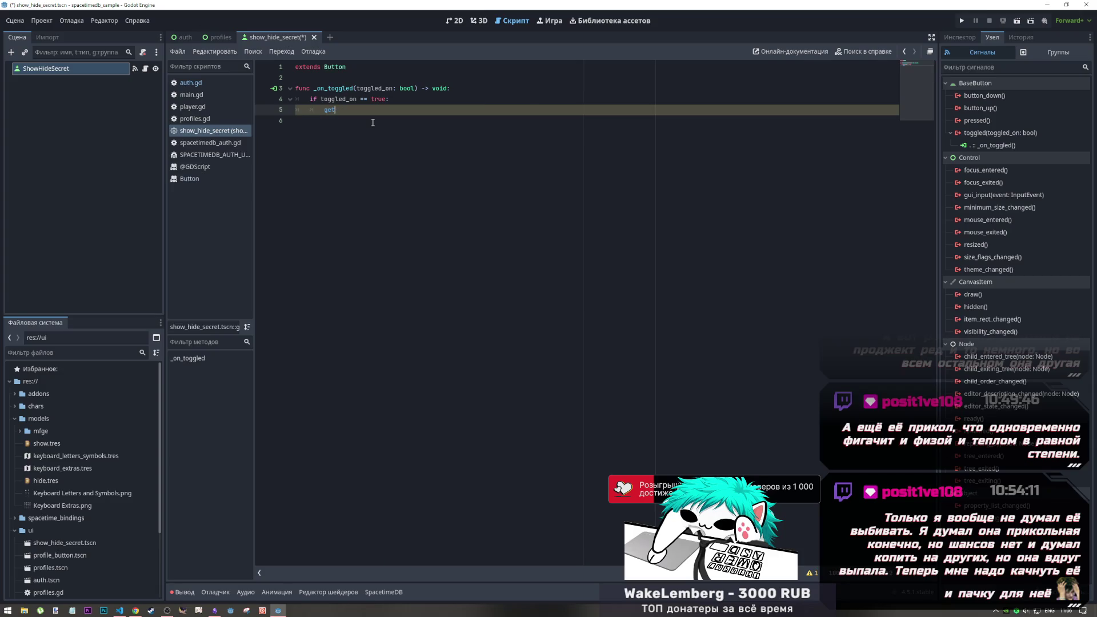
type("_parent")
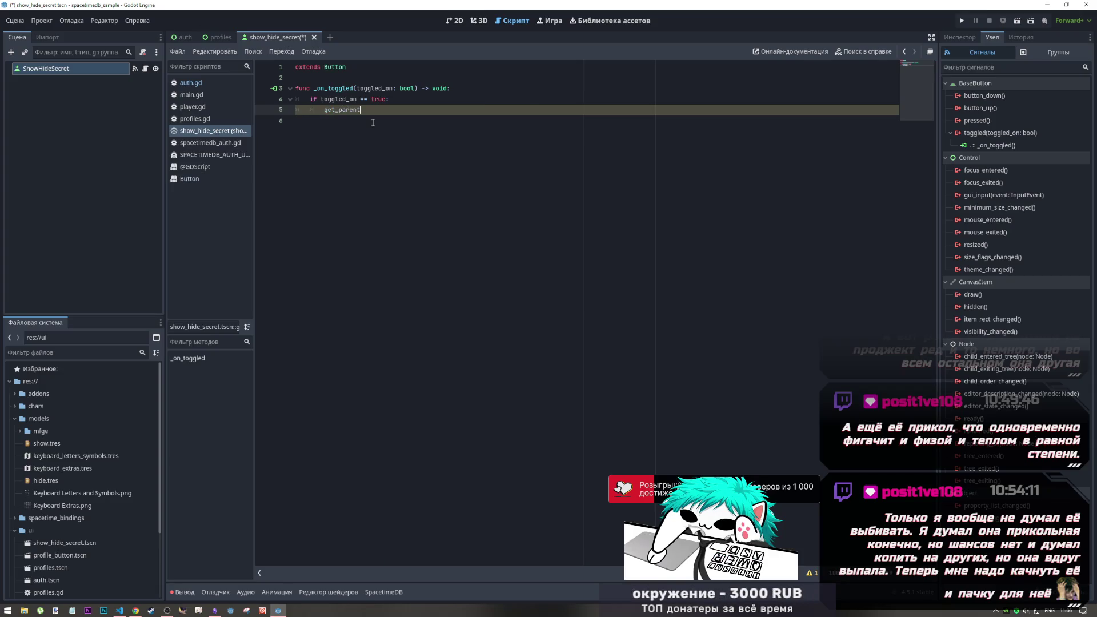
type("(")
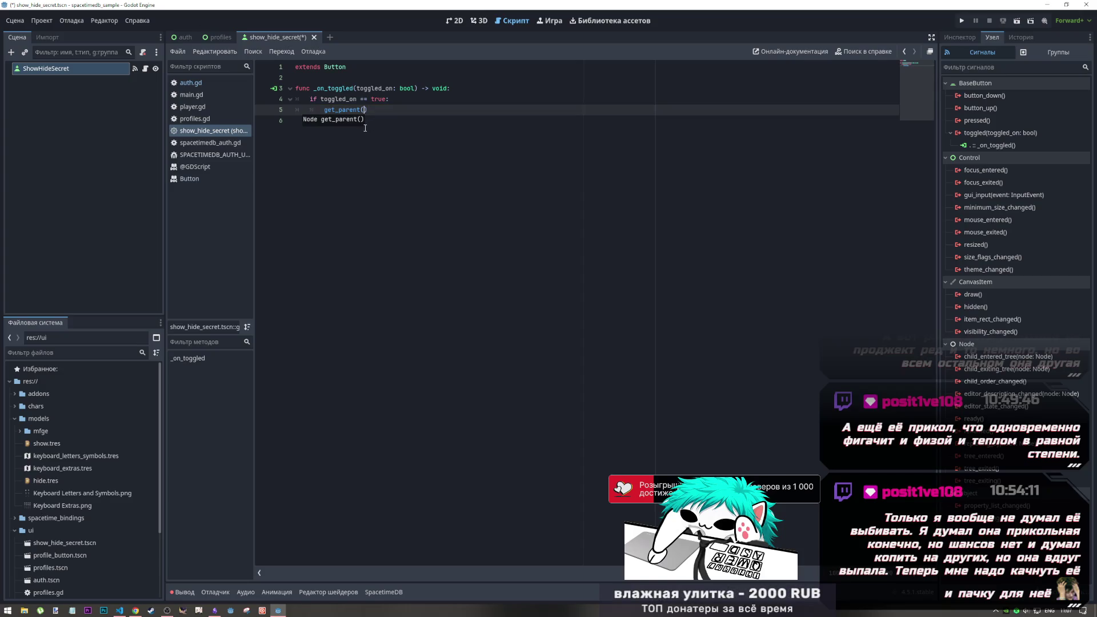
type(")")
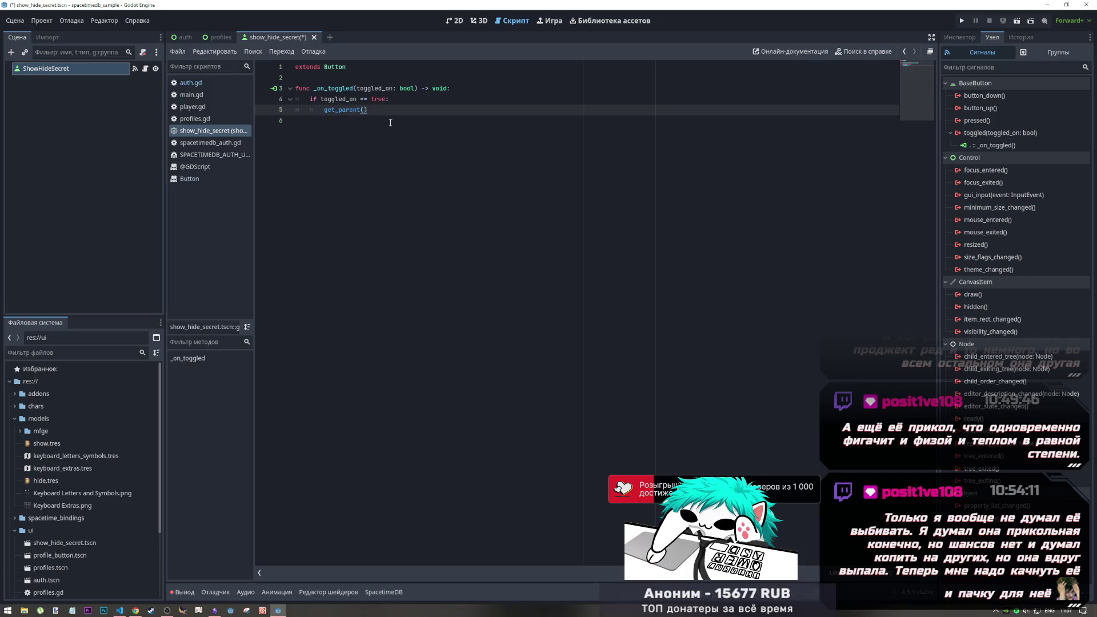
Step: Insert an if has_parent(): check above get_parent() and look up has_parent in the help
left_click(454, 21)
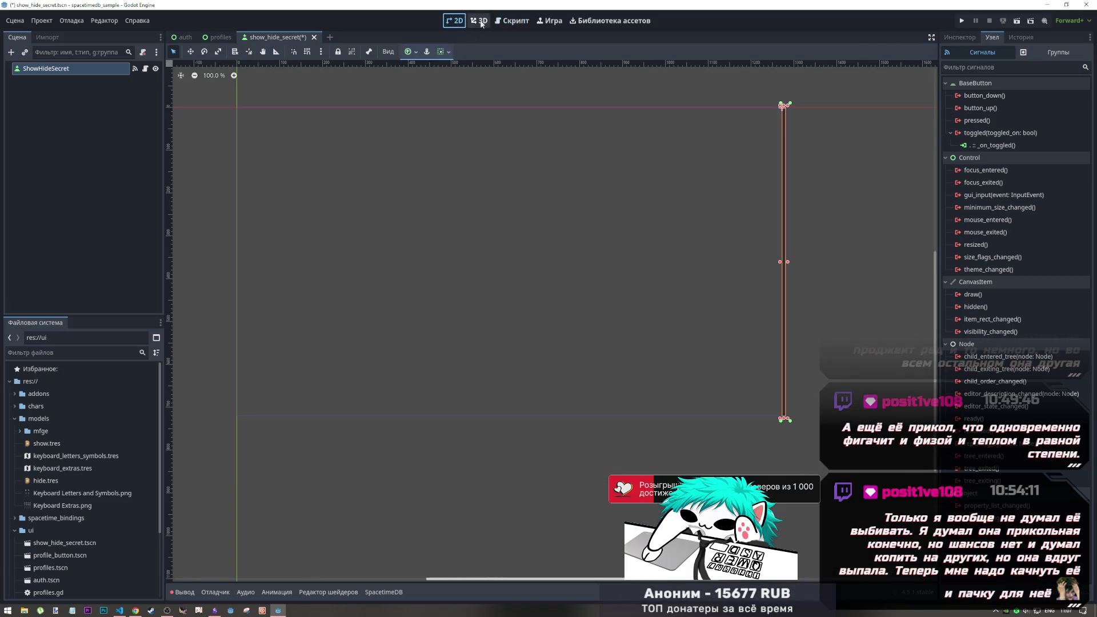
left_click(507, 22)
left_click(383, 111)
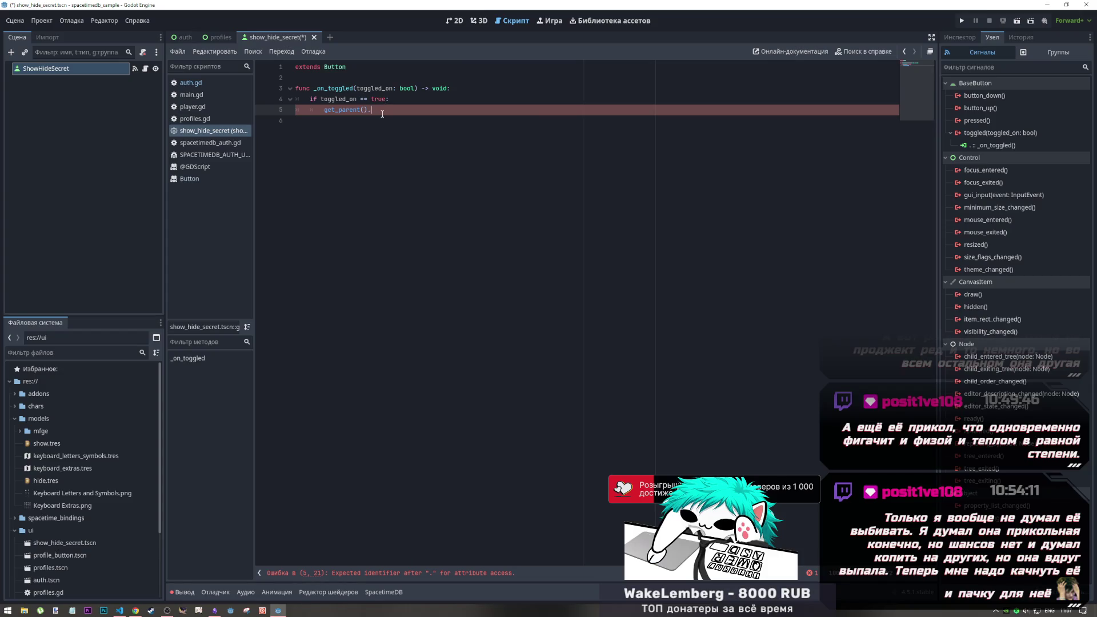
key("Home")
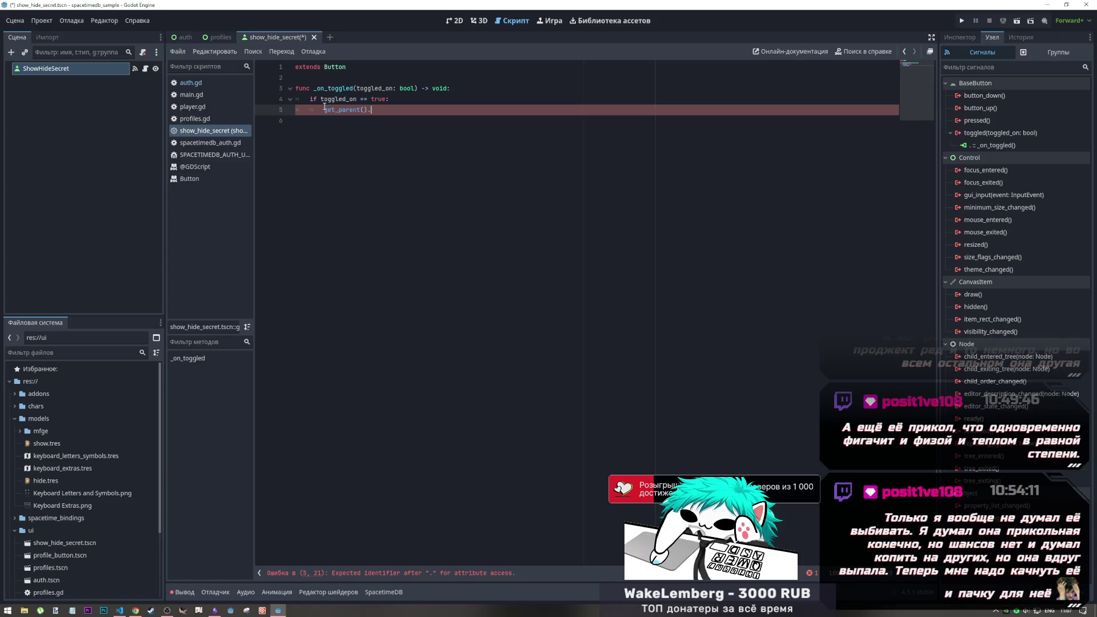
key("Return")
type("if")
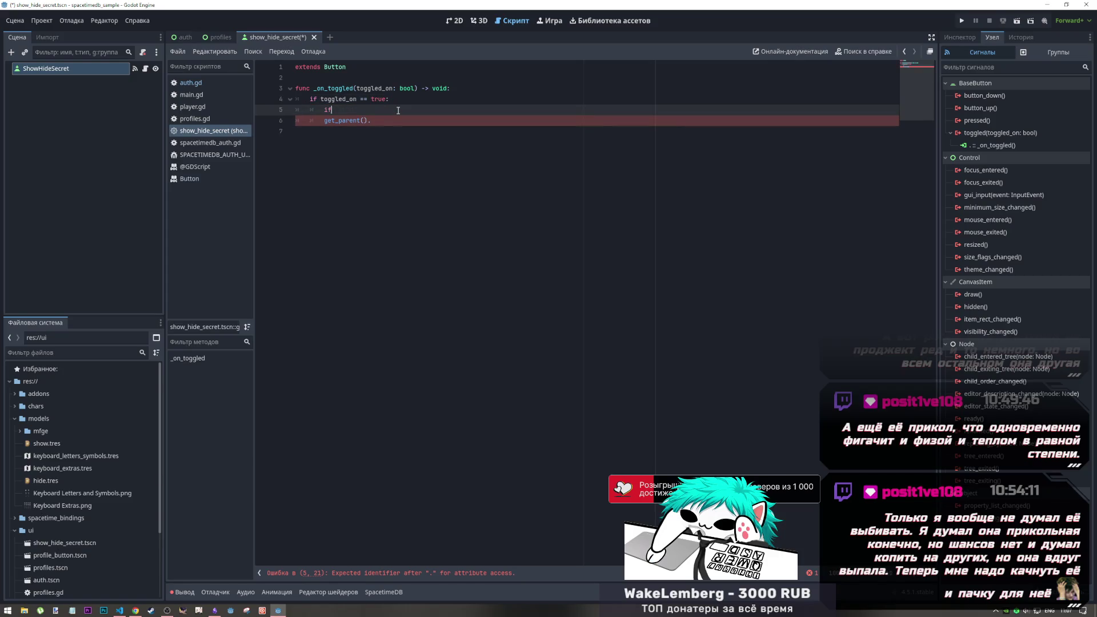
type("pare")
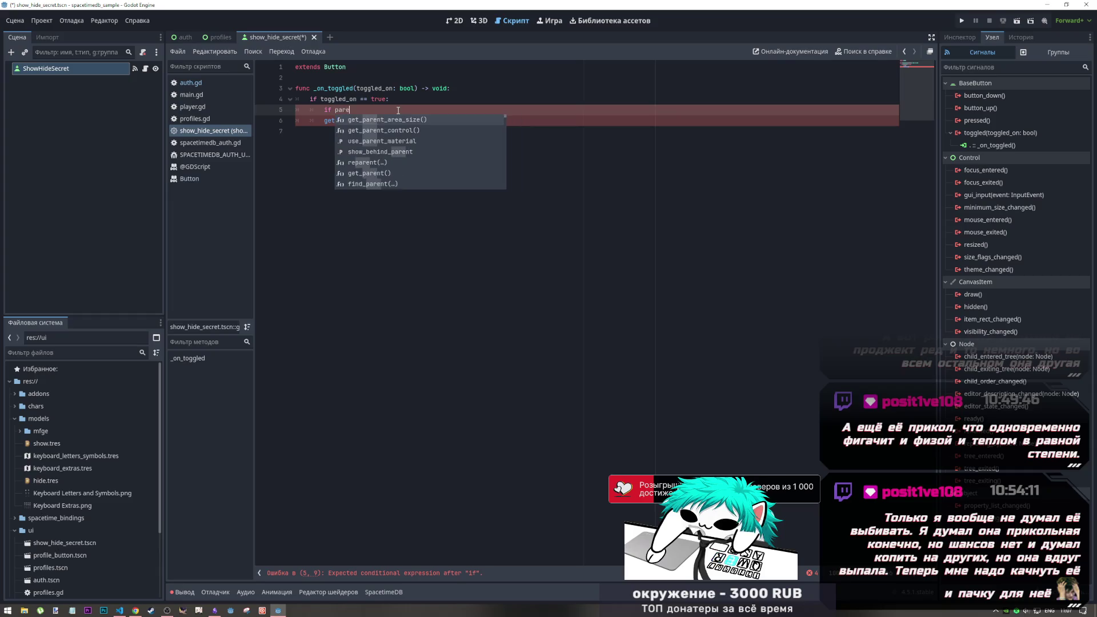
type("n")
key("BackSpace")
key("BackSpace")
key("BackSpace")
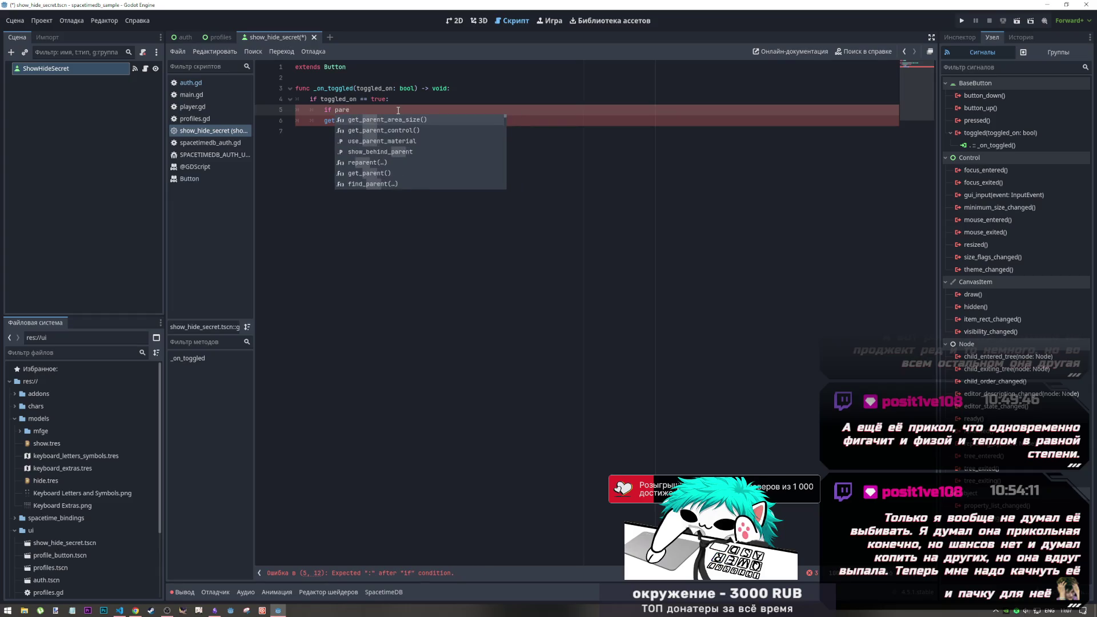
type("has")
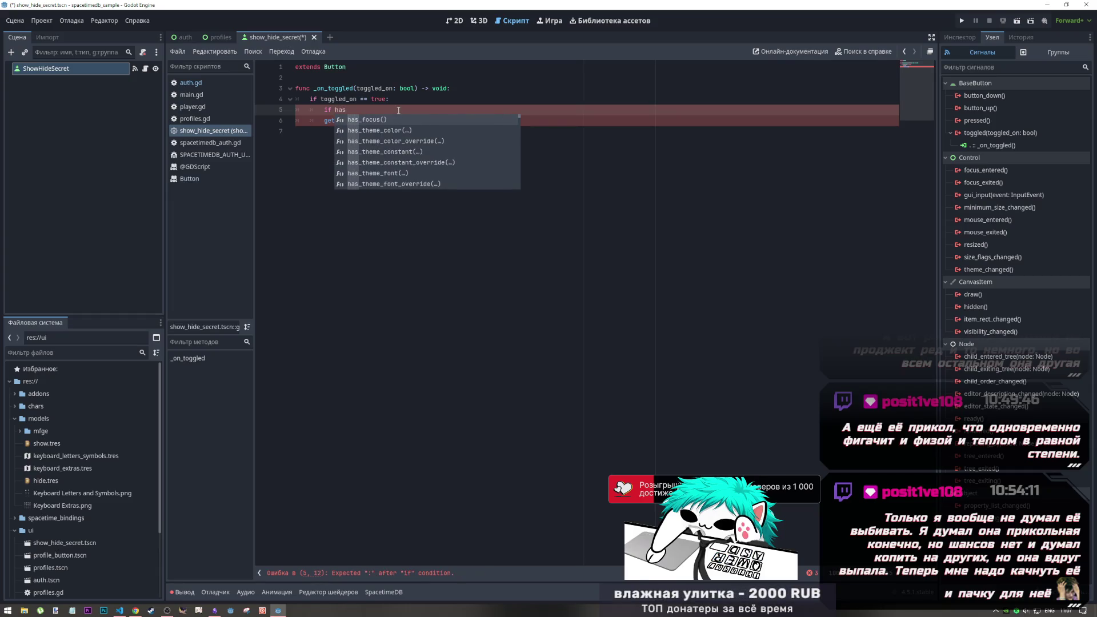
type("_parent():")
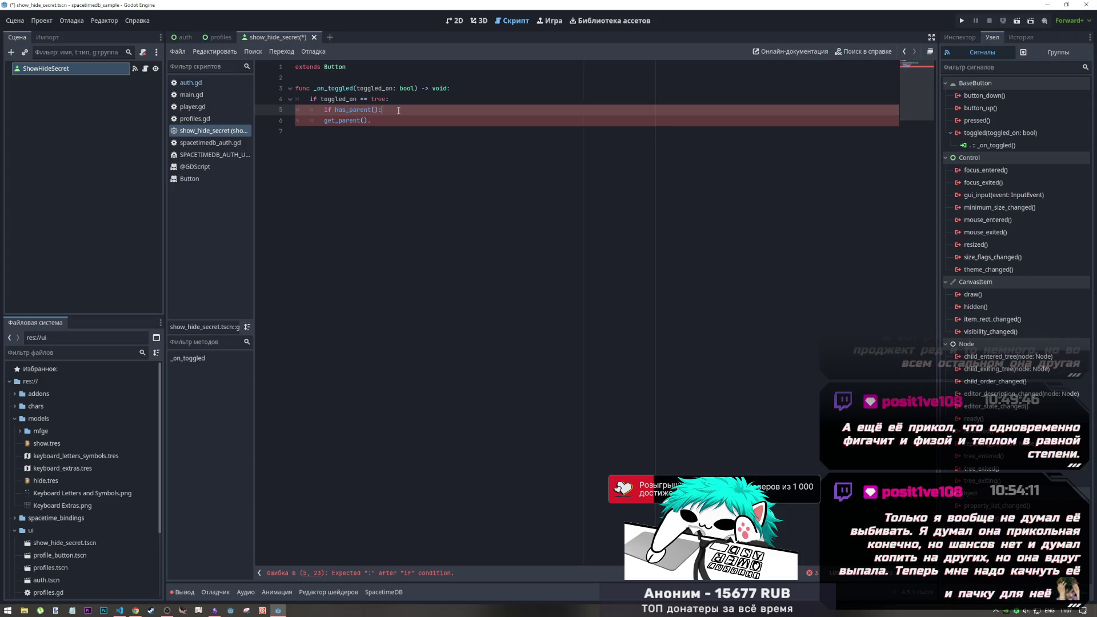
key("Return")
key("Up")
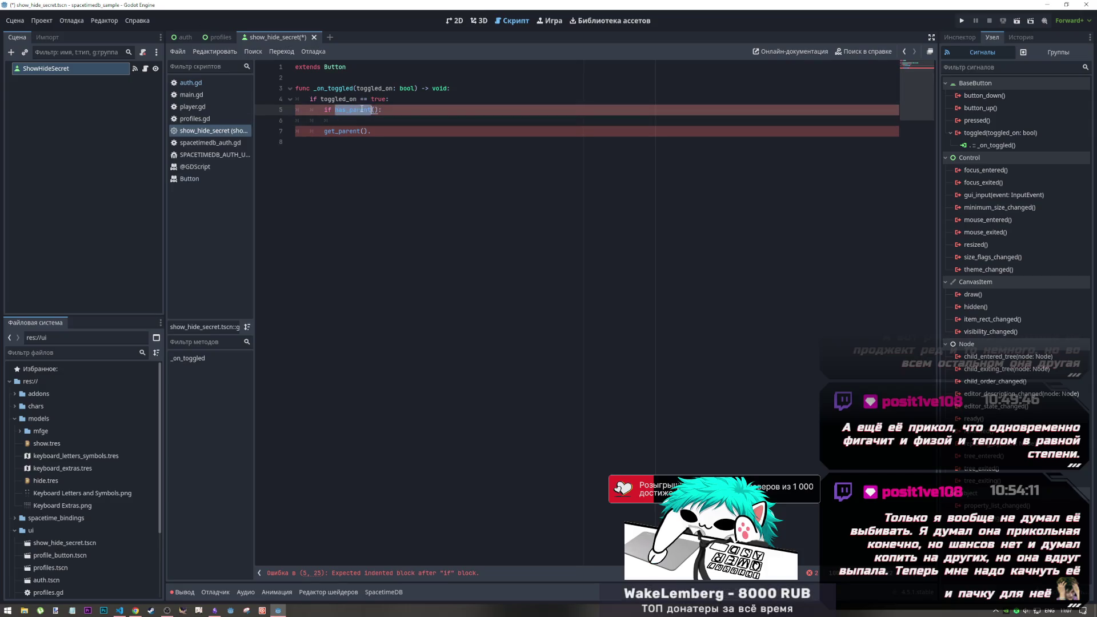
left_click(861, 53)
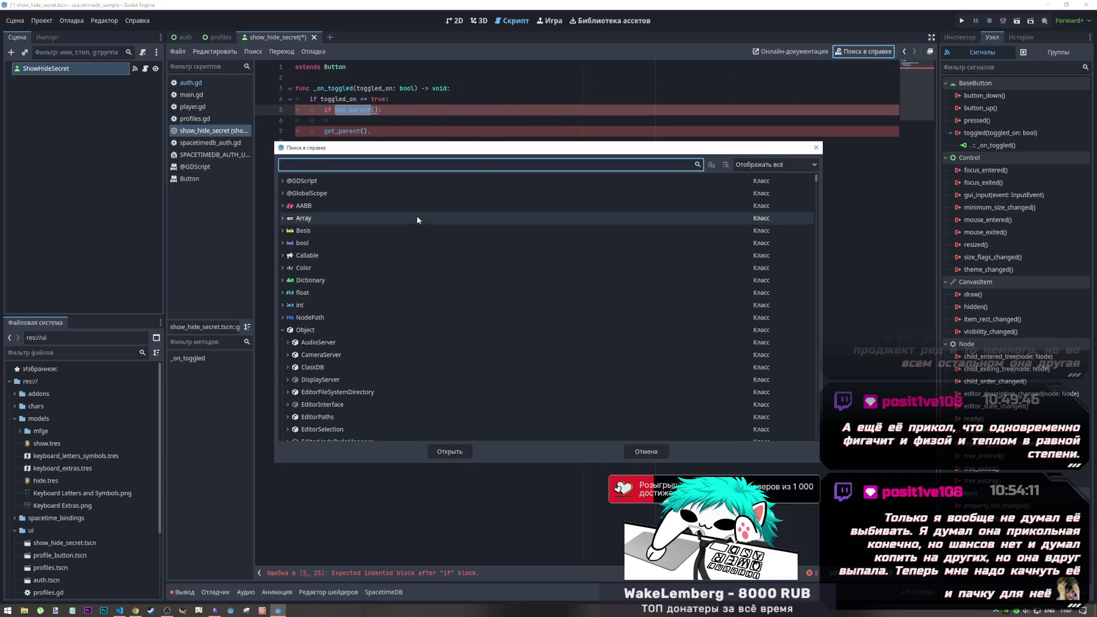
type("has_parent")
Step: Search the help for 'parent' and read the Node documentation for find_parent
left_click_drag(314, 165, 280, 165)
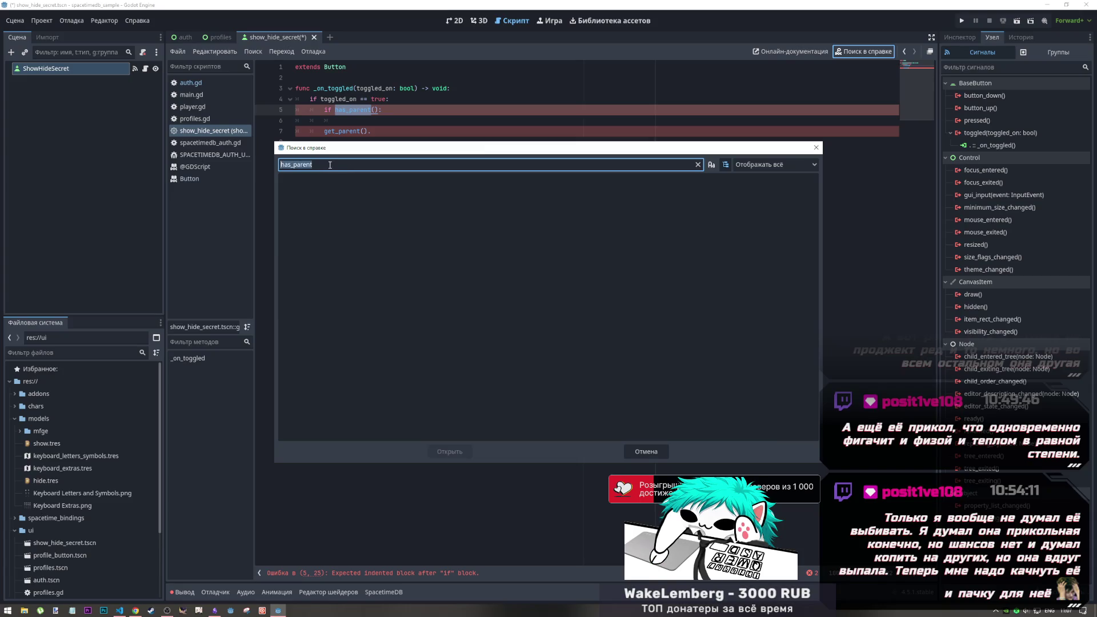
left_click(330, 165)
key("BackSpace")
key("BackSpace")
key("BackSpace")
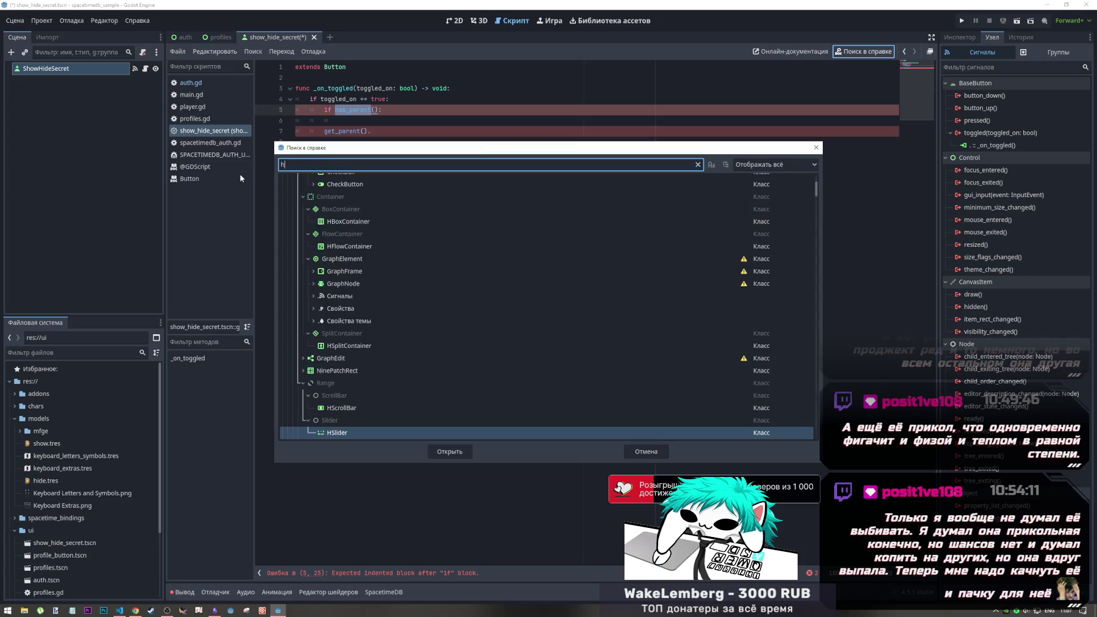
type("parent")
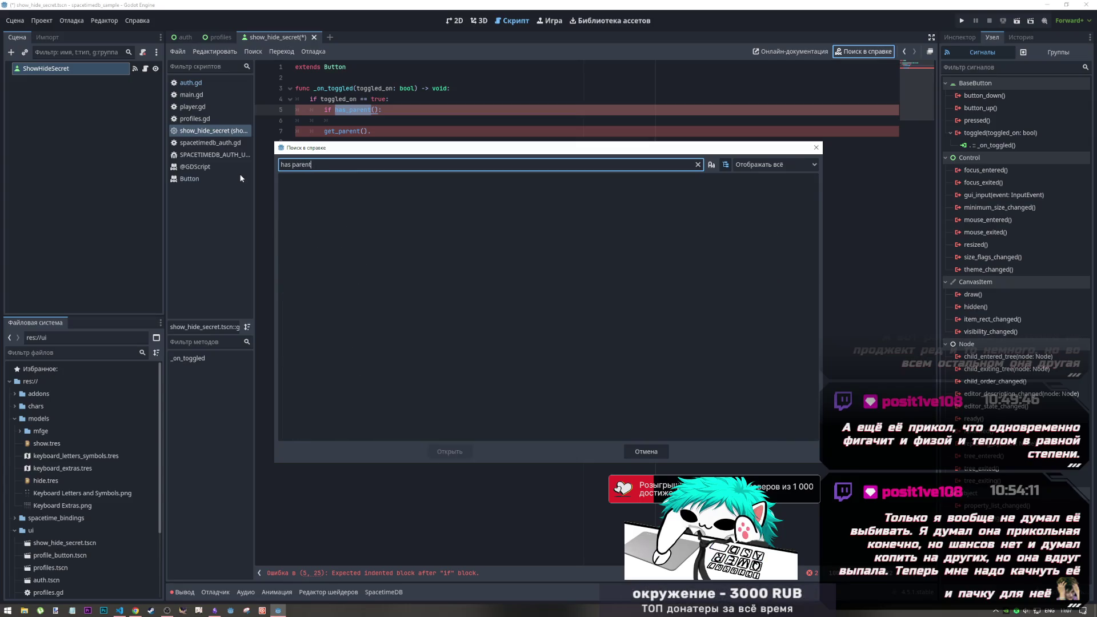
left_click(292, 165)
key("BackSpace")
key("BackSpace")
key("BackSpace")
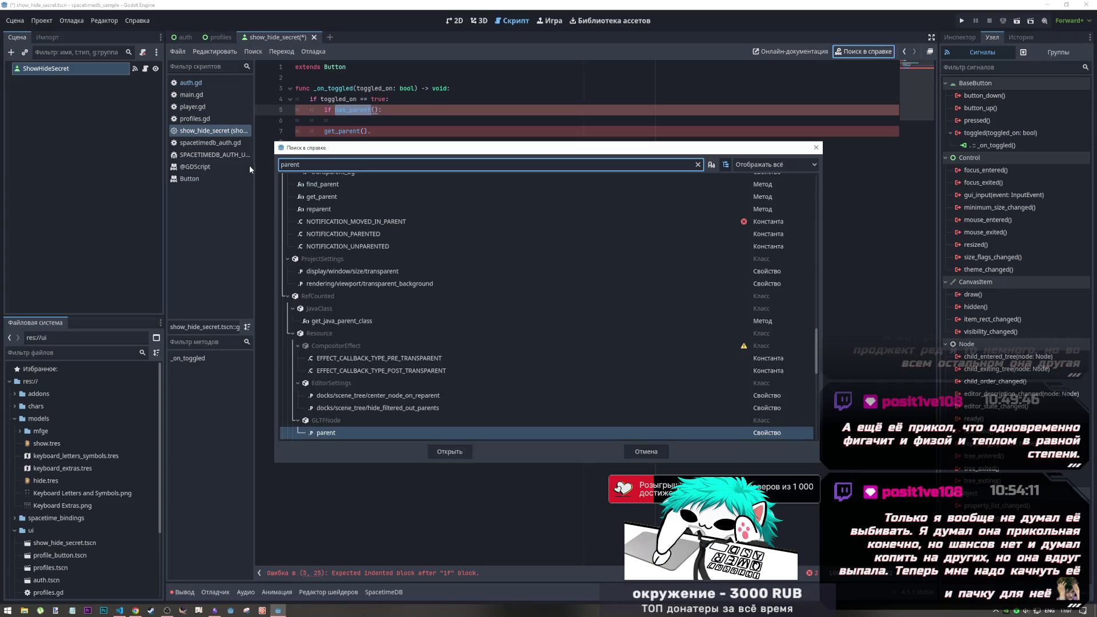
scroll(334, 217, "up", 2)
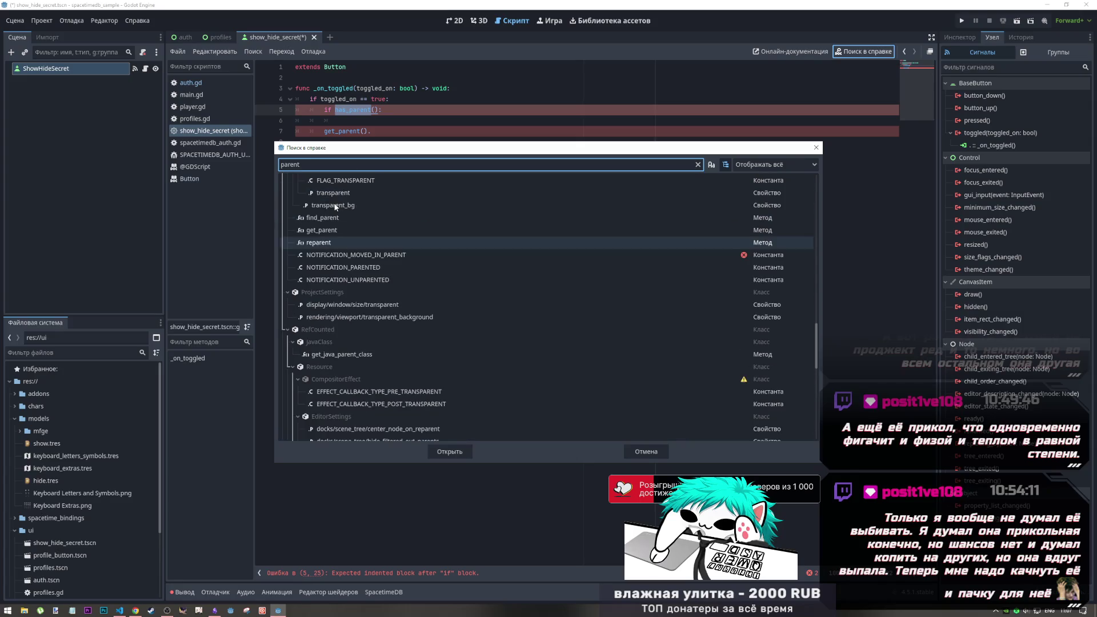
scroll(333, 222, "up", 6)
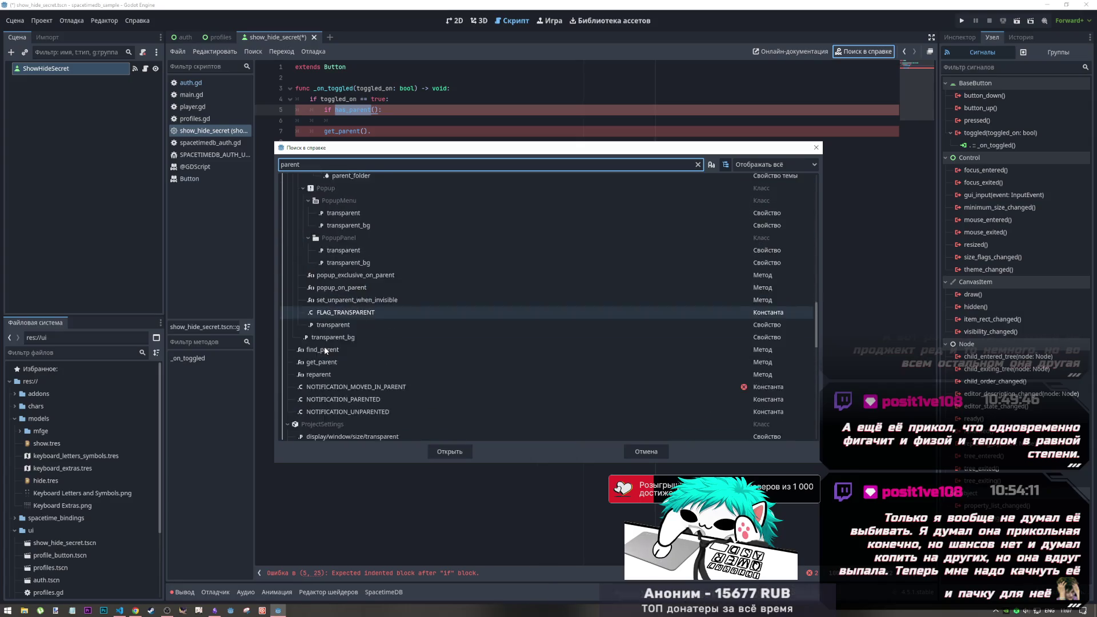
double_click(322, 315)
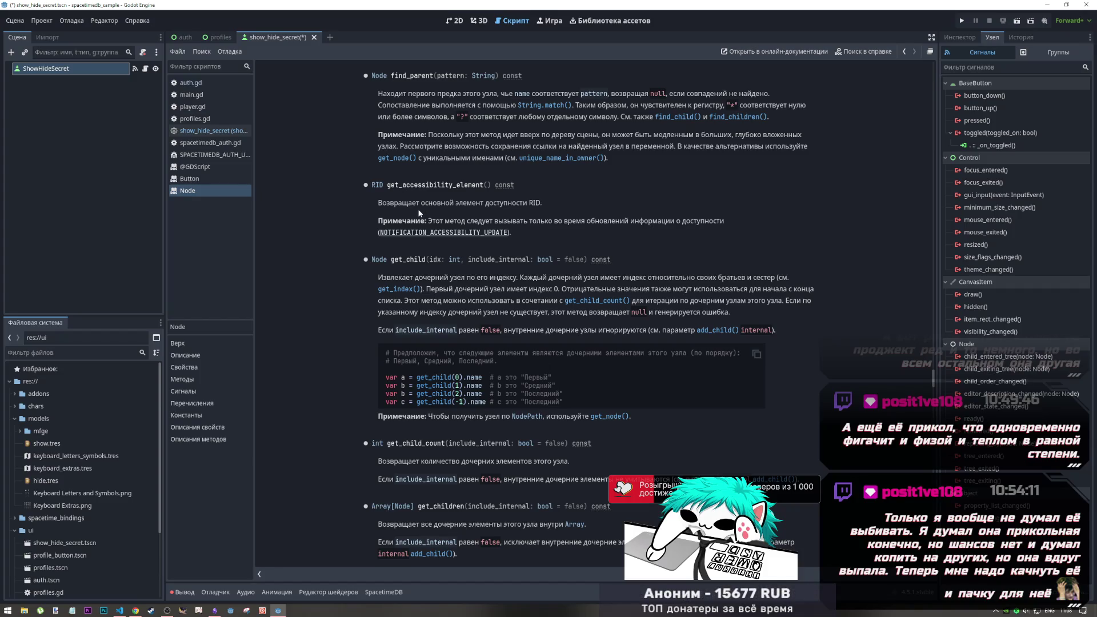
Step: Open the get_parent documentation, then return to the show_hide_secret script's has_parent line
scroll(417, 230, "up", 15)
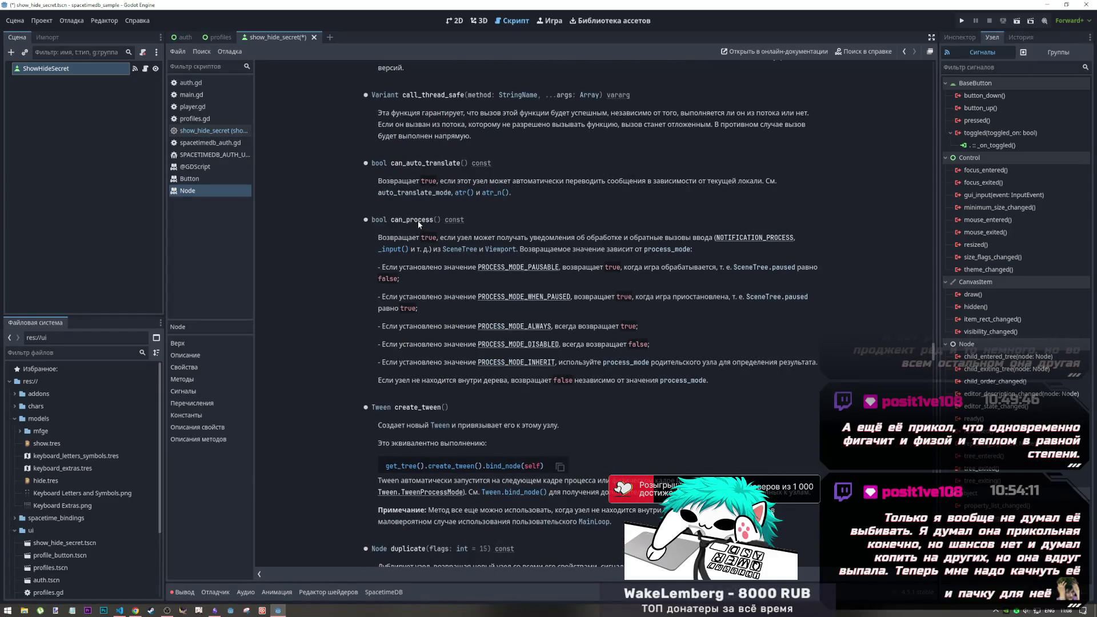
scroll(417, 221, "up", 10)
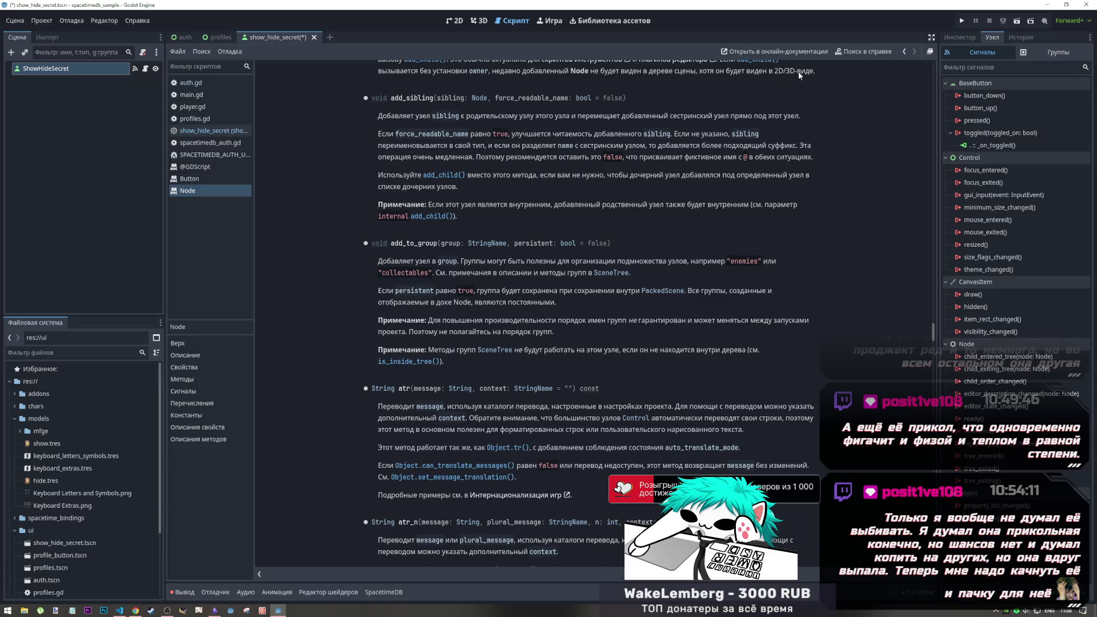
left_click(860, 51)
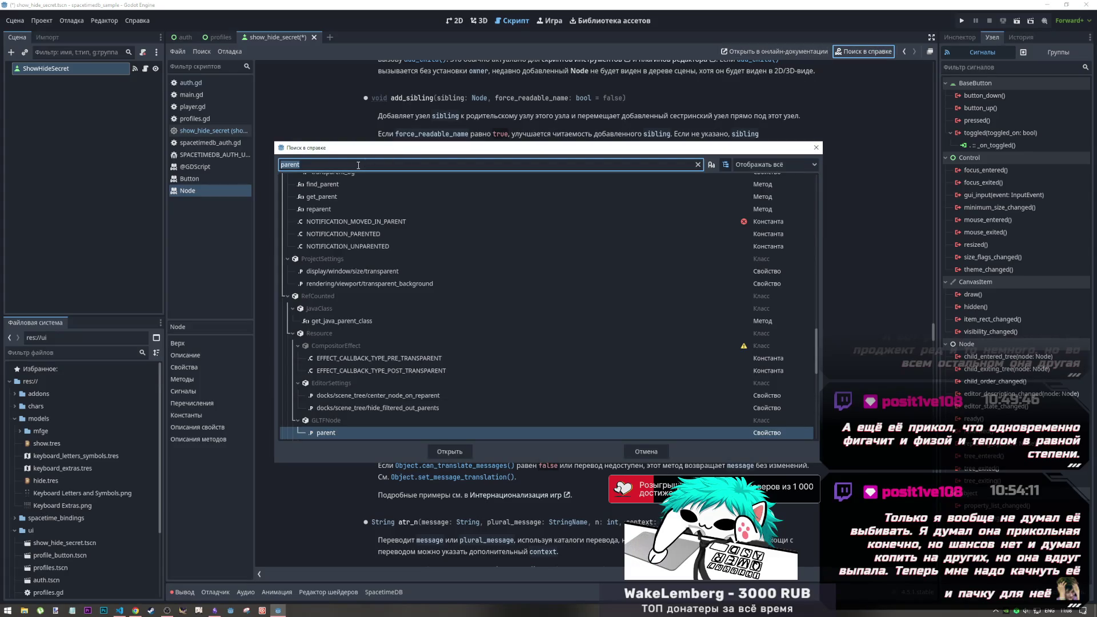
scroll(434, 302, "down", 3)
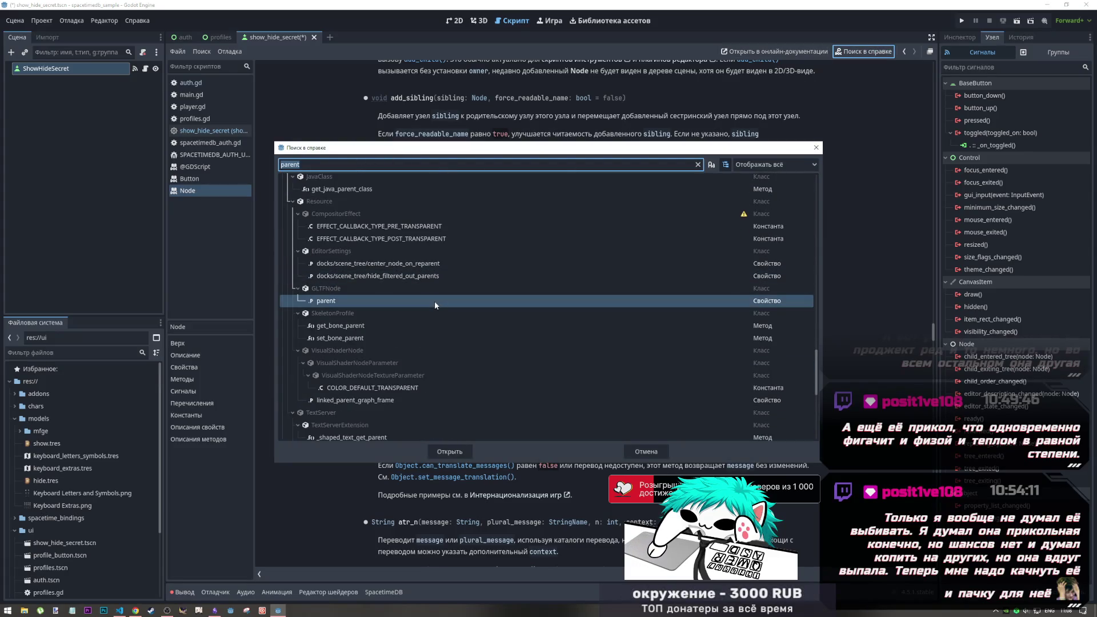
scroll(375, 334, "down", 4)
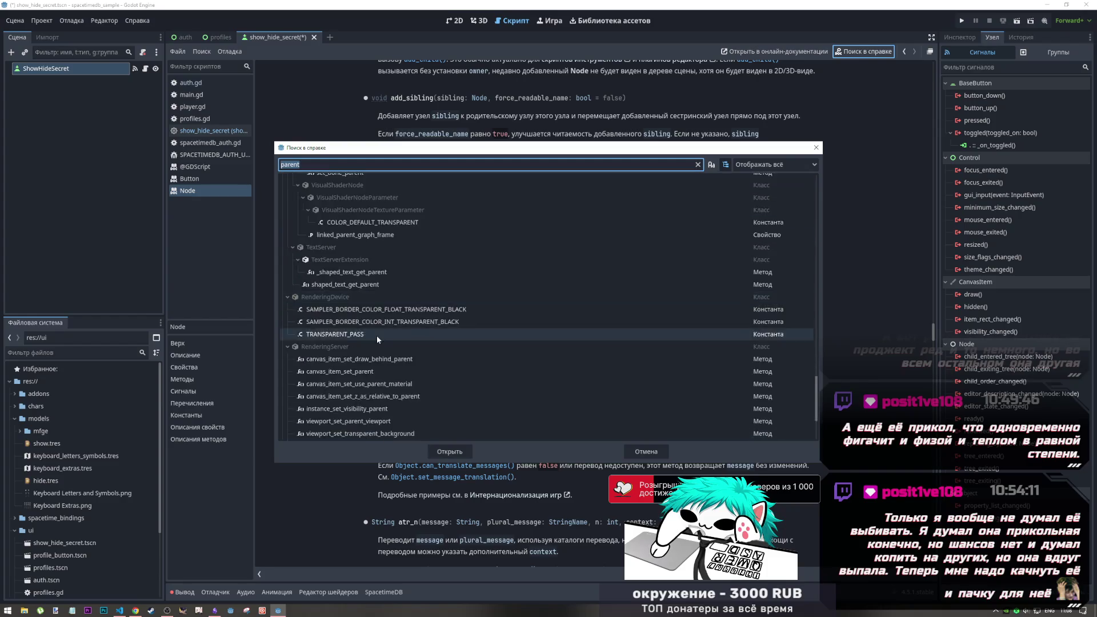
scroll(376, 335, "up", 2)
scroll(376, 332, "up", 4)
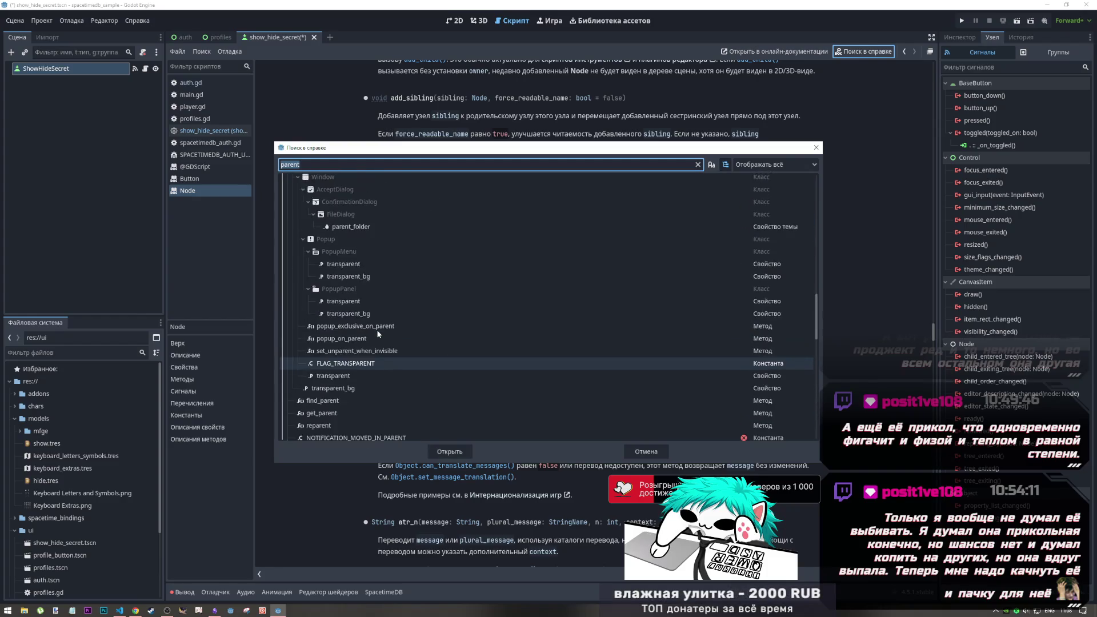
scroll(377, 335, "down", 2)
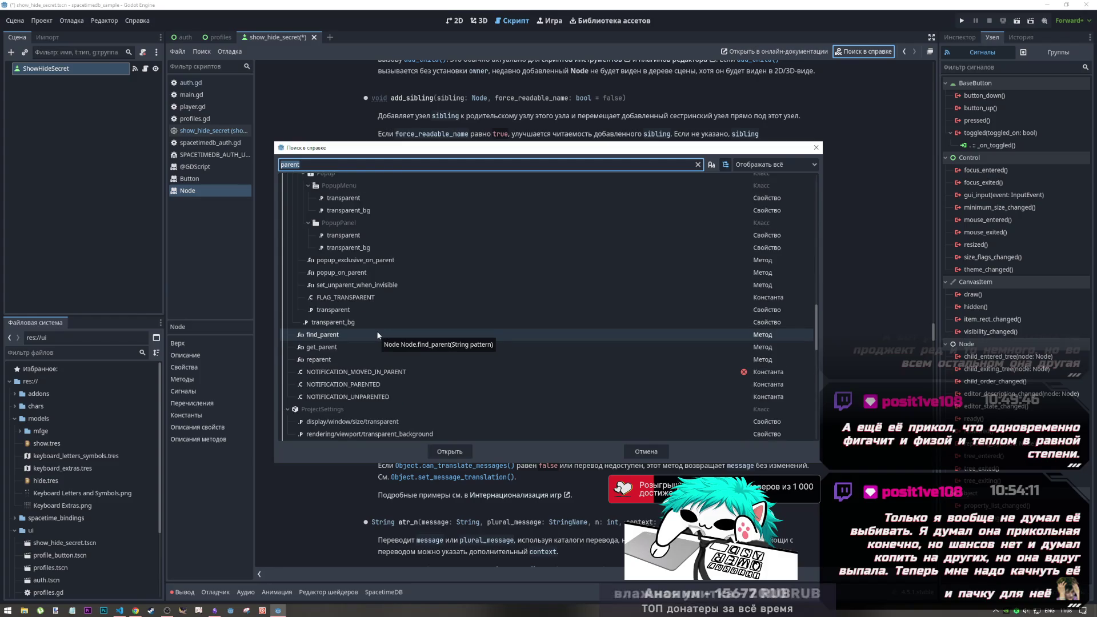
double_click(365, 342)
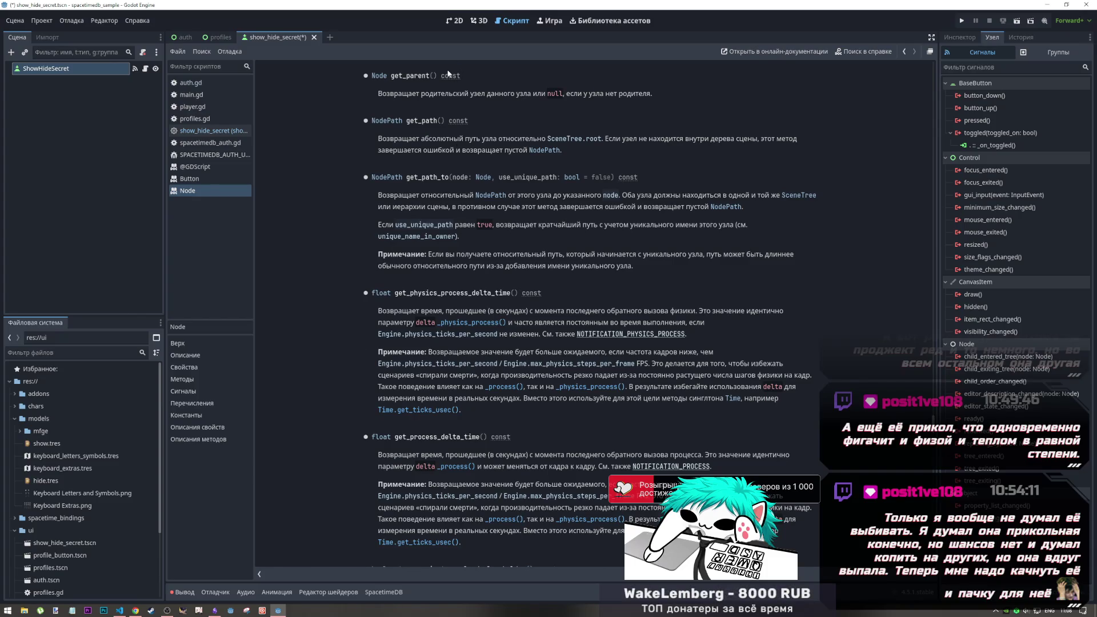
left_click(206, 132)
left_click_drag(342, 121, 265, 115)
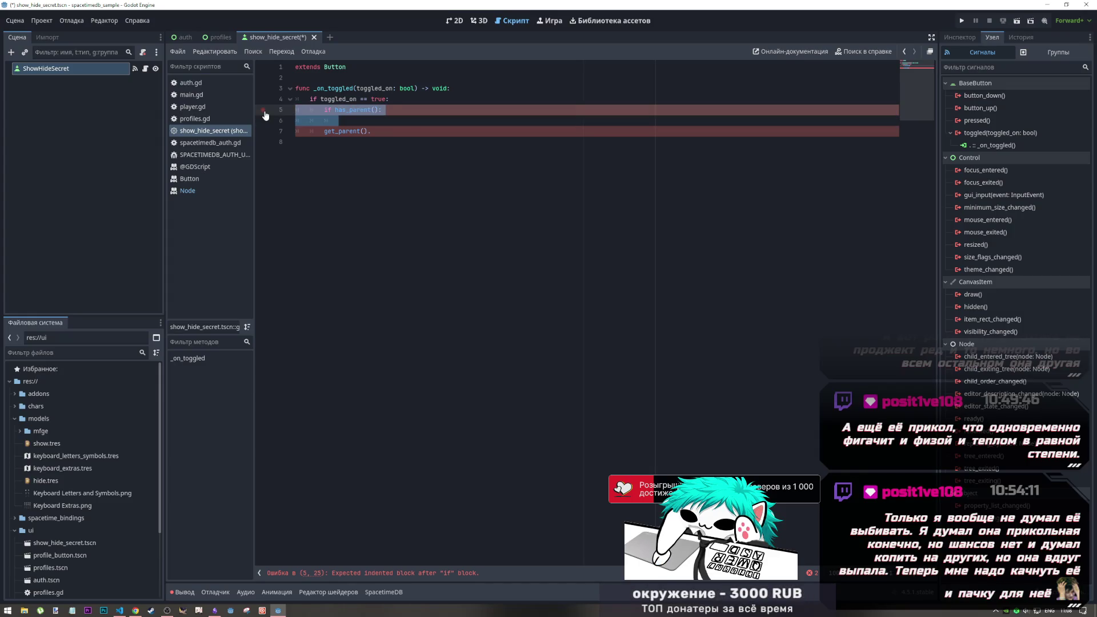
Step: Drop the has_parent check, store get_parent() in parent, and declare var parent at the top
key("BackSpace")
left_click(399, 110)
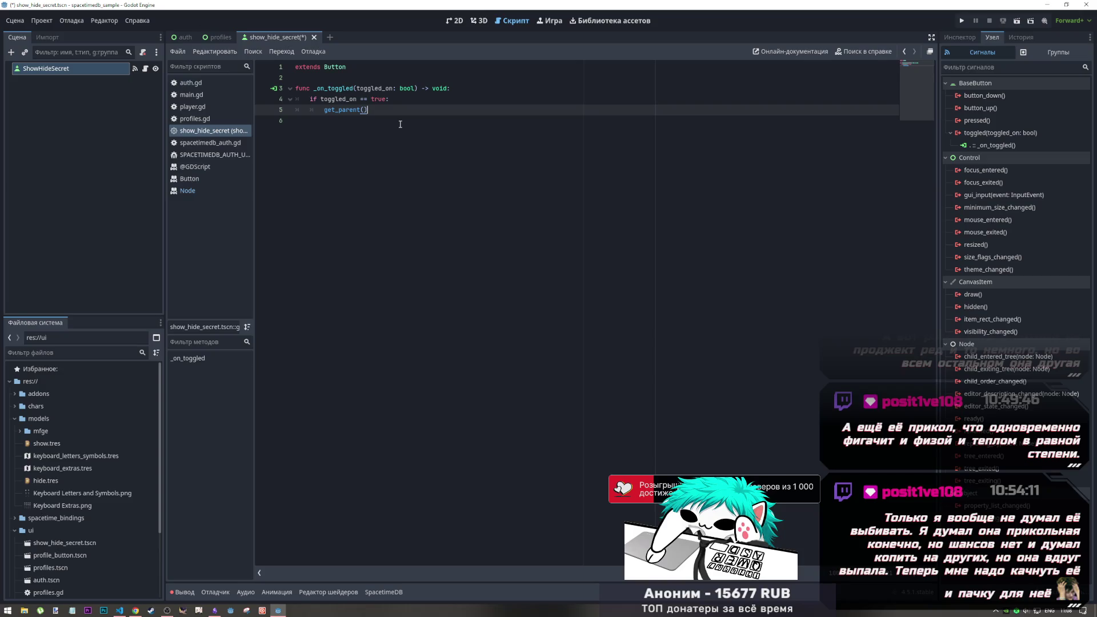
key("Home")
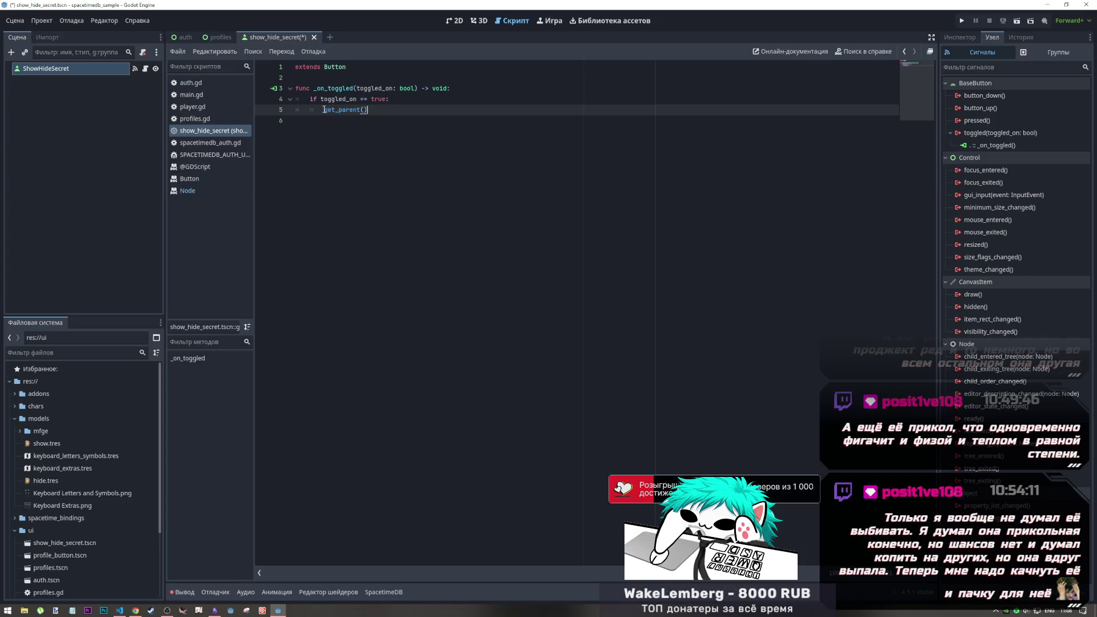
type("parent =")
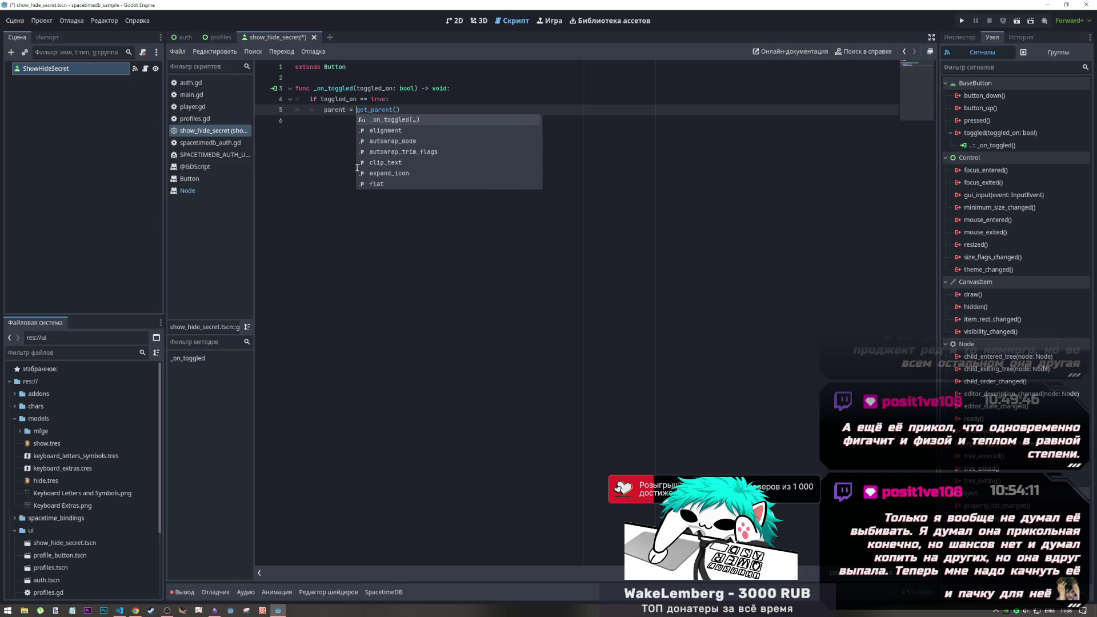
left_click(361, 138)
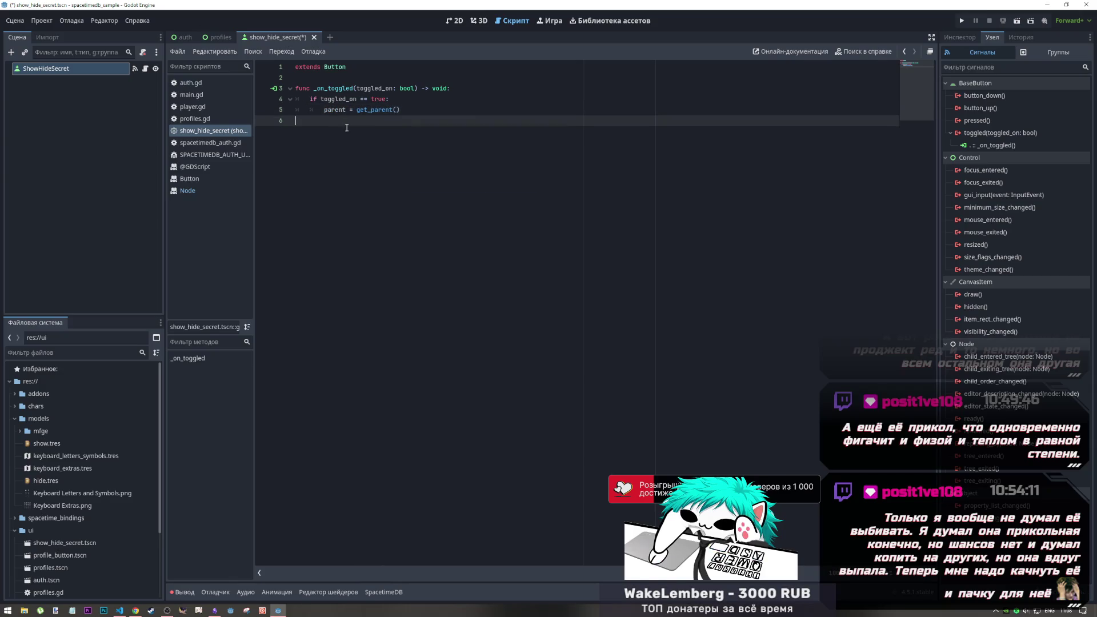
left_click(423, 111)
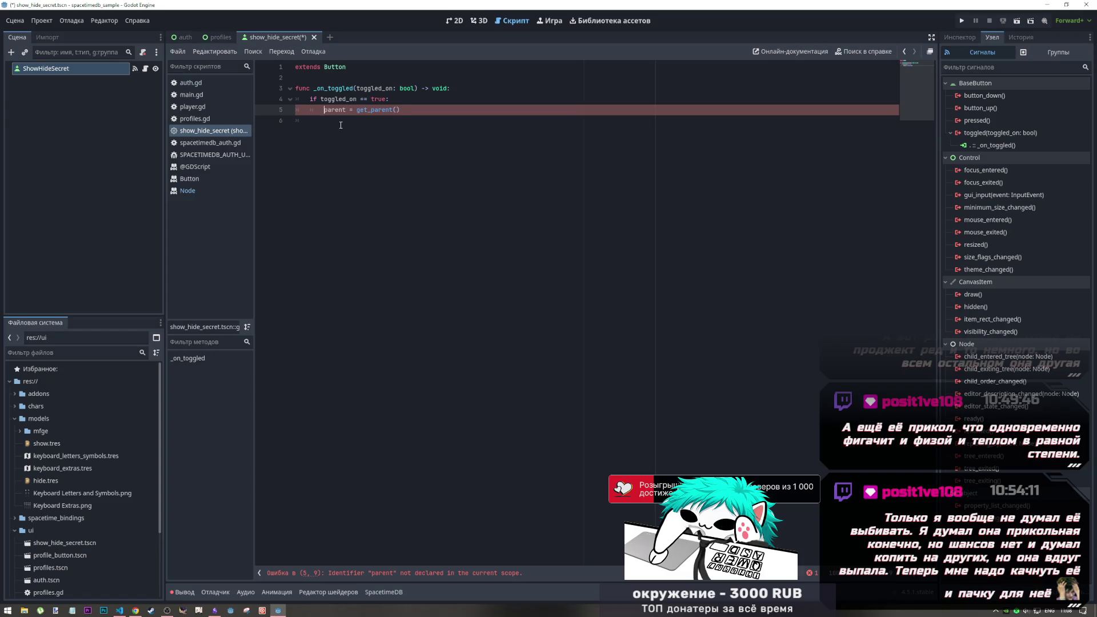
key("ctrl+space")
key("Escape")
key("Up")
key("Up")
key("Up")
key("Return")
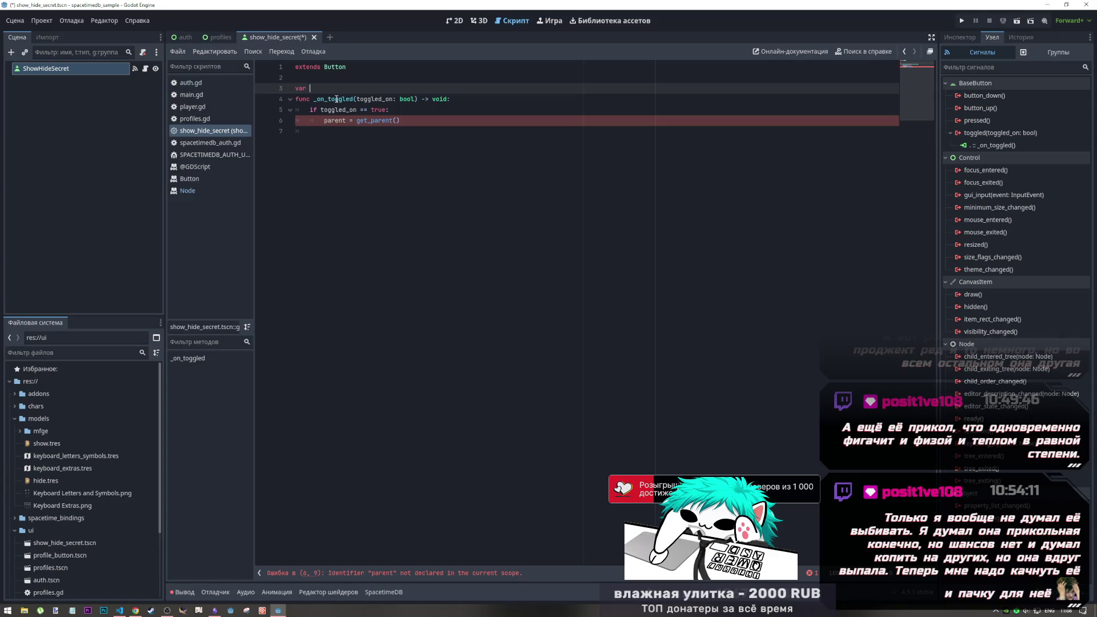
type("var parent")
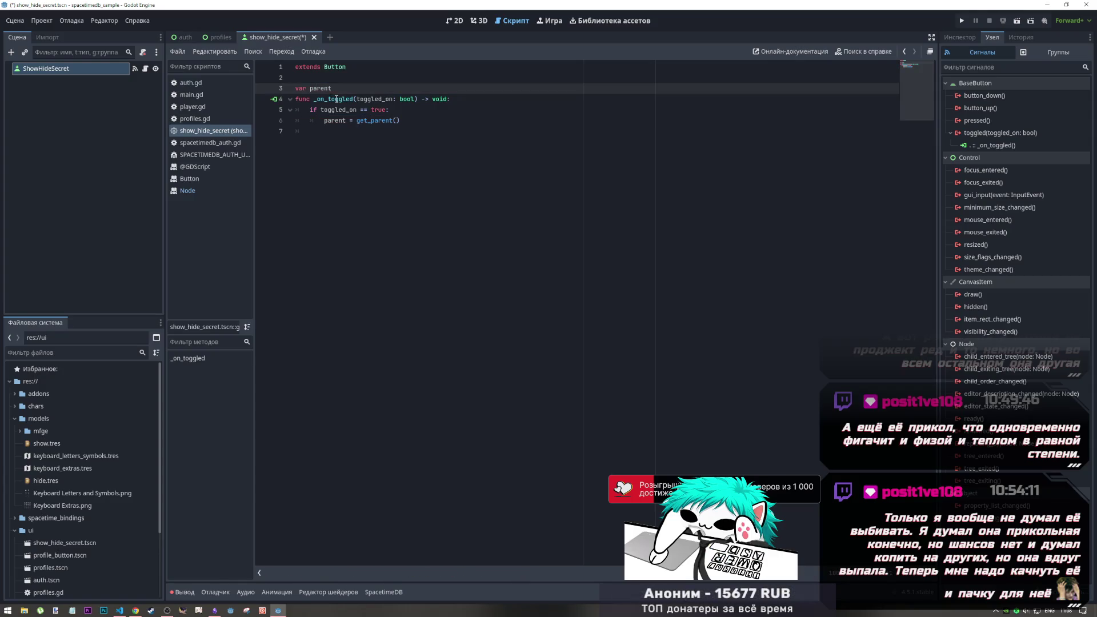
Step: Add an if parent: check on line 7 and begin parent.carret on line 8
left_click(339, 116)
left_click(407, 148)
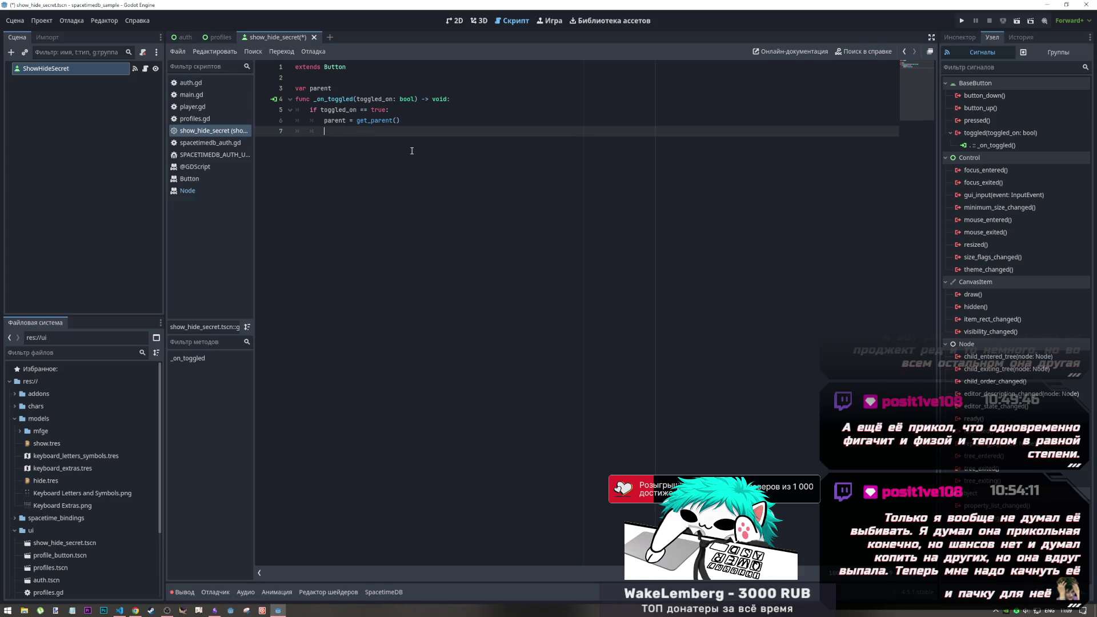
type("ifparent")
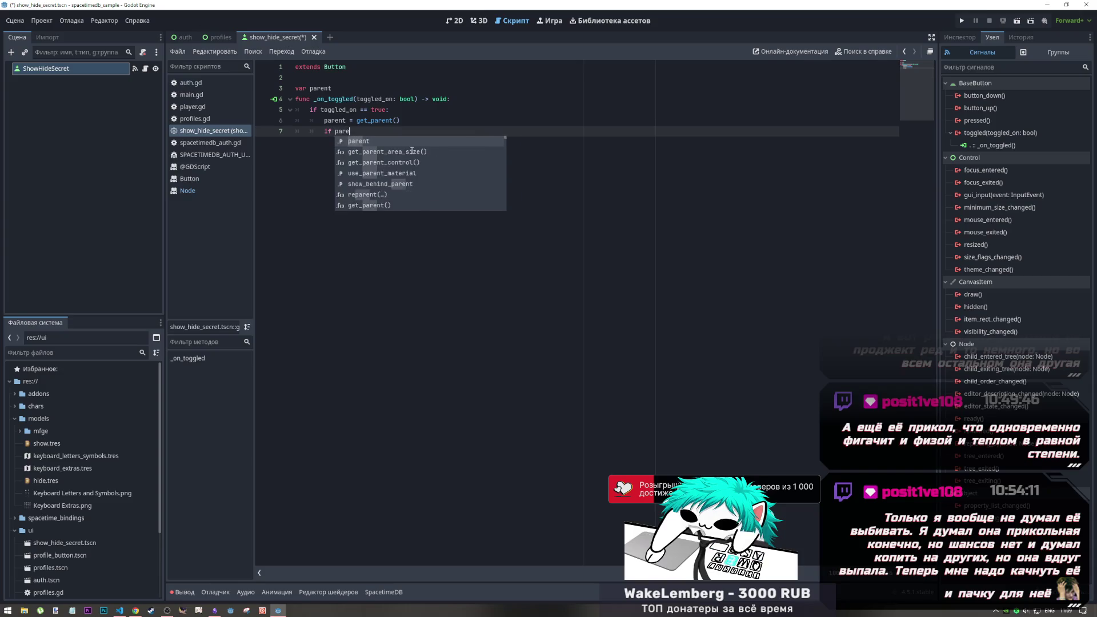
type(":")
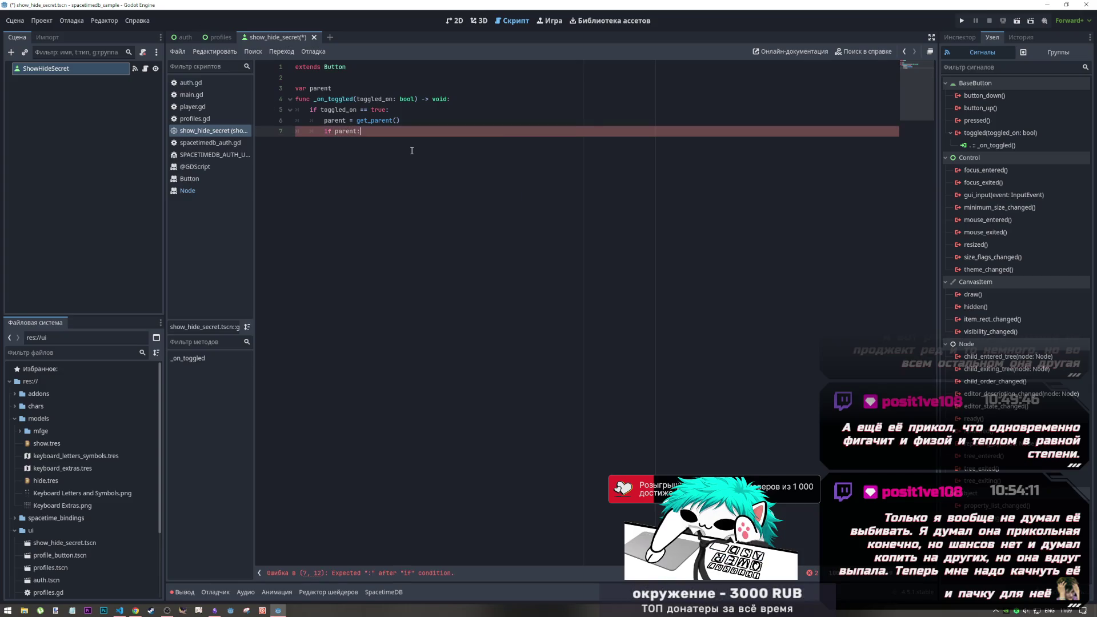
key("Return")
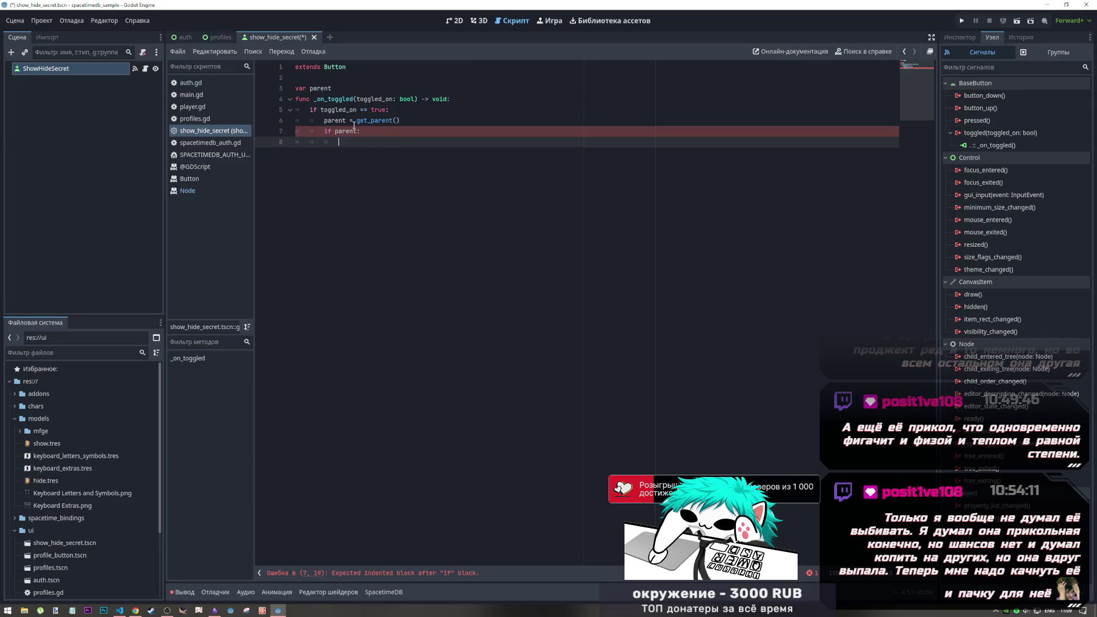
left_click(347, 120)
left_click(393, 164)
type("parent")
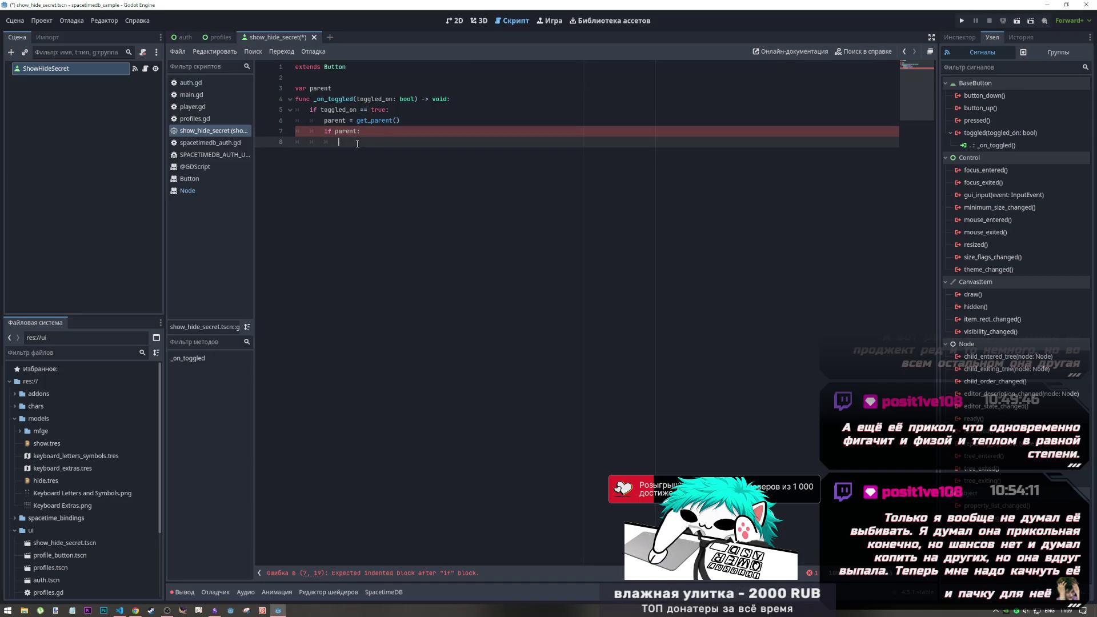
type(".carre")
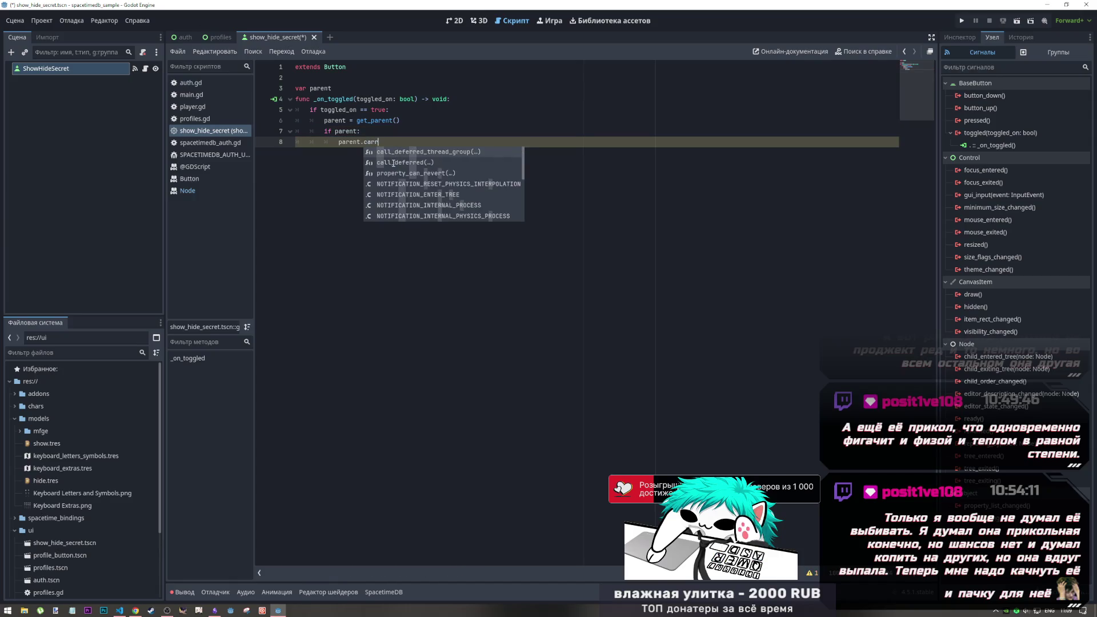
type("t(")
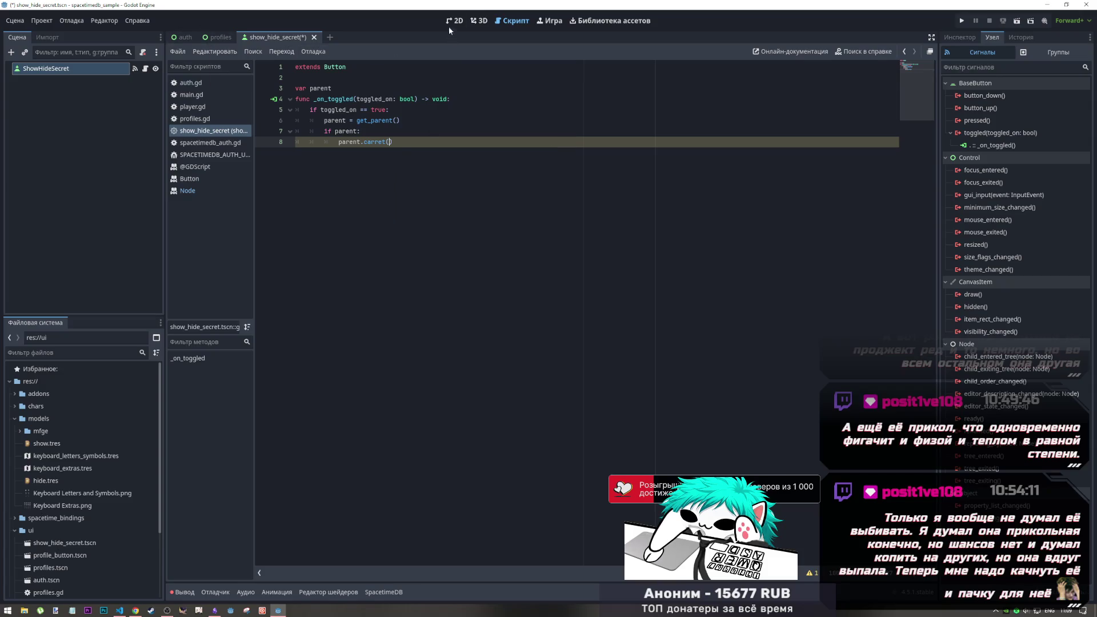
left_click(456, 21)
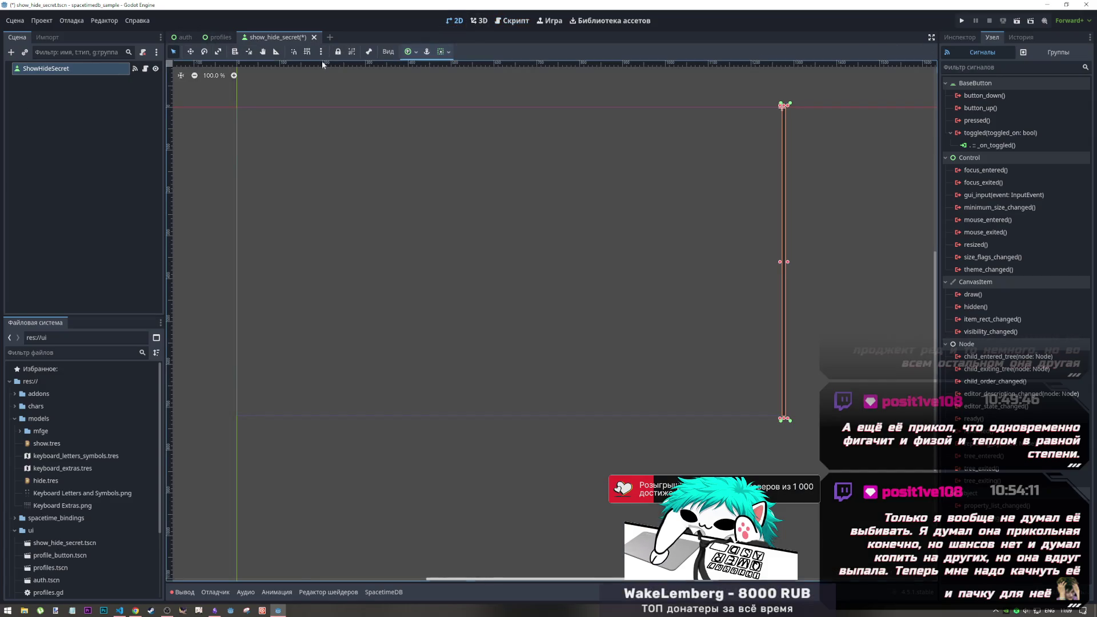
Step: Delete the ShowHideSecret node under PasswordInput in the auth scene and save auth.tscn
left_click(211, 37)
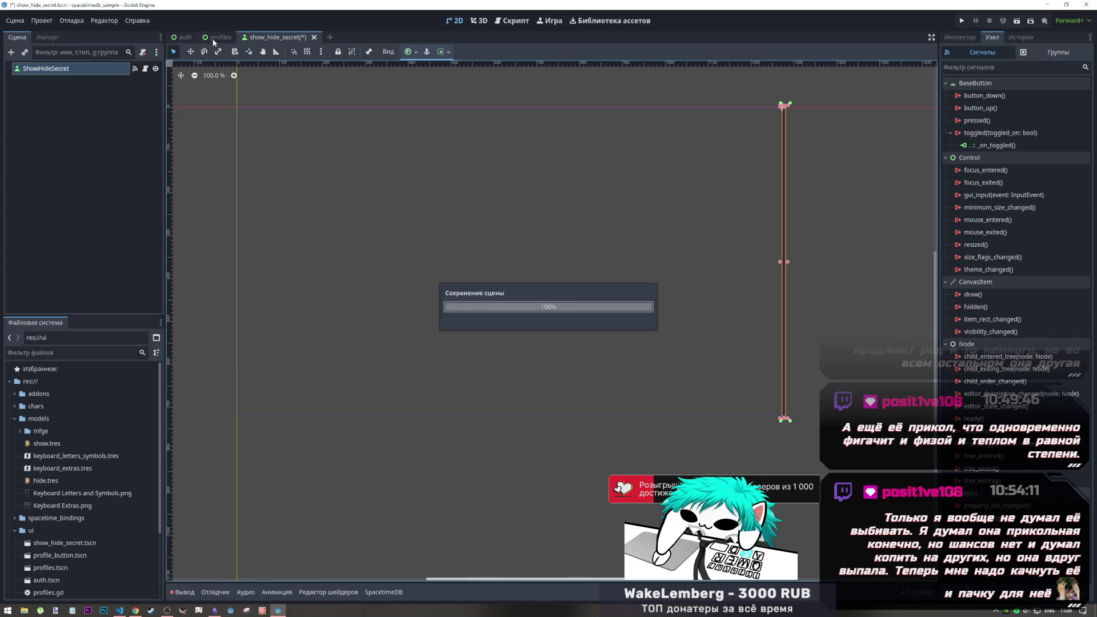
left_click(187, 38)
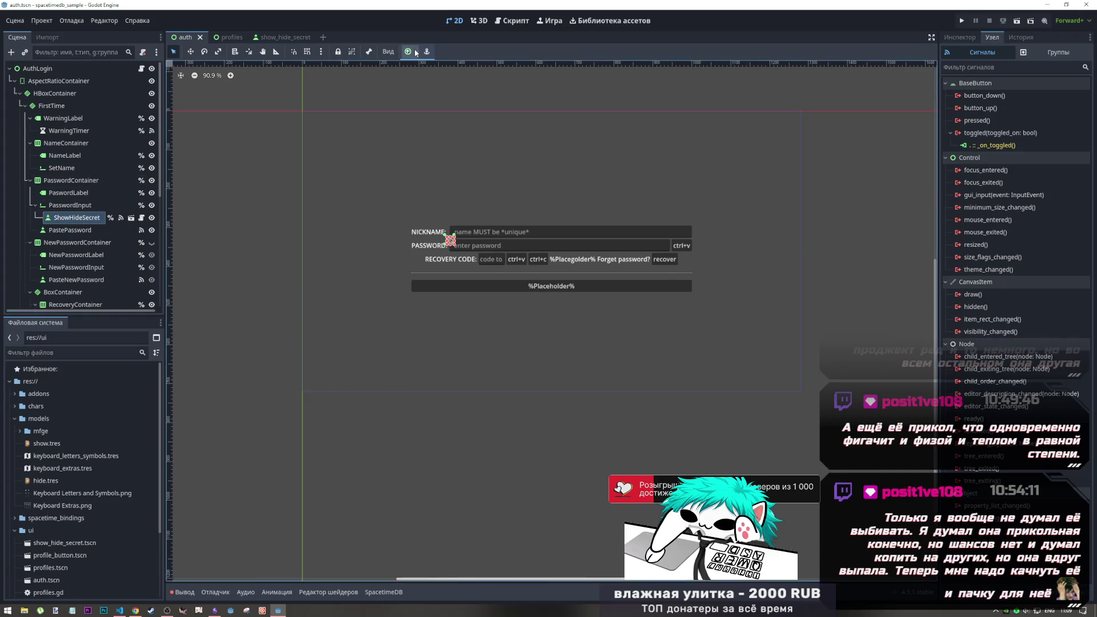
left_click(96, 218)
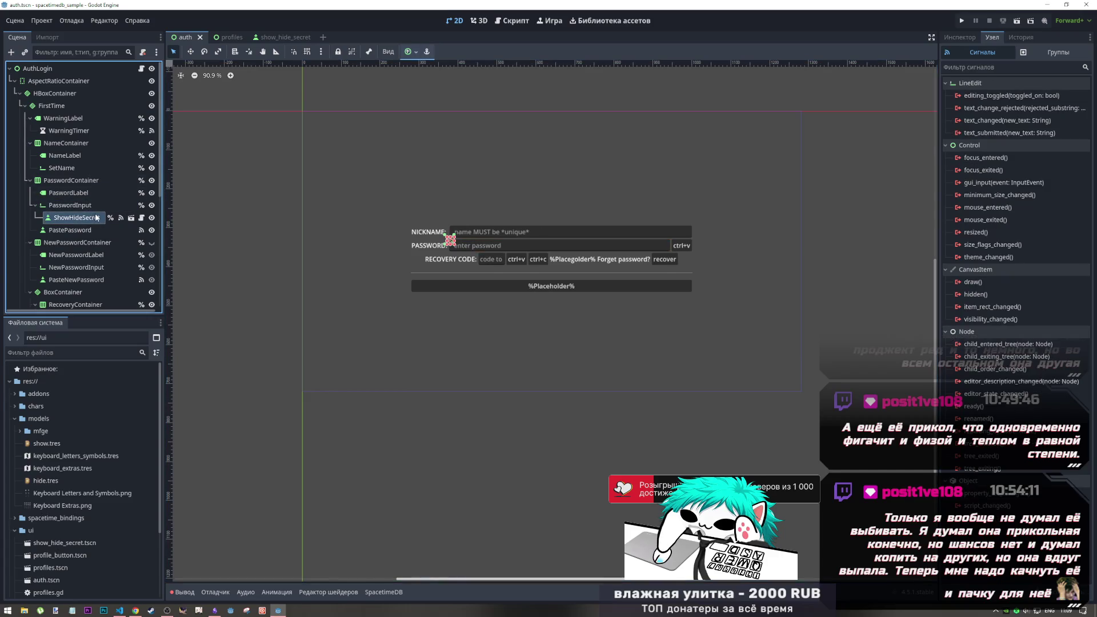
key("Delete")
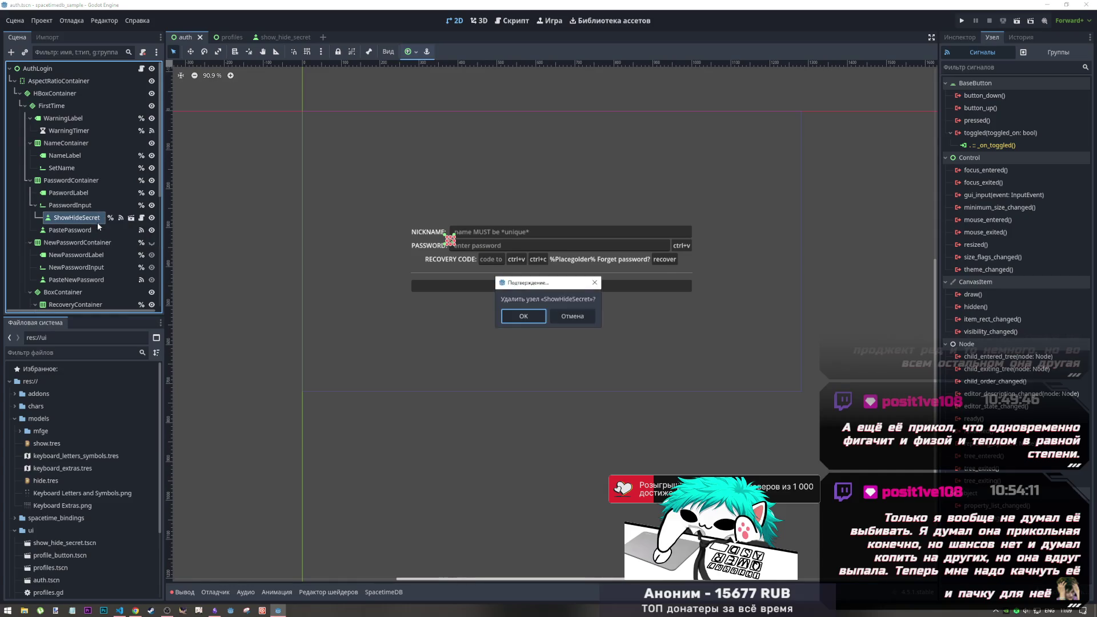
key("Return")
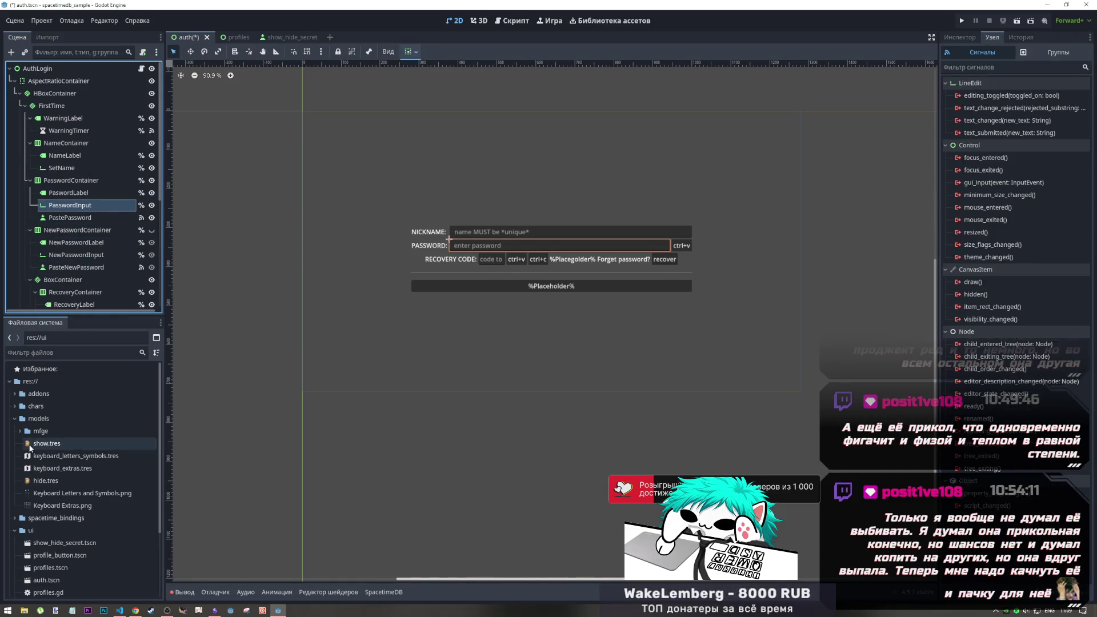
scroll(64, 522, "down", 3)
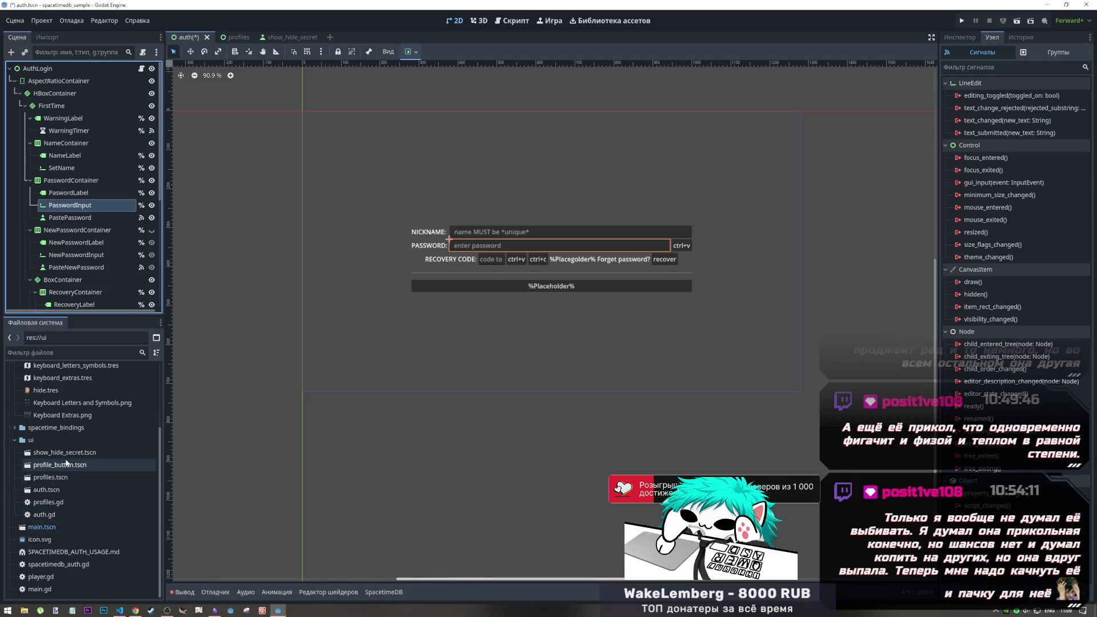
left_click(68, 452)
left_click_drag(67, 447, 82, 209)
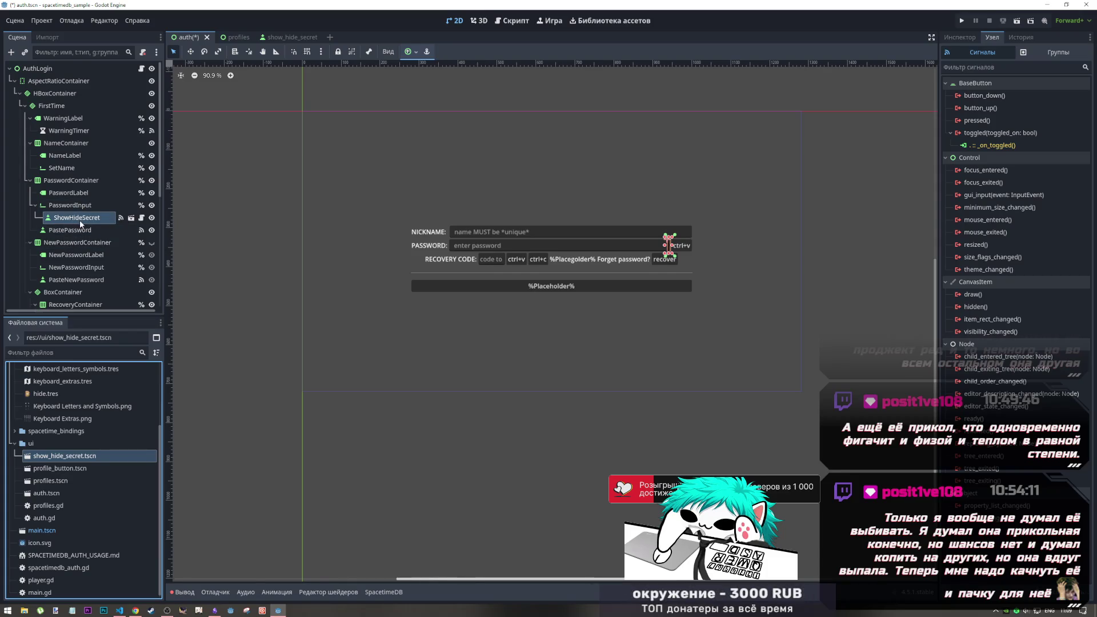
key("ctrl+z")
key("ctrl+s")
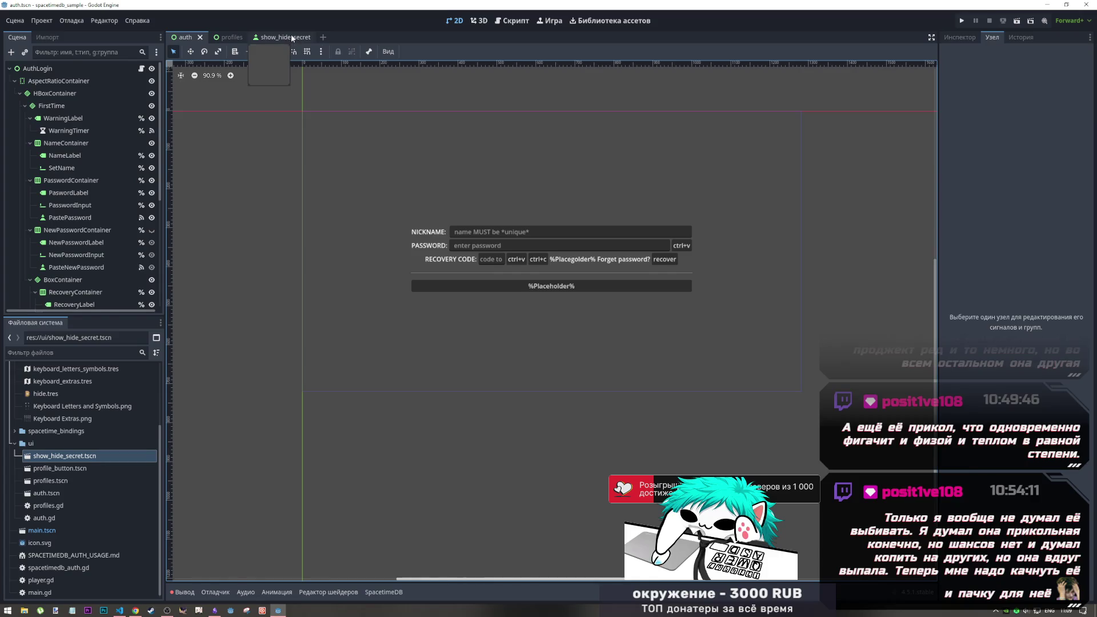
Step: Review the show_hide_secret scene and its script, then return to the auth scene
left_click(290, 37)
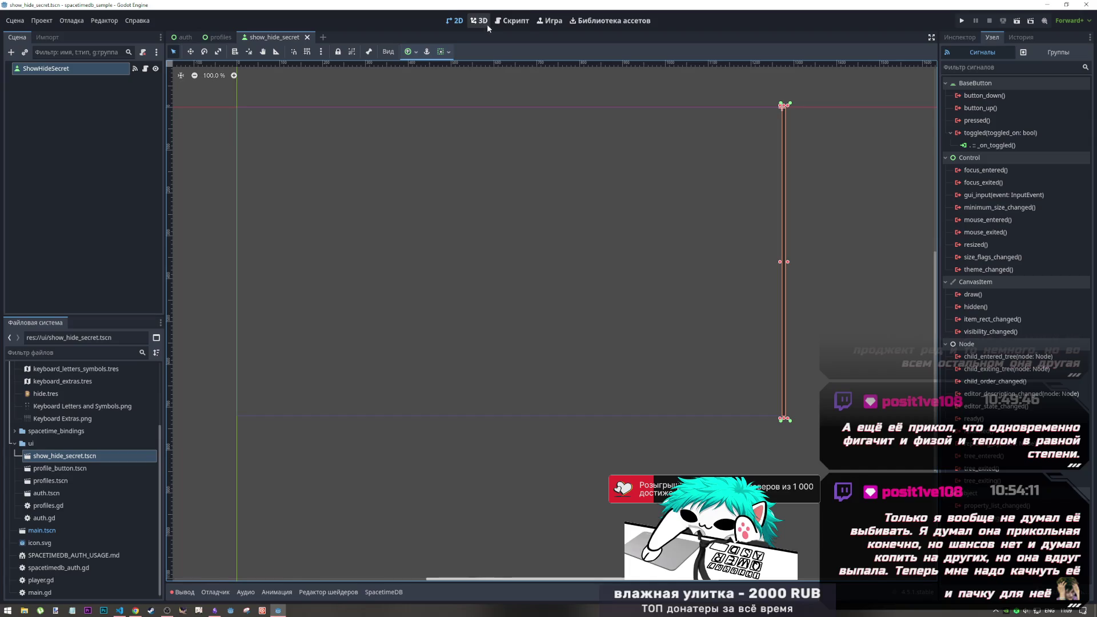
left_click(501, 25)
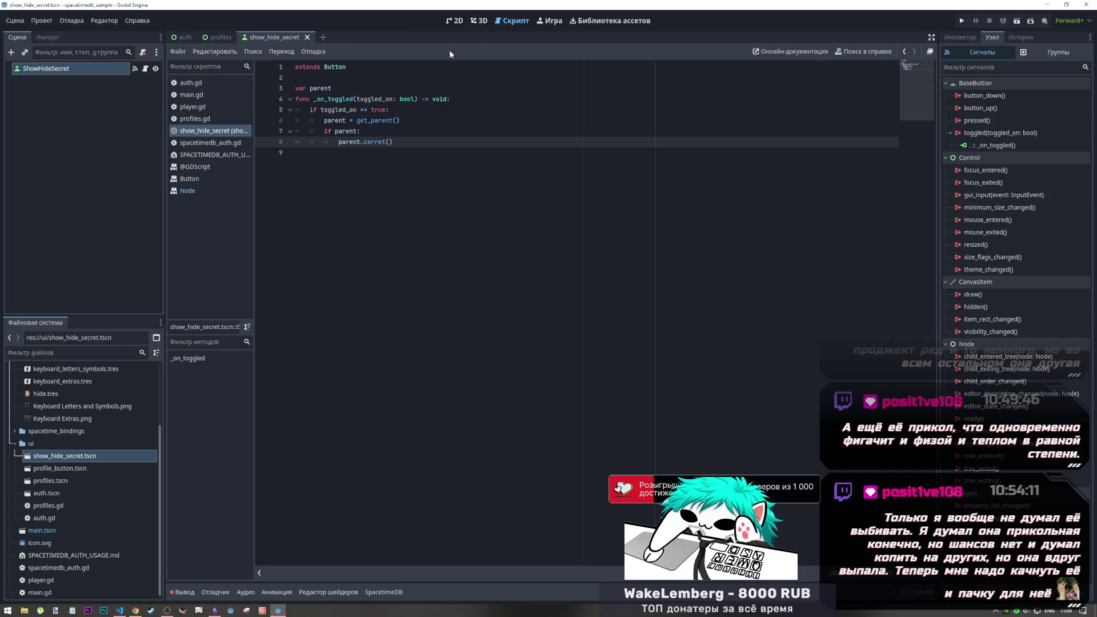
left_click(455, 21)
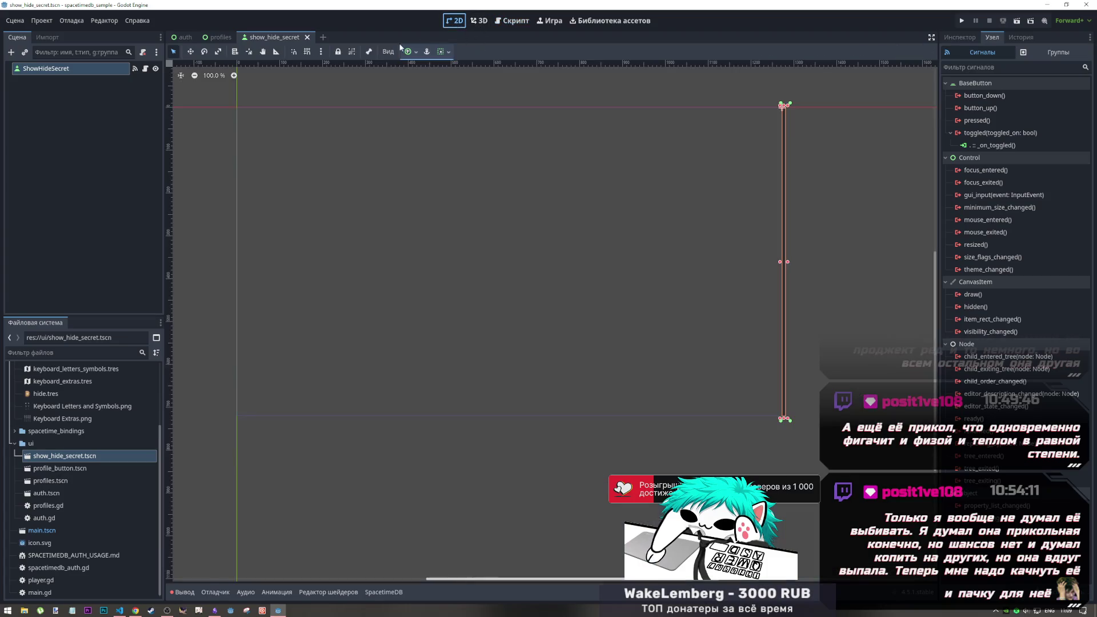
left_click(183, 38)
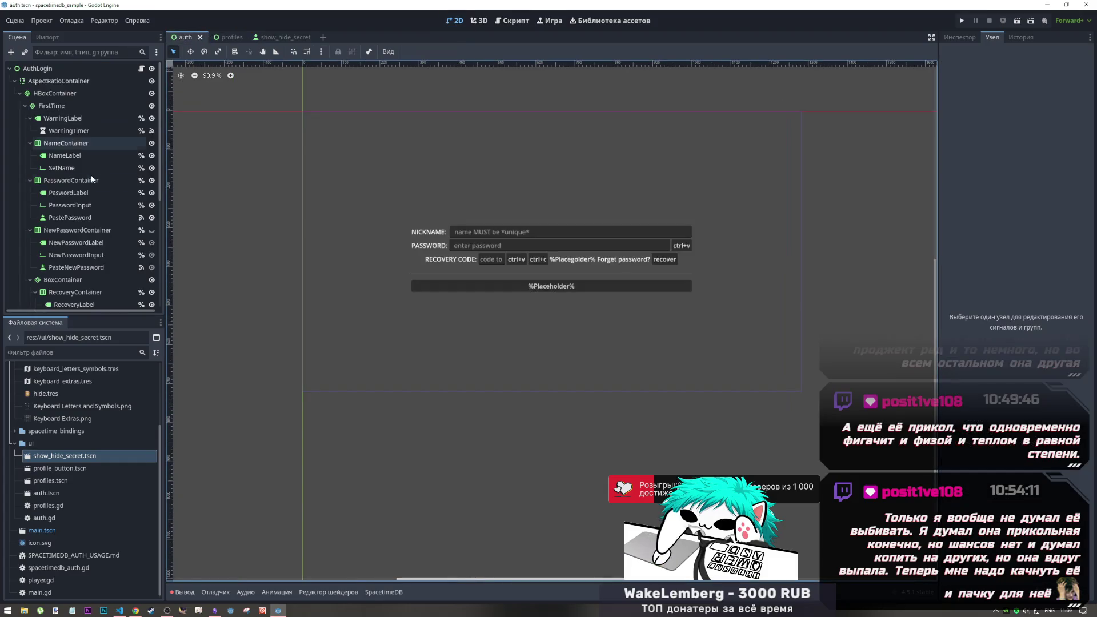
Step: Inspect the PasswordInput field's Caret properties in the Inspector, then return to the script
left_click(499, 245)
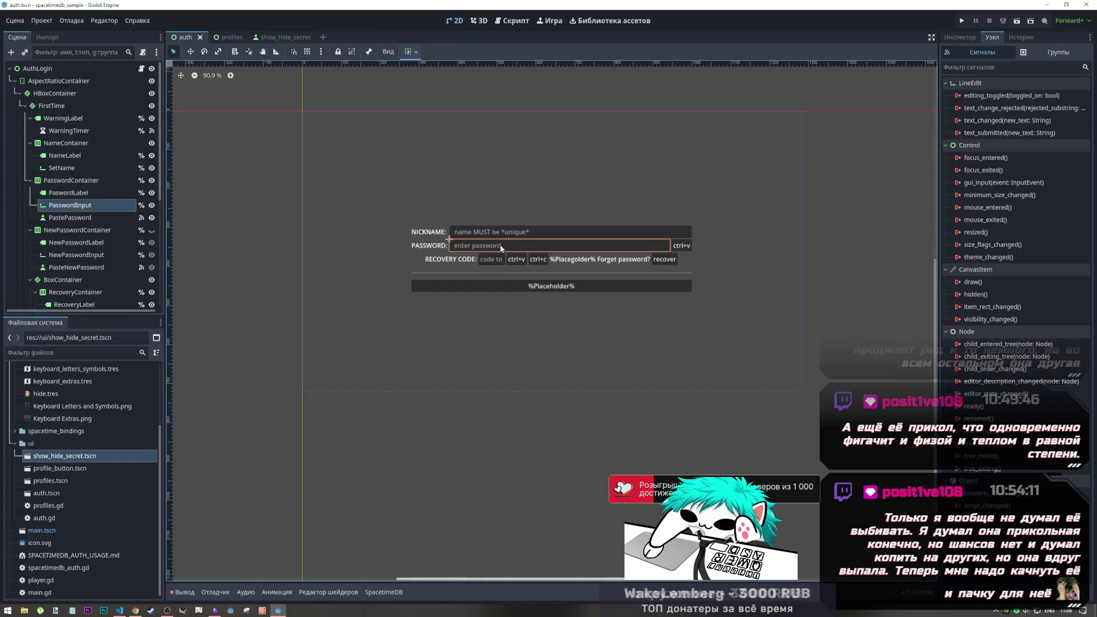
left_click(972, 40)
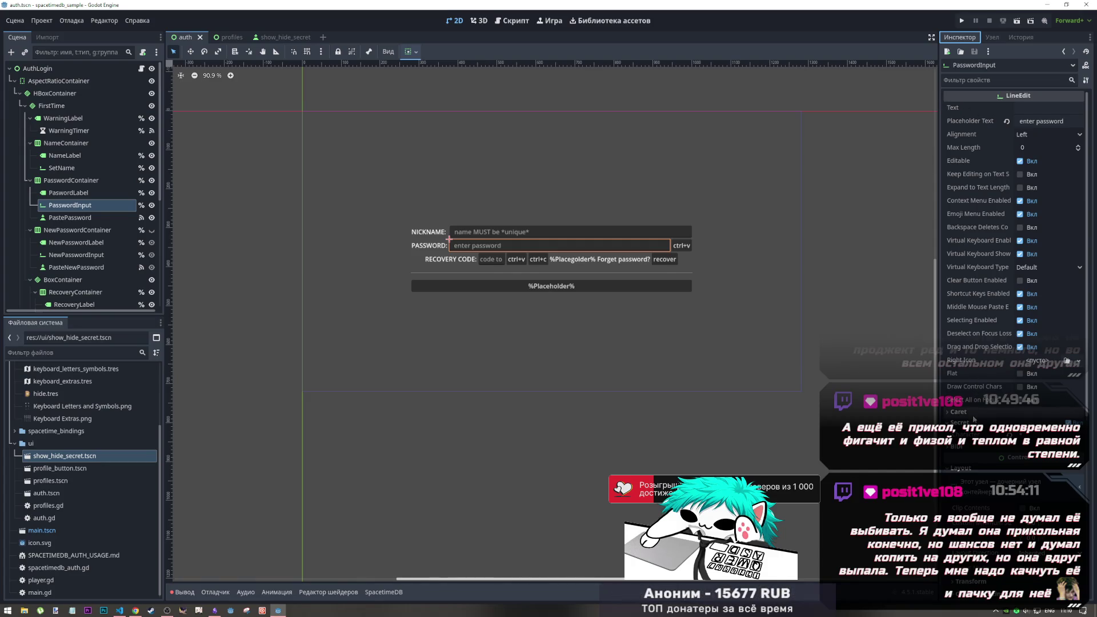
left_click(971, 414)
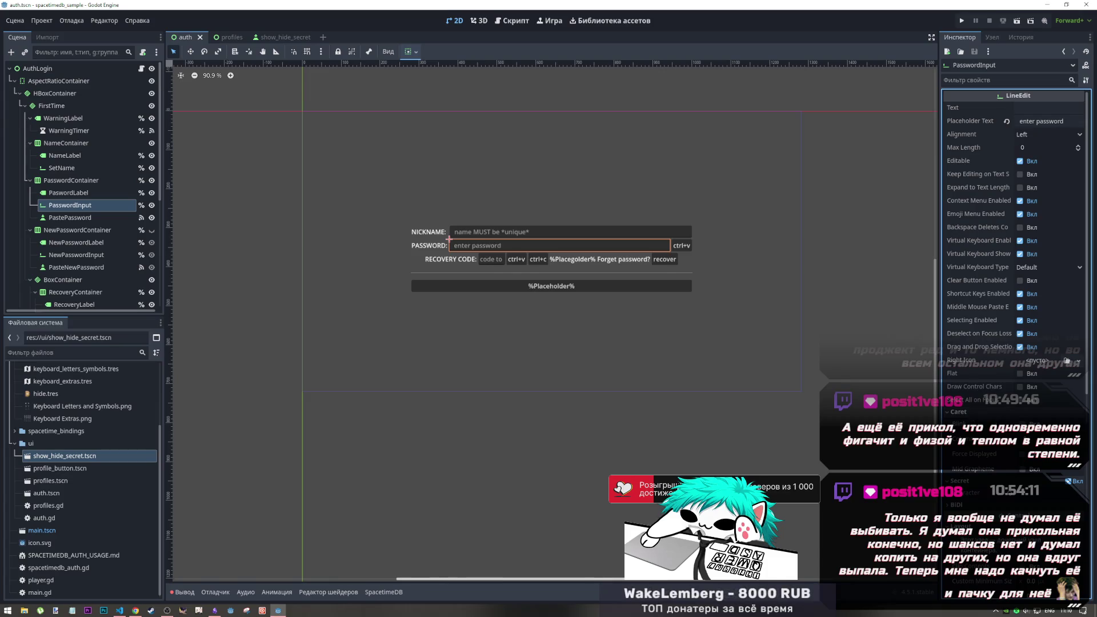
left_click(982, 413)
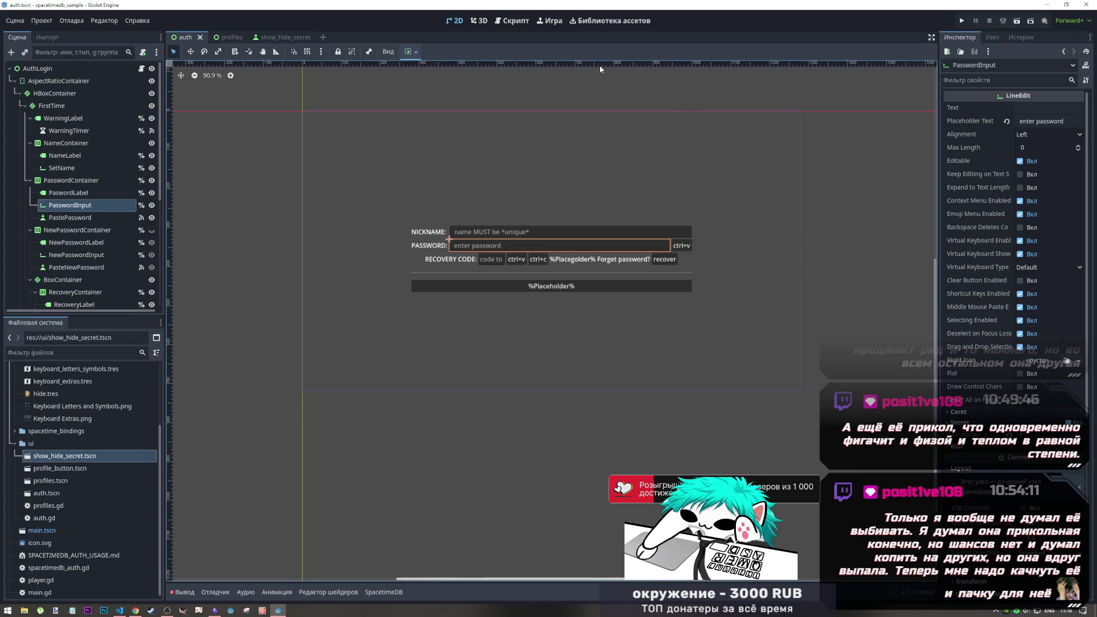
left_click(505, 24)
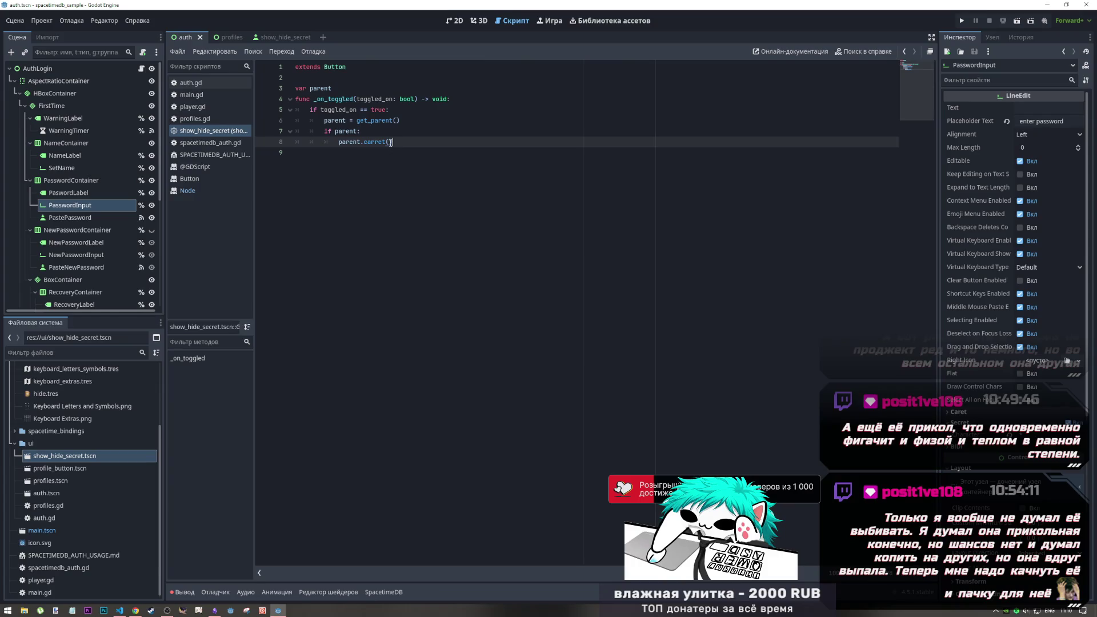
Step: Change line 8 to parent.secret = true and add return beneath it
left_click_drag(393, 143, 370, 143)
type("secre")
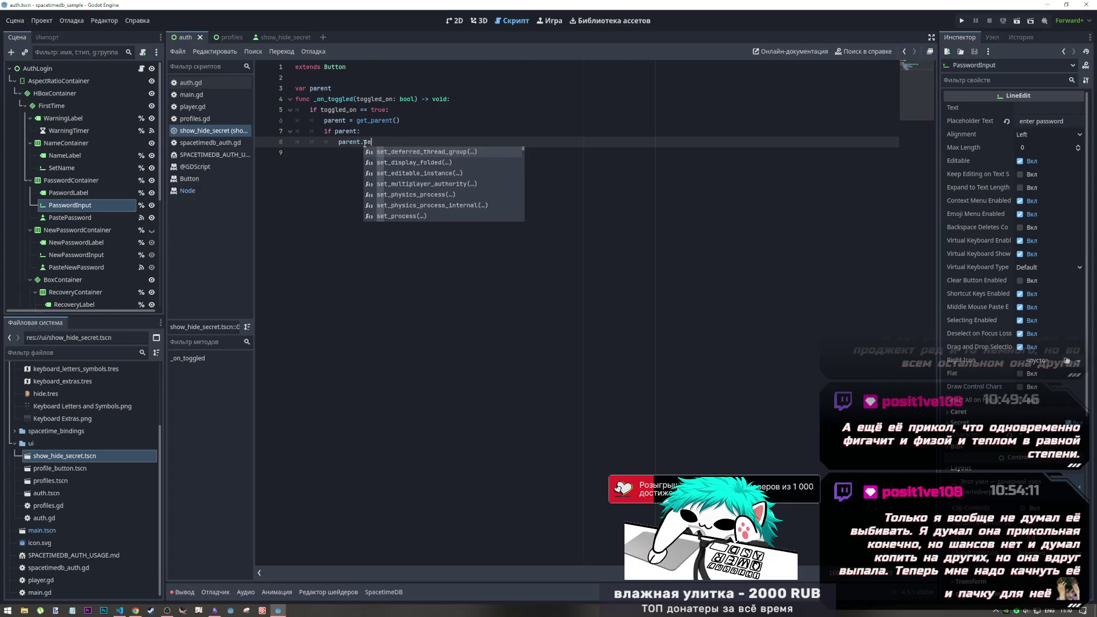
type("t =")
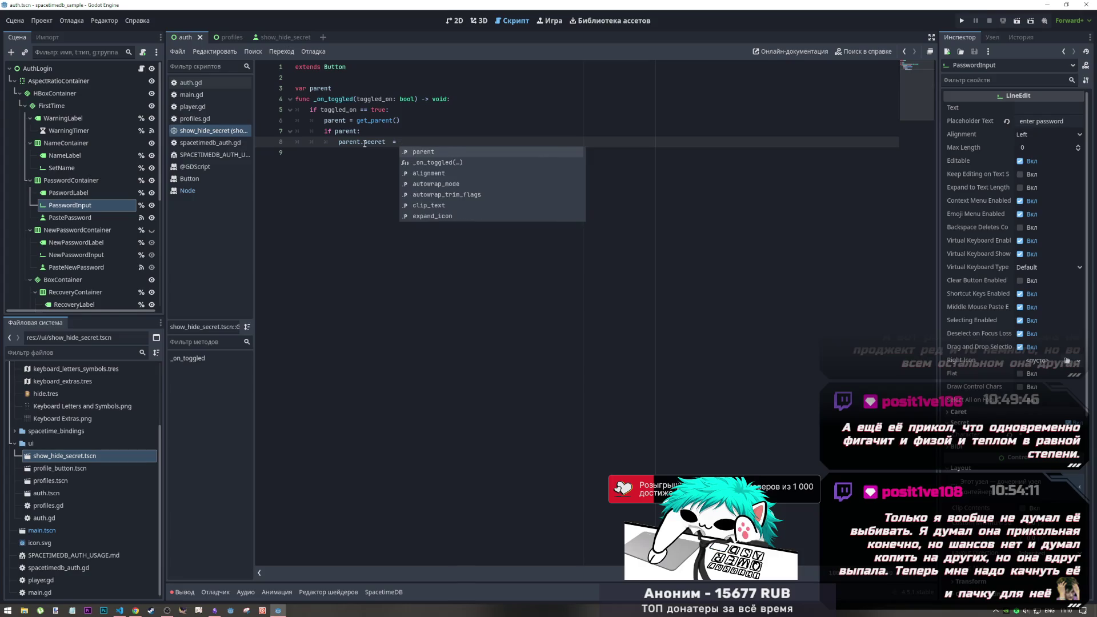
key("BackSpace")
key("BackSpace")
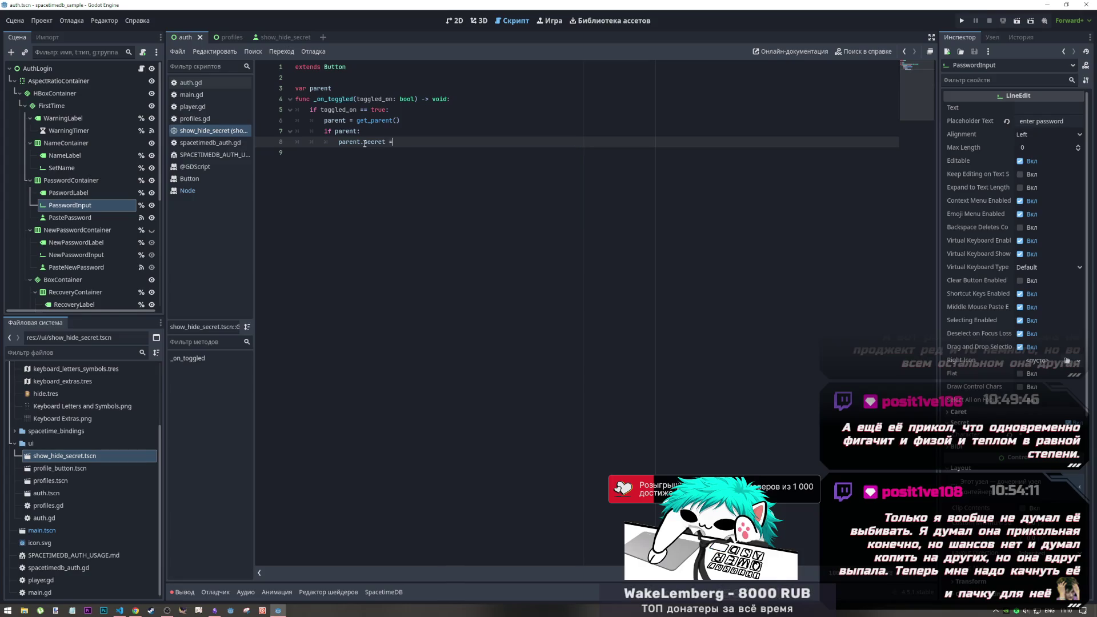
type("= true")
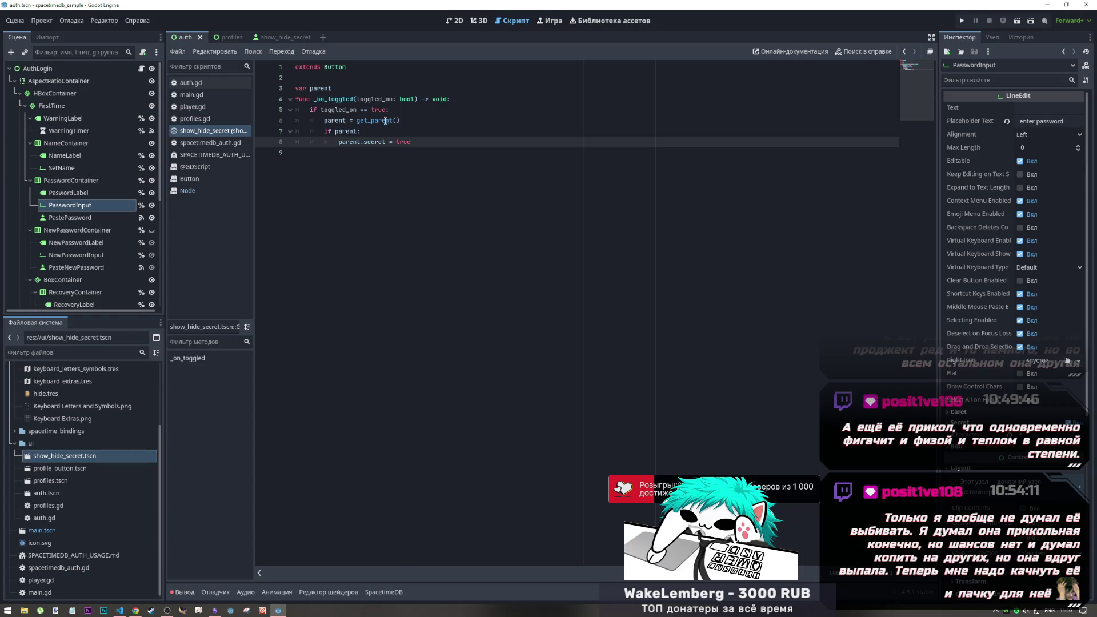
left_click_drag(389, 110, 310, 112)
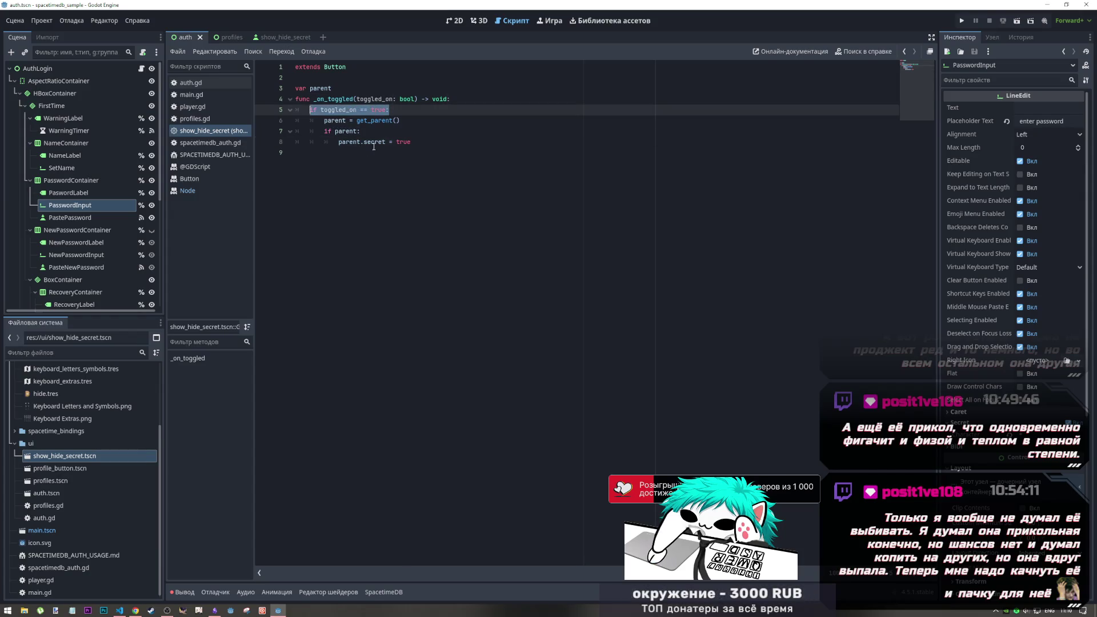
left_click(414, 171)
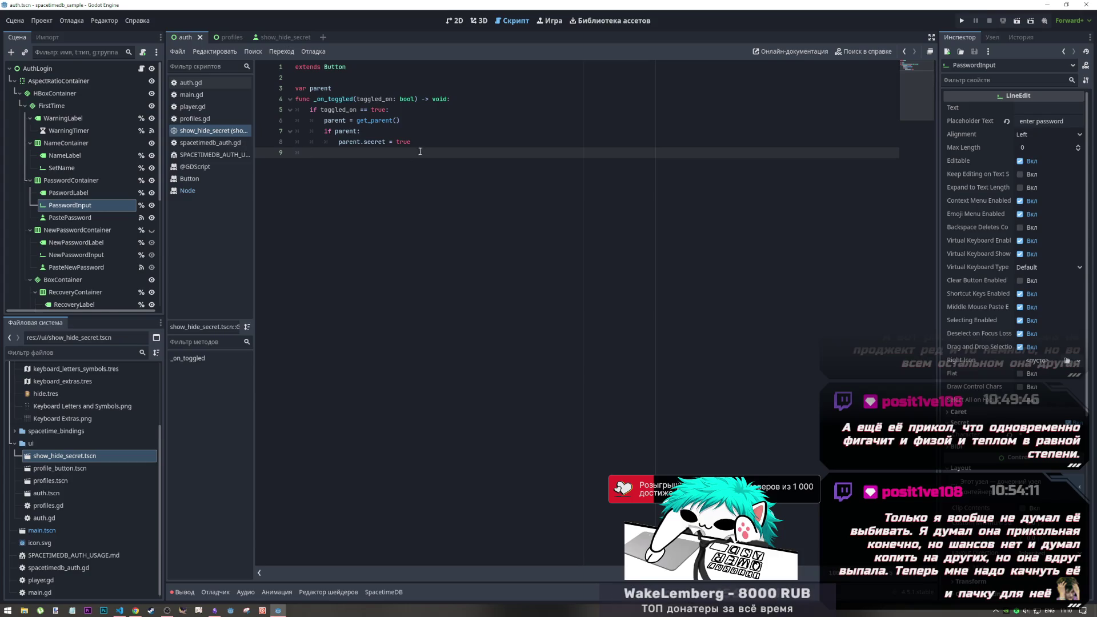
key("Up")
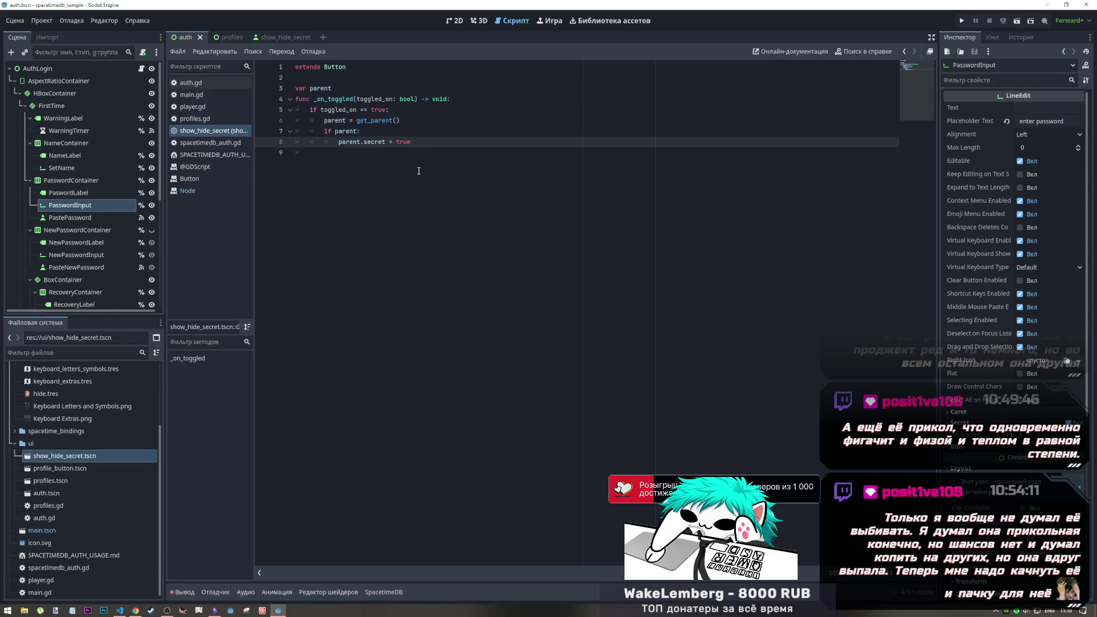
key("Return")
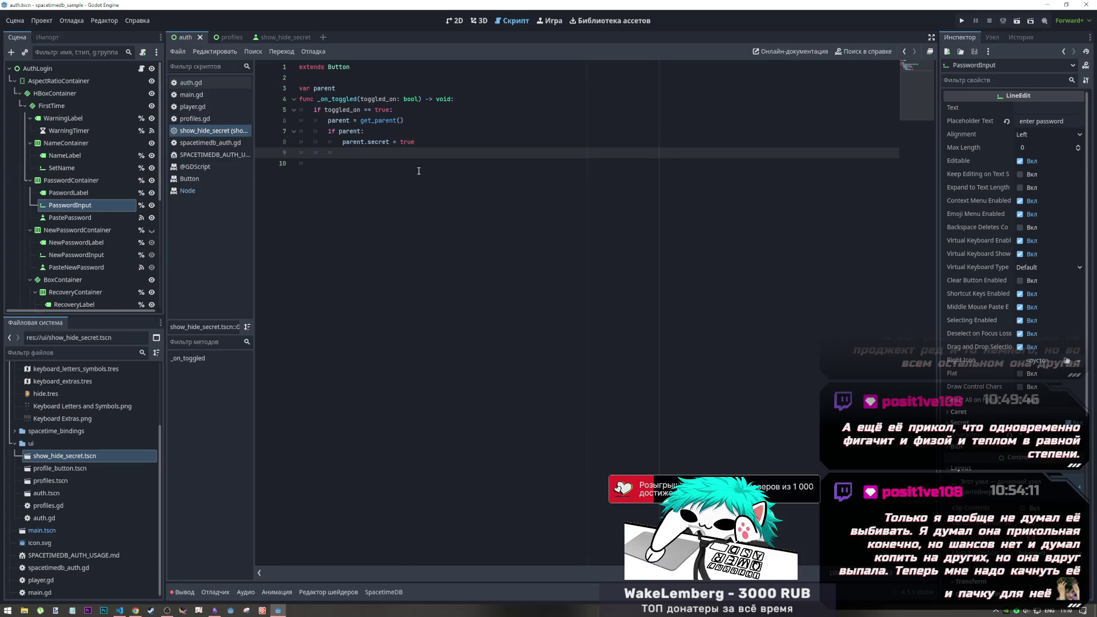
type("re")
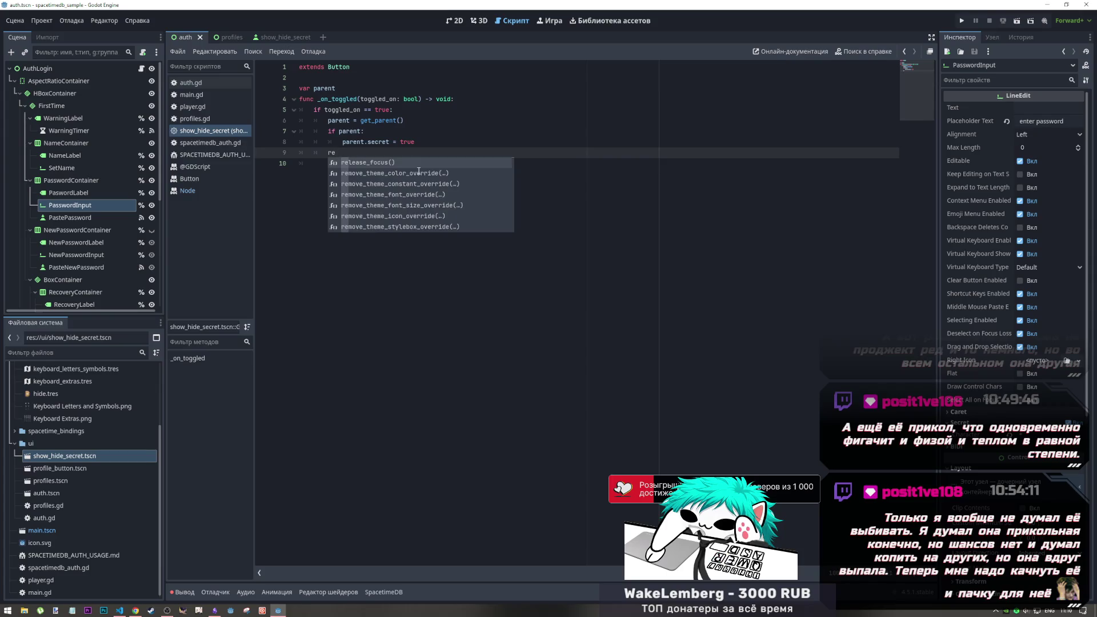
type("turn")
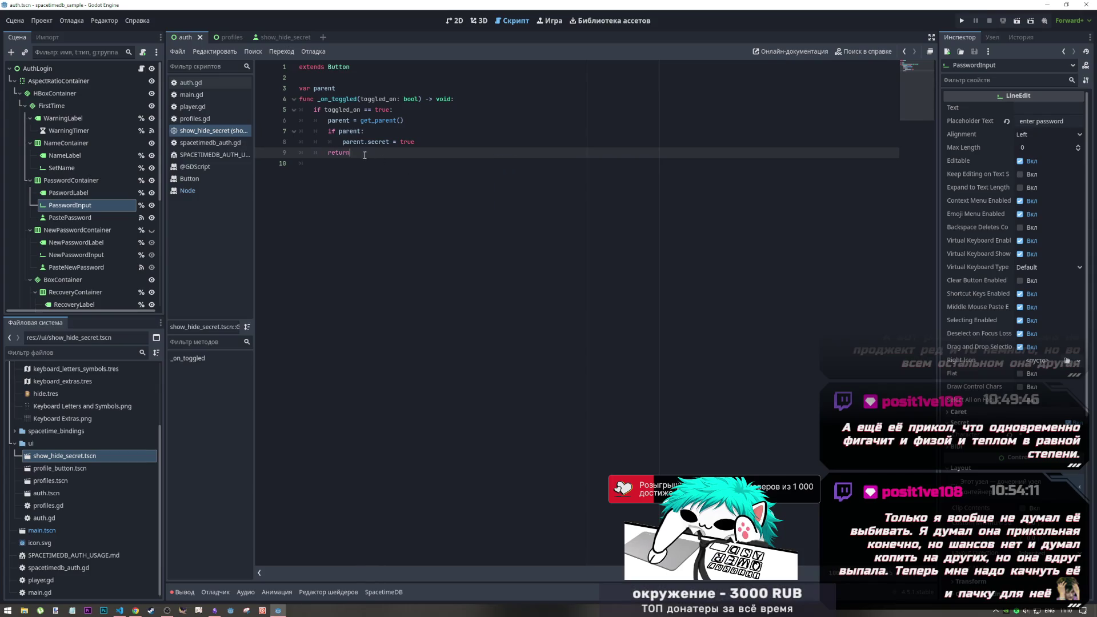
left_click(333, 168)
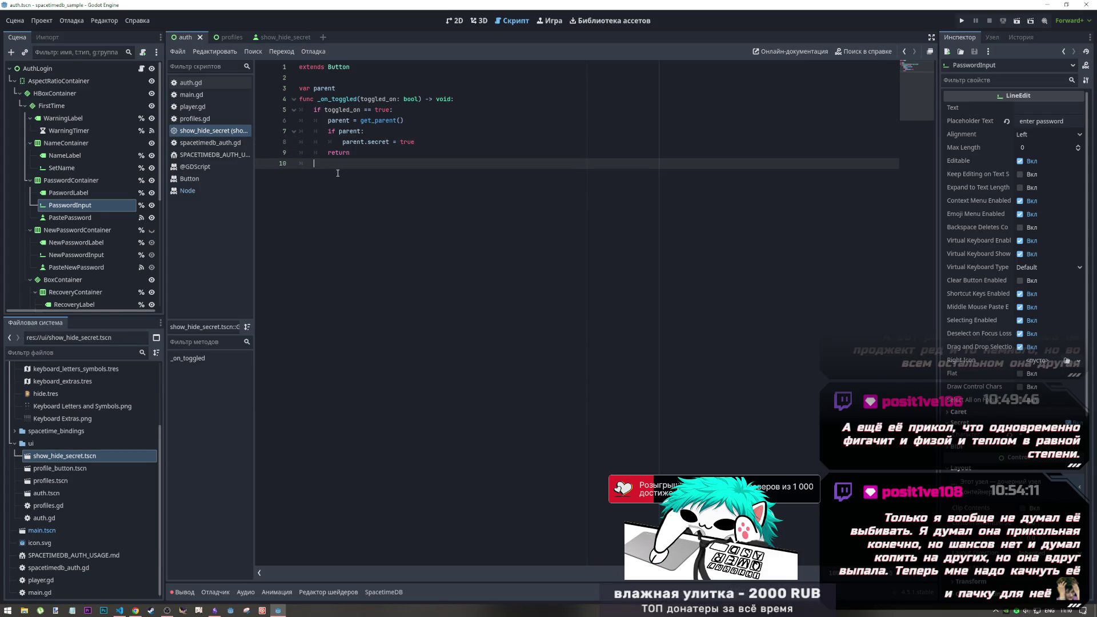
Step: Add an if toggled_on == false: branch on line 10 and cut the parent = get_parent() line
left_click_drag(350, 153, 311, 106)
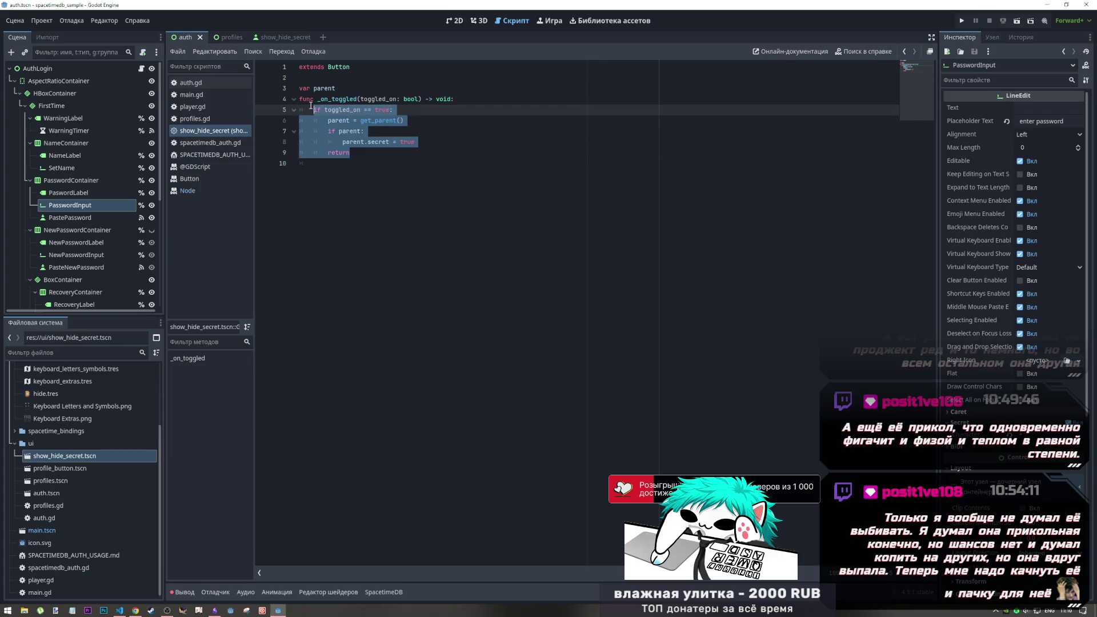
left_click(330, 163)
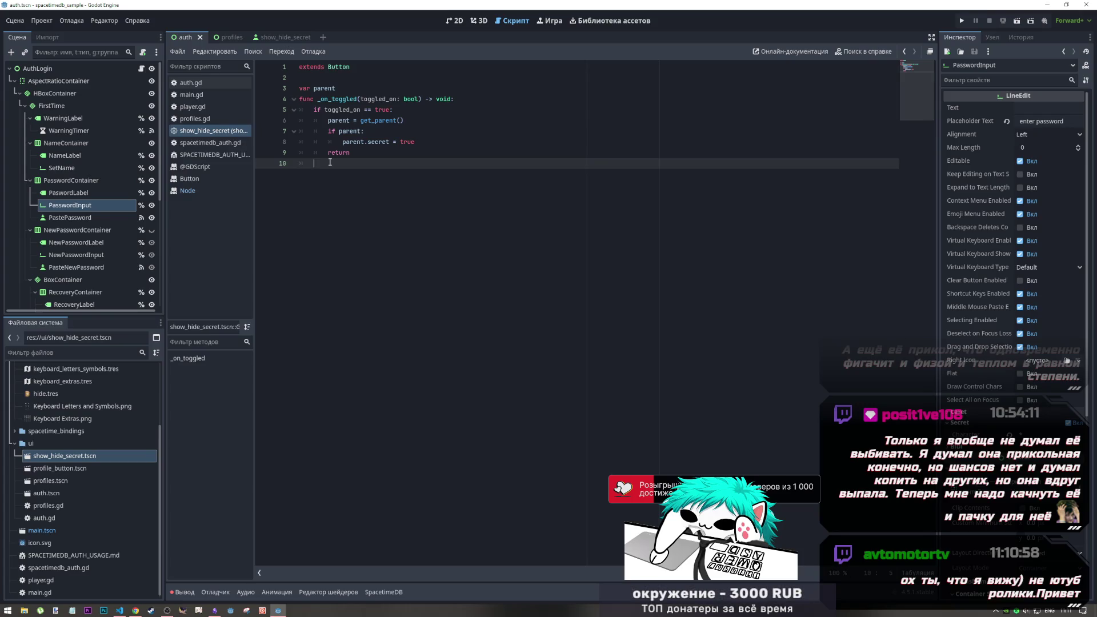
left_click_drag(394, 109, 313, 109)
key("ctrl+c")
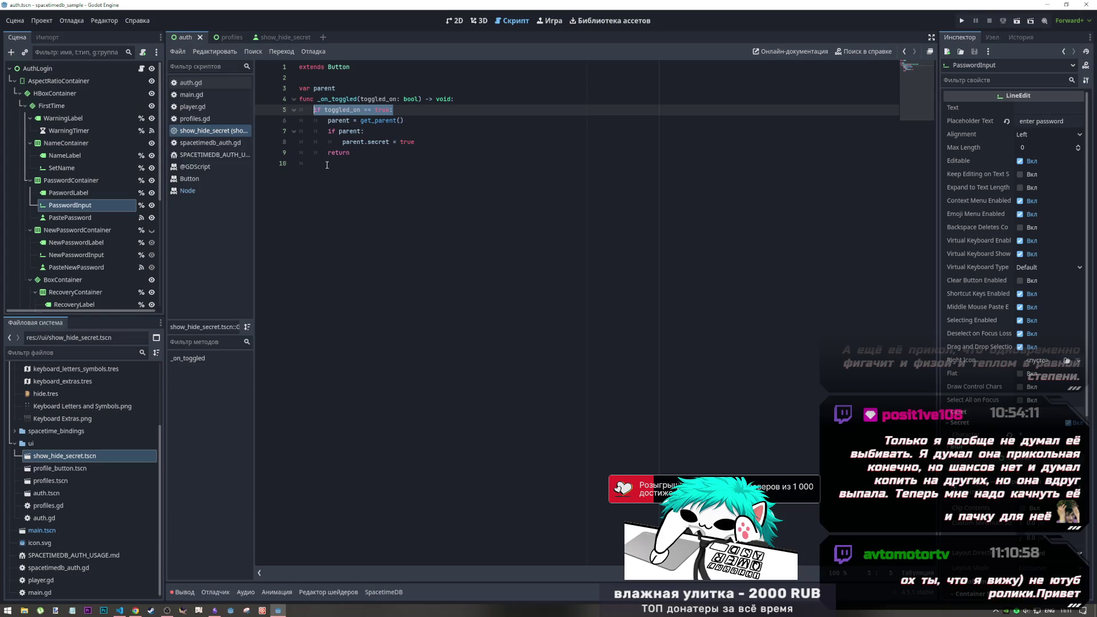
left_click(327, 165)
key("ctrl+v")
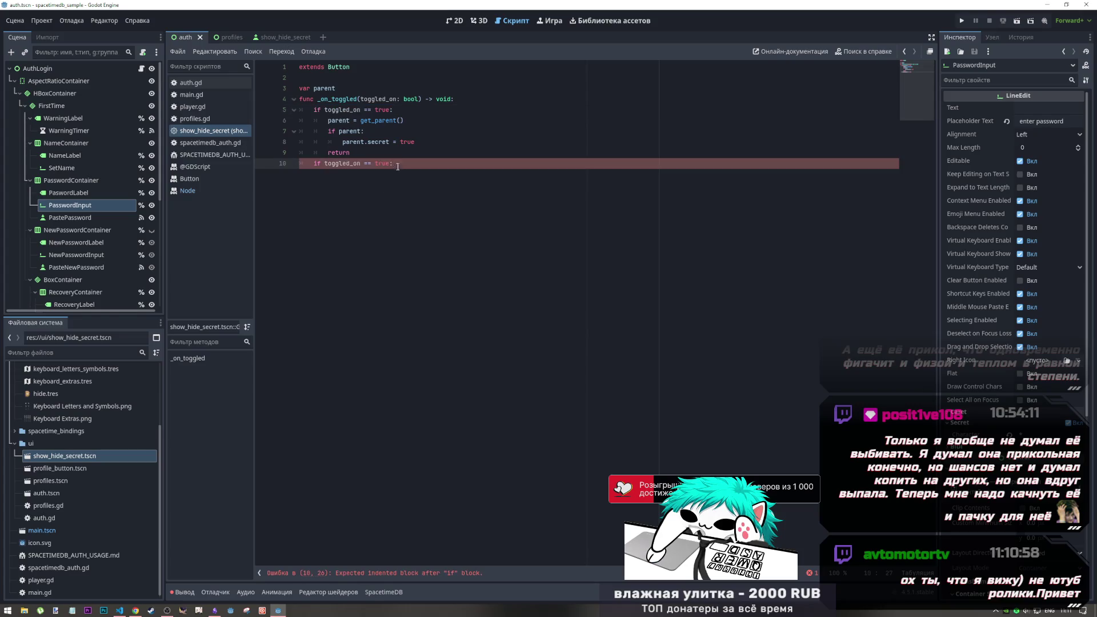
left_click_drag(354, 153, 314, 111)
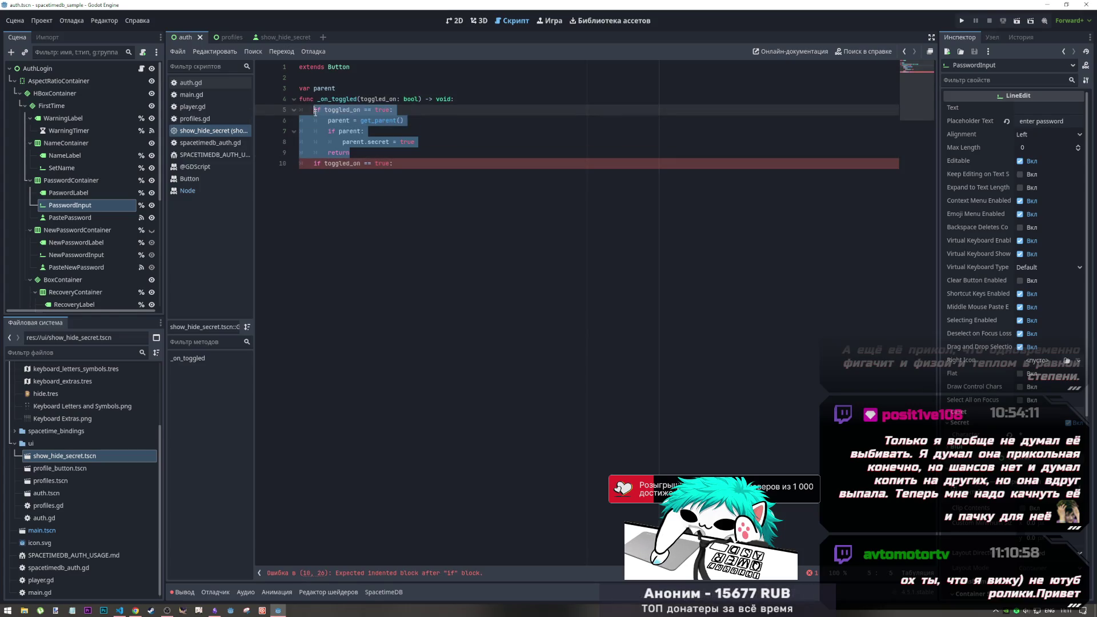
left_click(403, 165)
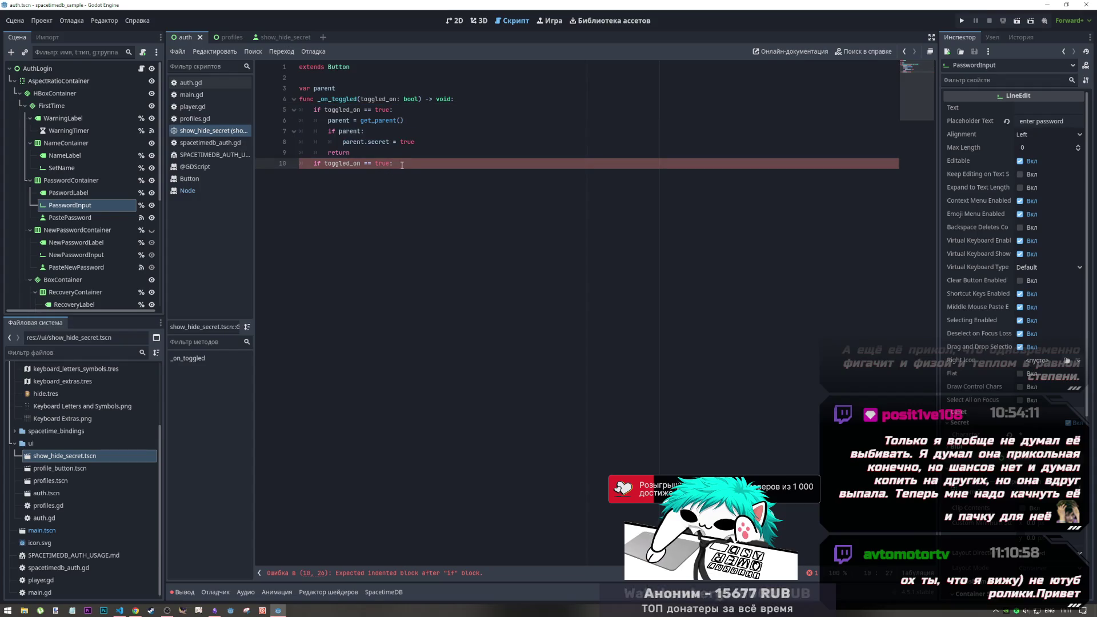
left_click_drag(390, 164, 372, 163)
type("false")
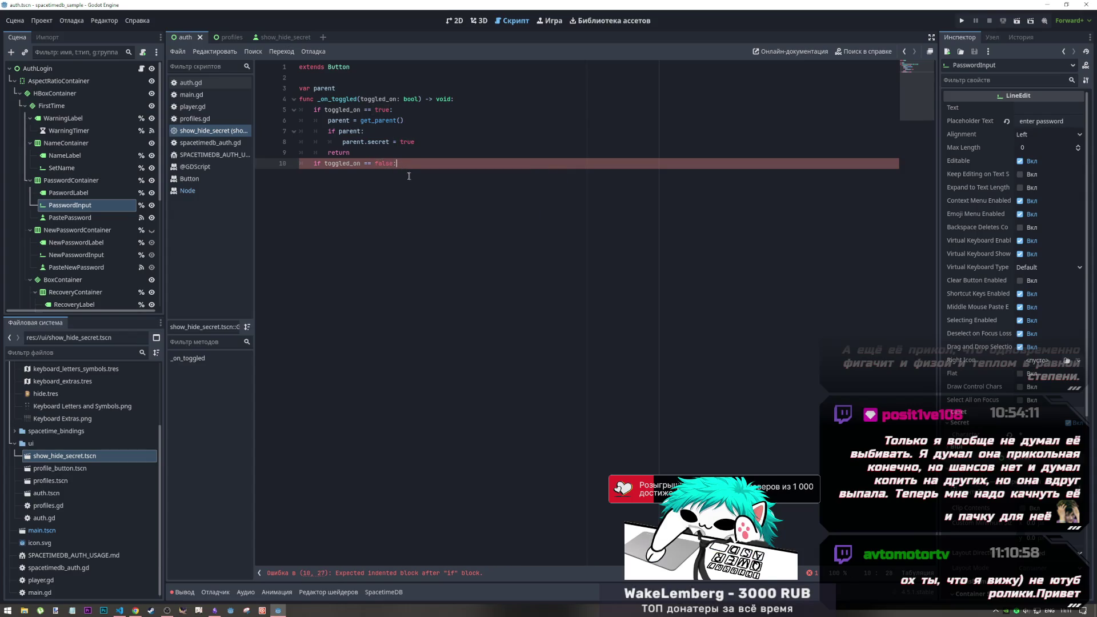
key("Return")
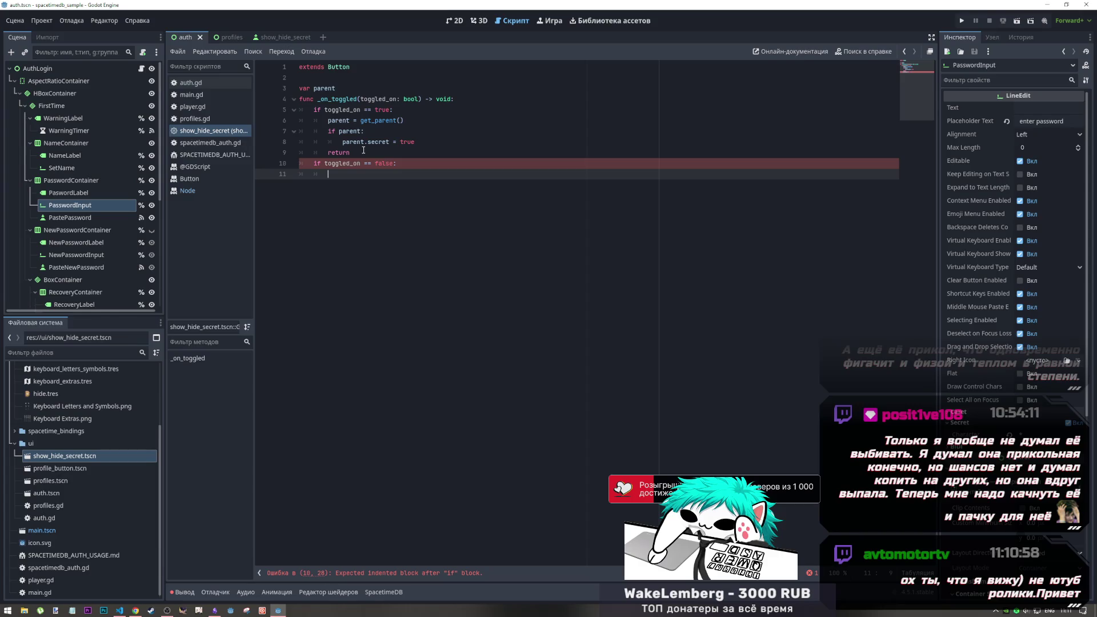
mouse_move(404, 120)
left_mouse_down()
mouse_move(315, 121)
mouse_move(329, 121)
left_mouse_up()
key("ctrl+x")
left_click(465, 103)
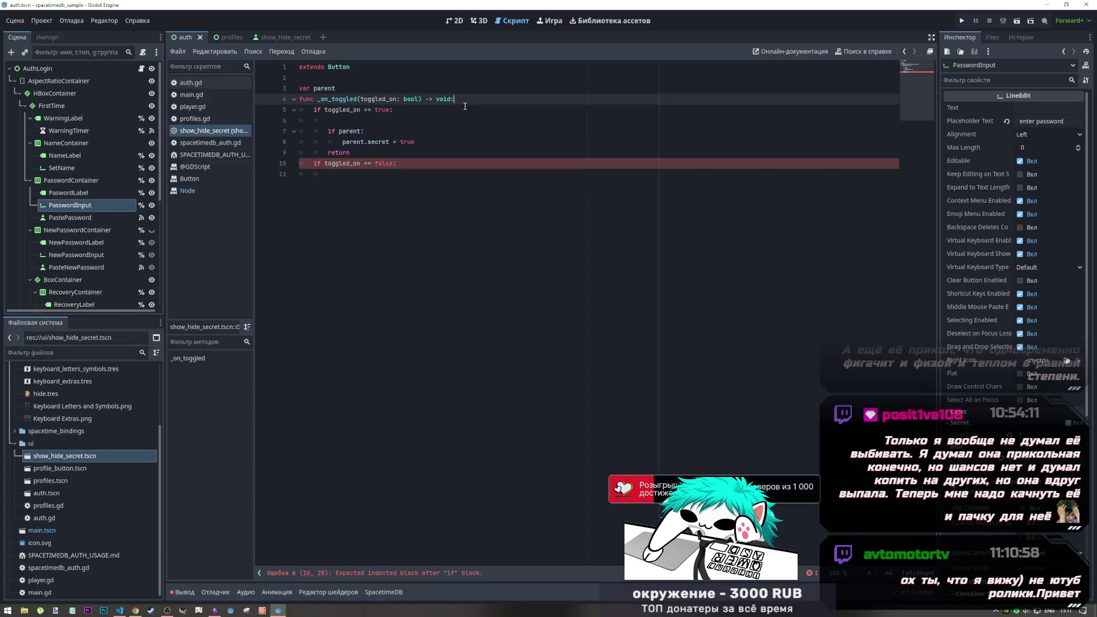
Step: Put parent = get_parent() at the function start and merge the checks into toggled_on == true && parent
key("Return")
key("ctrl+v")
left_click(391, 132)
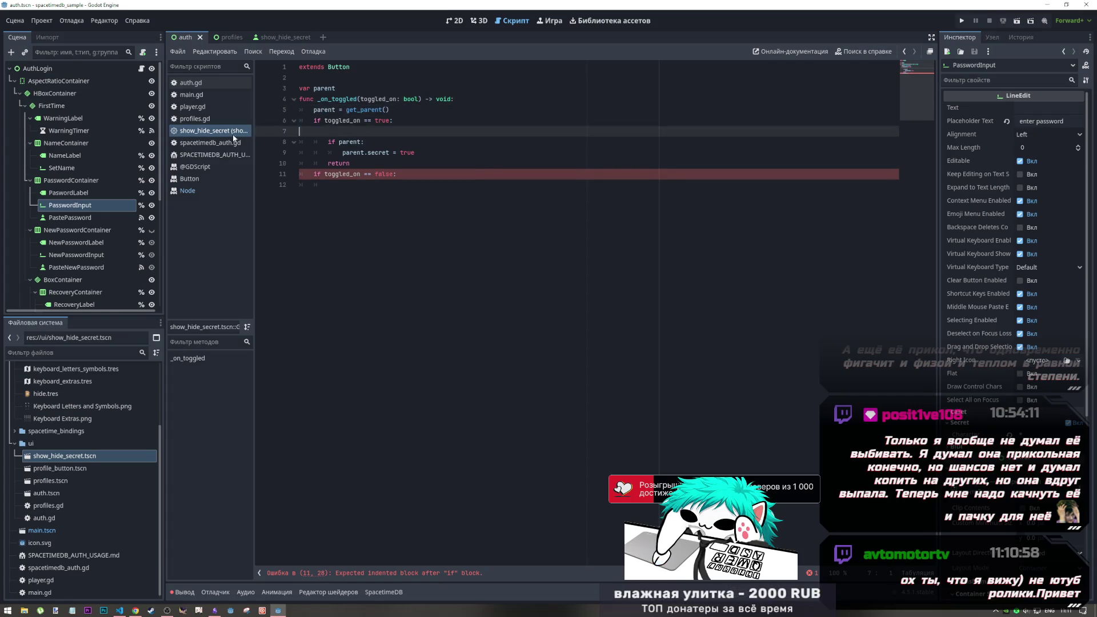
key("BackSpace")
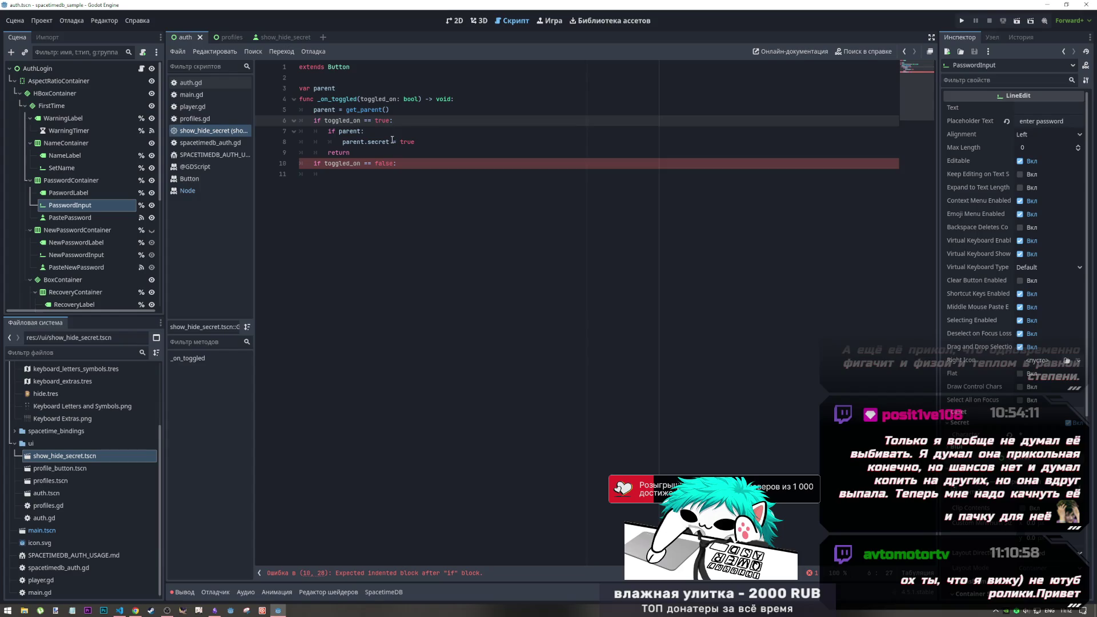
left_click_drag(340, 132, 390, 111)
key("BackSpace")
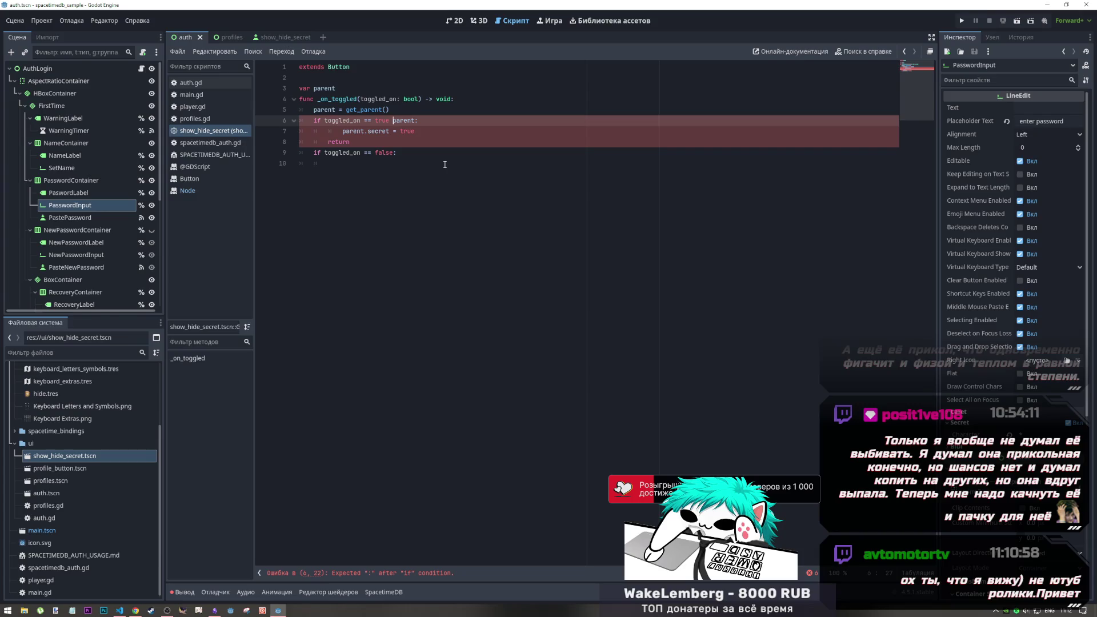
type("&&")
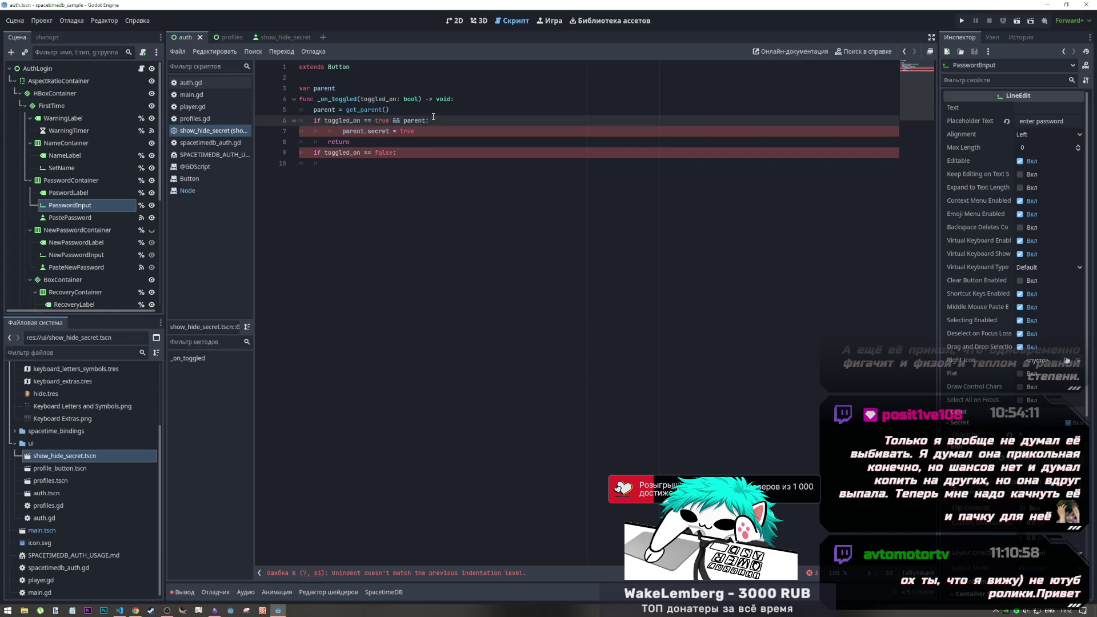
left_click(328, 131)
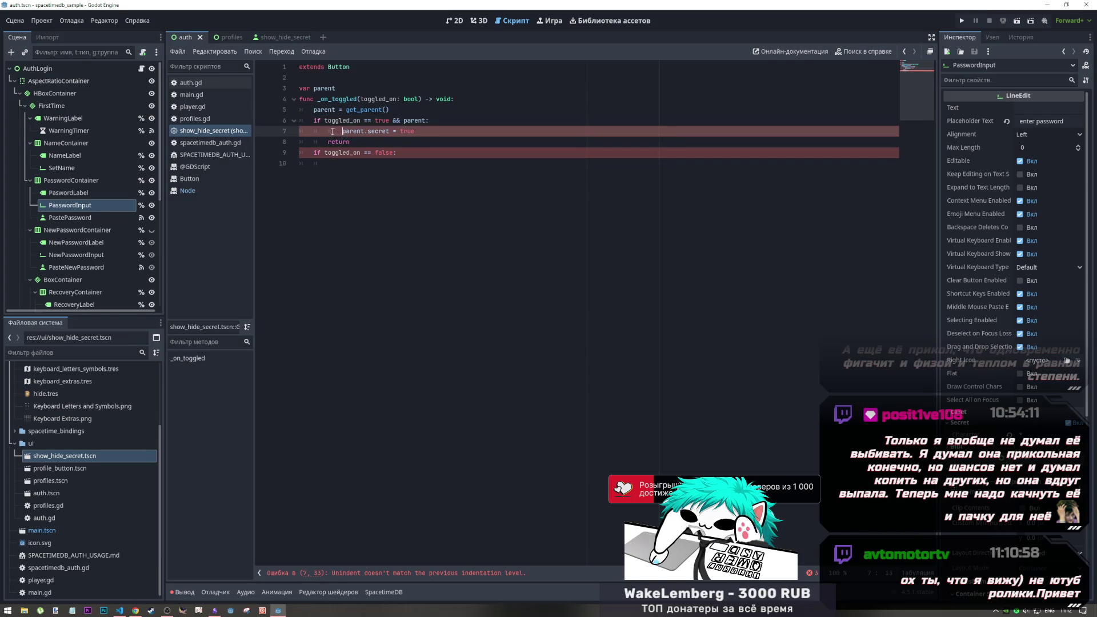
left_click_drag(328, 131, 344, 133)
key("BackSpace")
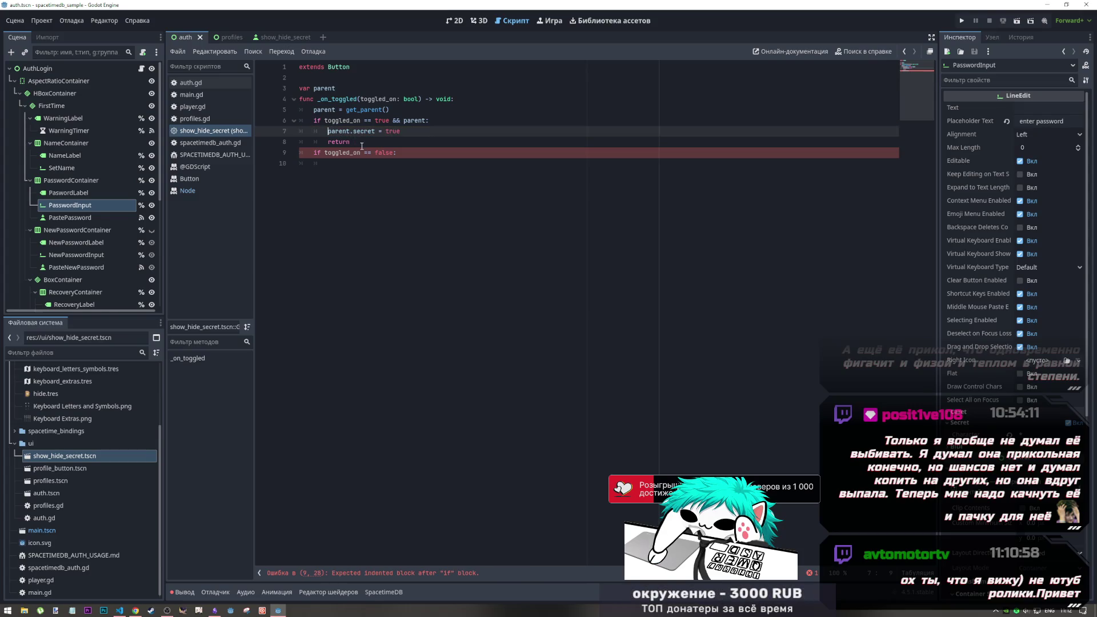
Step: Replace the false check with an else: setting parent.secret = false and returning, then save
mouse_move(396, 153)
left_mouse_down()
mouse_move(300, 153)
mouse_move(309, 154)
left_mouse_up()
type("else:")
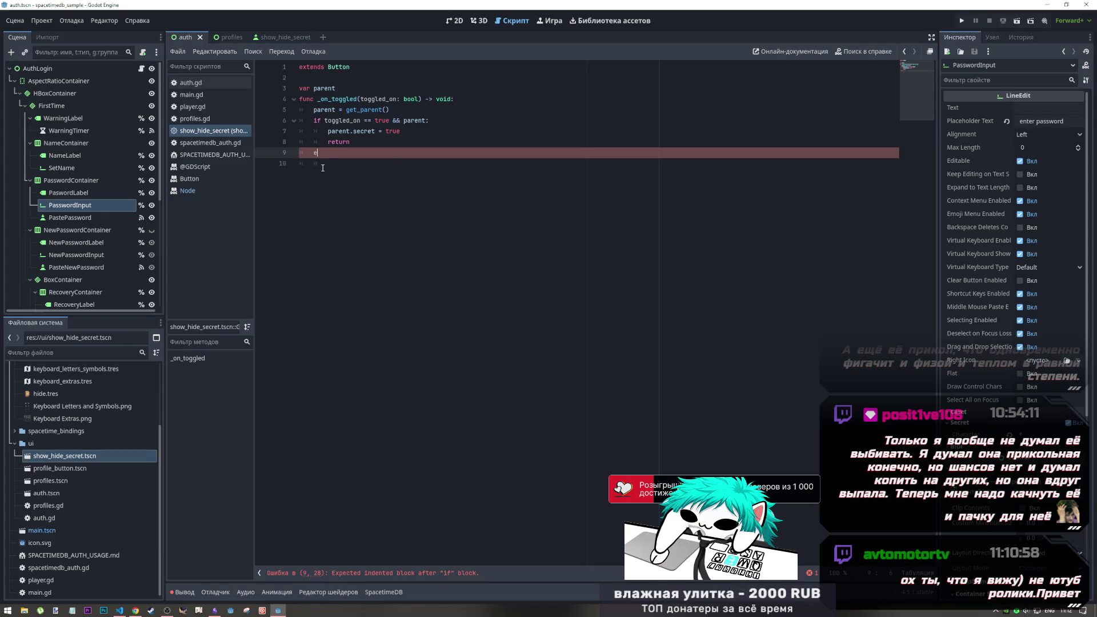
key("Return")
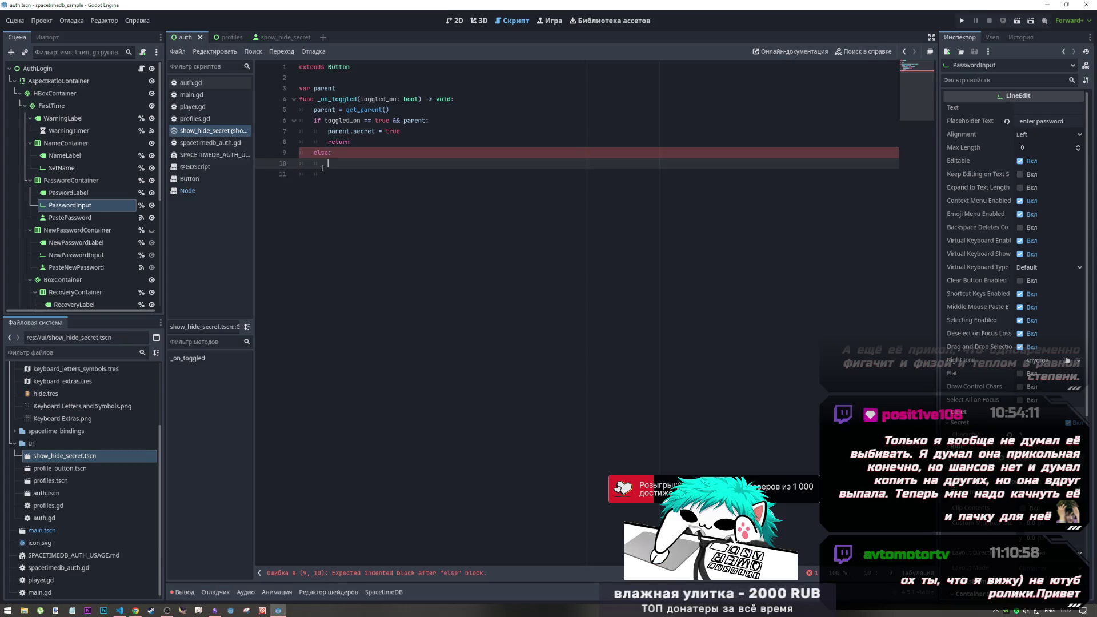
left_click_drag(350, 142, 327, 132)
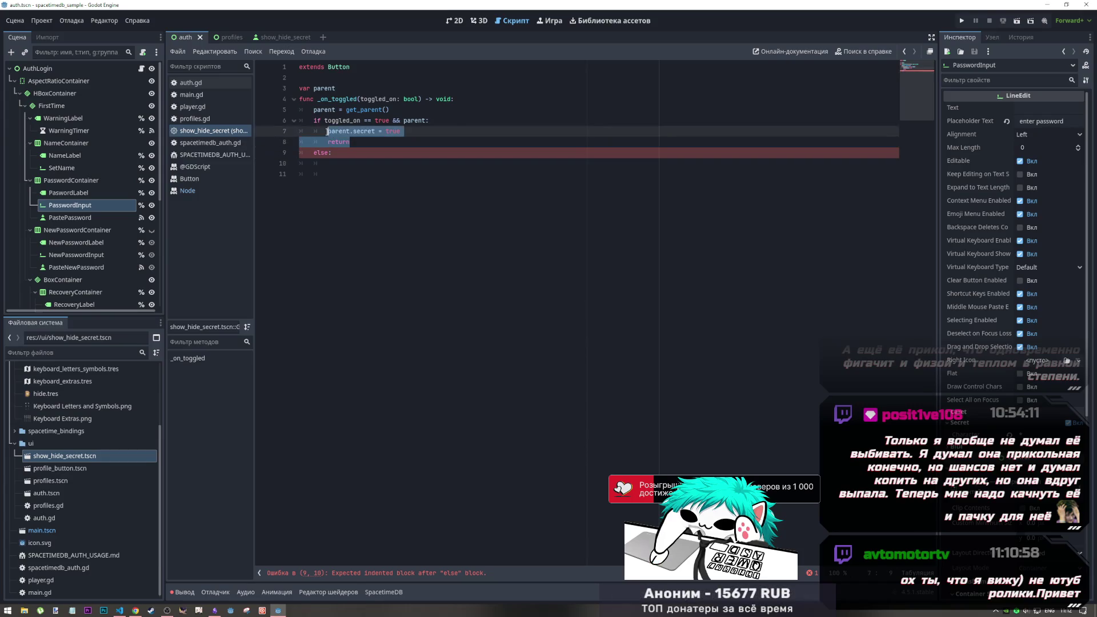
key("ctrl+c")
left_click(342, 163)
key("ctrl+v")
left_click_drag(400, 163, 393, 164)
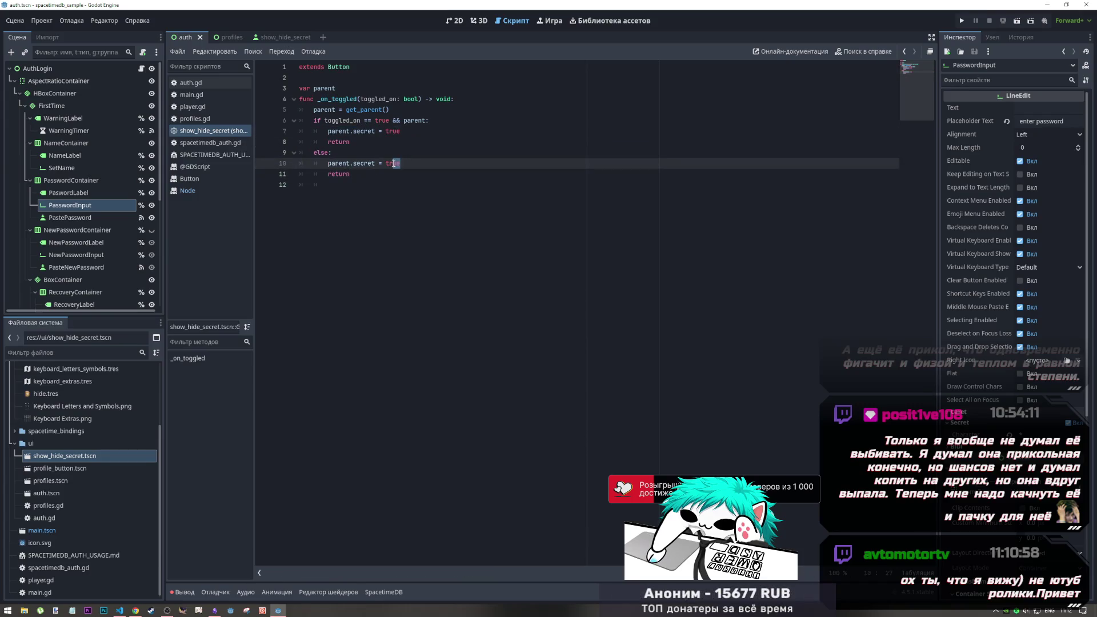
key("BackSpace")
key("BackSpace")
key("BackSpace")
type("false")
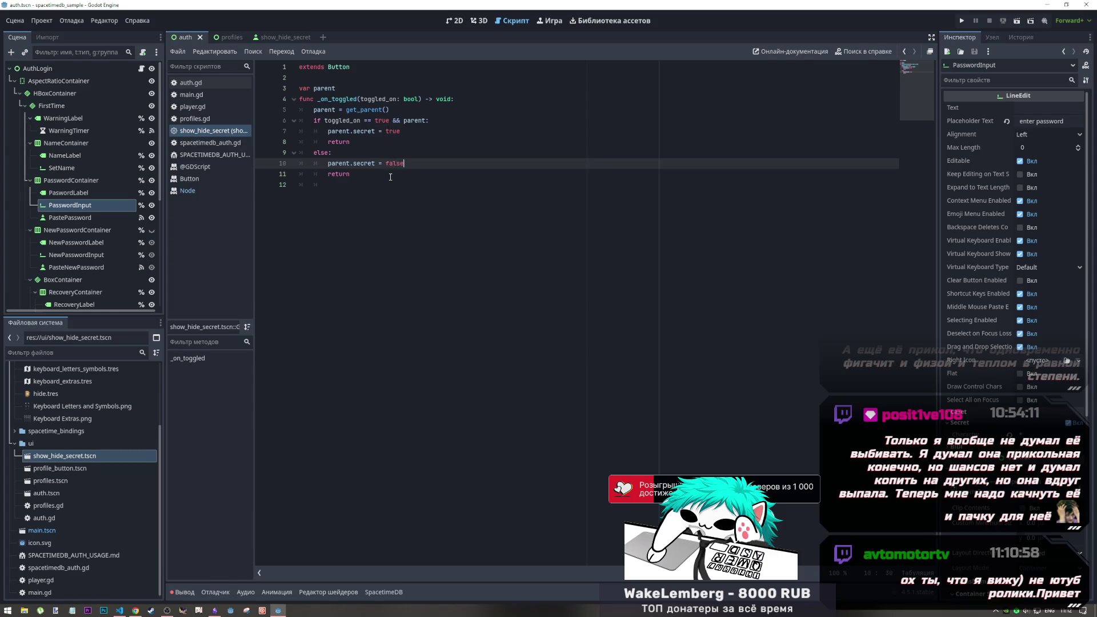
key("ctrl+s")
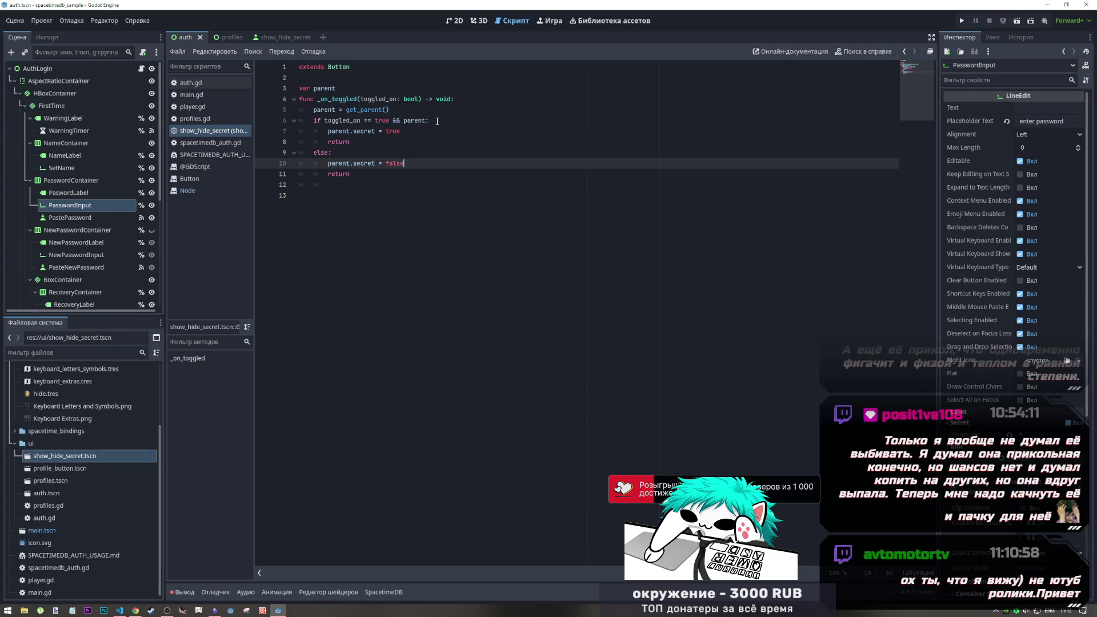
left_click(437, 121)
left_click(347, 87)
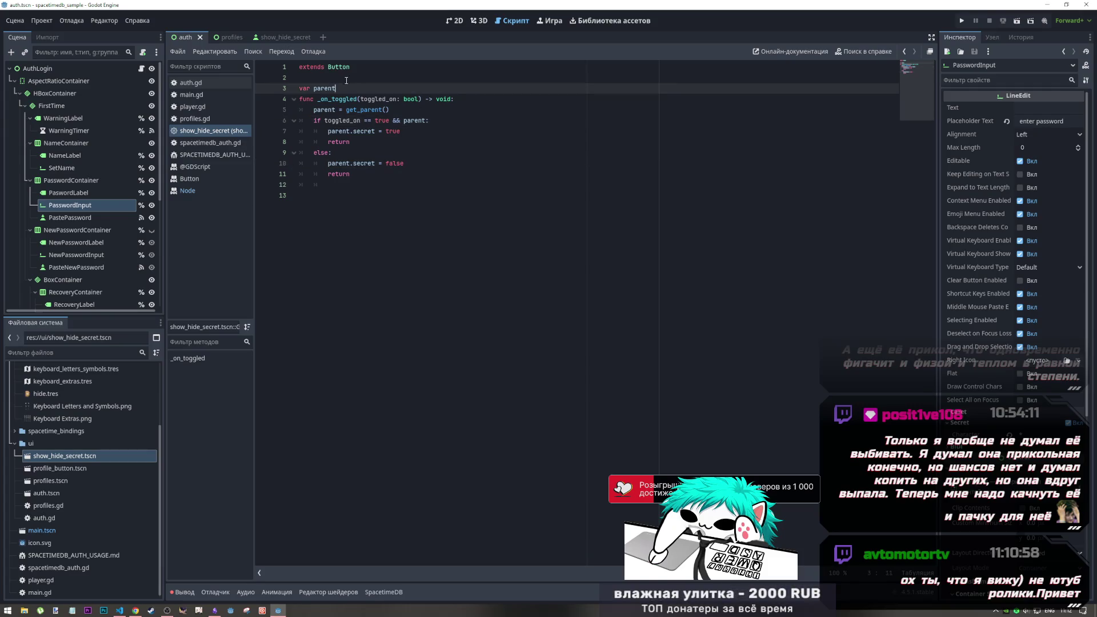
left_click(344, 81)
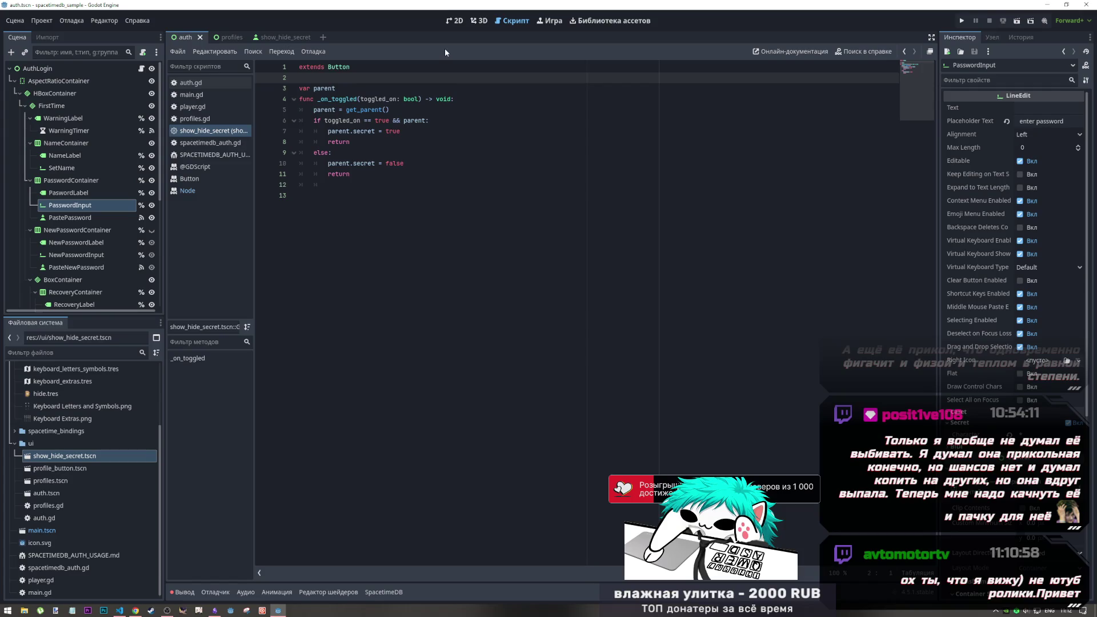
scroll(40, 389, "up", 2)
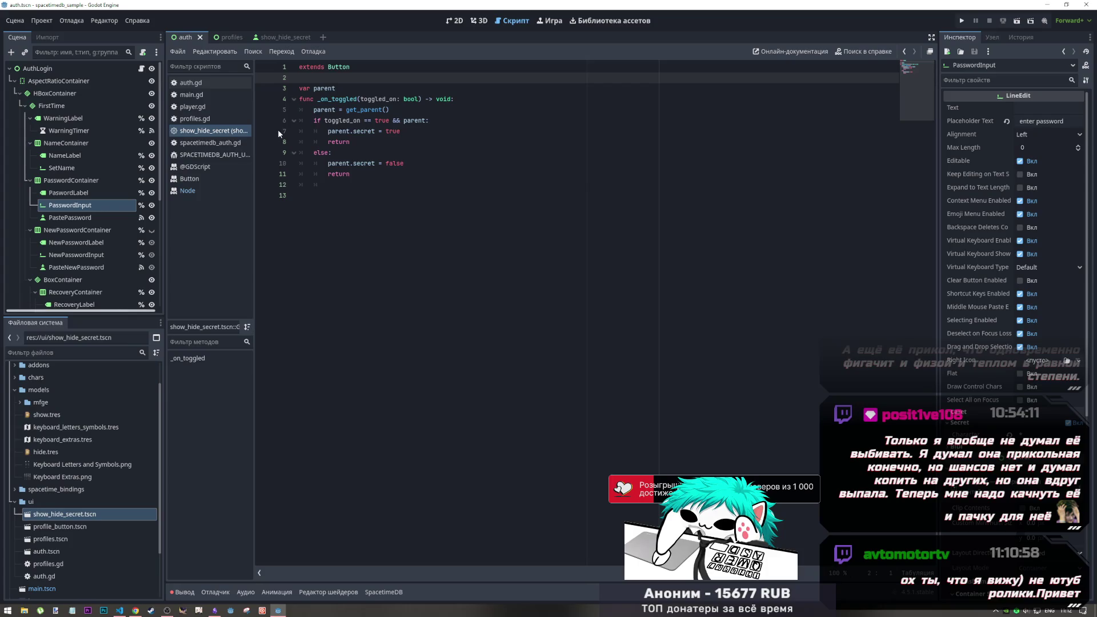
key("Return")
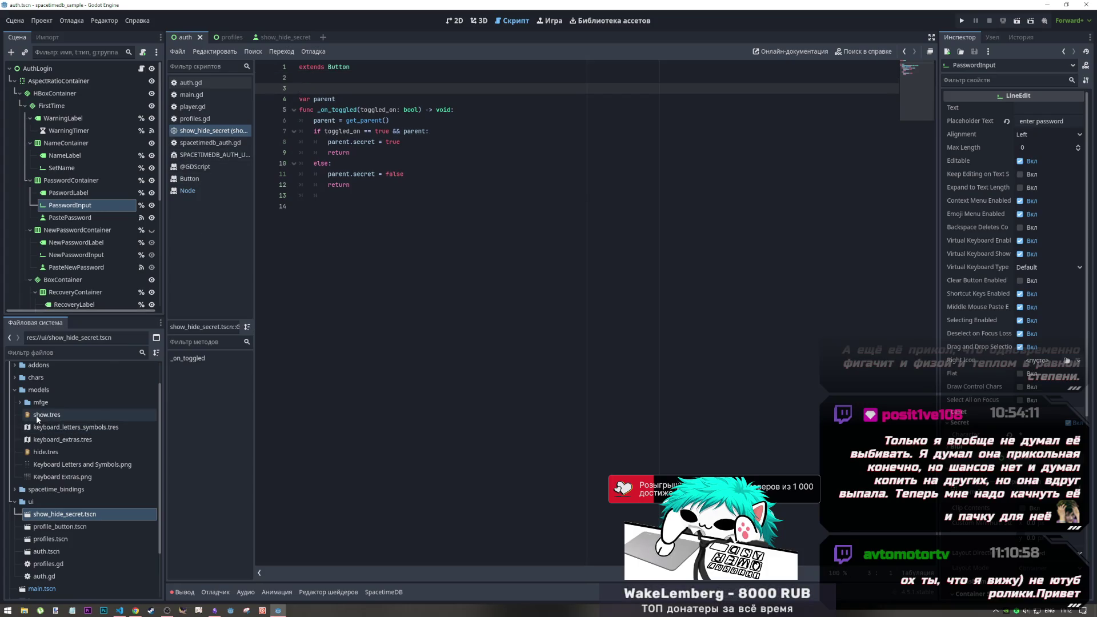
mouse_move(38, 418)
left_mouse_down()
mouse_move(297, 174)
mouse_move(288, 89)
left_mouse_up()
key("ctrl+z")
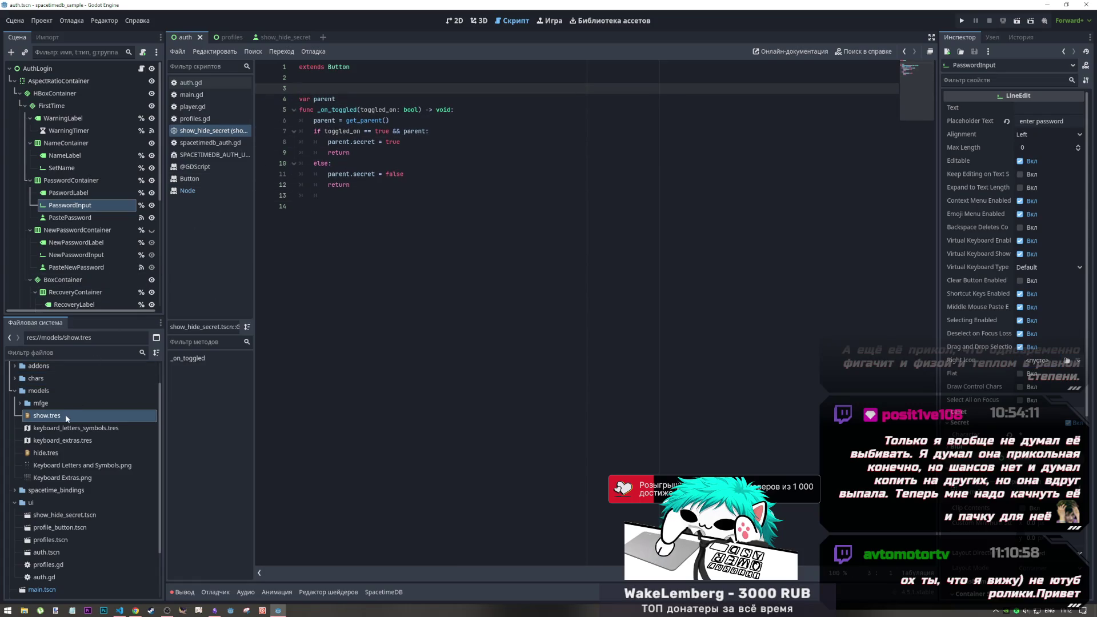
mouse_move(46, 415)
left_mouse_down()
mouse_move(318, 94)
mouse_move(309, 90)
left_mouse_up()
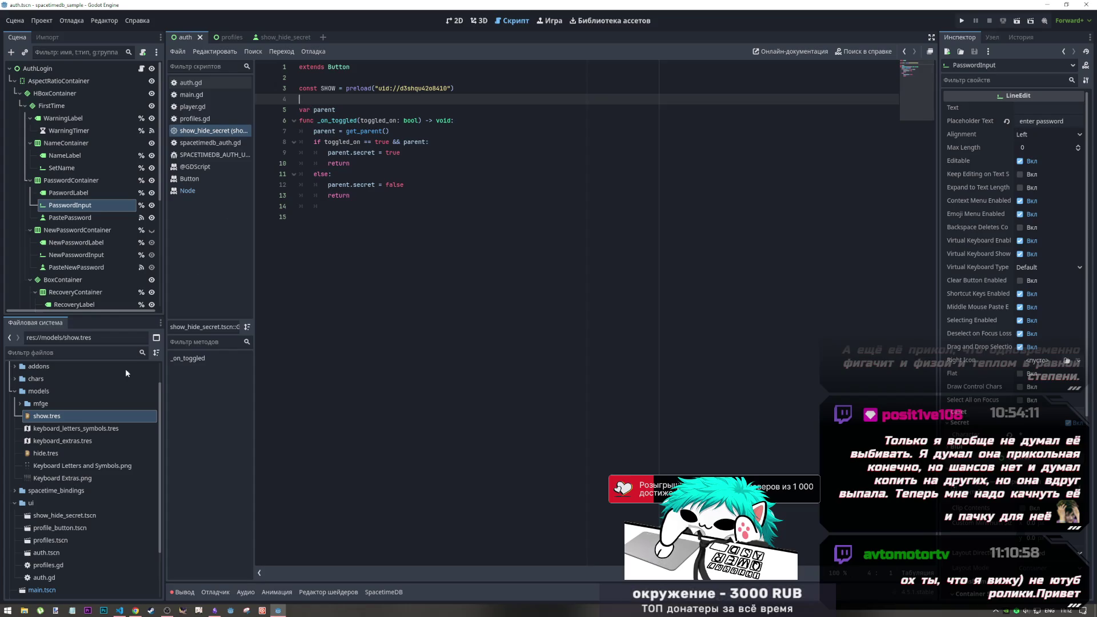
mouse_move(53, 453)
left_mouse_down()
mouse_move(326, 133)
mouse_move(323, 101)
mouse_move(402, 107)
left_mouse_up()
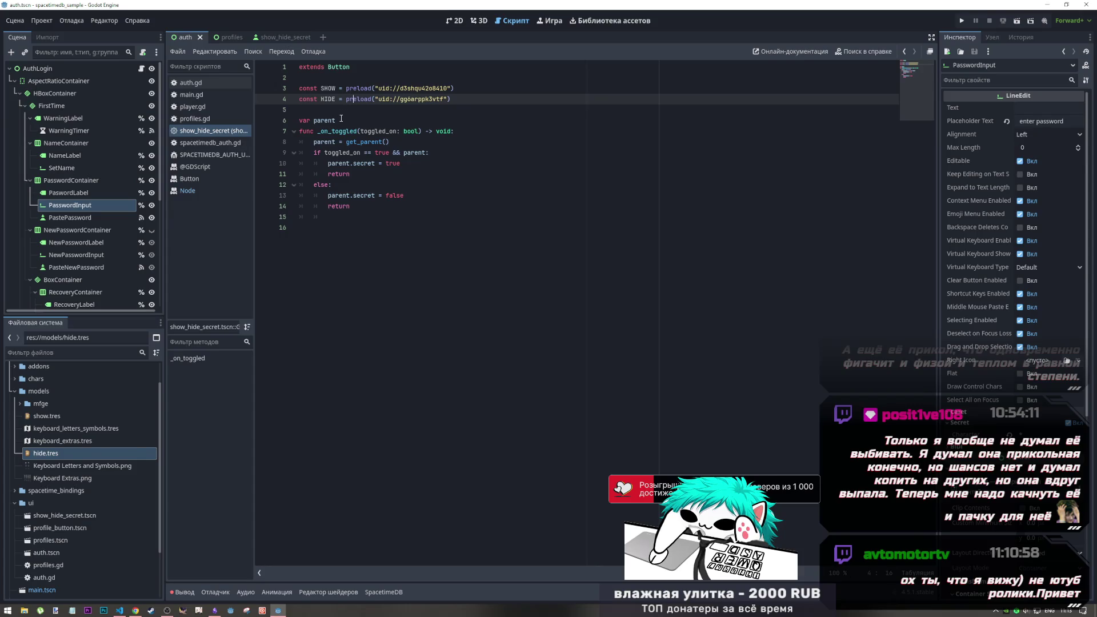
double_click(330, 88)
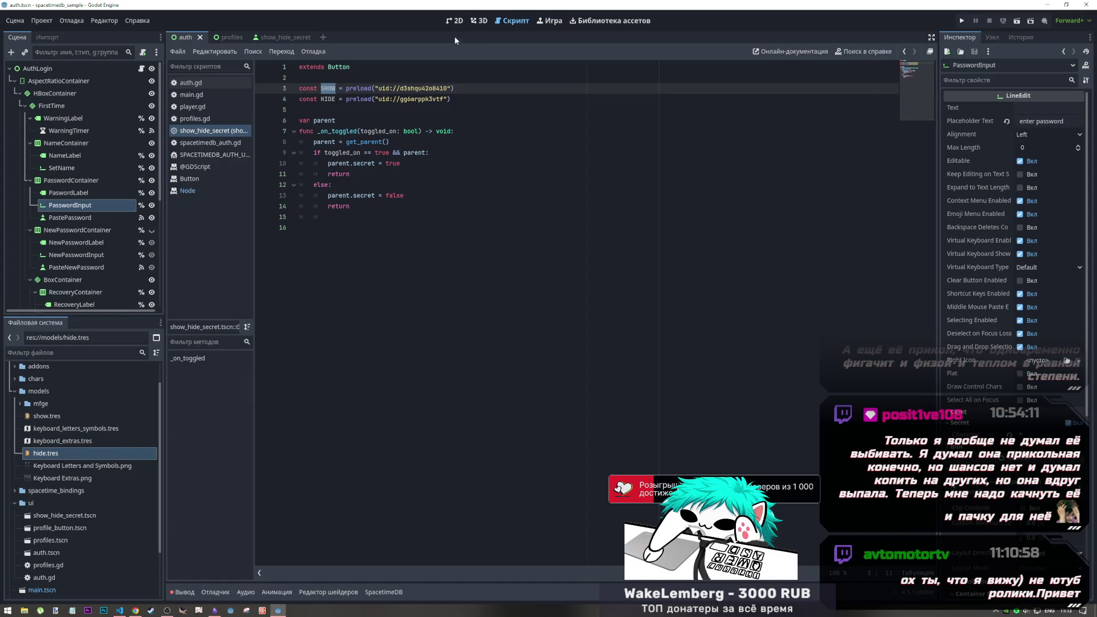
left_click(369, 73)
left_click(337, 153)
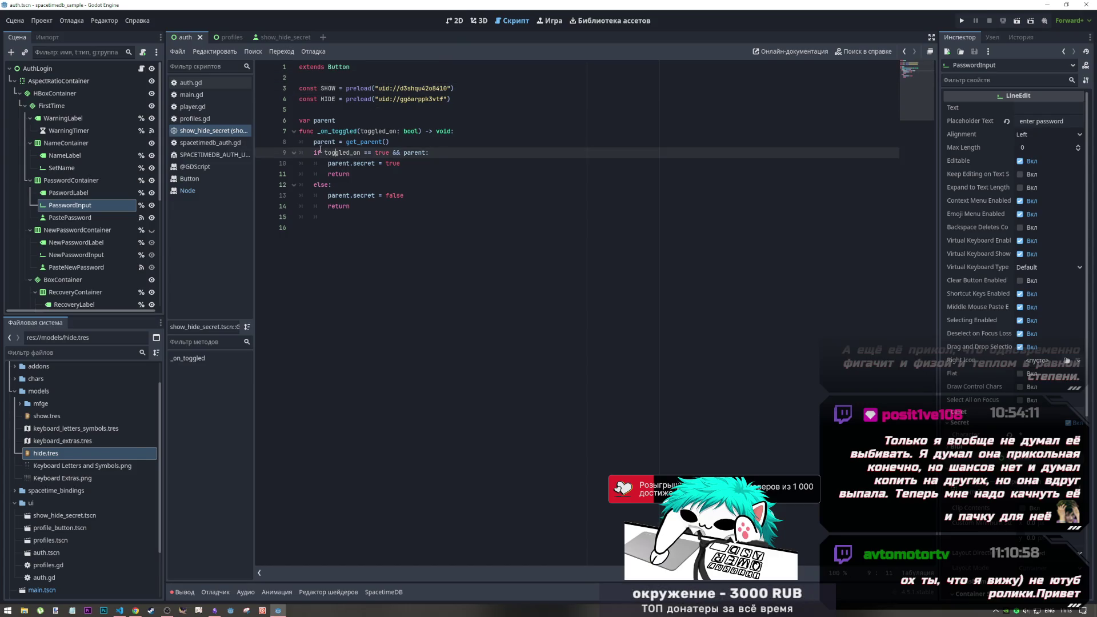
mouse_move(319, 142)
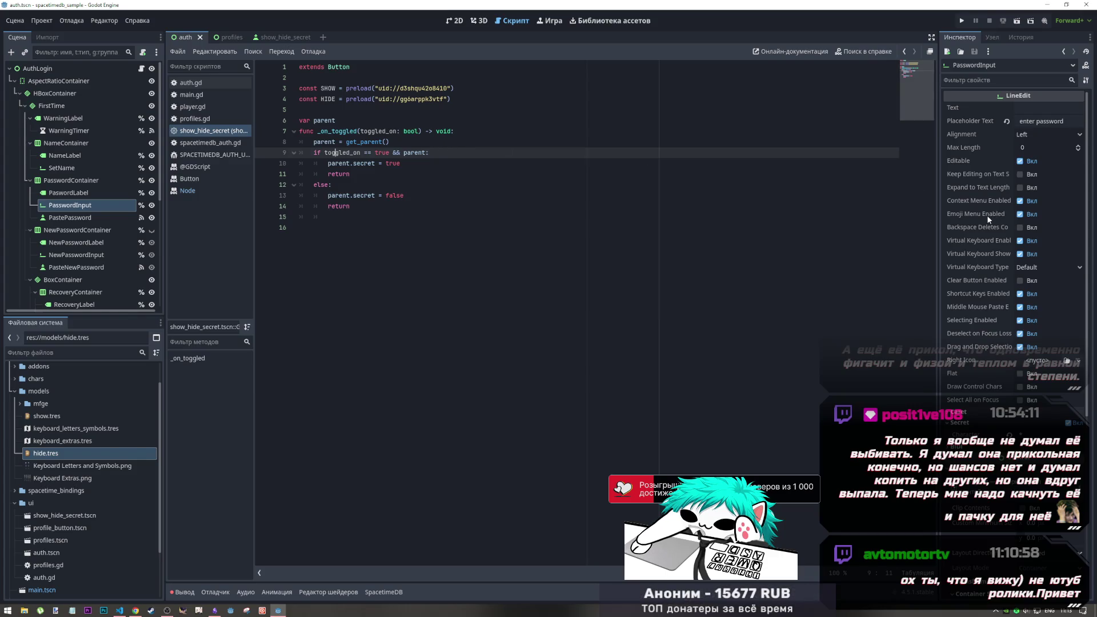
mouse_move(986, 215)
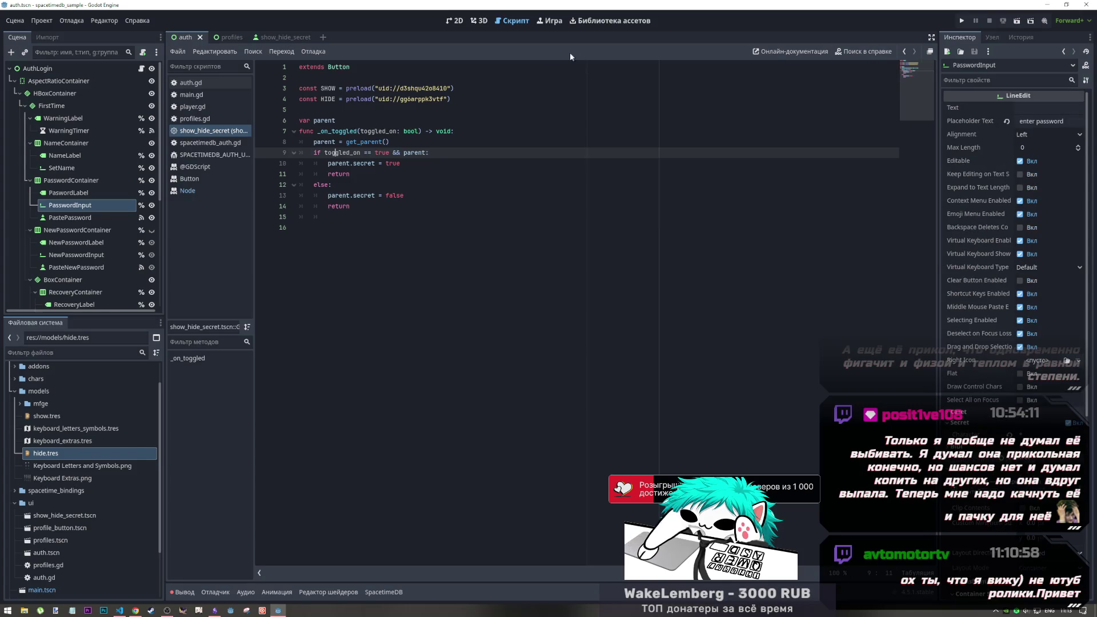
left_click(284, 38)
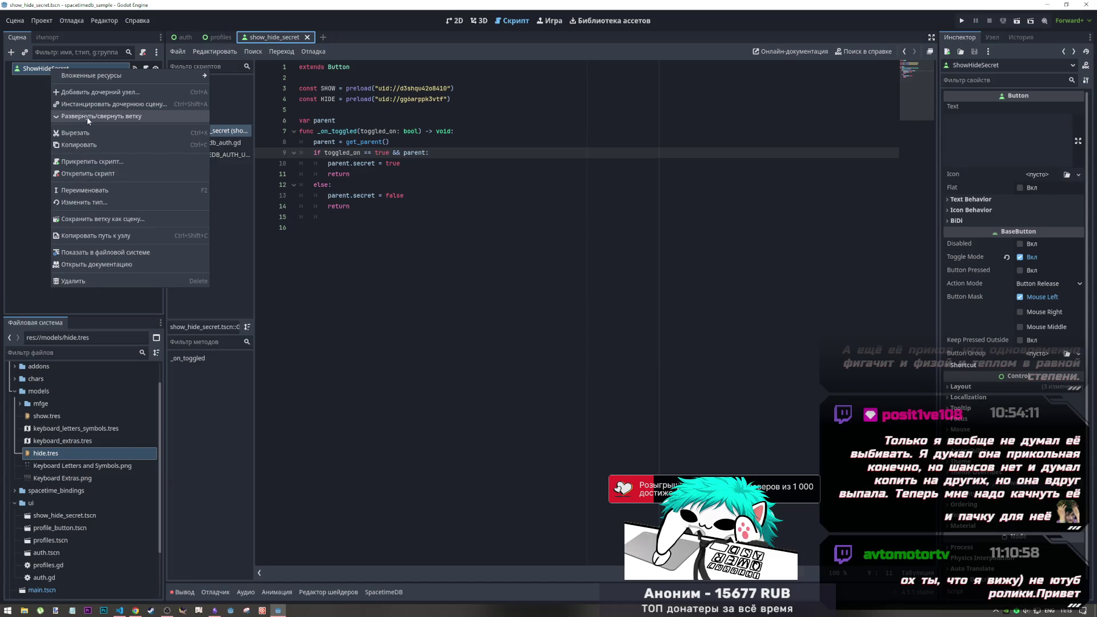
Step: Add a TextureButton child to ShowHideSecret with Toggle Mode enabled and look at its textures
left_click(92, 100)
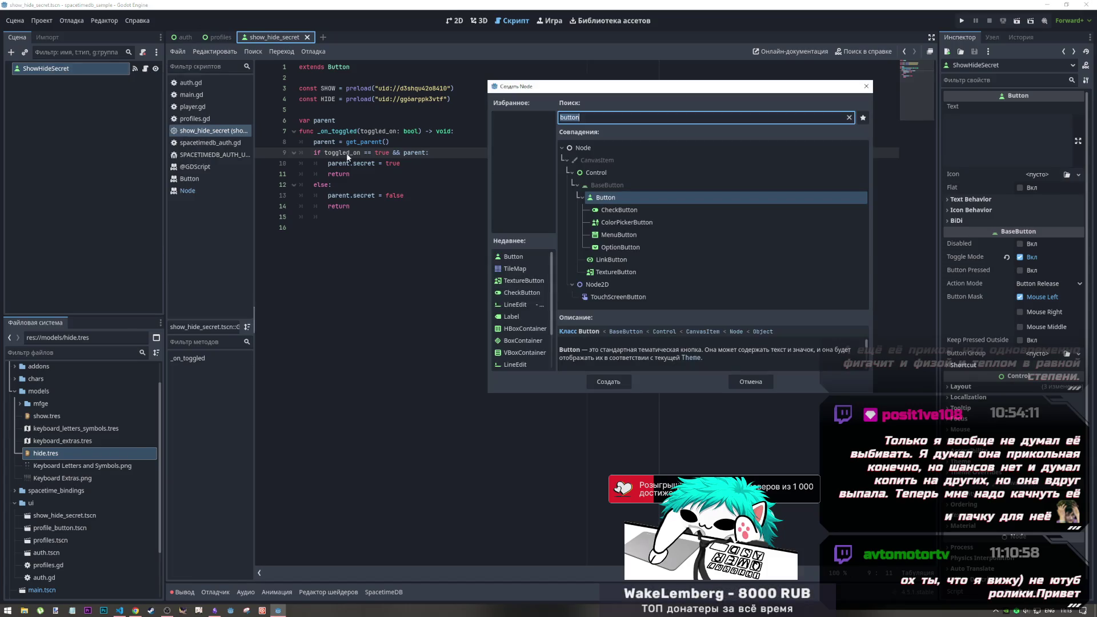
type("texte")
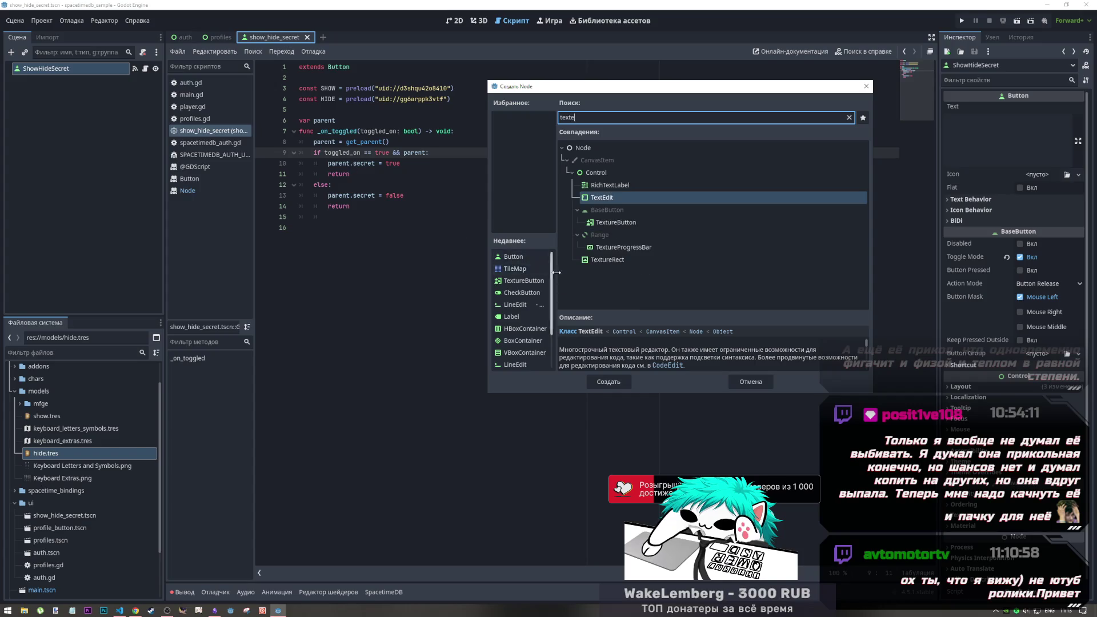
left_click(604, 381)
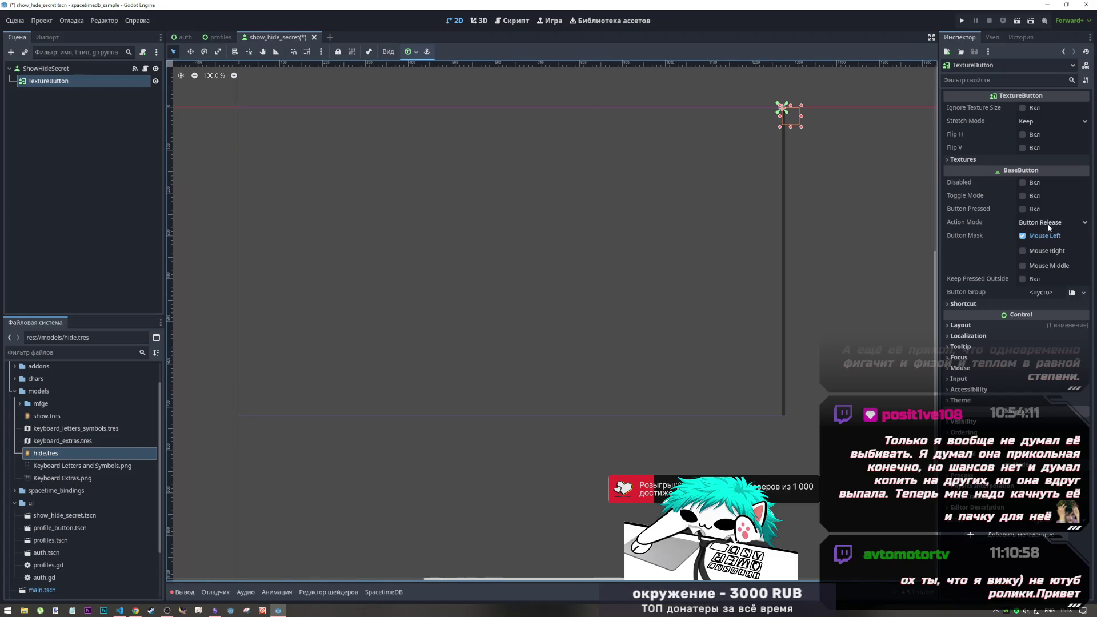
left_click(1033, 196)
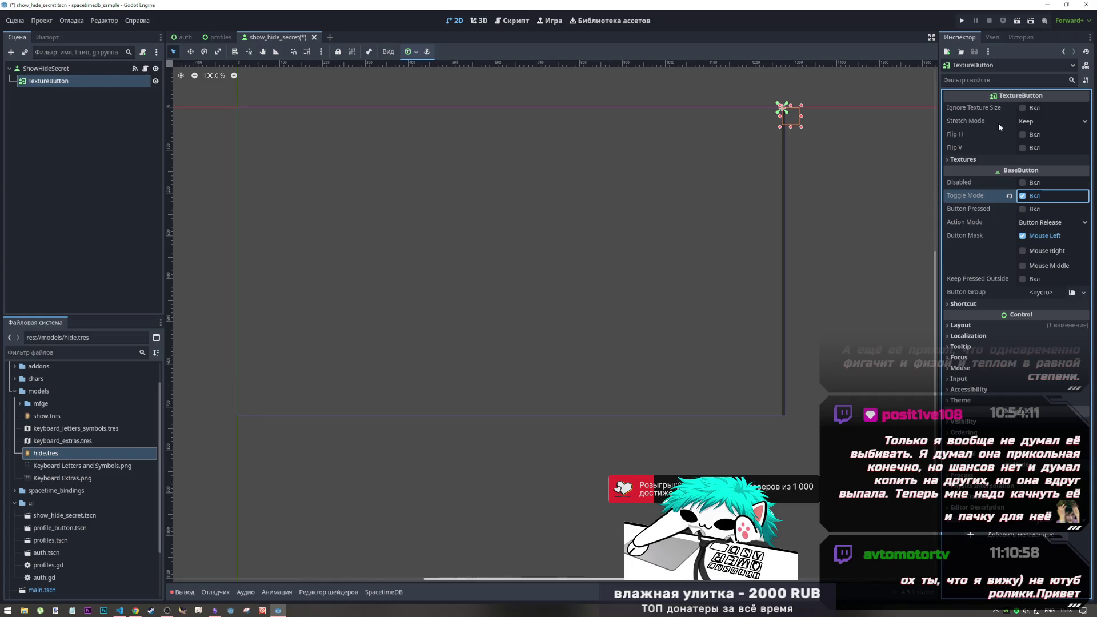
left_click(999, 159)
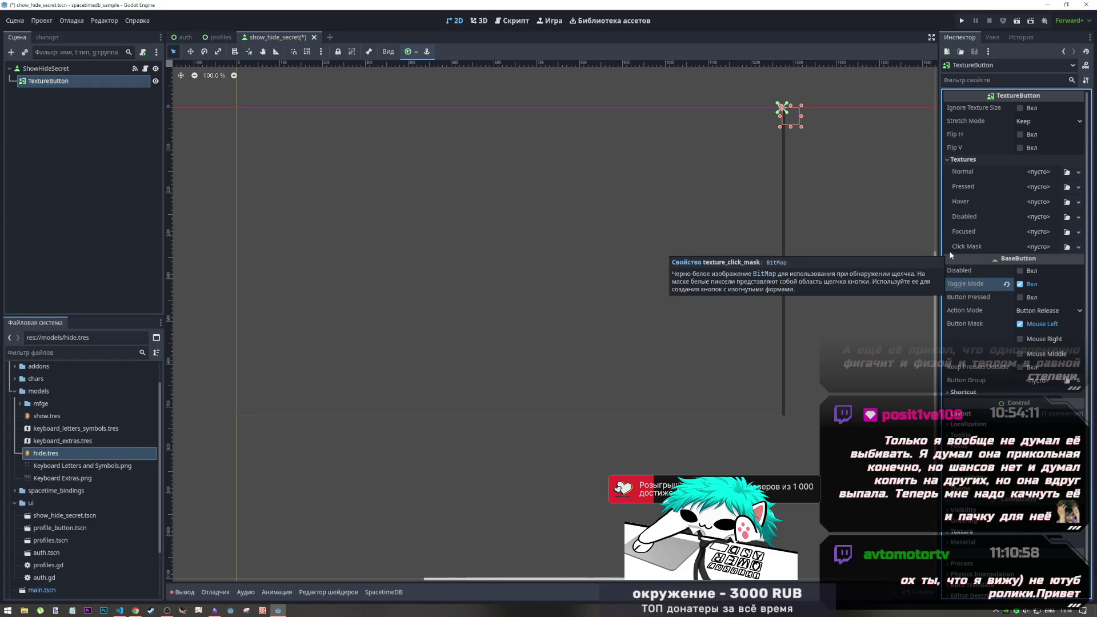
Step: Delete the TextureButton and go back to the parent.secret = true line in the script
left_click(60, 81)
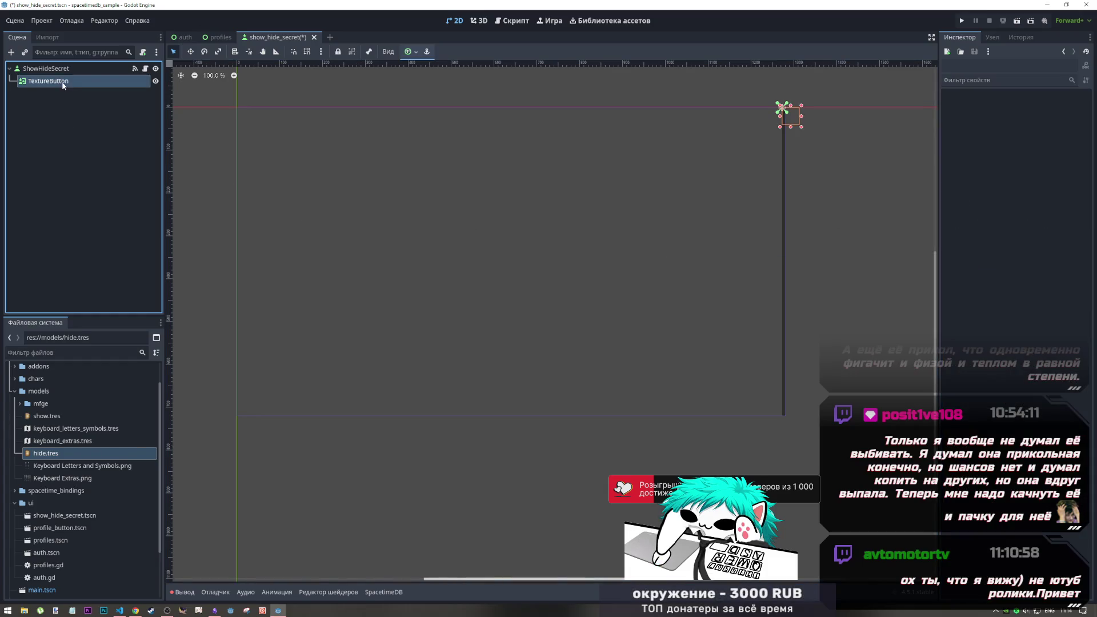
key("Delete")
key("Return")
left_click(46, 68)
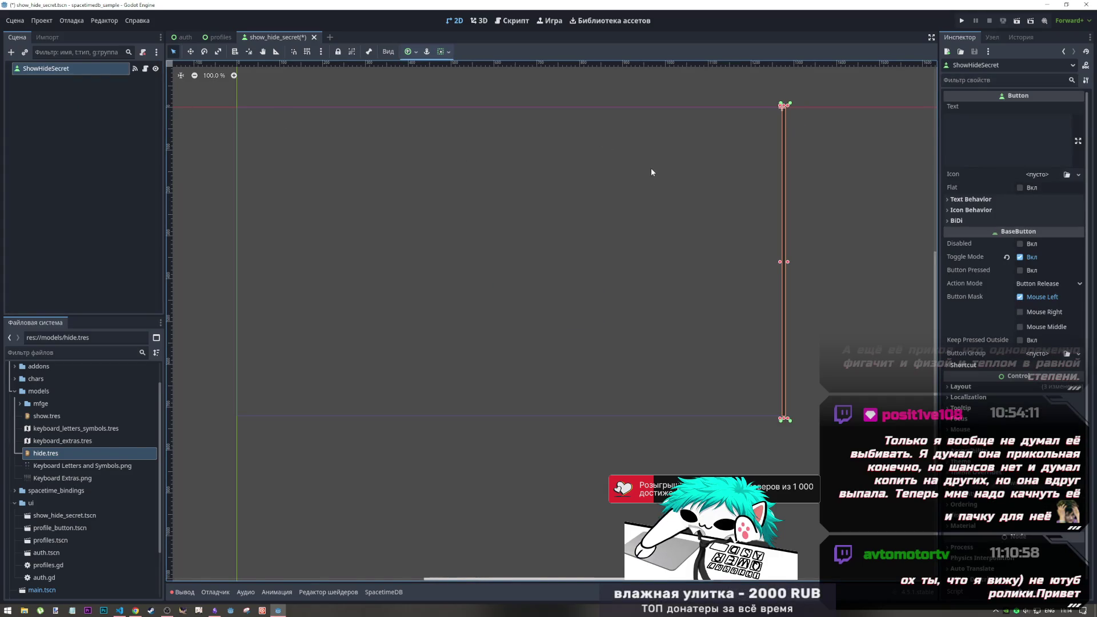
left_click(512, 21)
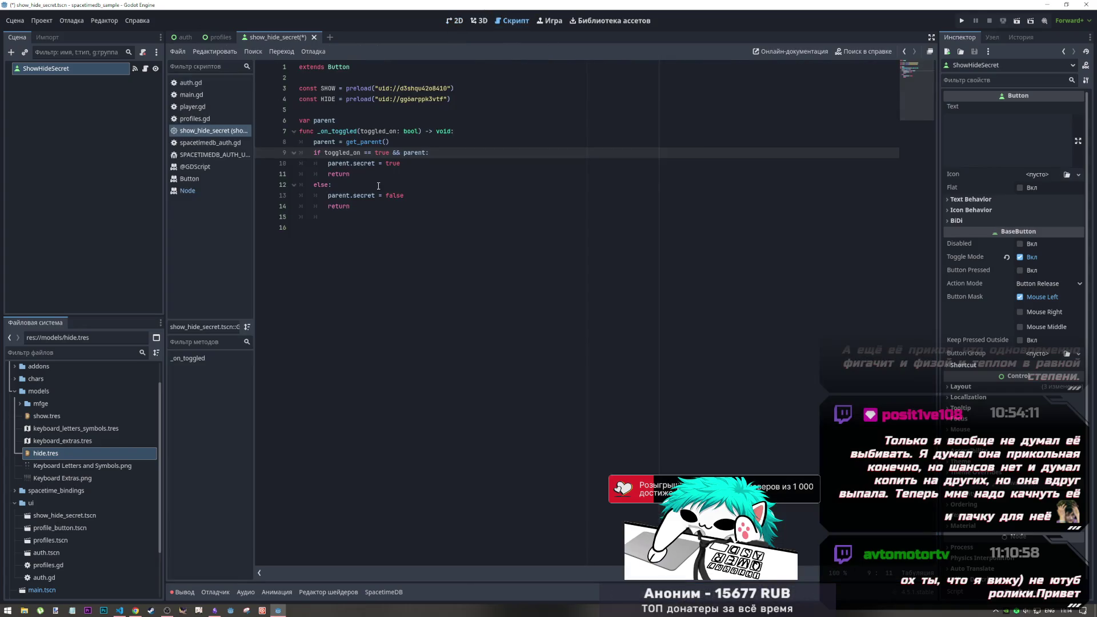
key("Down")
key("Down")
key("Up")
key("End")
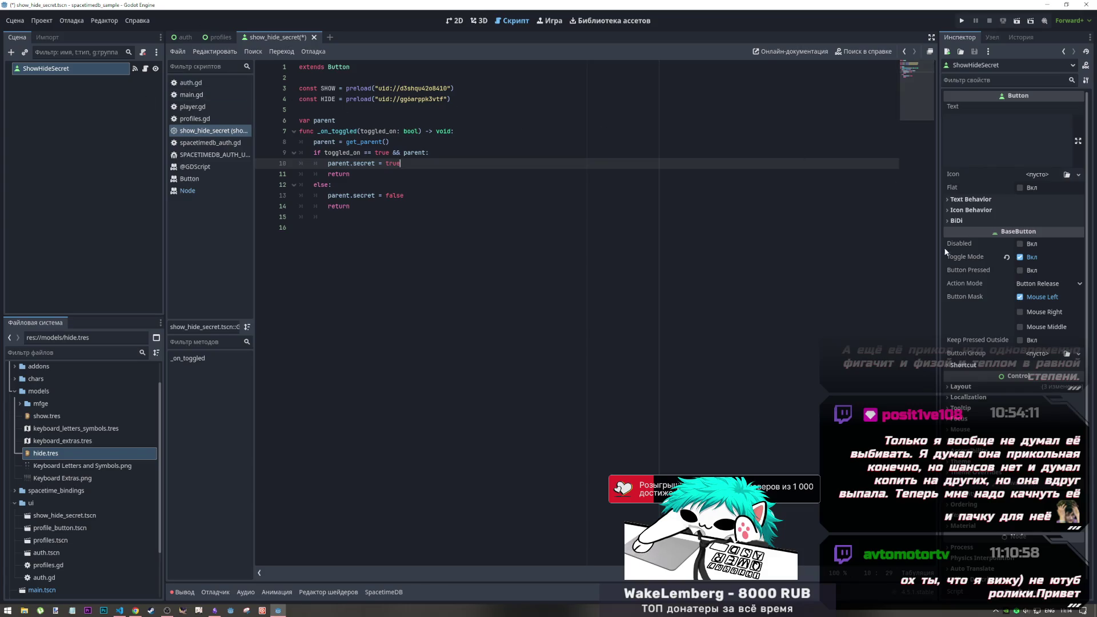
Step: Make the ShowHideSecret button flat and delete the return after parent.secret = true
left_click(1020, 188)
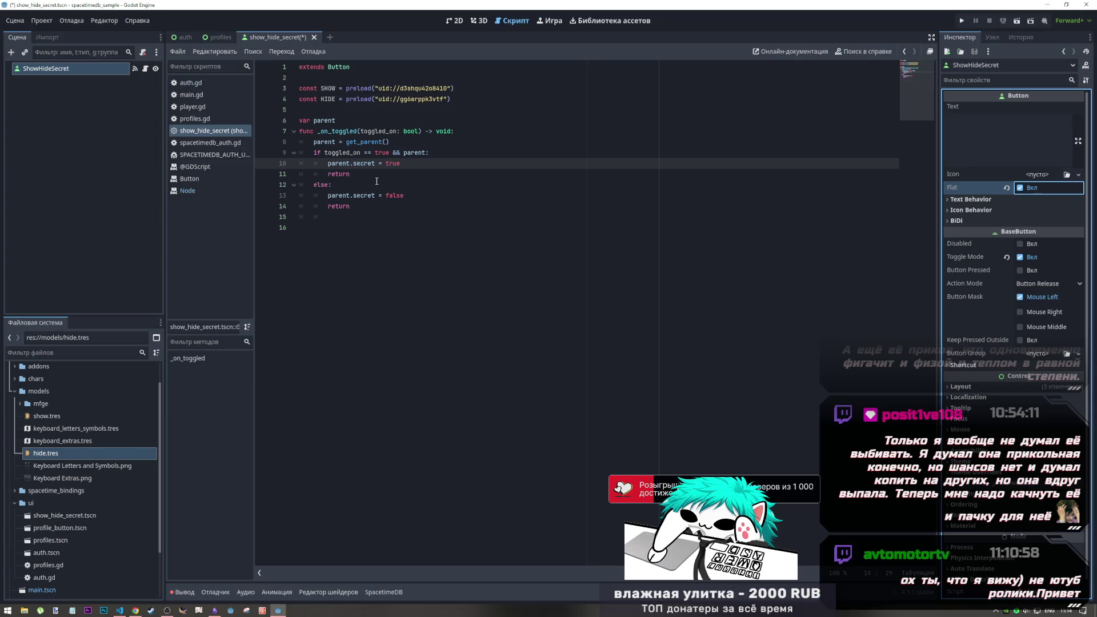
left_click(406, 165)
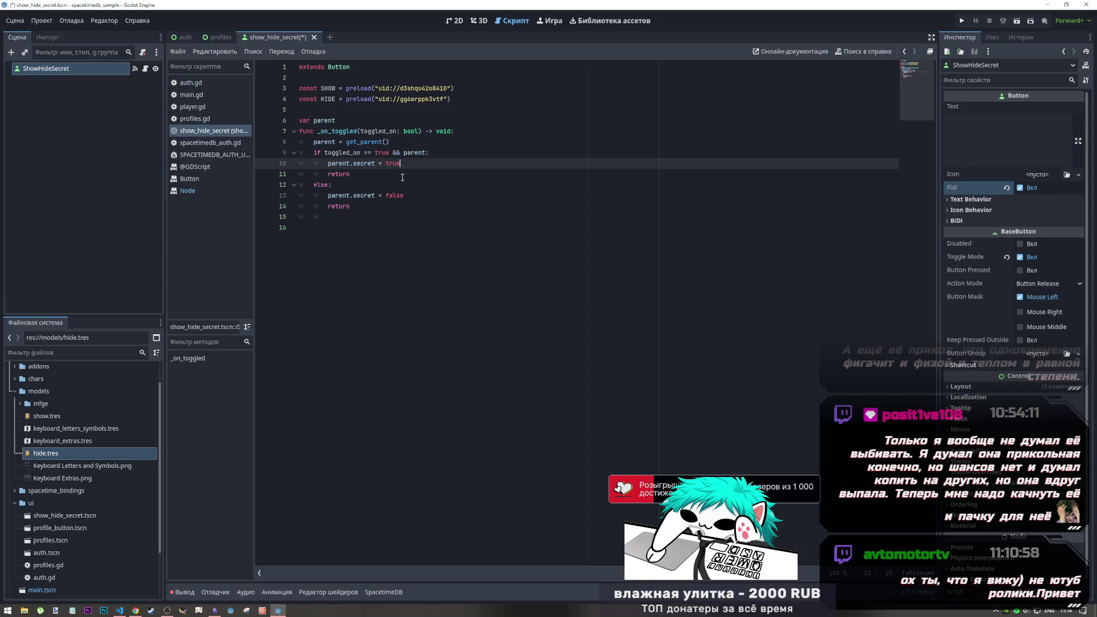
key("Return")
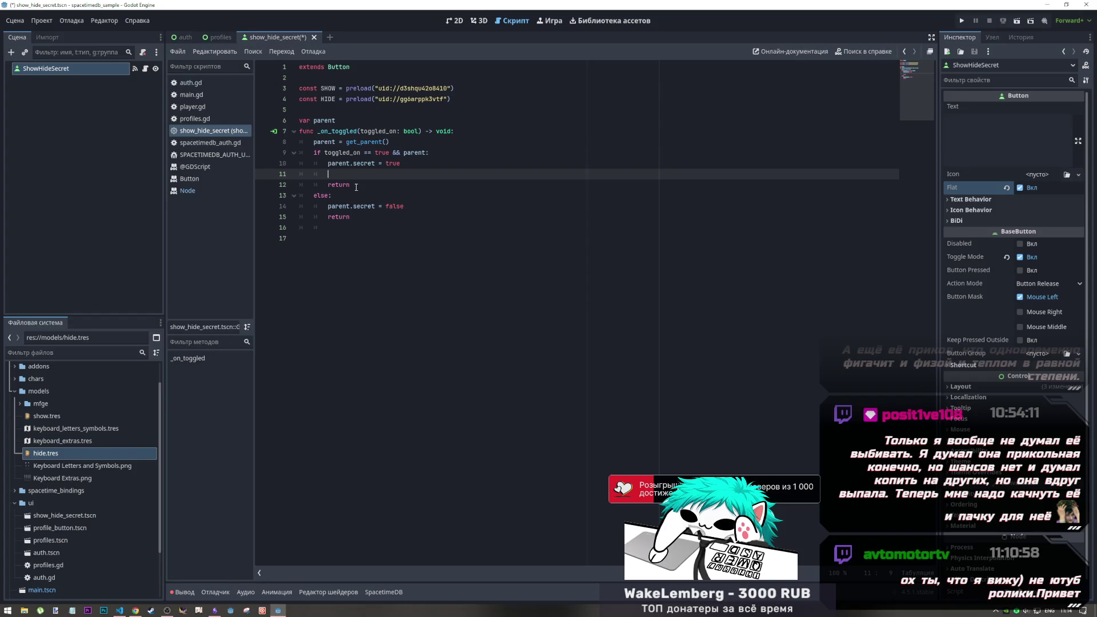
left_click_drag(356, 187, 268, 179)
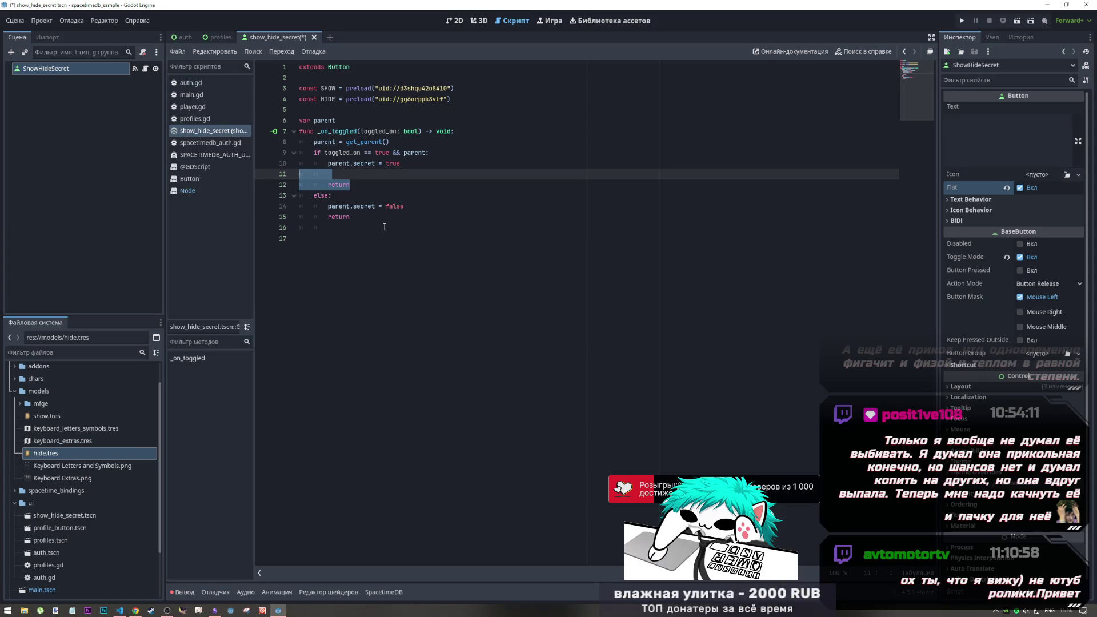
key("BackSpace")
left_click(324, 217)
double_click(324, 217)
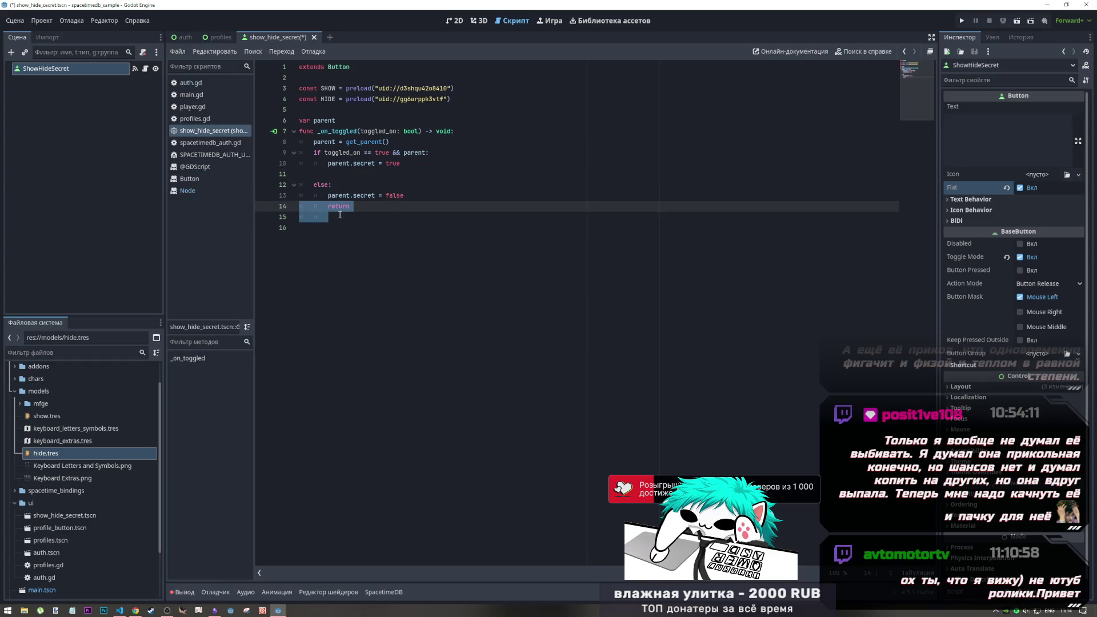
left_click(314, 173)
key("BackSpace")
Step: Delete the else branch's return statement and add a new line after parent.secret = true
left_click(314, 195)
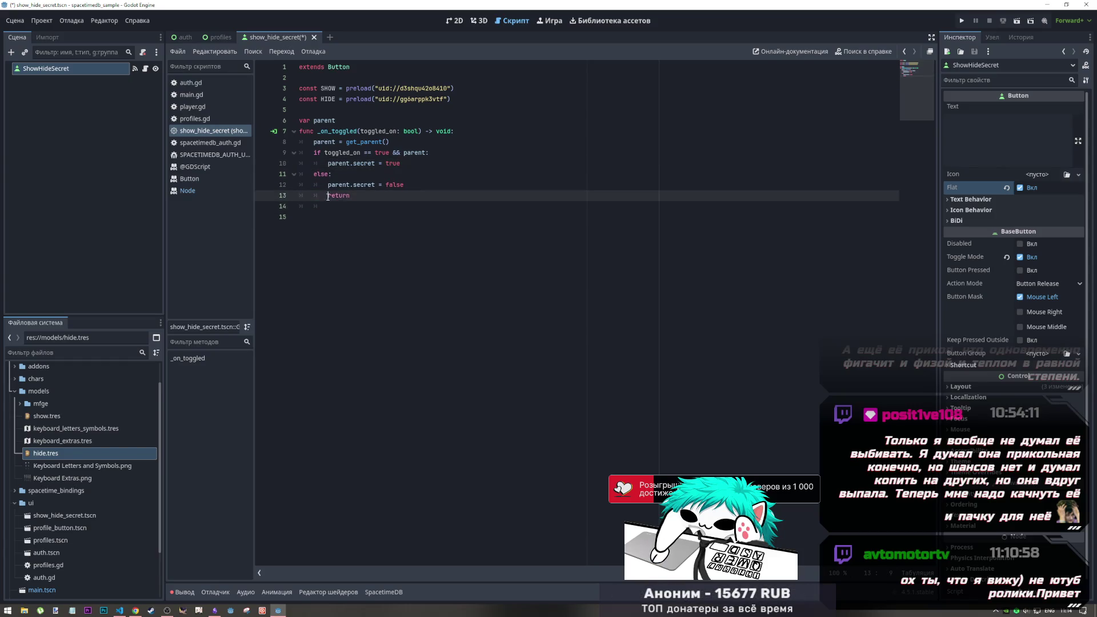
key("Return")
left_click(321, 219)
key("BackSpace")
key("BackSpace")
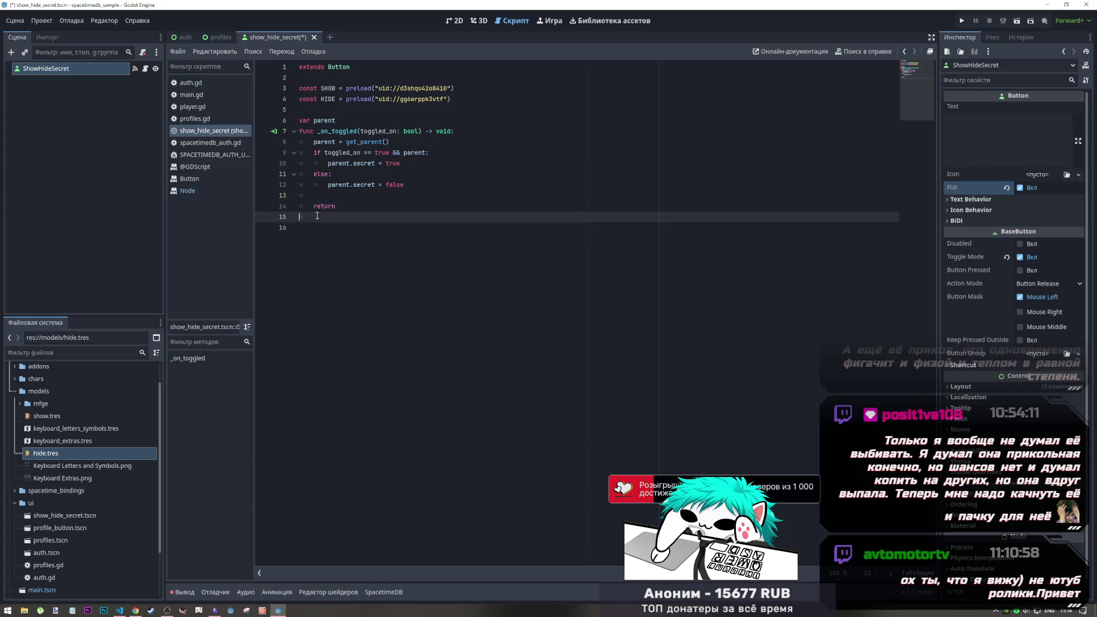
left_click_drag(343, 206, 249, 189)
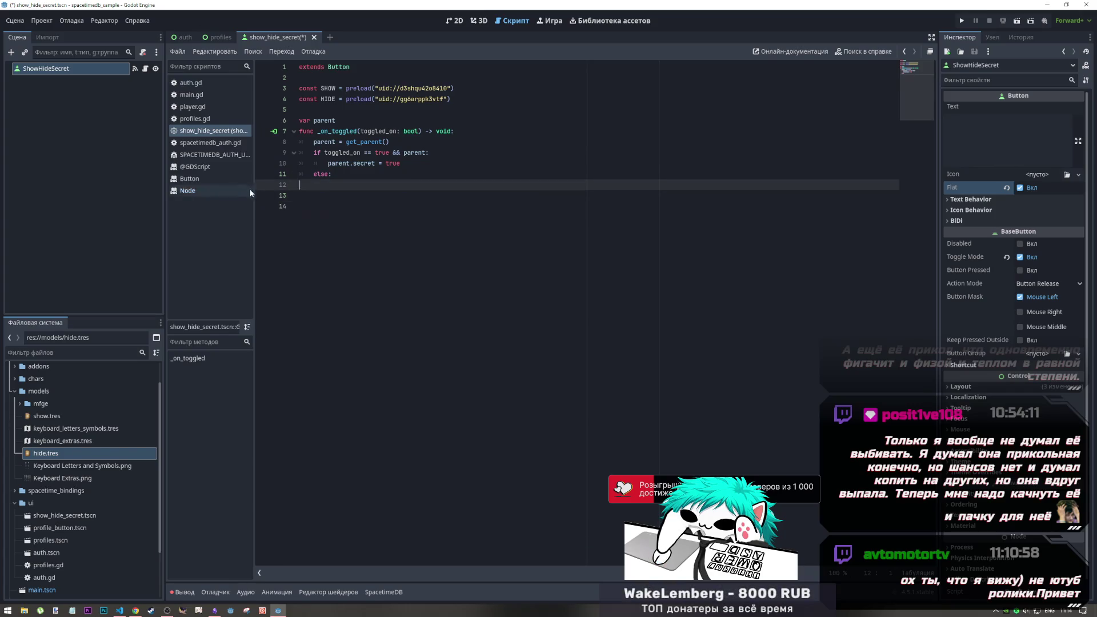
type("parent.secret = false")
left_click(349, 205)
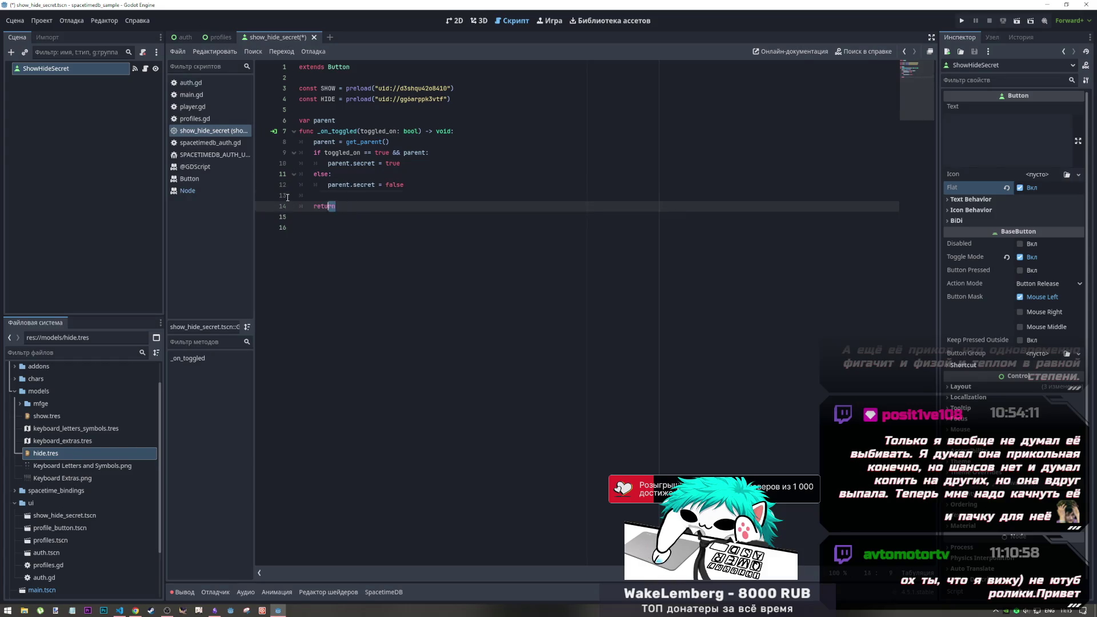
key("BackSpace")
key("BackSpace")
key("BackSpace")
left_click(390, 154)
left_click(397, 165)
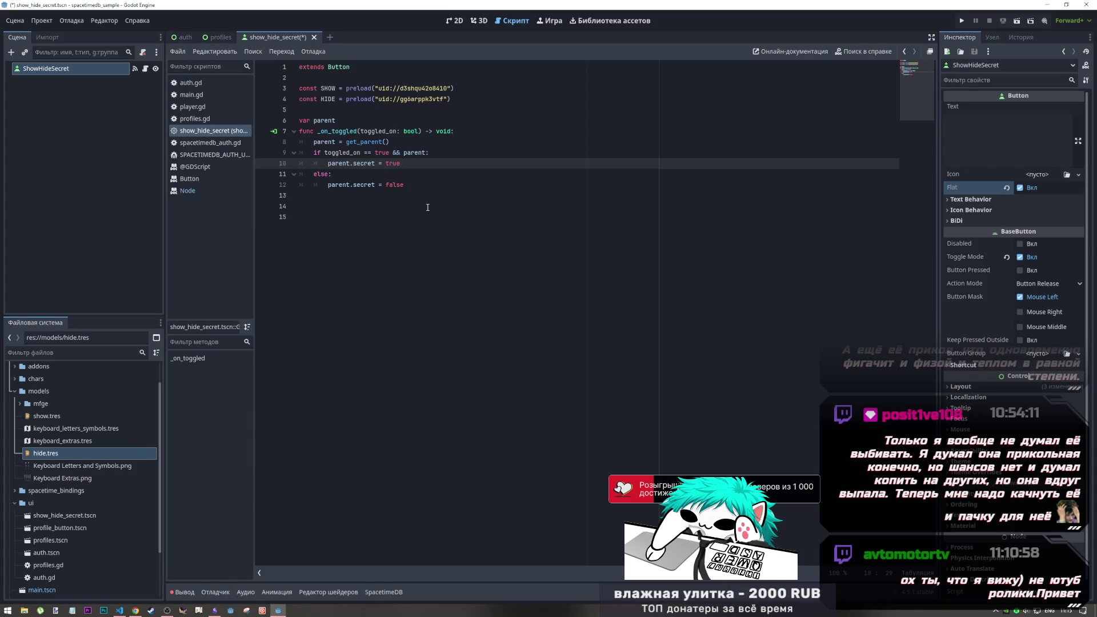
key("Return")
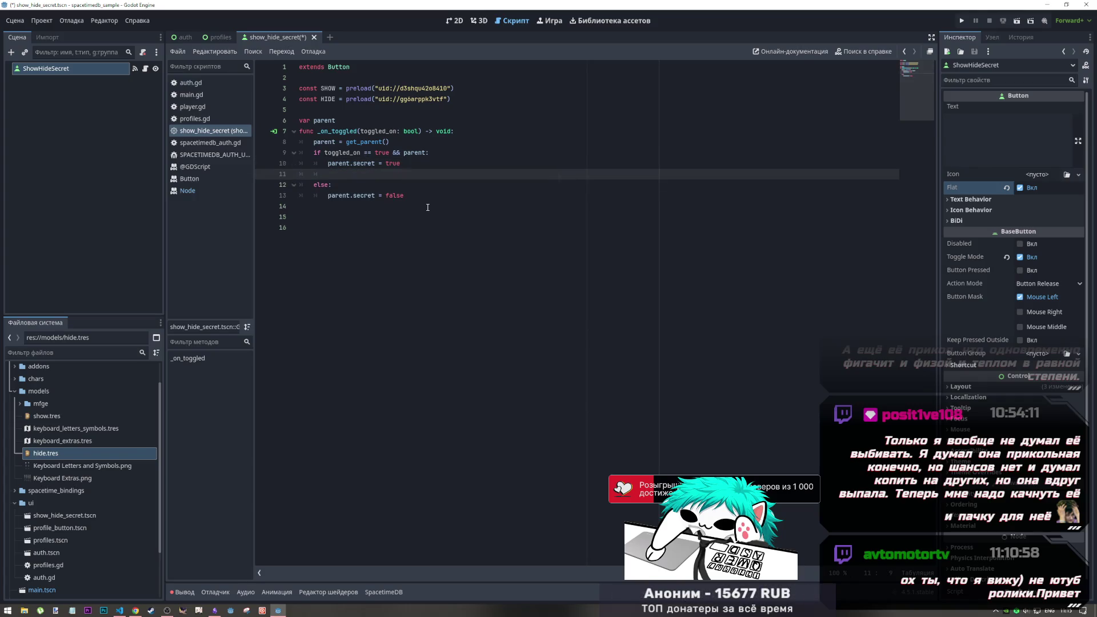
Step: Set icon = HIDE in the toggled-on branch after parent.secret = true
type("icon=")
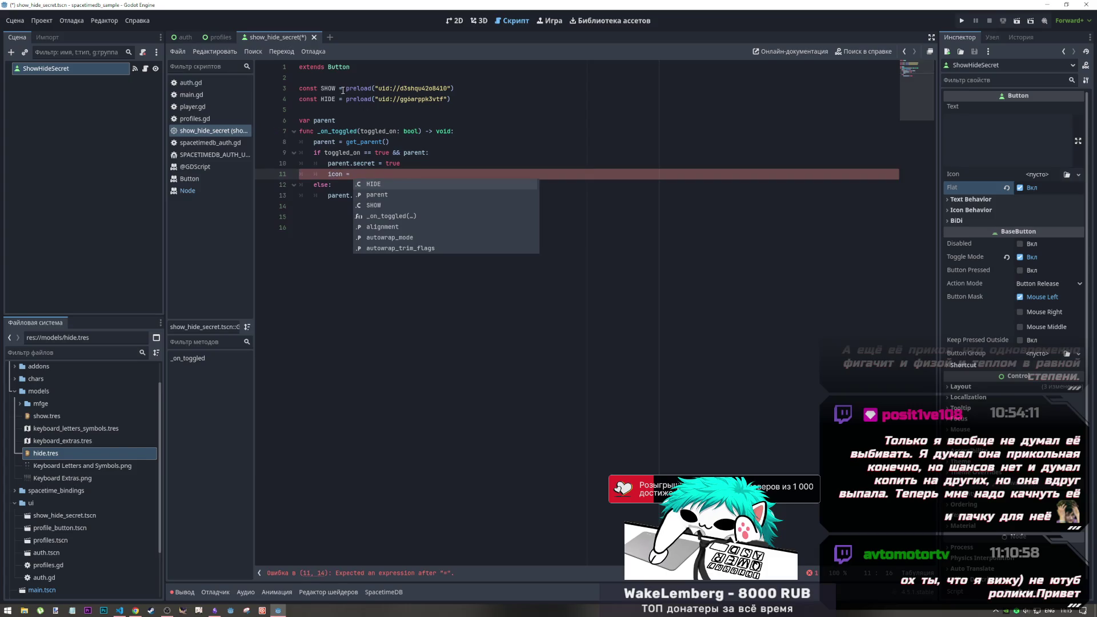
left_click(324, 89)
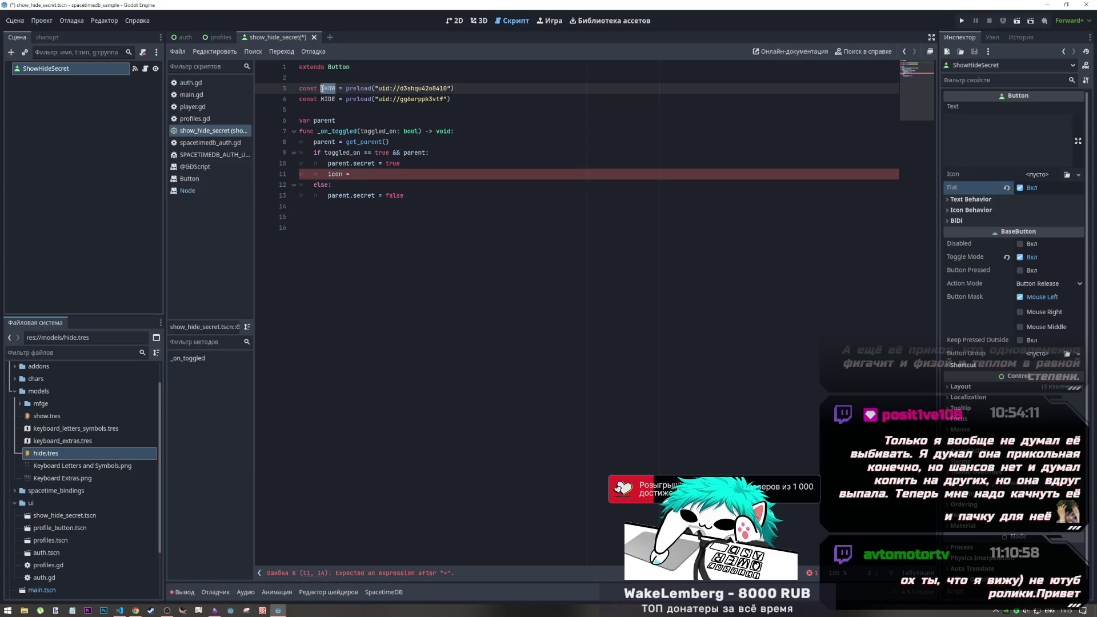
left_click(328, 99)
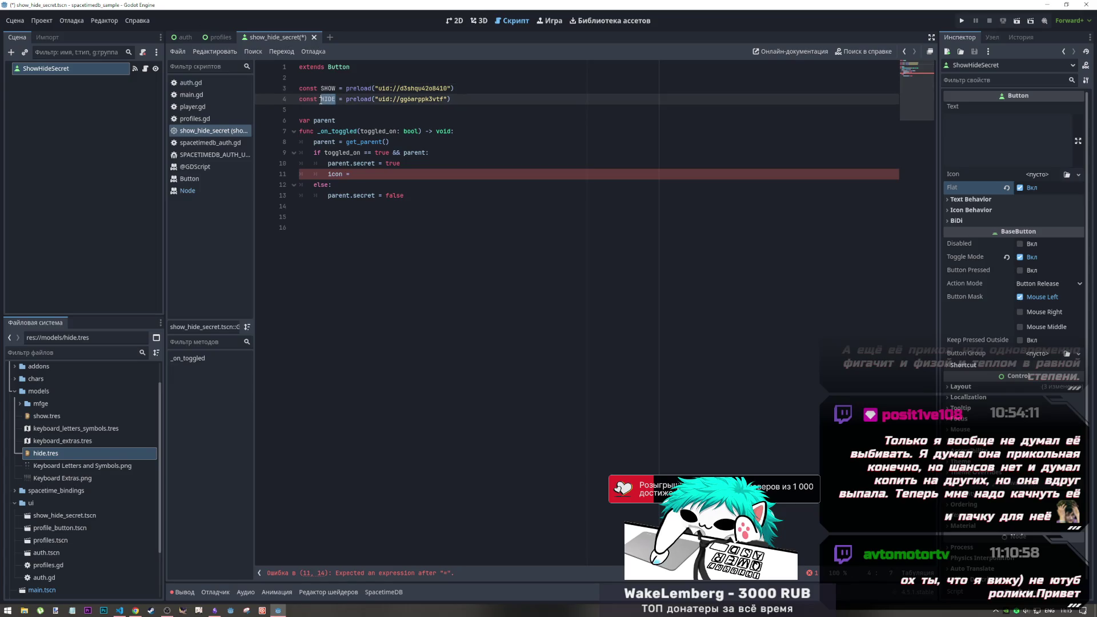
left_click(364, 176)
type("HIDE")
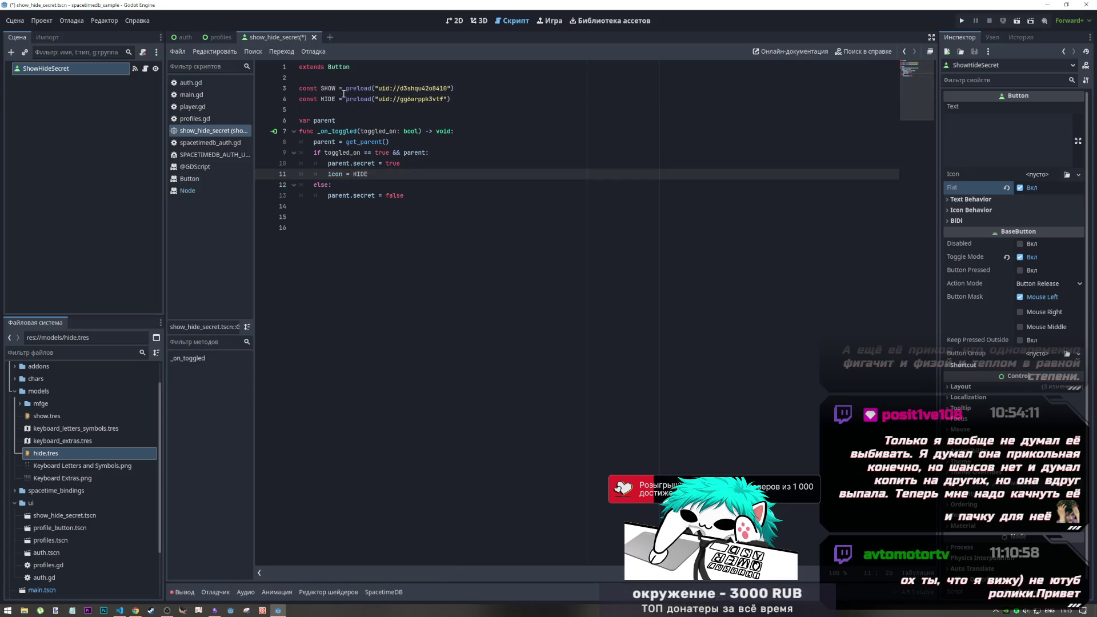
Step: Add icon = SHOW to the else branch, save the script and return to the auth scene
left_click(429, 195)
key("Return")
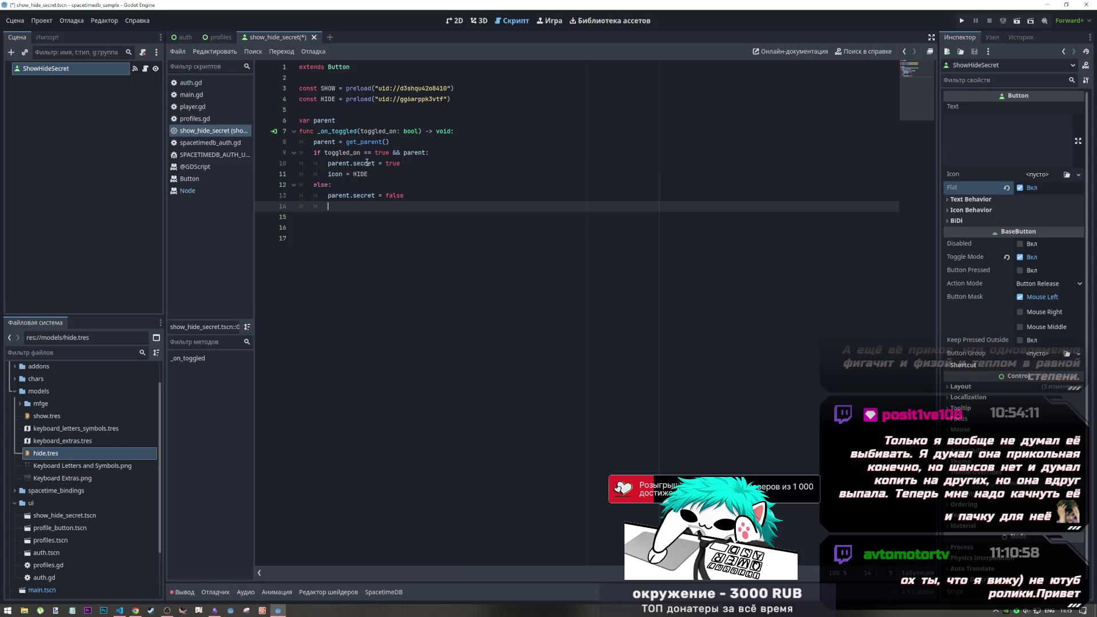
left_click(341, 173)
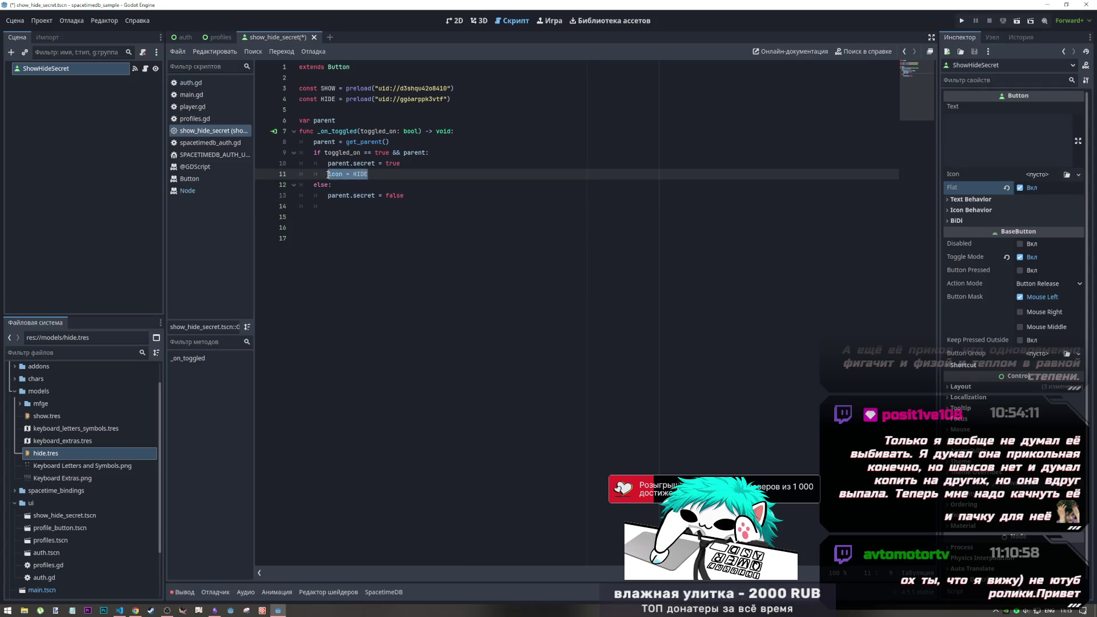
left_click(342, 207)
left_click_drag(336, 90, 322, 89)
key("ctrl+c")
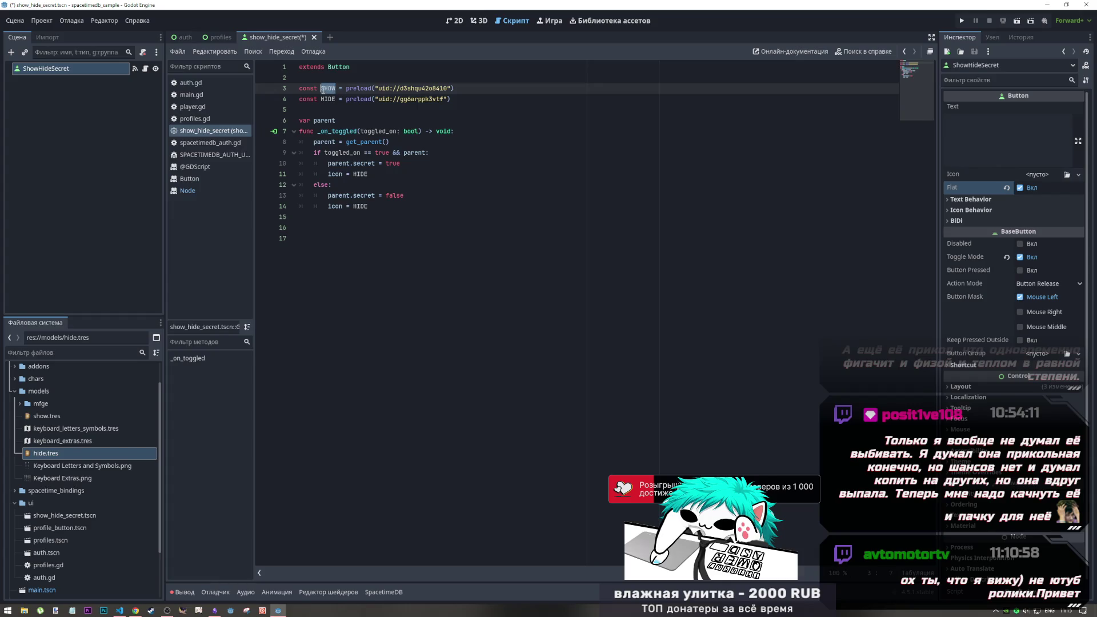
double_click(360, 206)
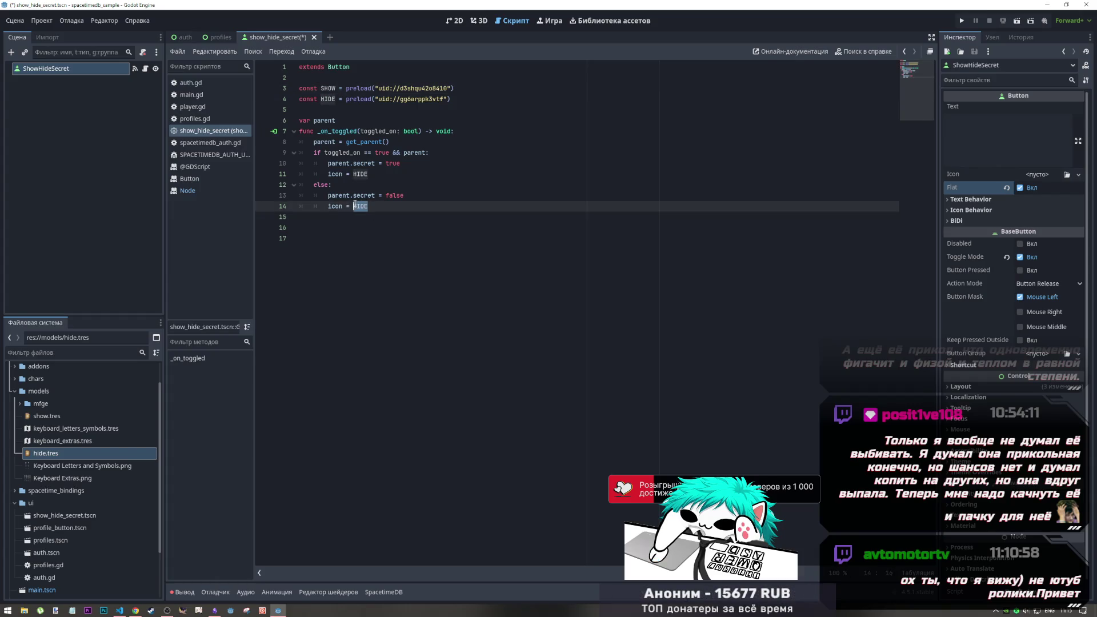
key("ctrl+v")
key("ctrl+s")
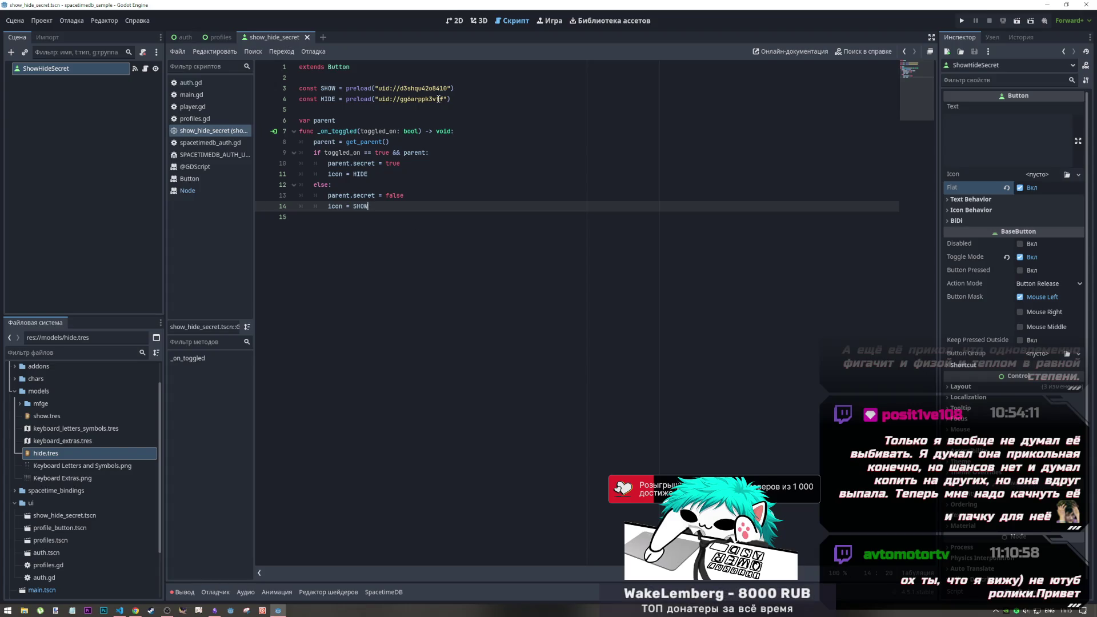
left_click(184, 37)
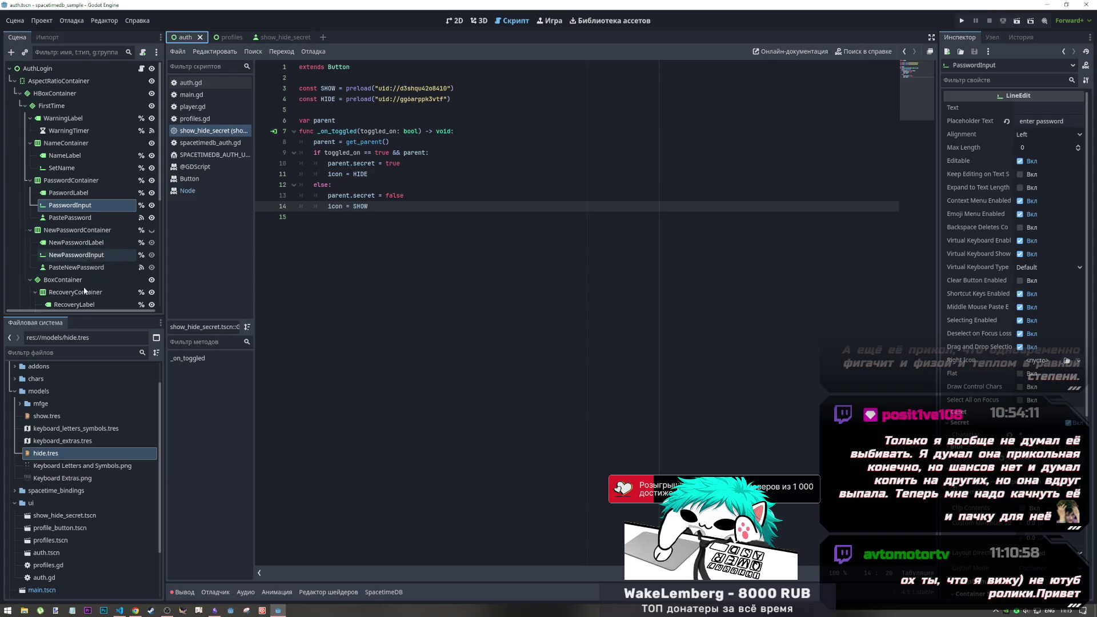
Step: Close the show_hide_secret scene and go back to the auth scene
left_click(274, 37)
key("ctrl+shift+w")
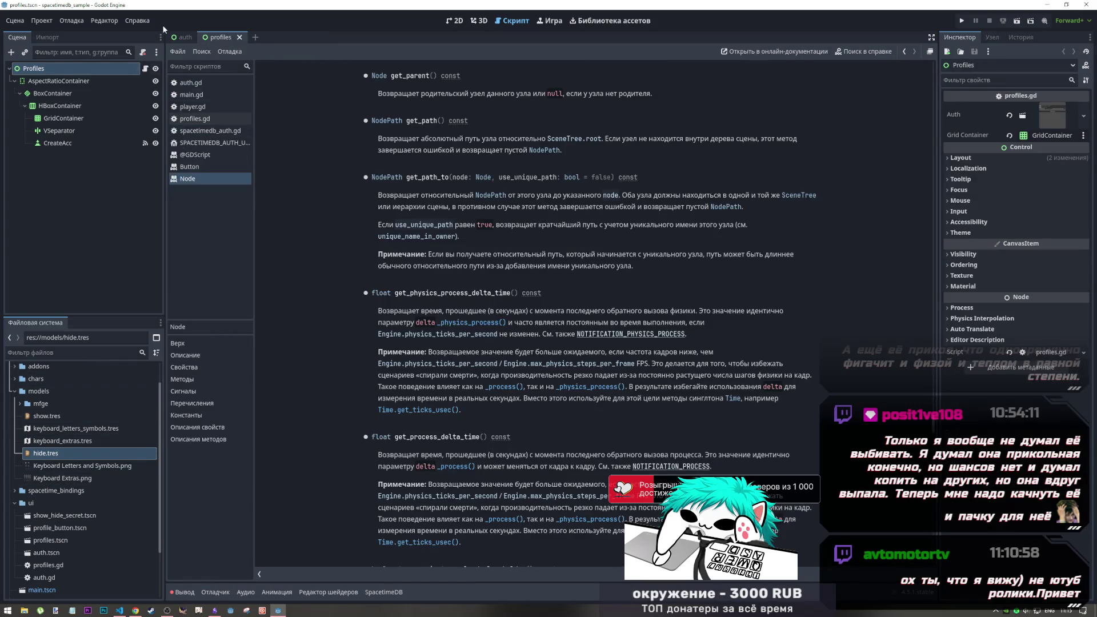
left_click(183, 37)
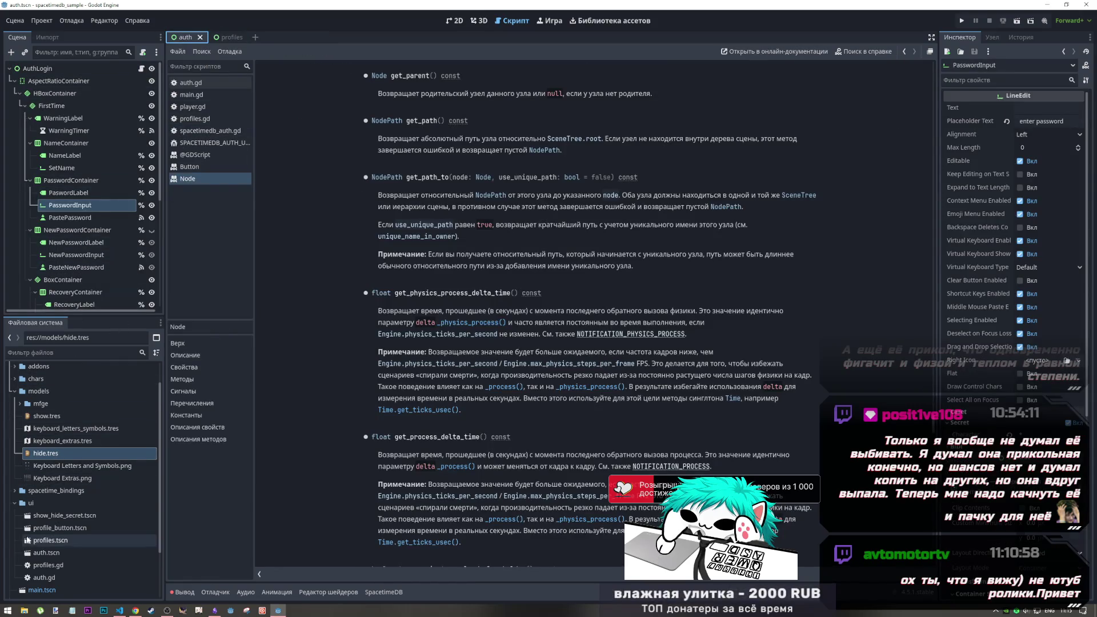
scroll(38, 524, "up", 2)
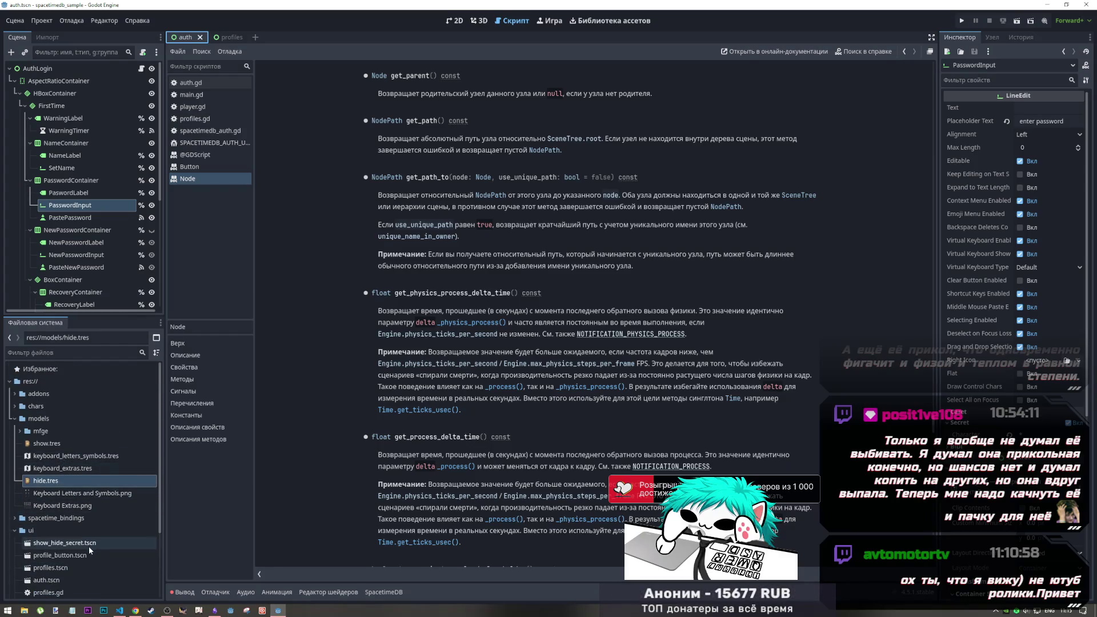
scroll(72, 547, "down", 2)
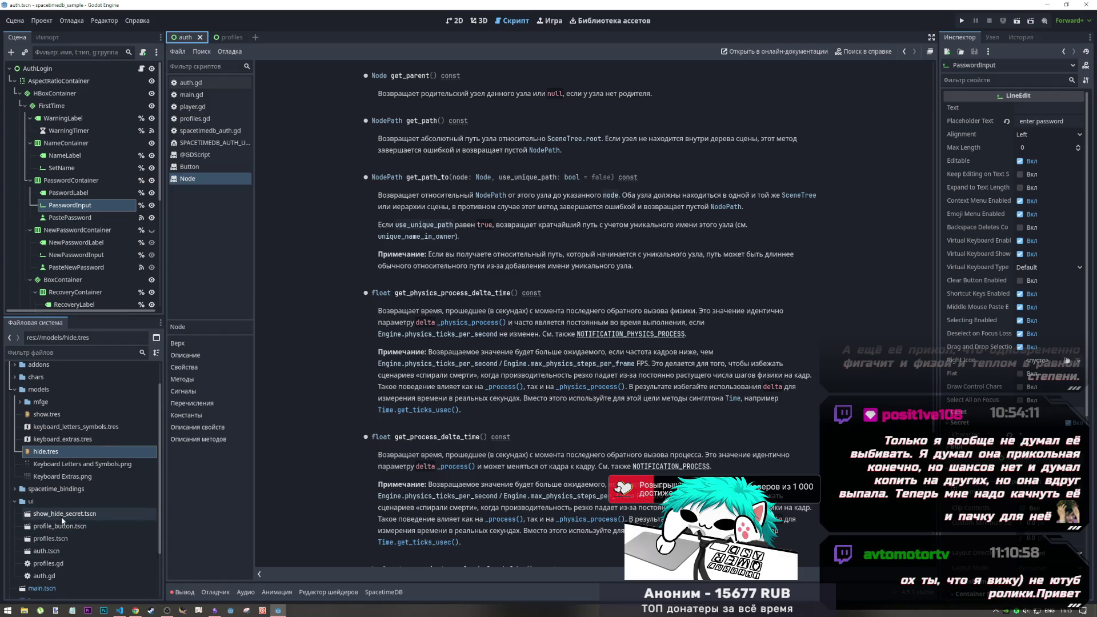
Step: Instance show_hide_secret.tscn under PasswordInput, NewPasswordInput and RecoveryInput, saving auth.tscn
left_click_drag(57, 514, 79, 191)
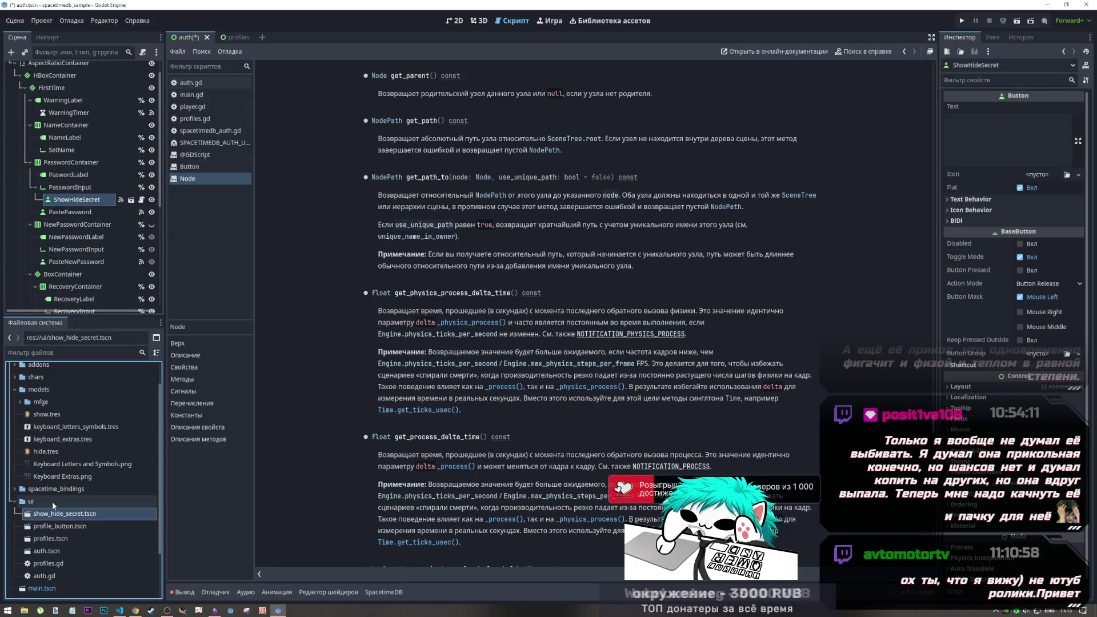
mouse_move(57, 514)
left_mouse_down()
mouse_move(124, 334)
mouse_move(99, 166)
mouse_move(79, 253)
left_mouse_up()
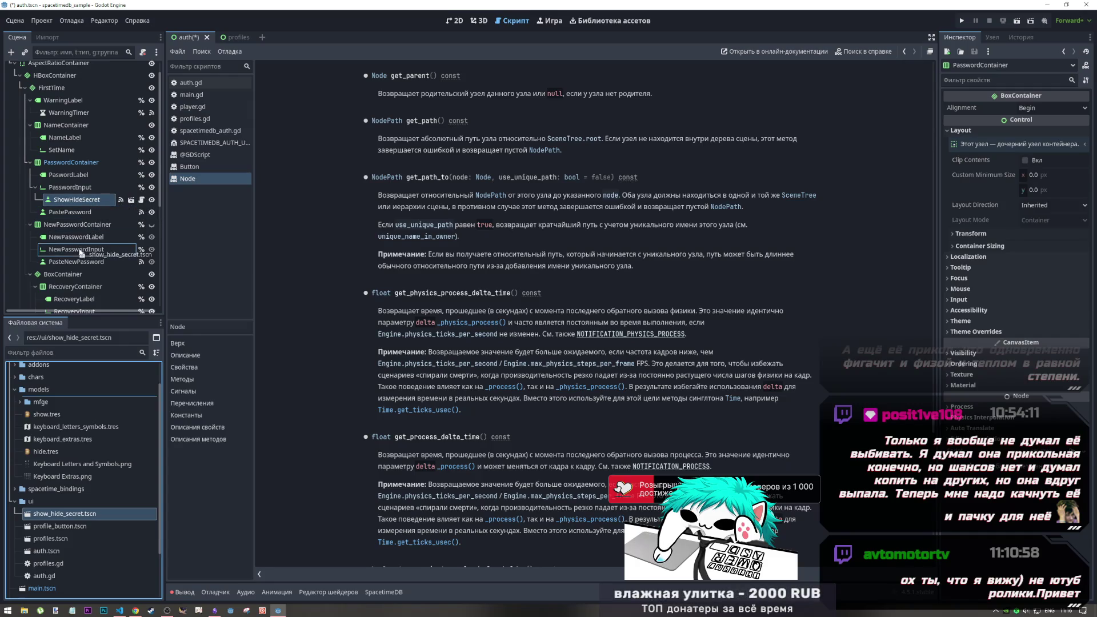
key("ctrl+s")
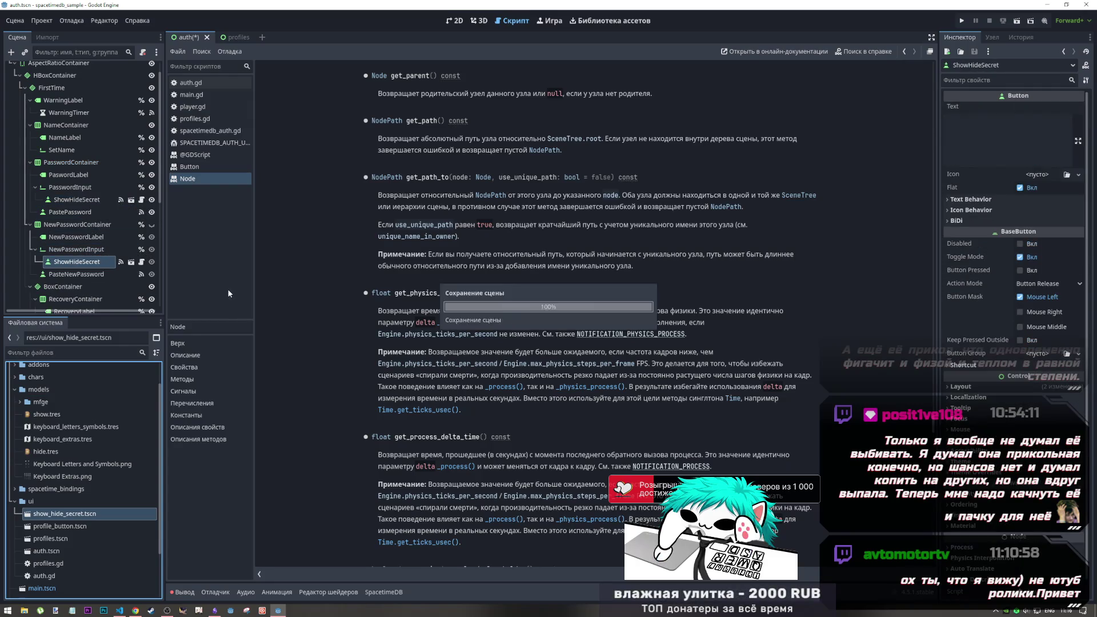
scroll(93, 255, "down", 4)
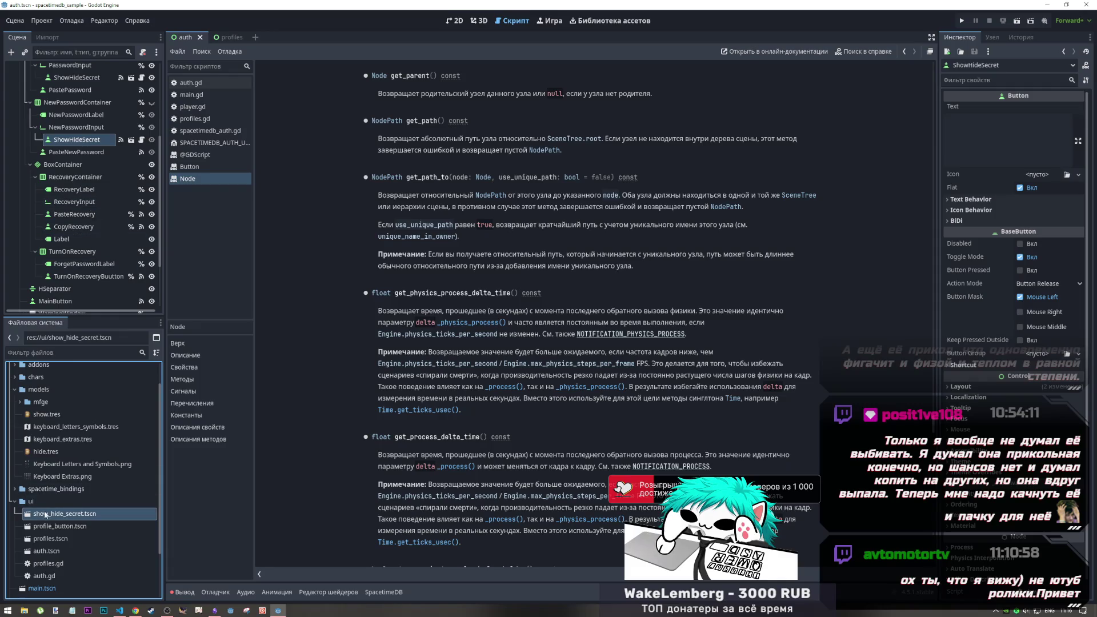
left_click_drag(48, 518, 87, 207)
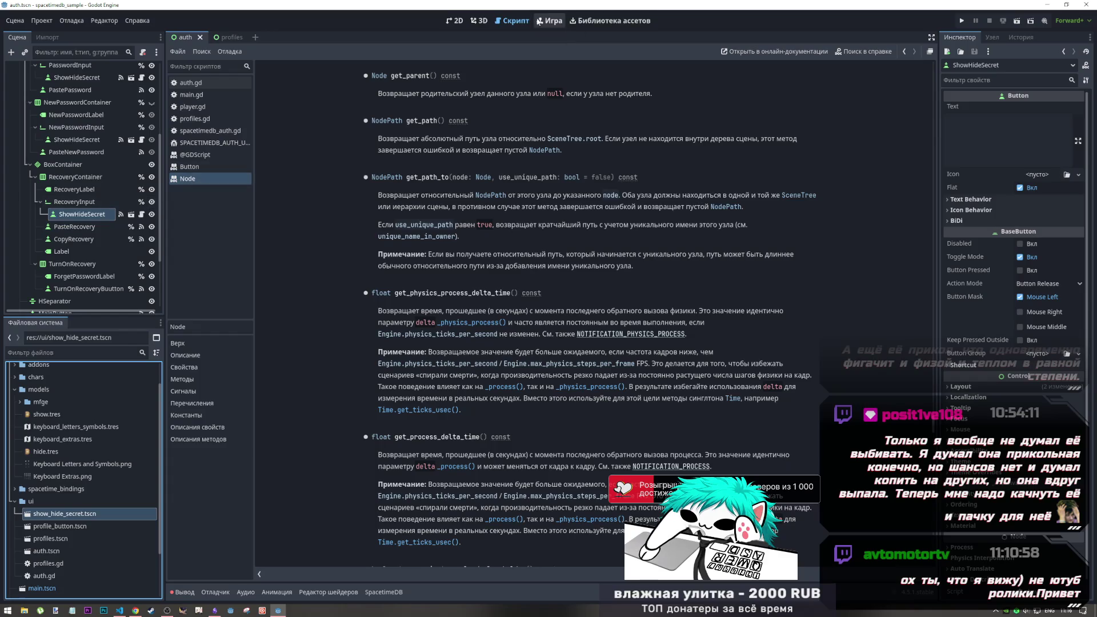
key("ctrl+s")
left_click(458, 21)
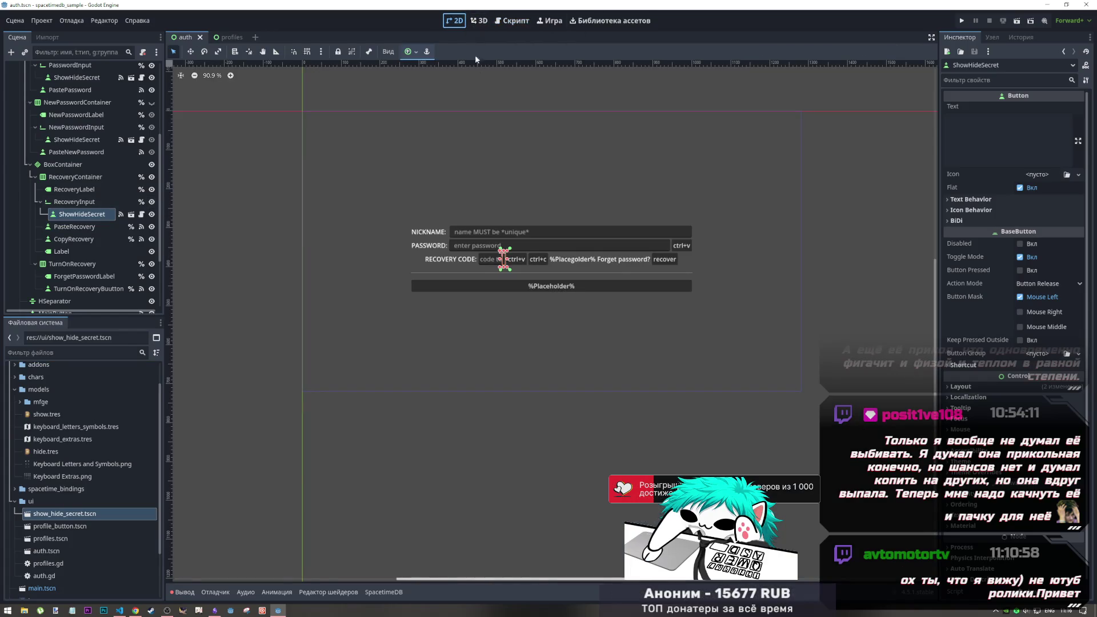
Step: Inspect NameLabel in the auth login layout, then open the show_hide_secret.tscn scene
left_click(472, 418)
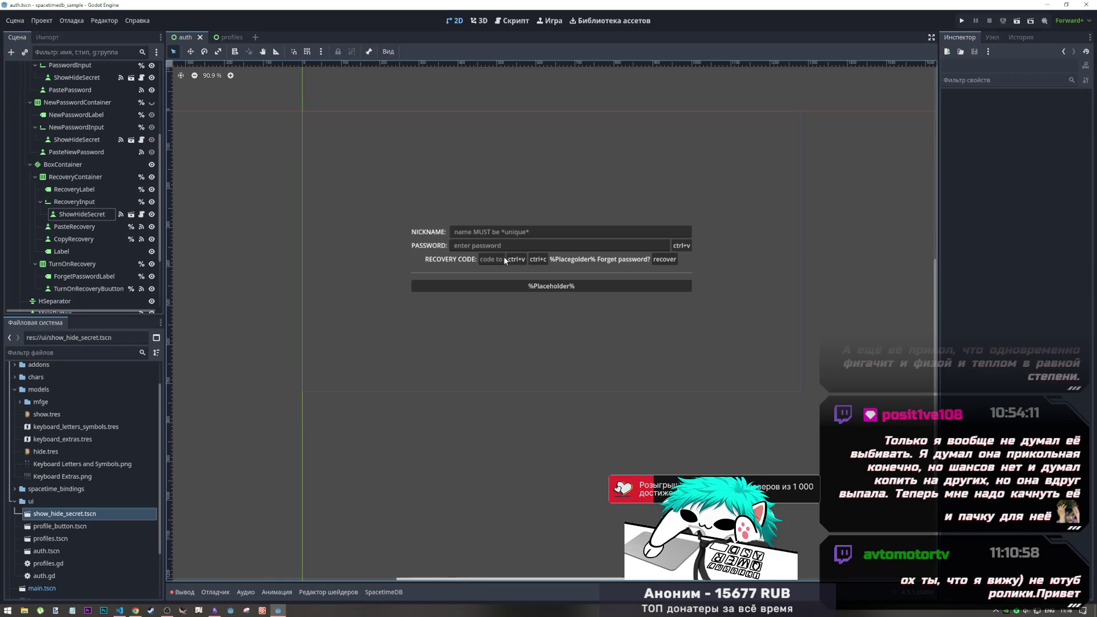
scroll(74, 137, "up", 5)
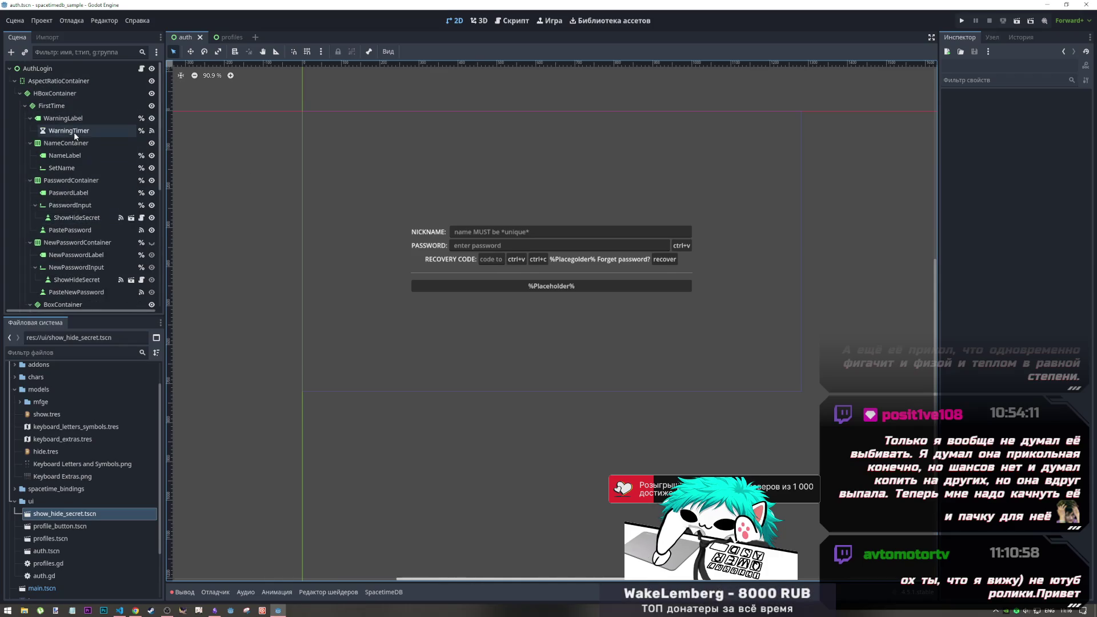
left_click(75, 156)
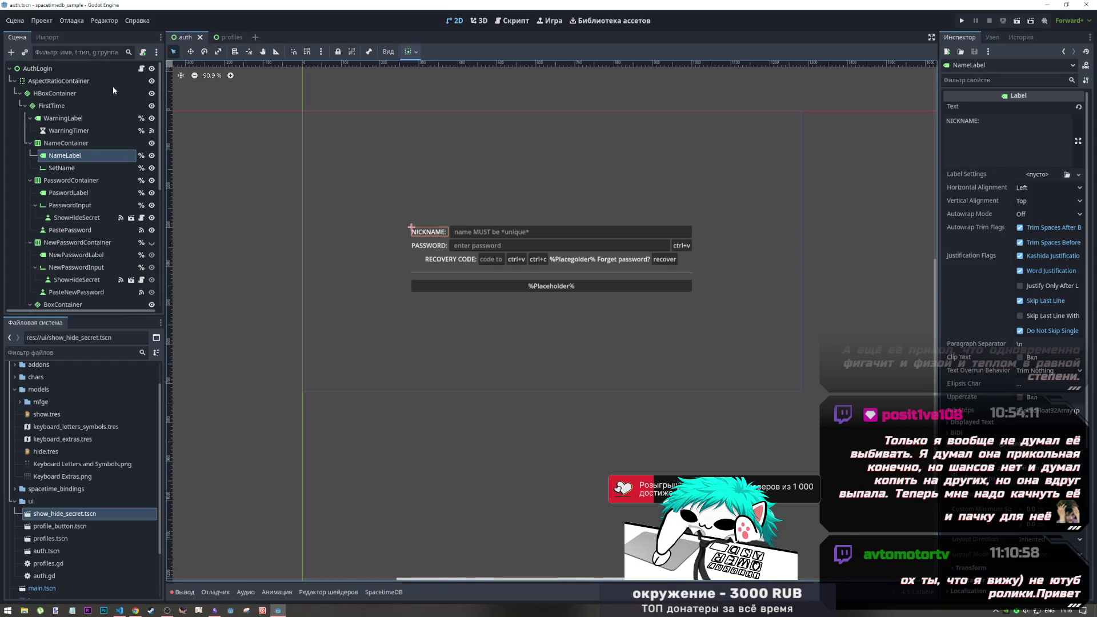
left_click(131, 218)
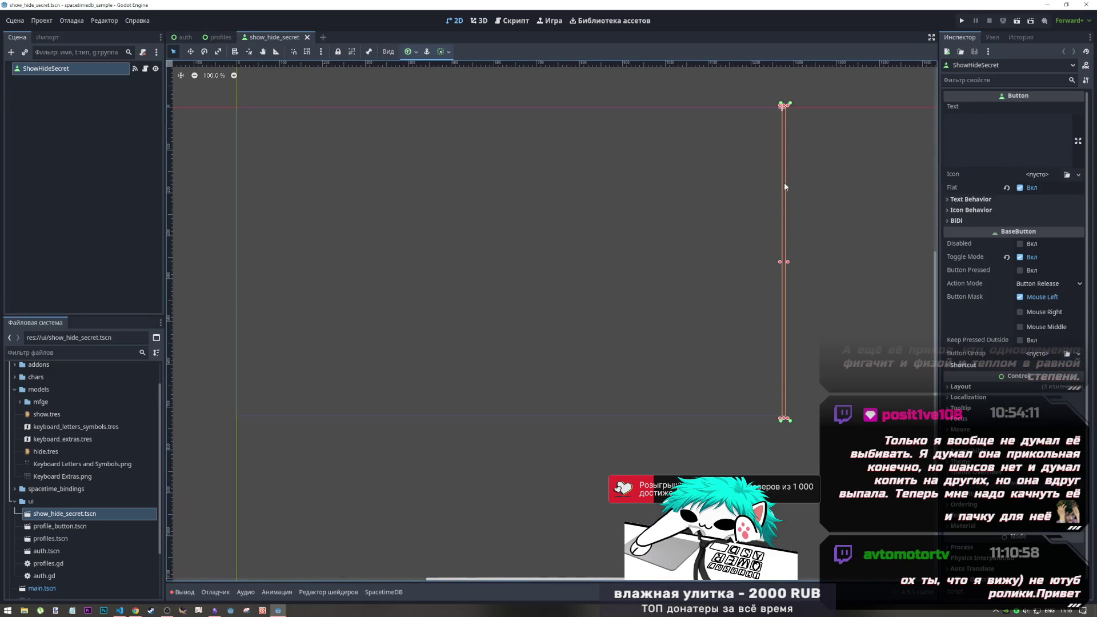
Step: Assign the show.tres AtlasTexture as the ShowHideSecret root button's Icon and save
left_click(814, 126)
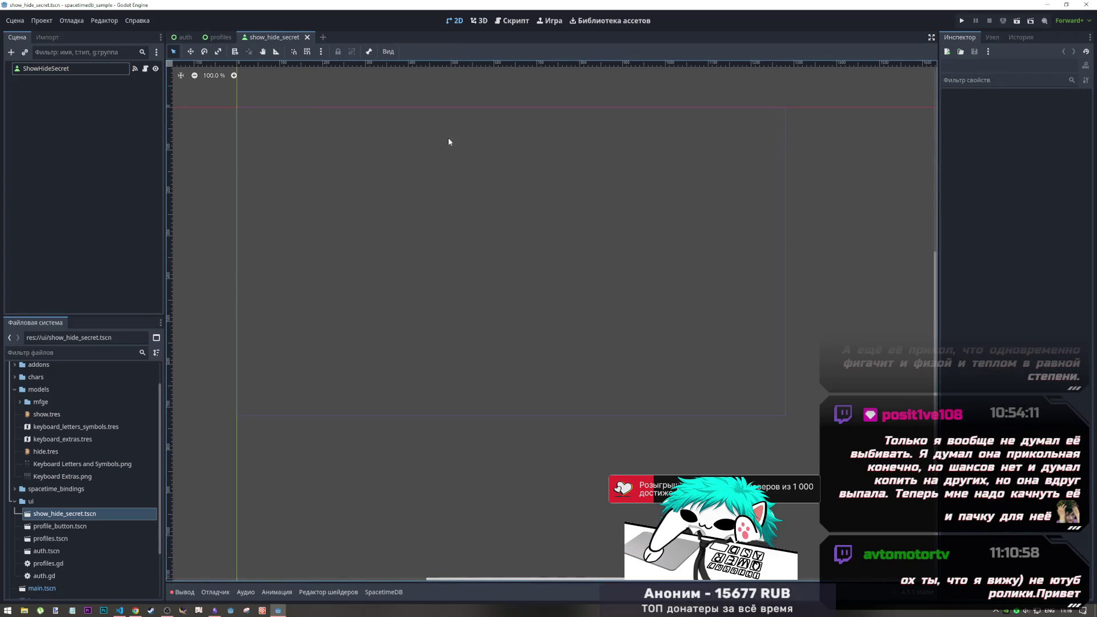
left_click(84, 69)
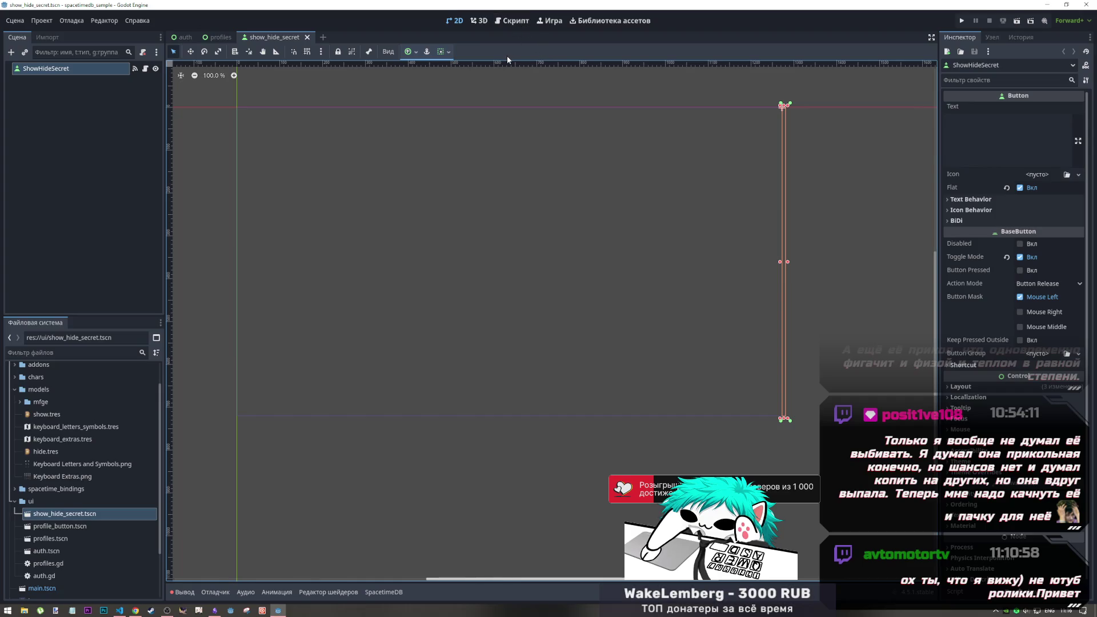
left_click(510, 21)
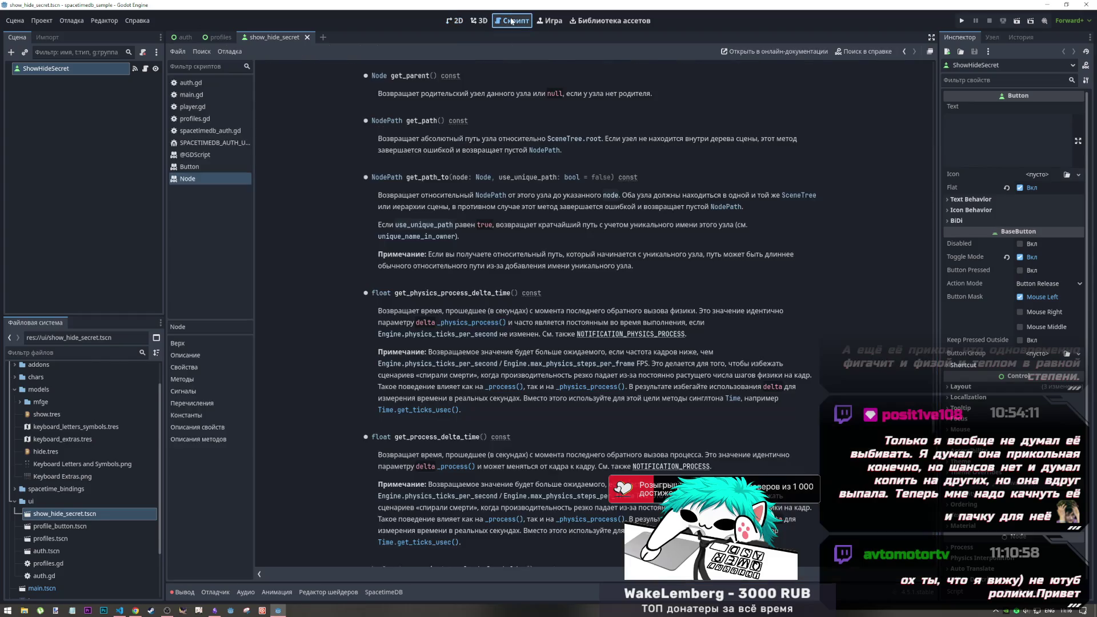
left_click(450, 23)
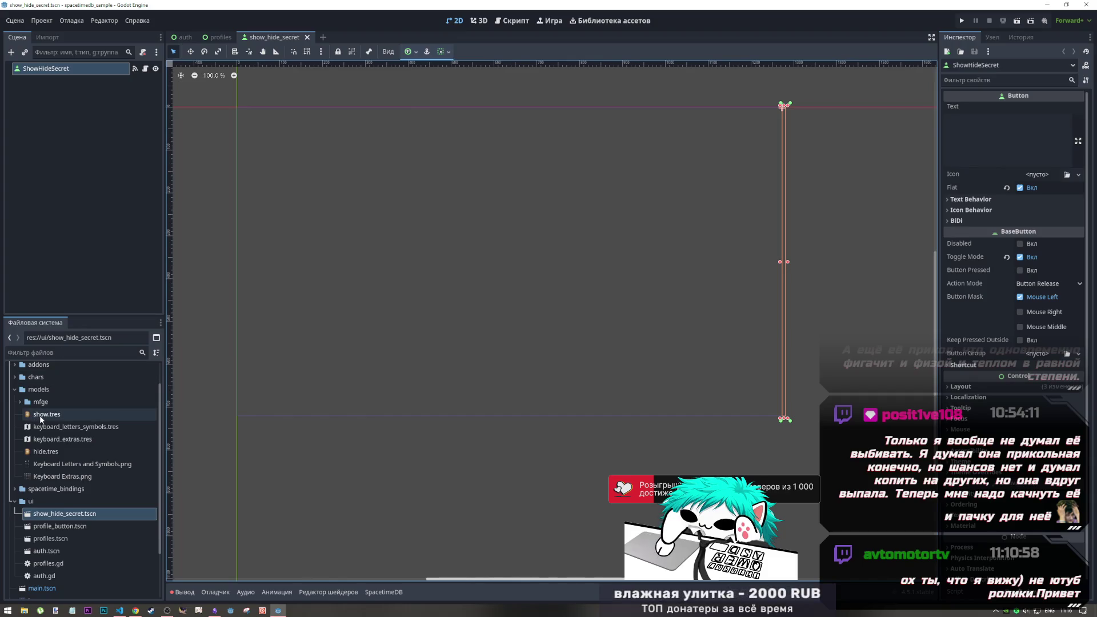
mouse_move(41, 418)
left_mouse_down()
mouse_move(514, 297)
mouse_move(1028, 215)
mouse_move(1033, 179)
left_mouse_up()
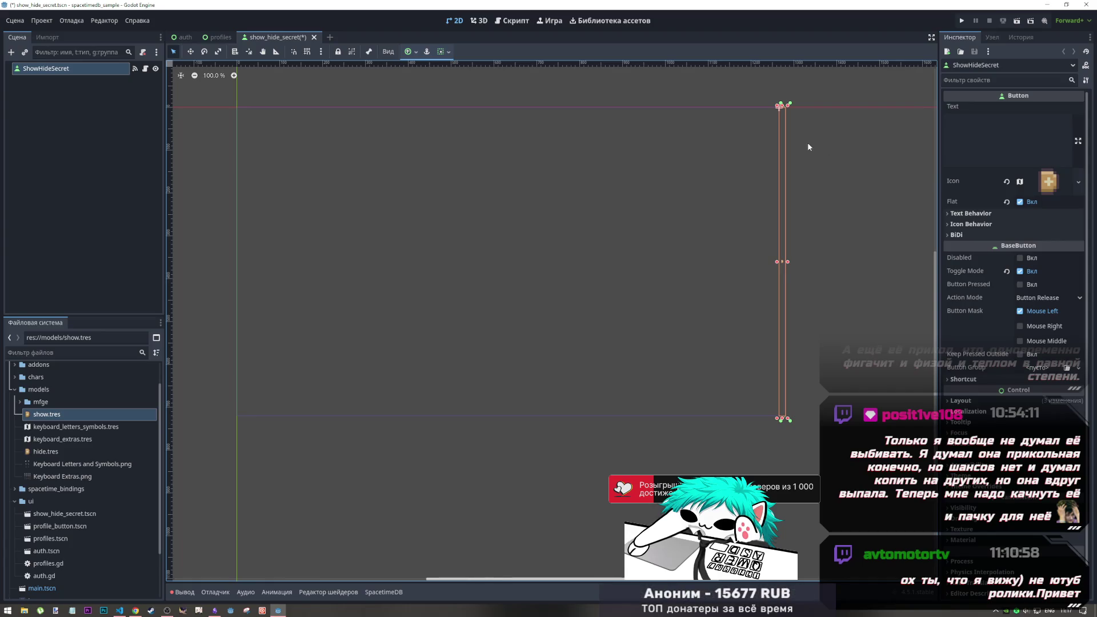
scroll(803, 137, "up", 1)
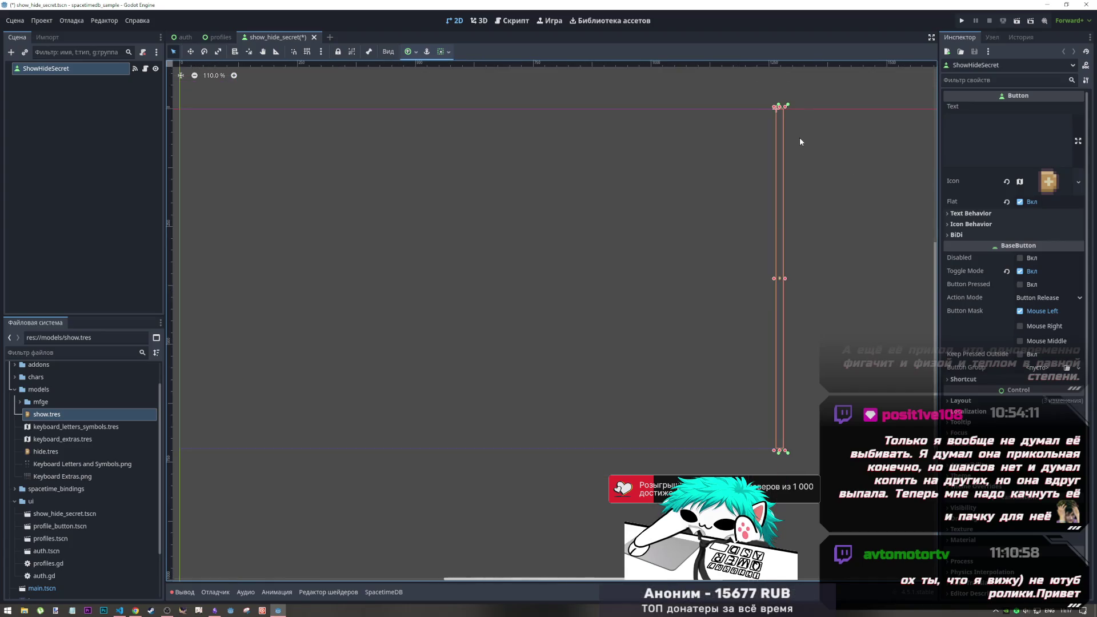
key("ctrl+s")
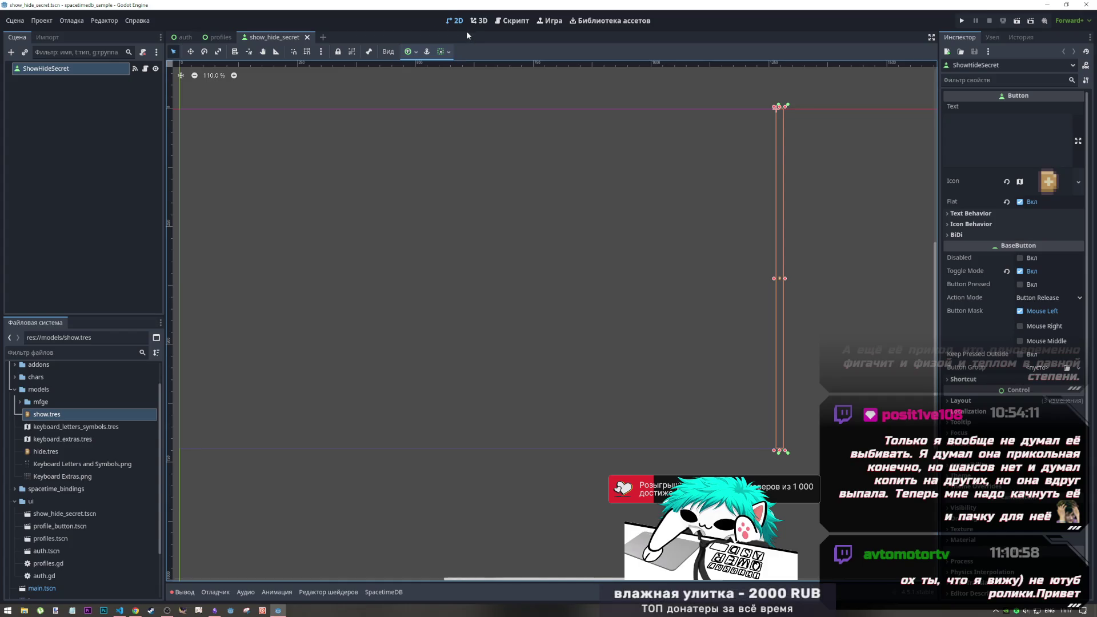
left_click(1043, 181)
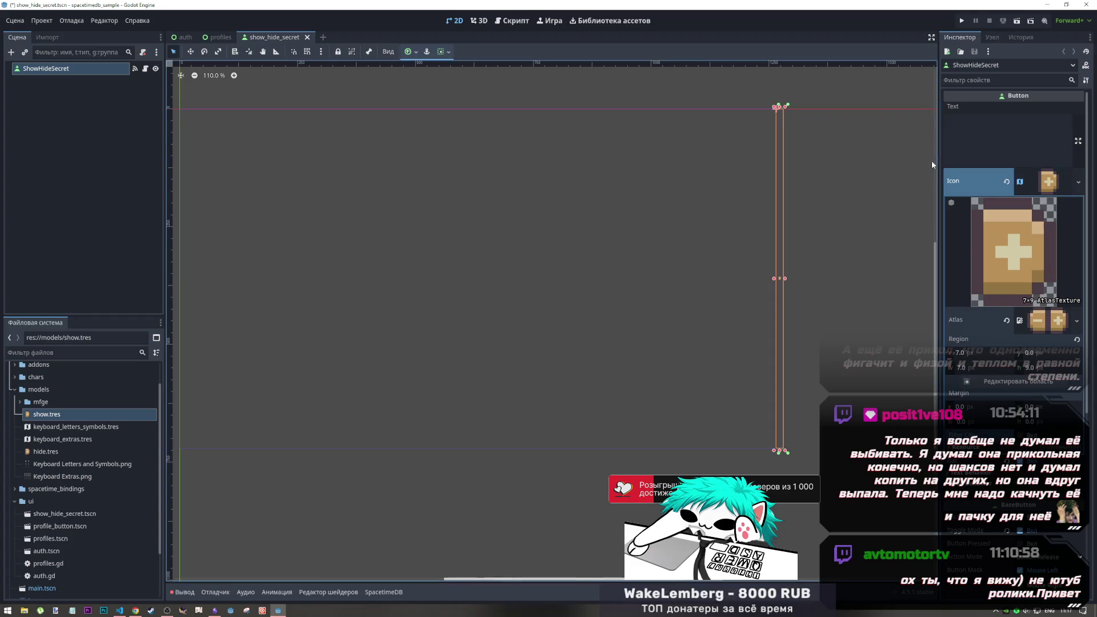
left_click(1049, 182)
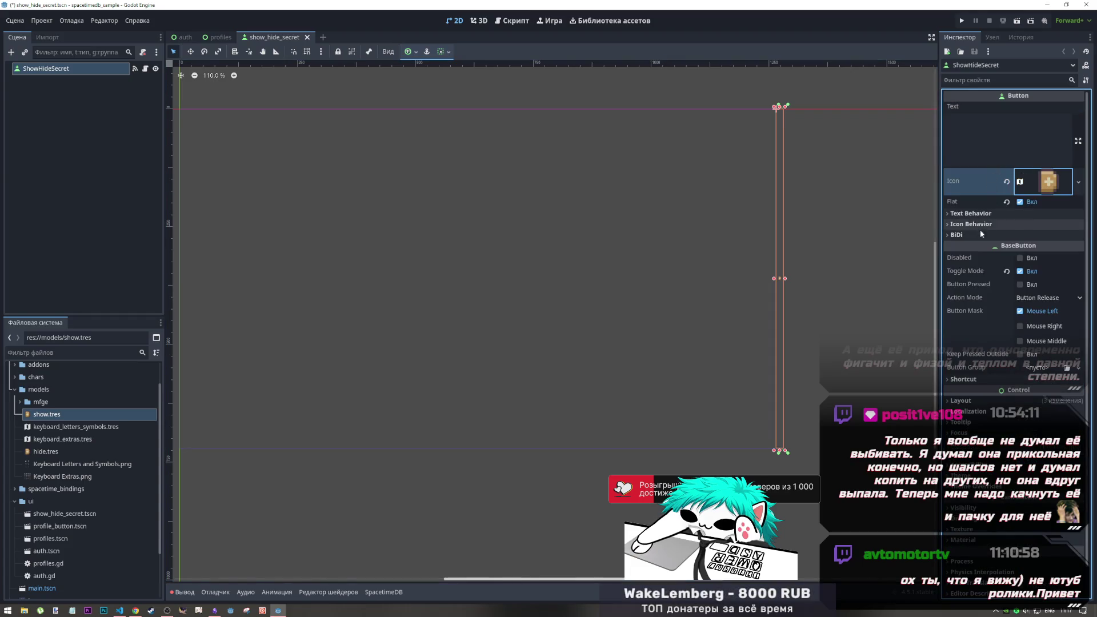
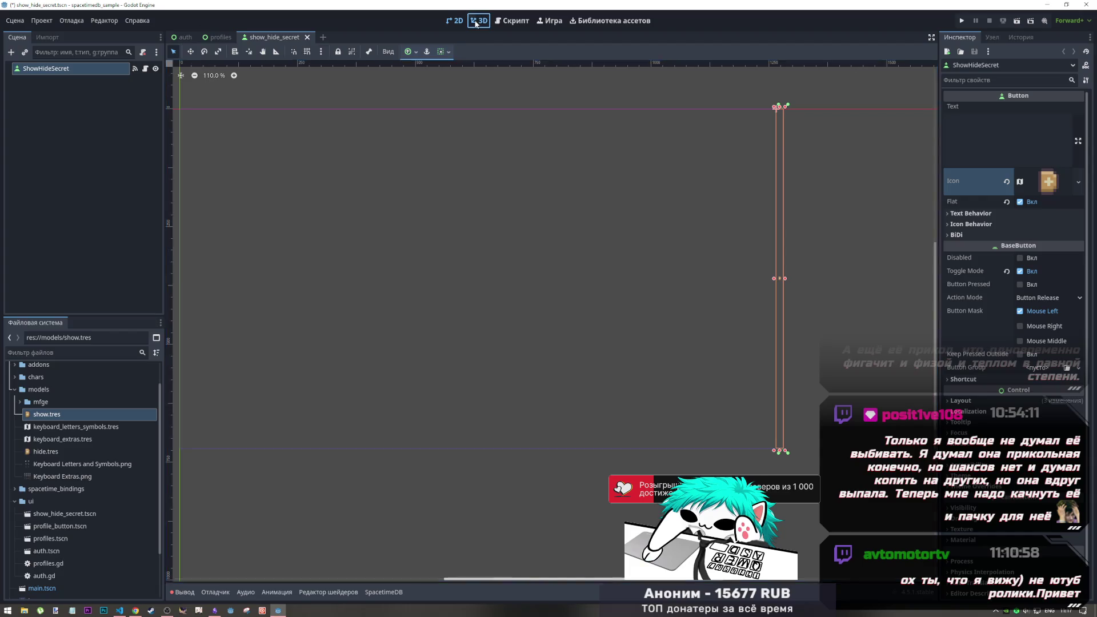
Step: Select the ShowHideSecret button under PasswordInput, then open the show_hide_secret scene
left_click(477, 20)
left_click(454, 20)
left_click(184, 37)
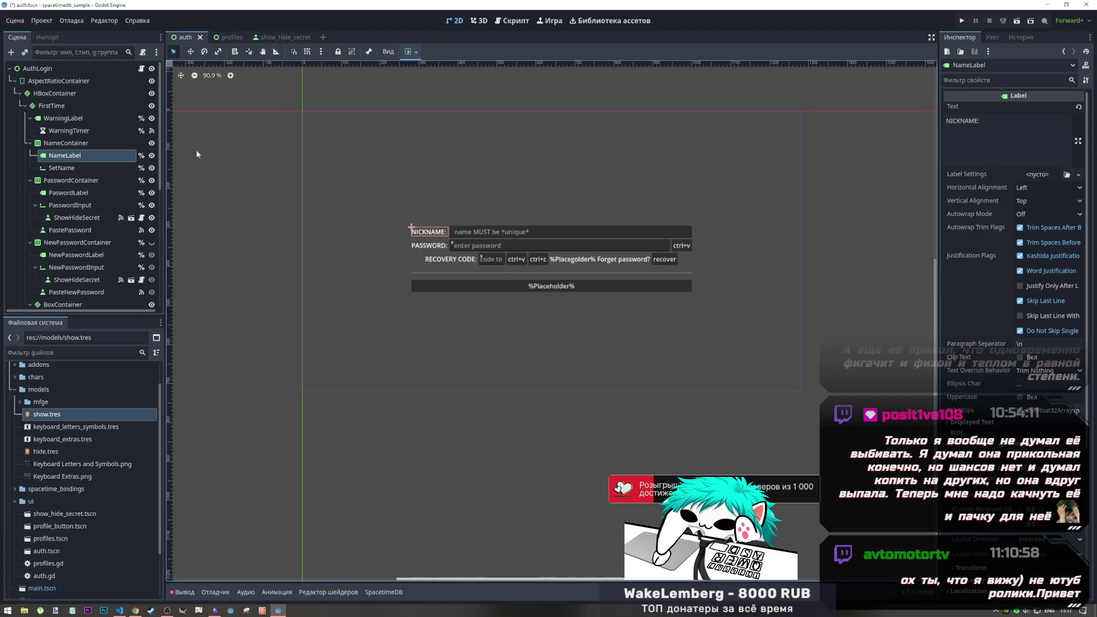
left_click(76, 218)
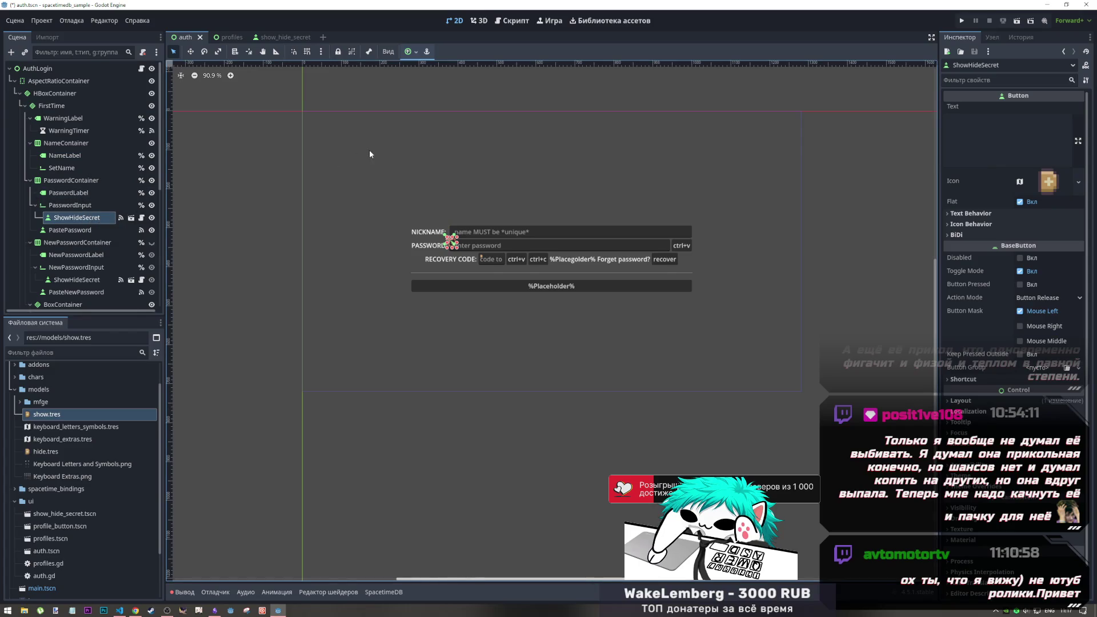
left_click(281, 37)
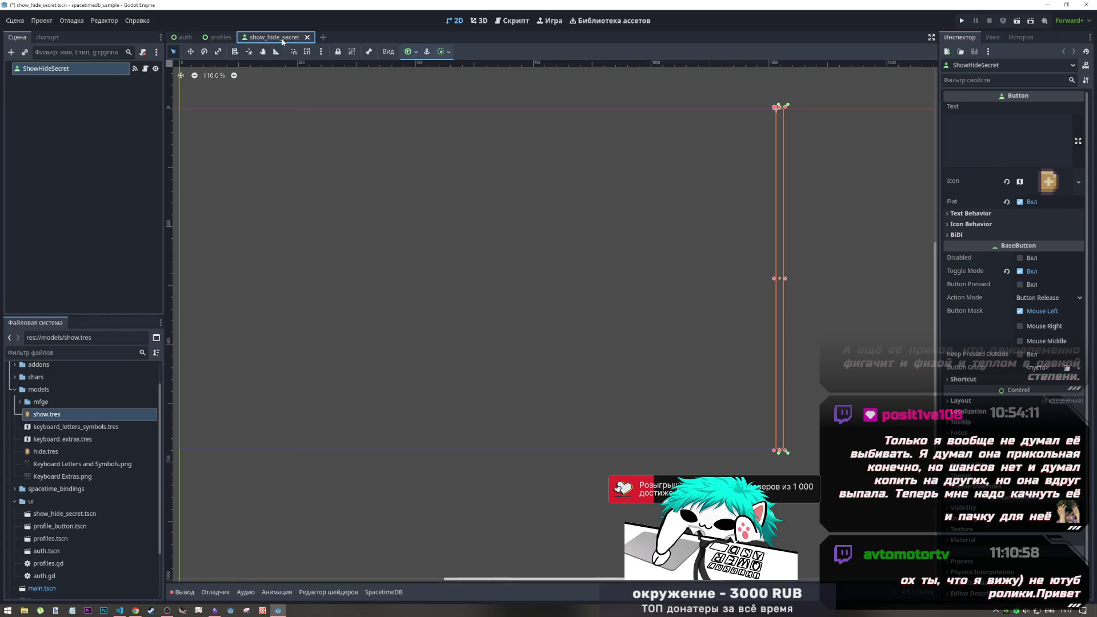
Step: Turn on vertical Expand in the button's Container Sizing
left_click(427, 51)
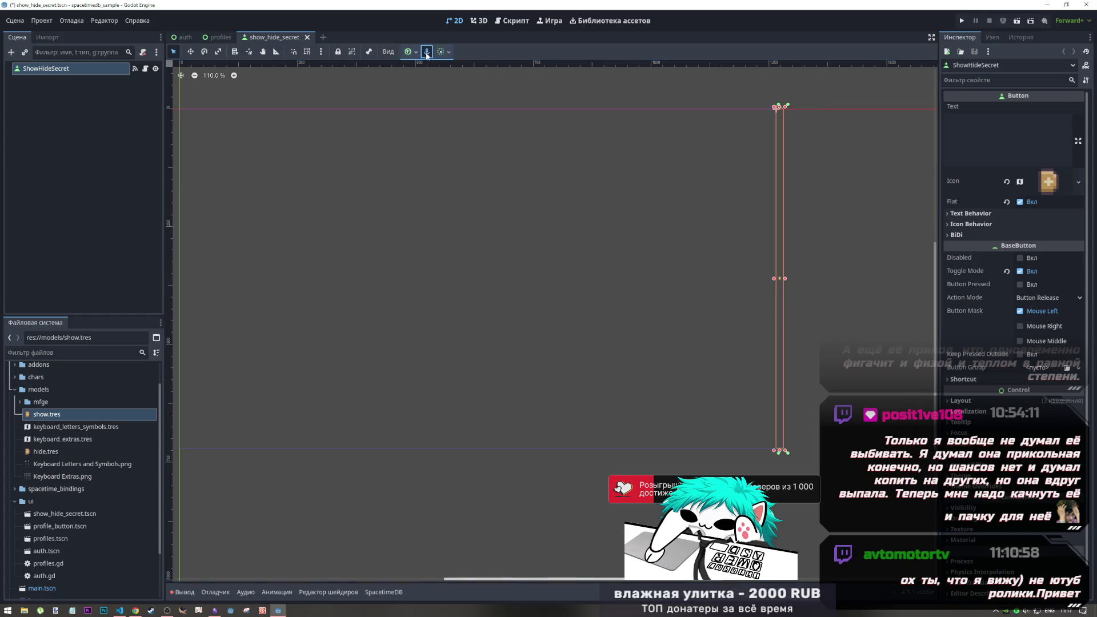
left_click(445, 53)
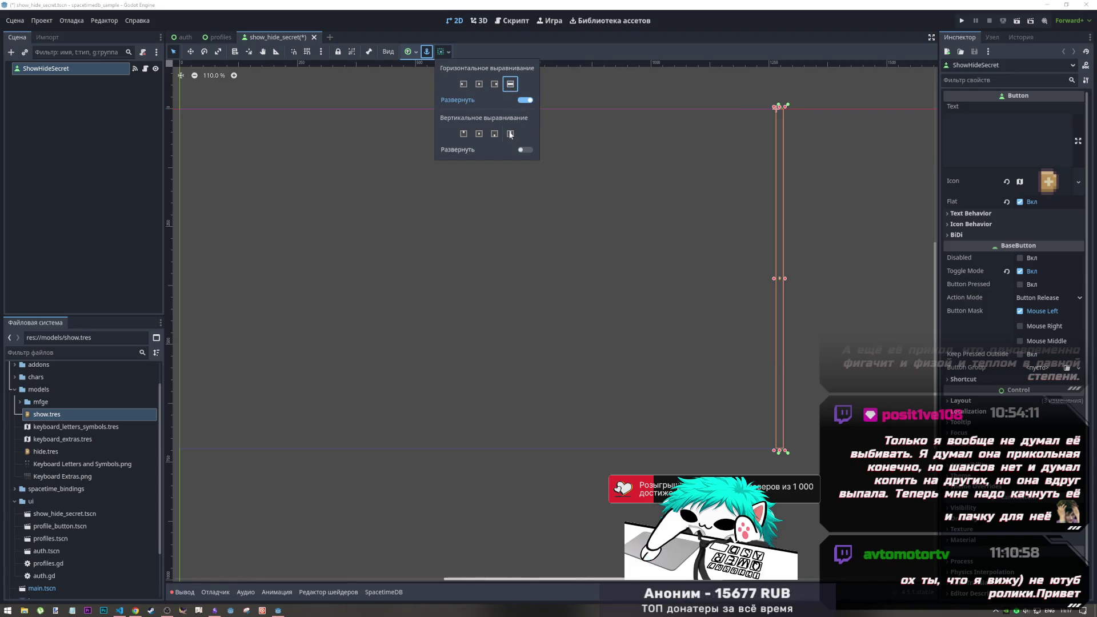
left_click(524, 150)
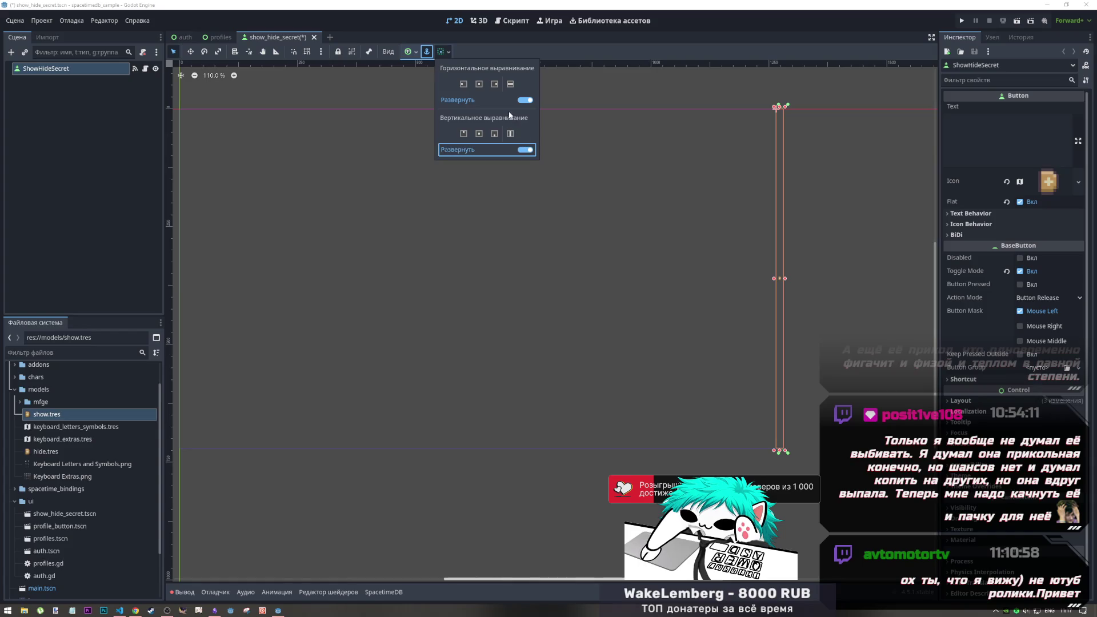
left_click(414, 53)
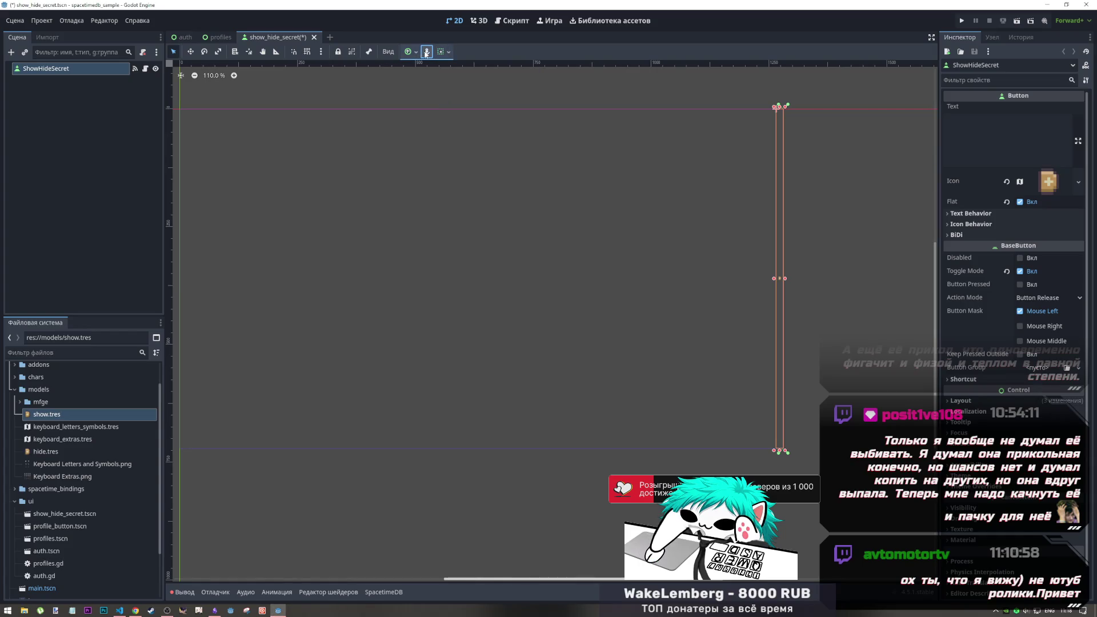
Step: Apply the Full Rect anchor preset to the button and save the show_hide_secret scene
left_click(426, 52)
left_click(426, 53)
left_click(423, 54)
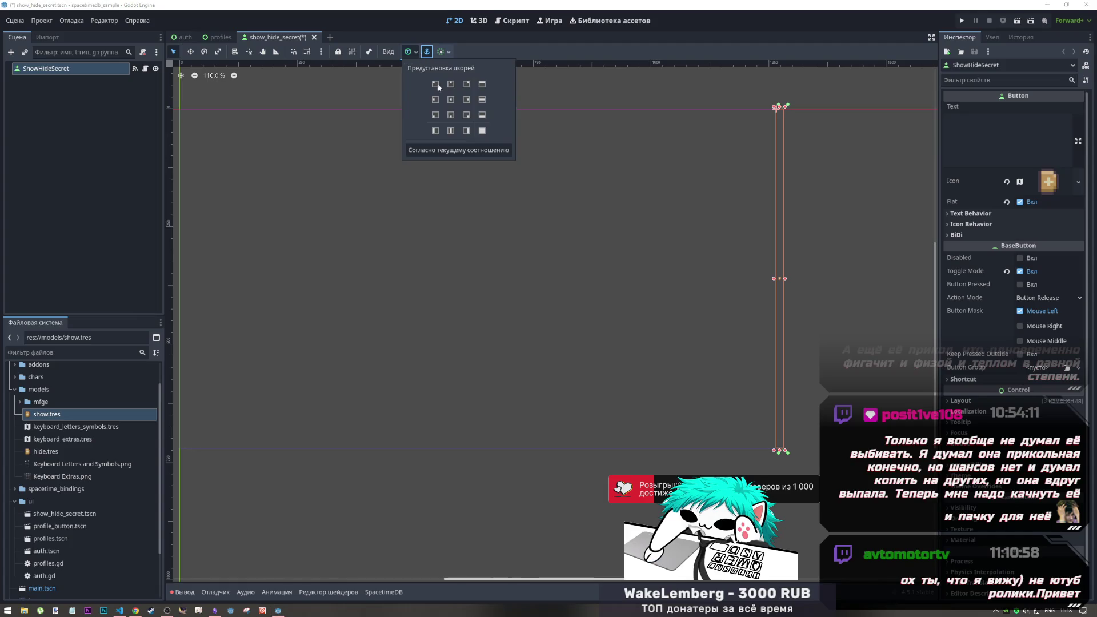
left_click(483, 130)
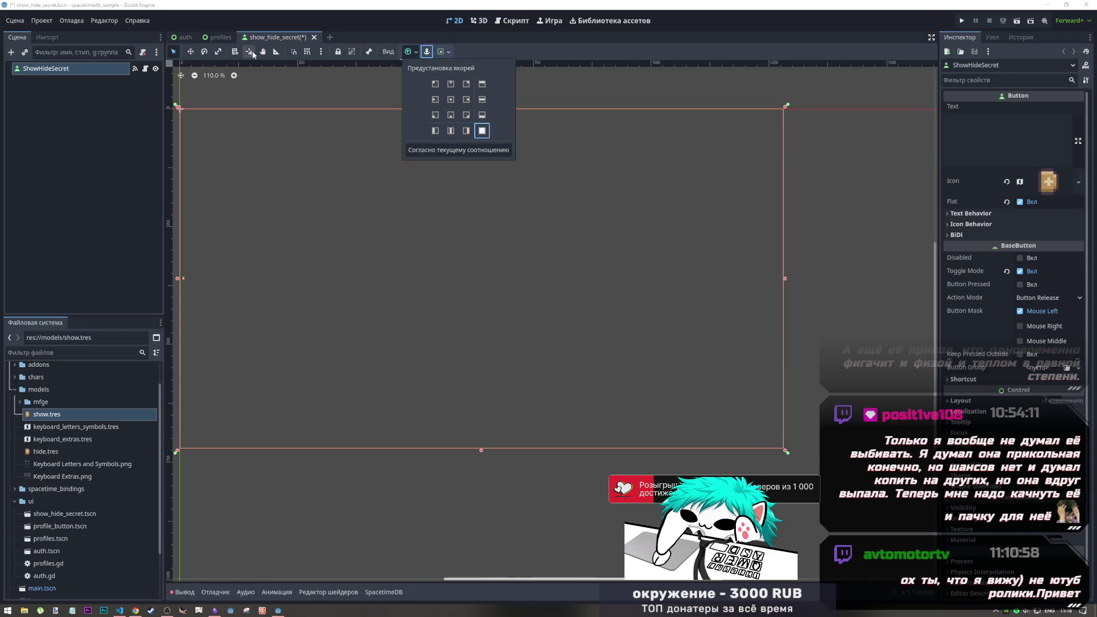
key("ctrl+s")
left_click(182, 38)
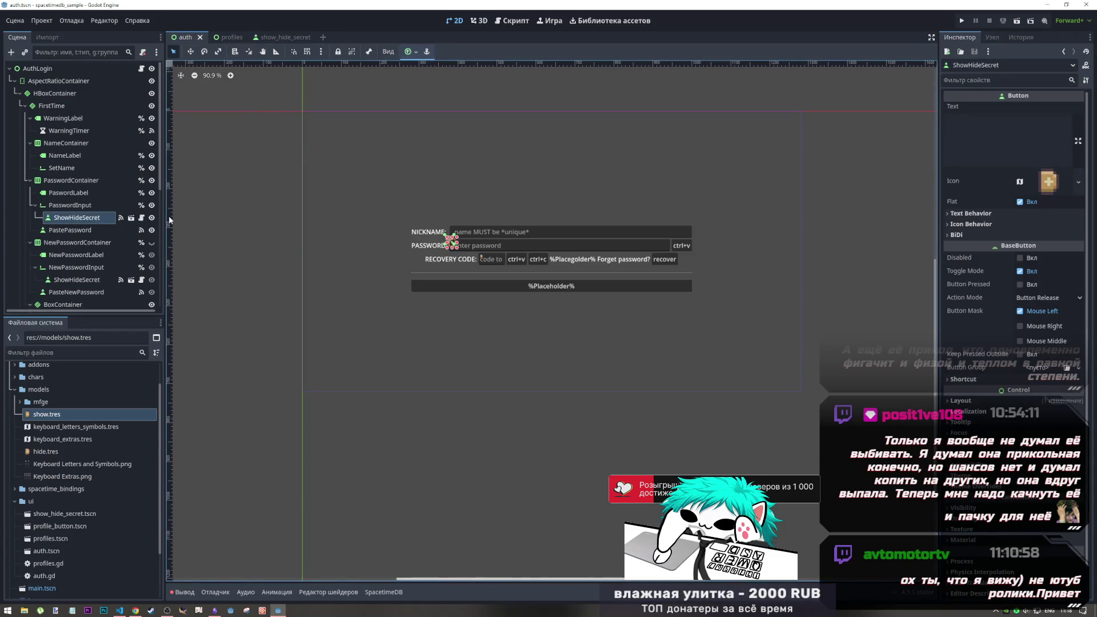
Step: Delete the ShowHideSecret node under PasswordInput and save the auth scene
left_click(88, 229)
left_click(87, 219)
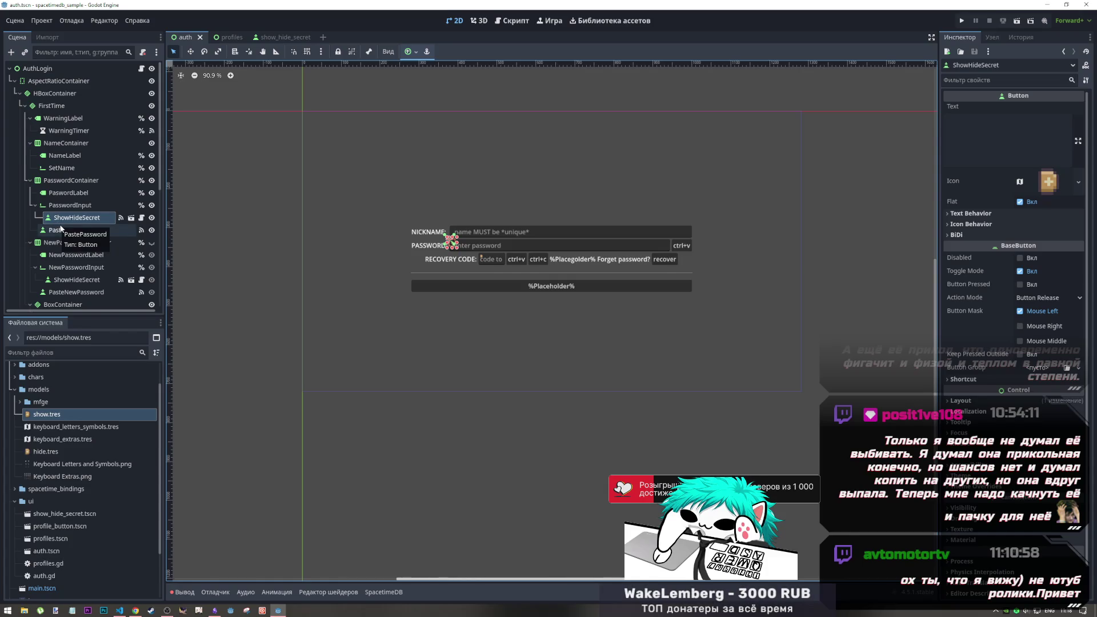
key("Delete")
key("Return")
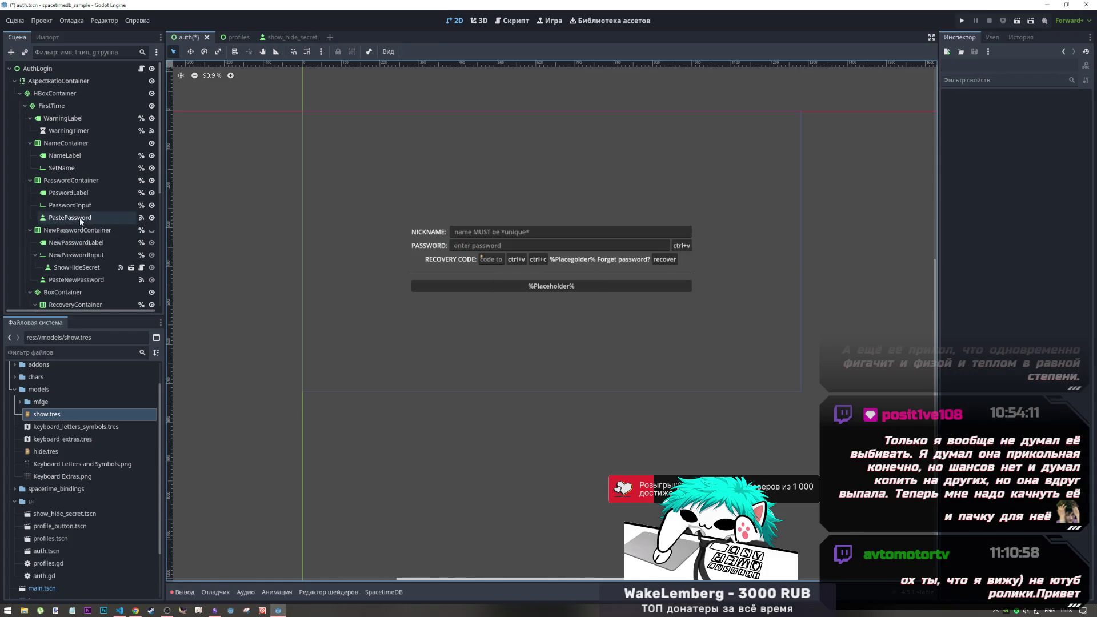
key("ctrl+s")
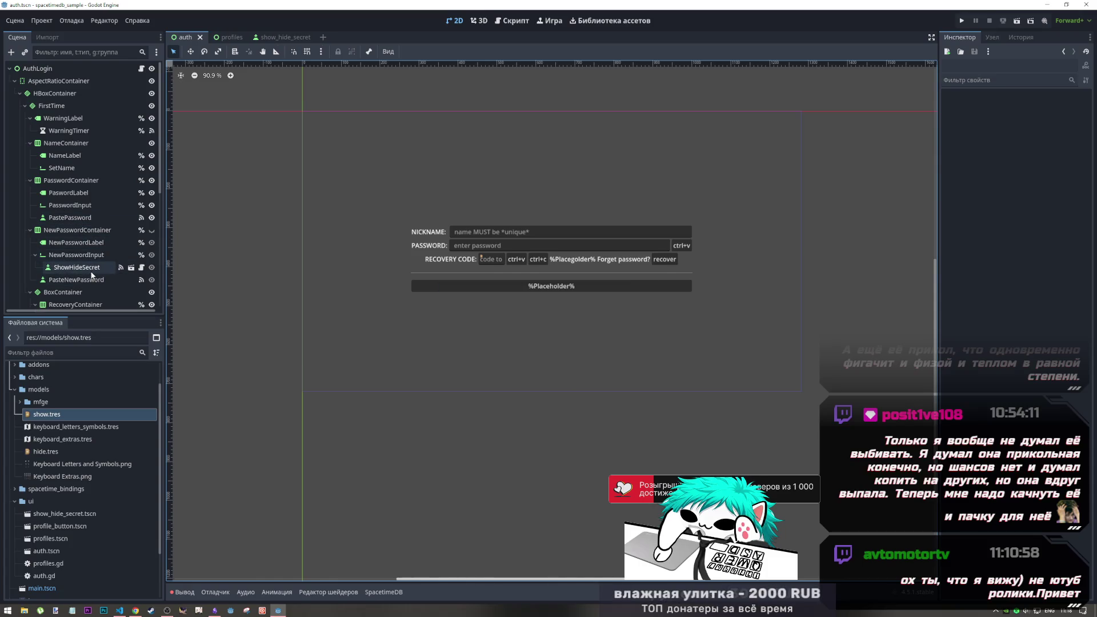
Step: Delete the ShowHideSecret nodes under RecoveryInput and NewPasswordInput
scroll(91, 268, "down", 5)
left_click(82, 193)
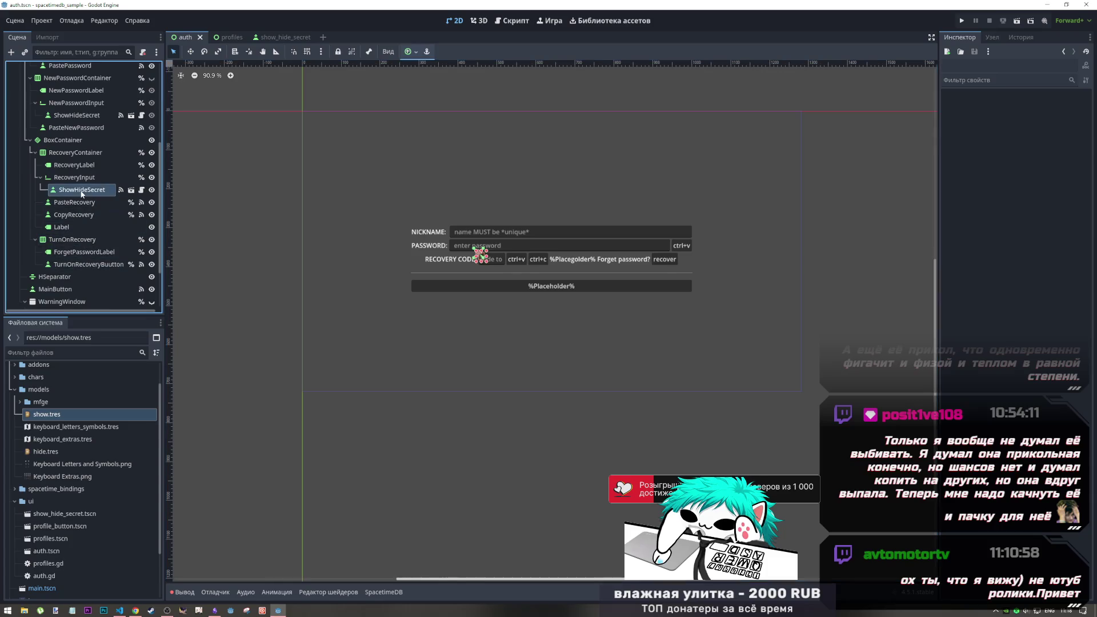
key("Delete")
key("Return")
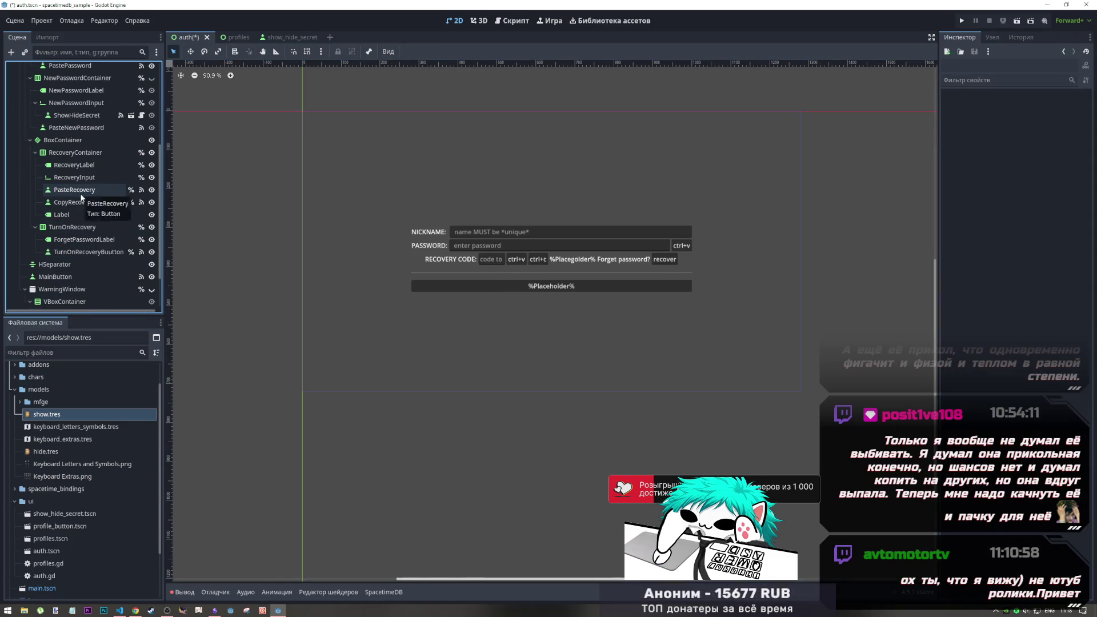
scroll(81, 198, "up", 2)
left_click(77, 146)
key("Delete")
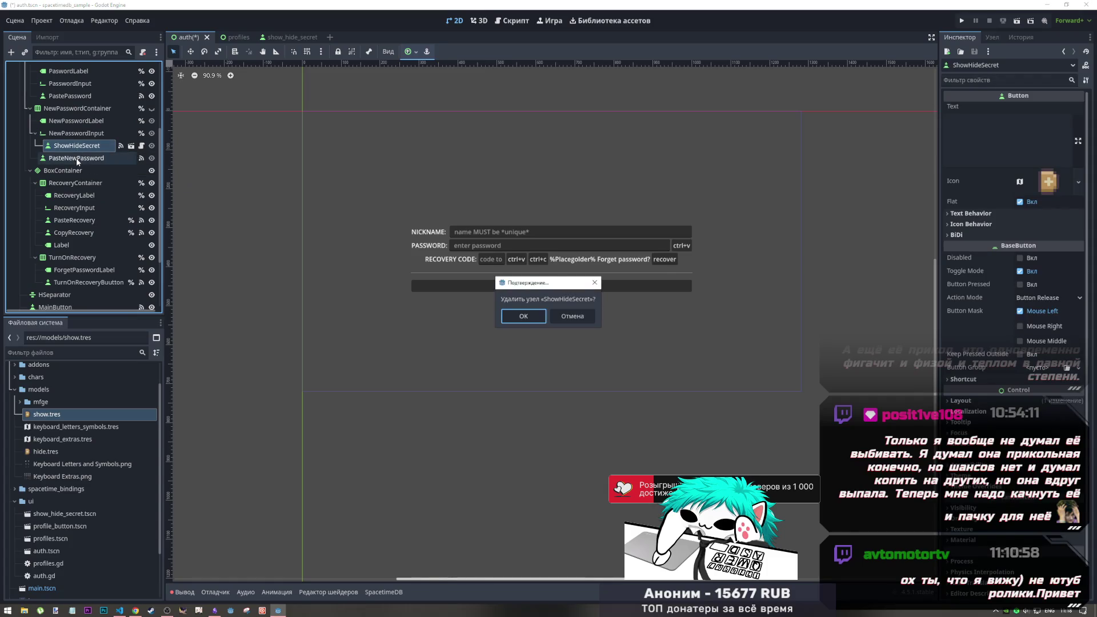
key("Return")
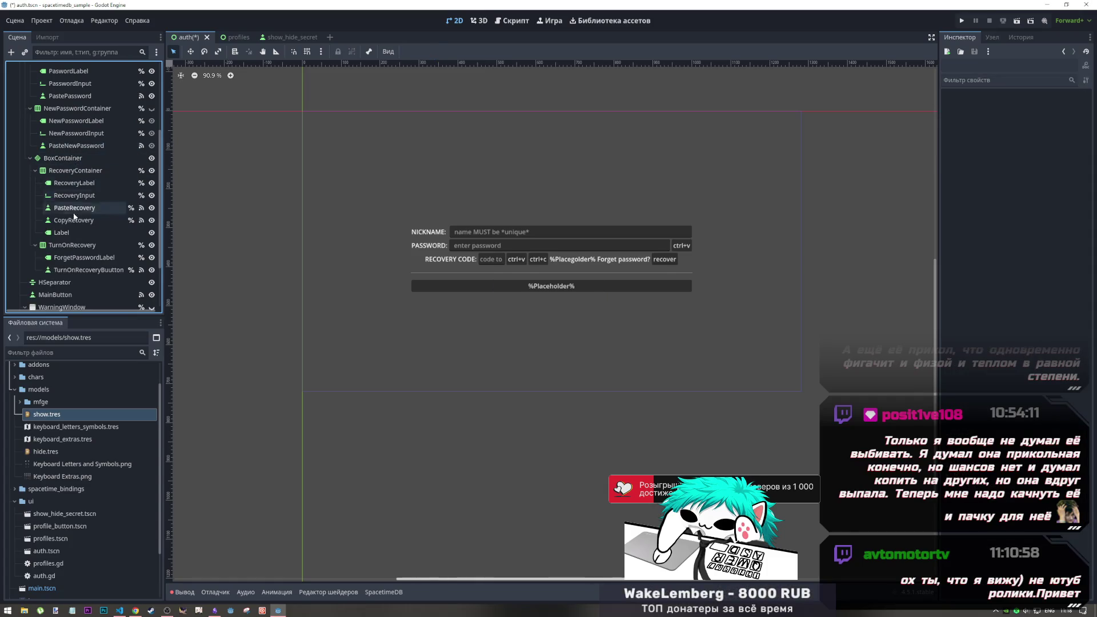
Step: Undo to restore the ShowHideSecret node under NewPasswordInput
mouse_move(67, 415)
left_mouse_down()
mouse_move(63, 260)
mouse_move(80, 150)
mouse_move(86, 179)
left_mouse_up()
scroll(86, 179, "up", 3)
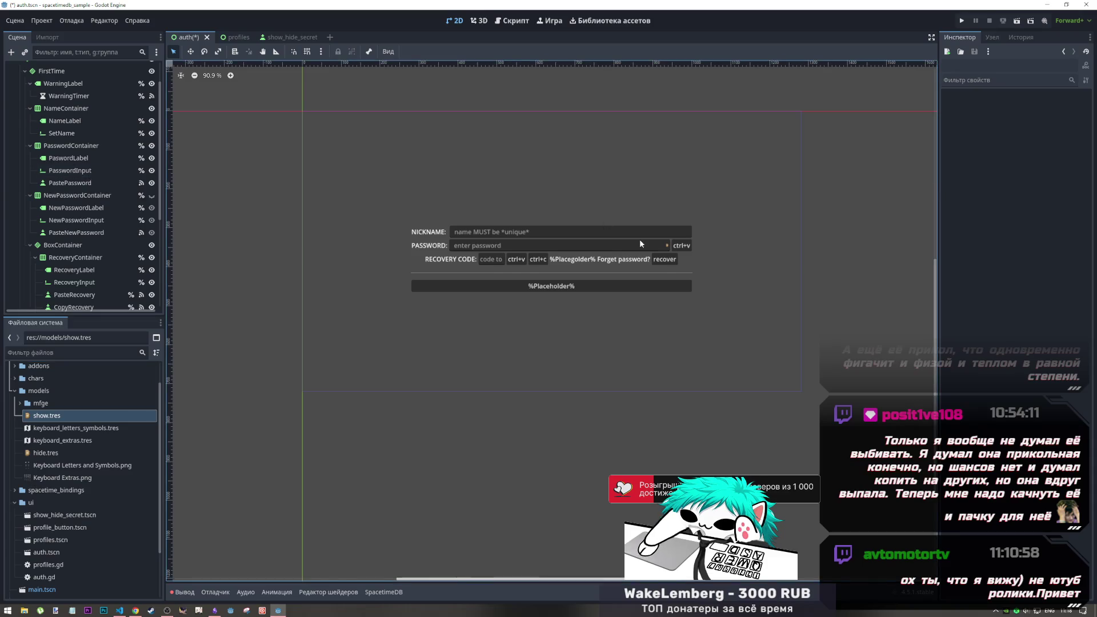
left_click(664, 245)
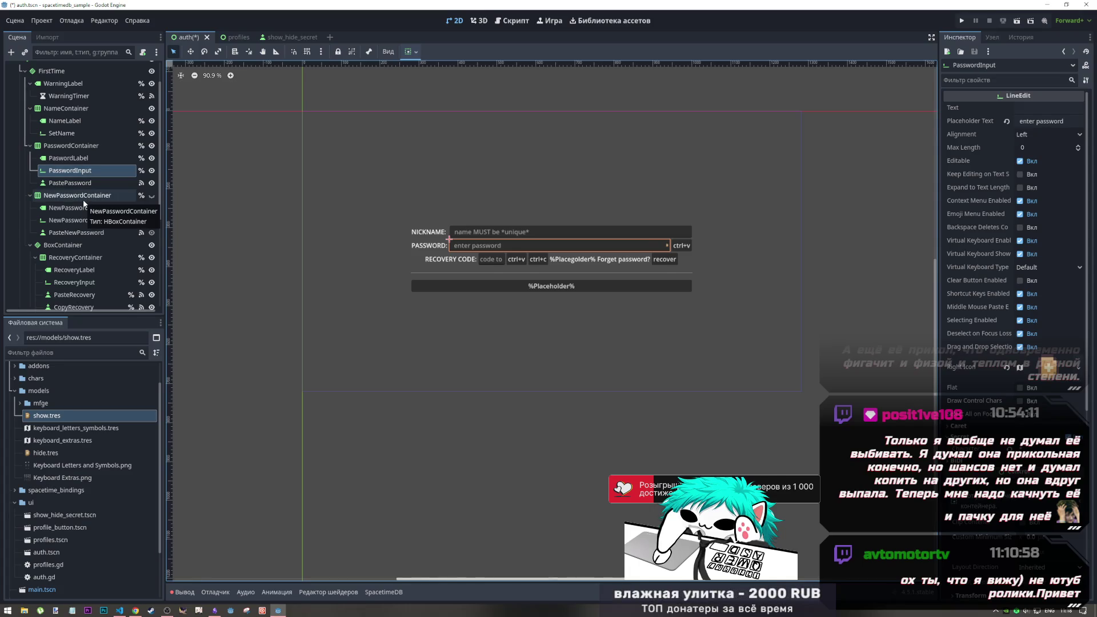
key("ctrl+z")
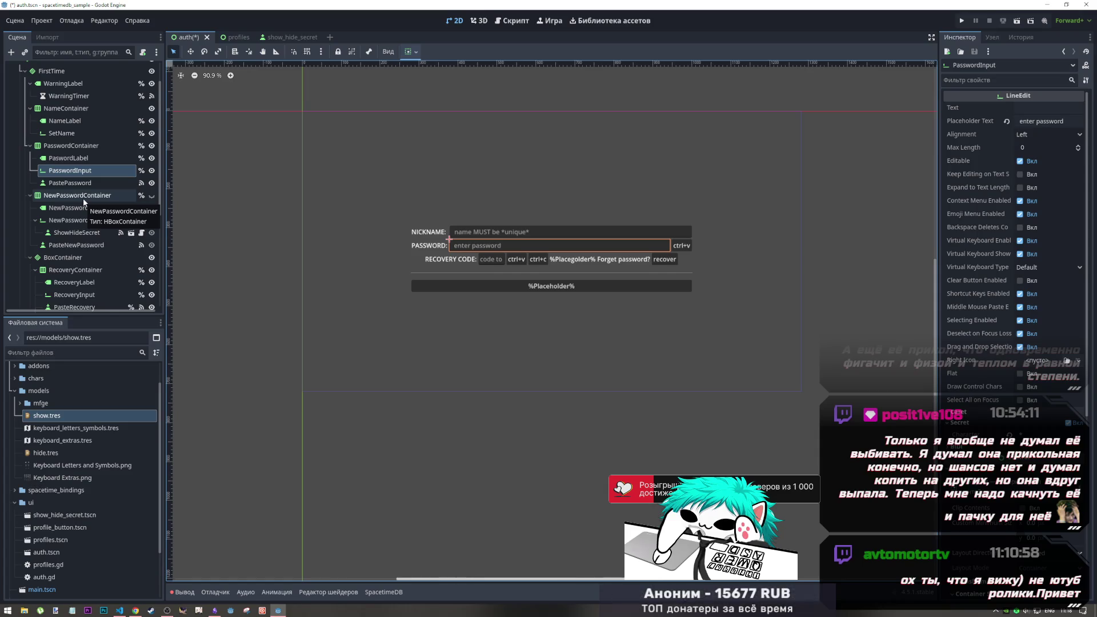
Step: Add a fresh show_hide_secret.tscn instance as a child of PasswordInput
left_click(89, 220)
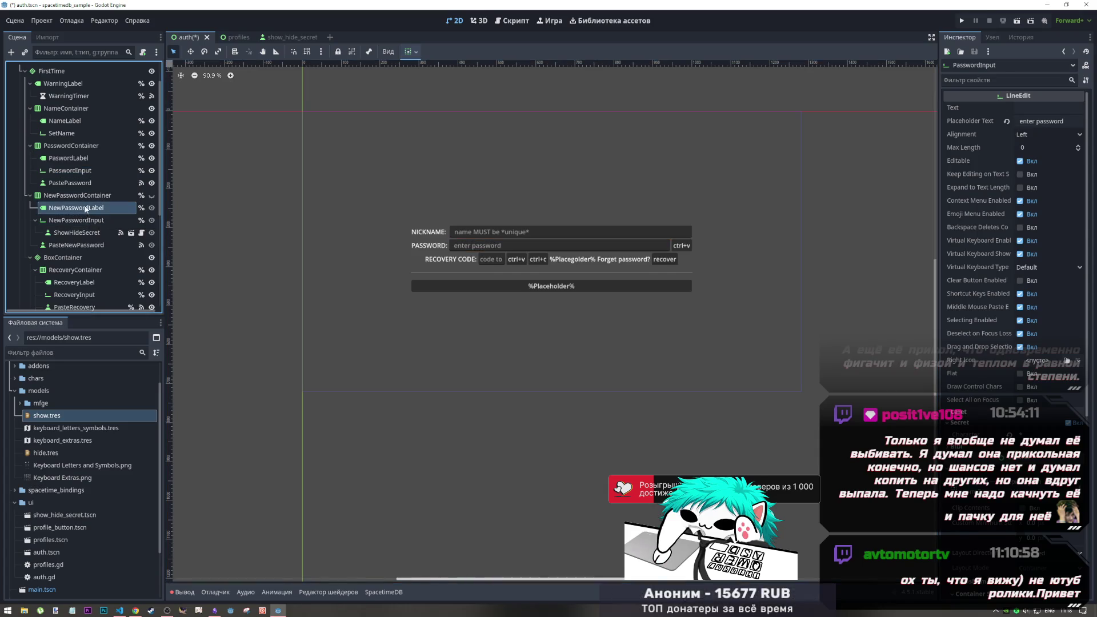
left_click(70, 170)
left_click_drag(47, 416, 74, 170)
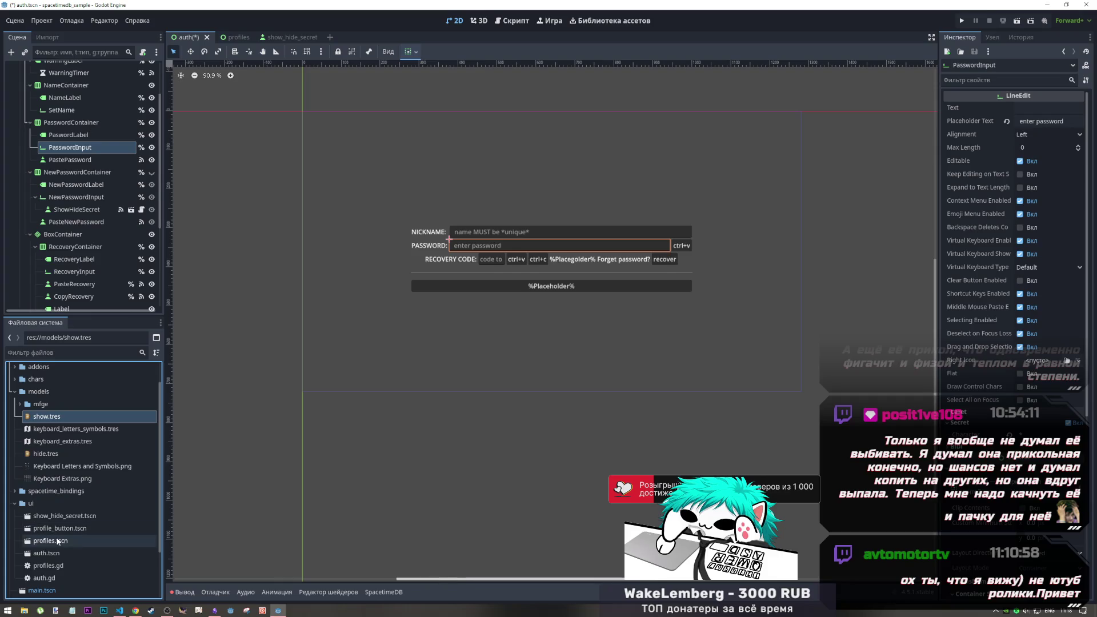
left_click_drag(57, 516, 79, 142)
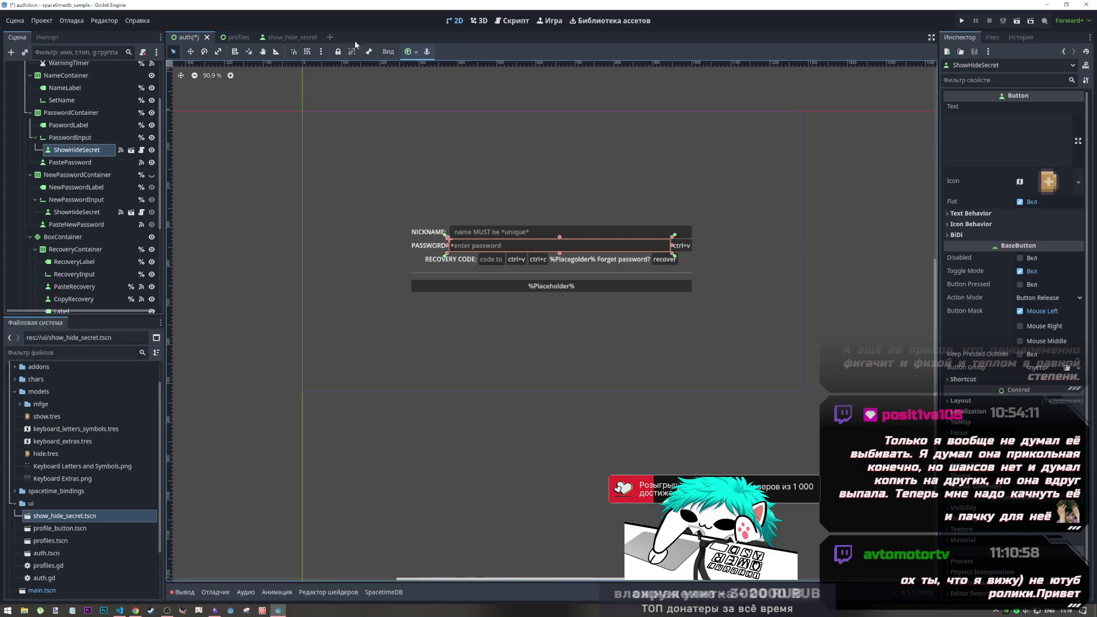
left_click(295, 37)
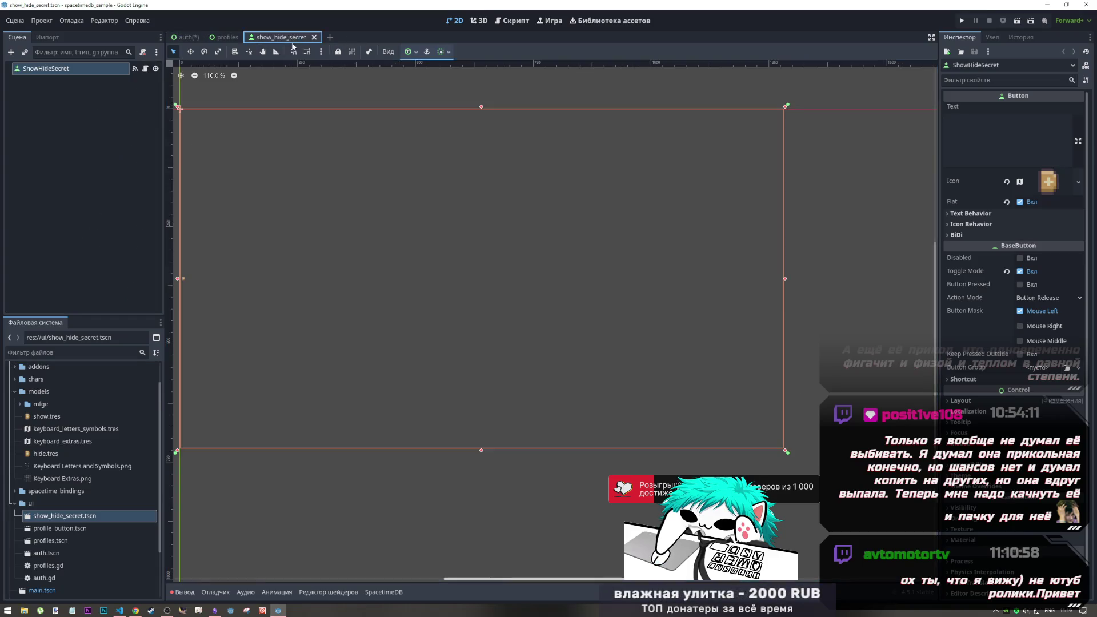
Step: Set the button's horizontal container sizing to End without expand and save
left_click(418, 52)
left_click(417, 52)
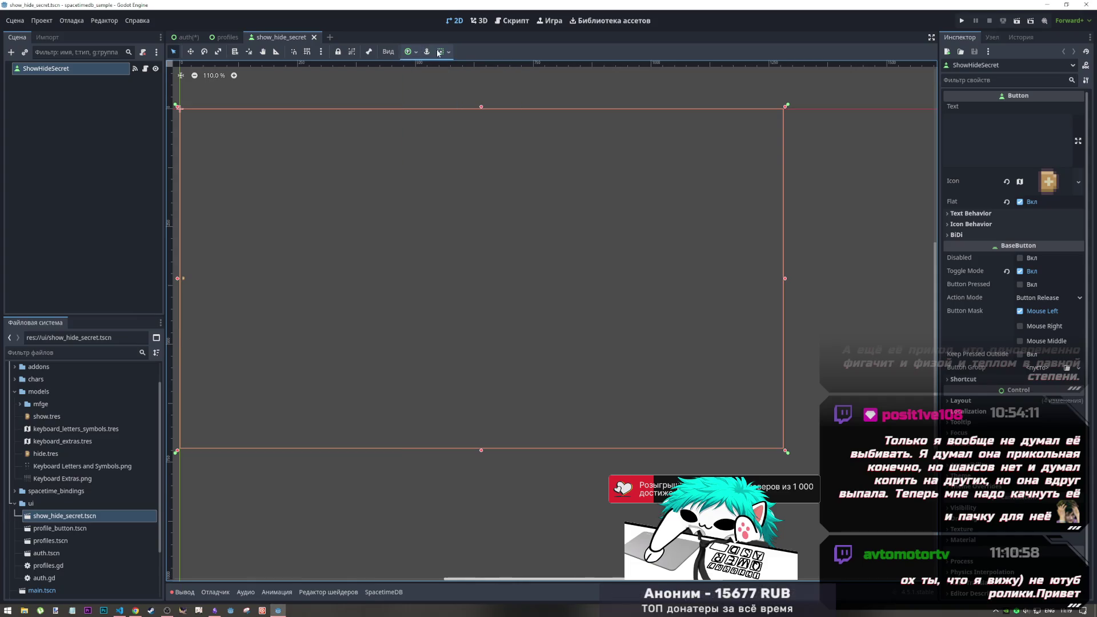
left_click(445, 52)
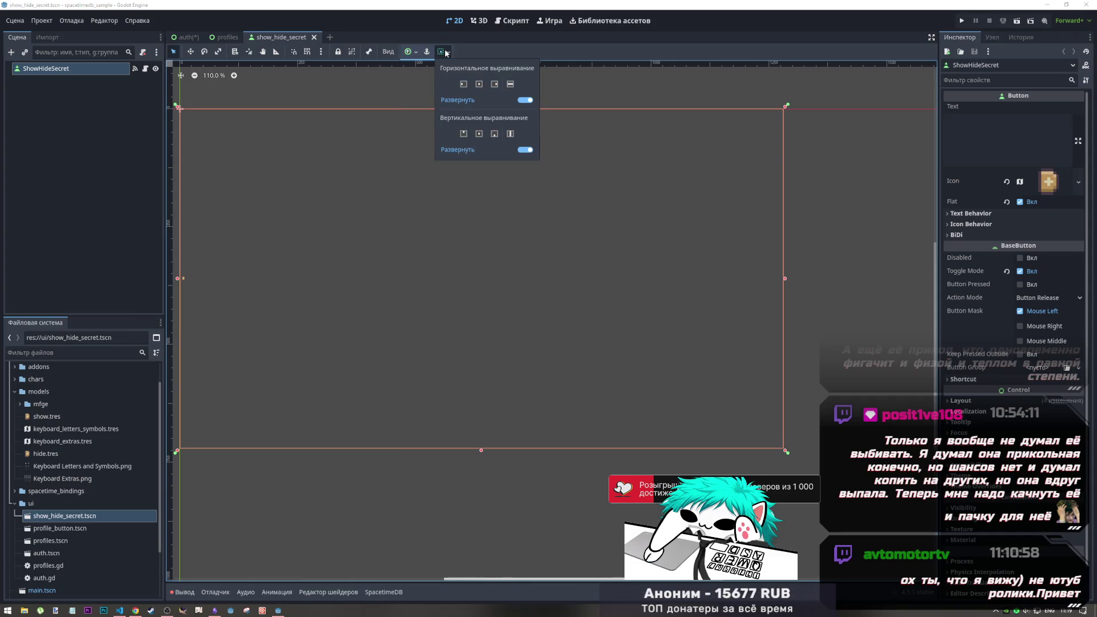
left_click(495, 85)
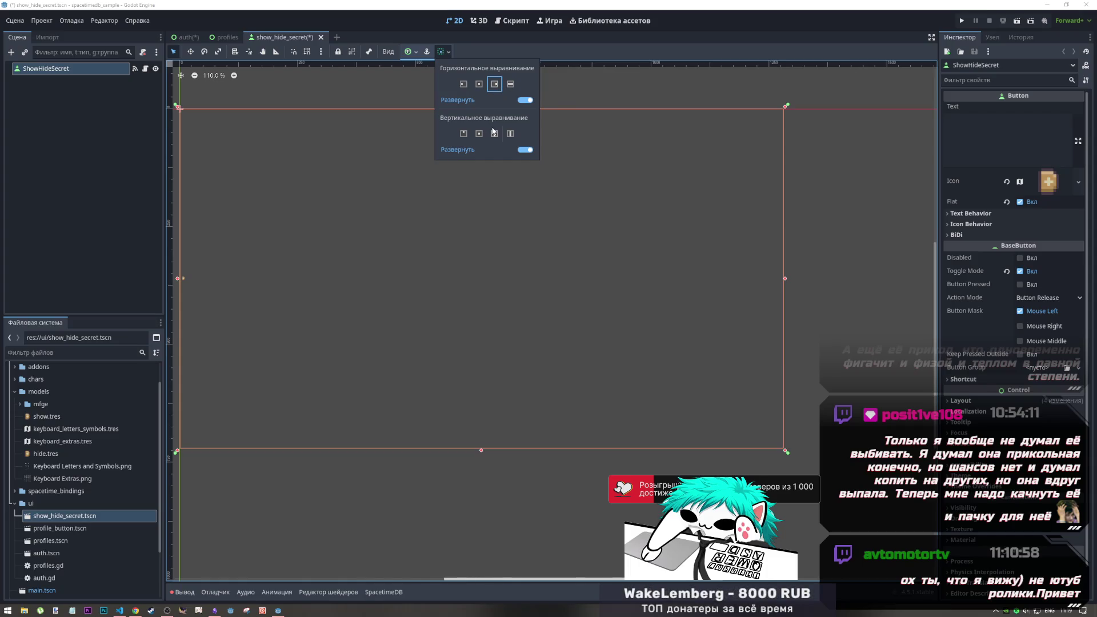
left_click(463, 48)
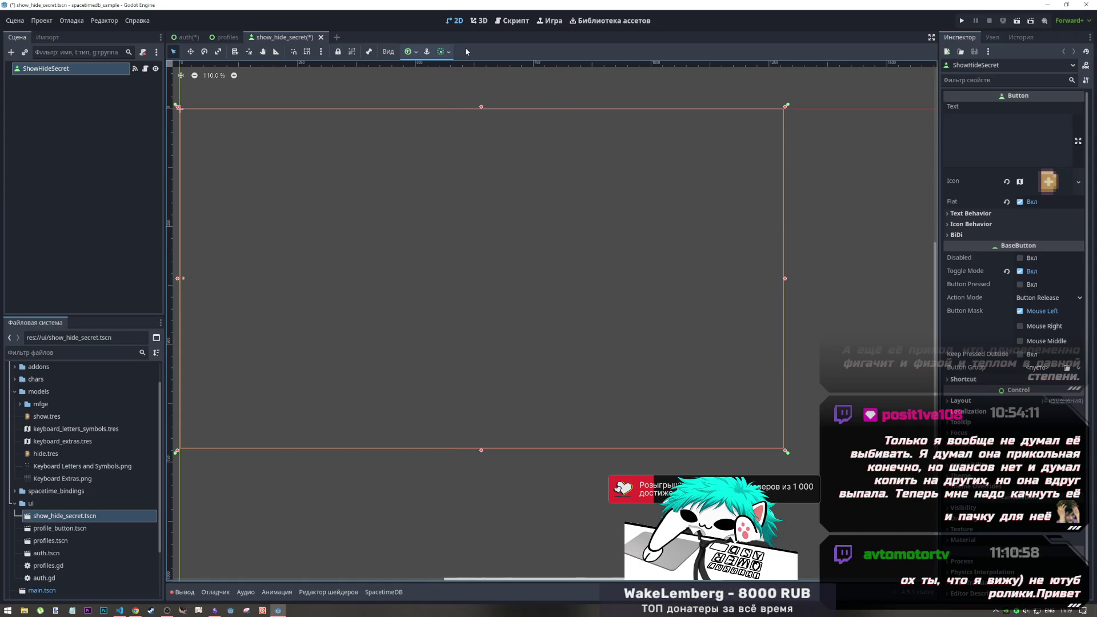
key("ctrl+s")
Step: Replace the ShowHideSecret instance under PasswordInput in the auth scene with a new one
left_click(193, 39)
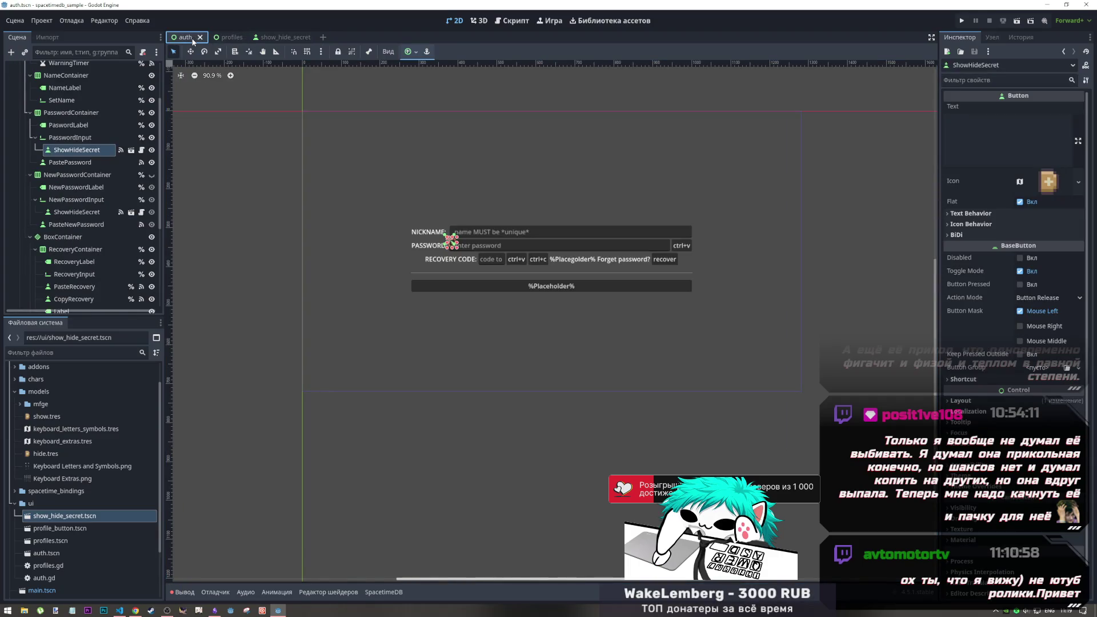
left_click(85, 151)
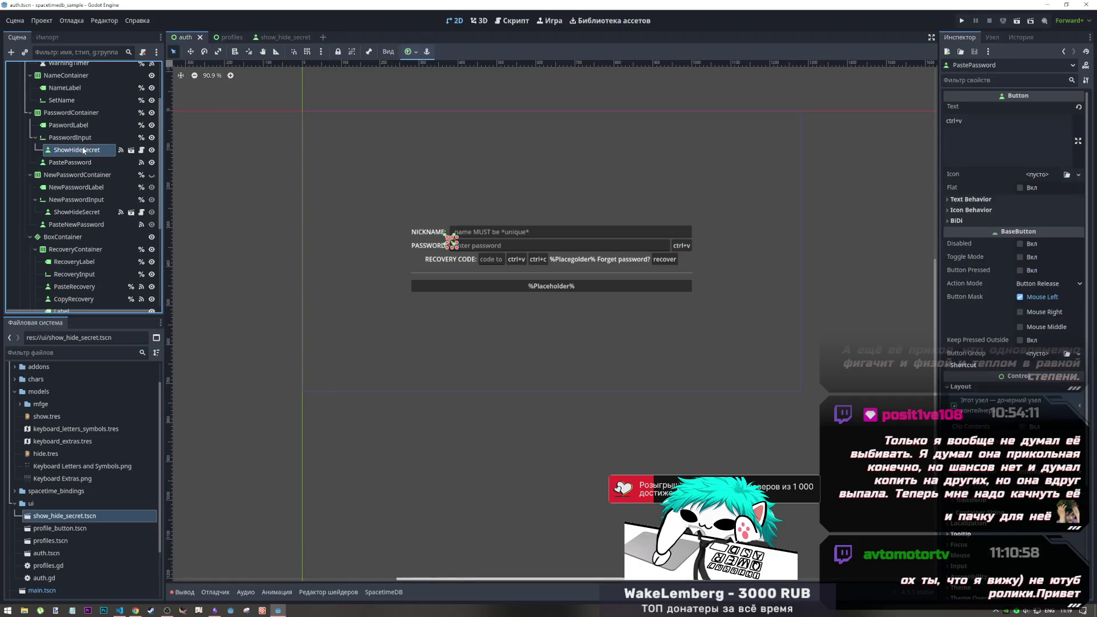
key("Delete")
key("Return")
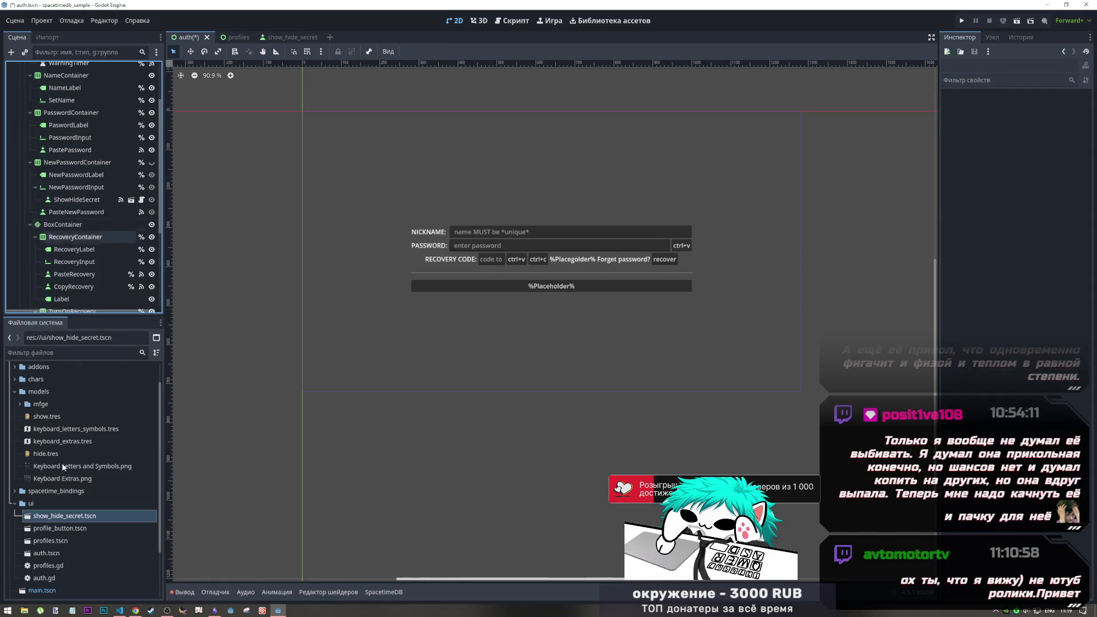
left_click_drag(49, 517, 85, 140)
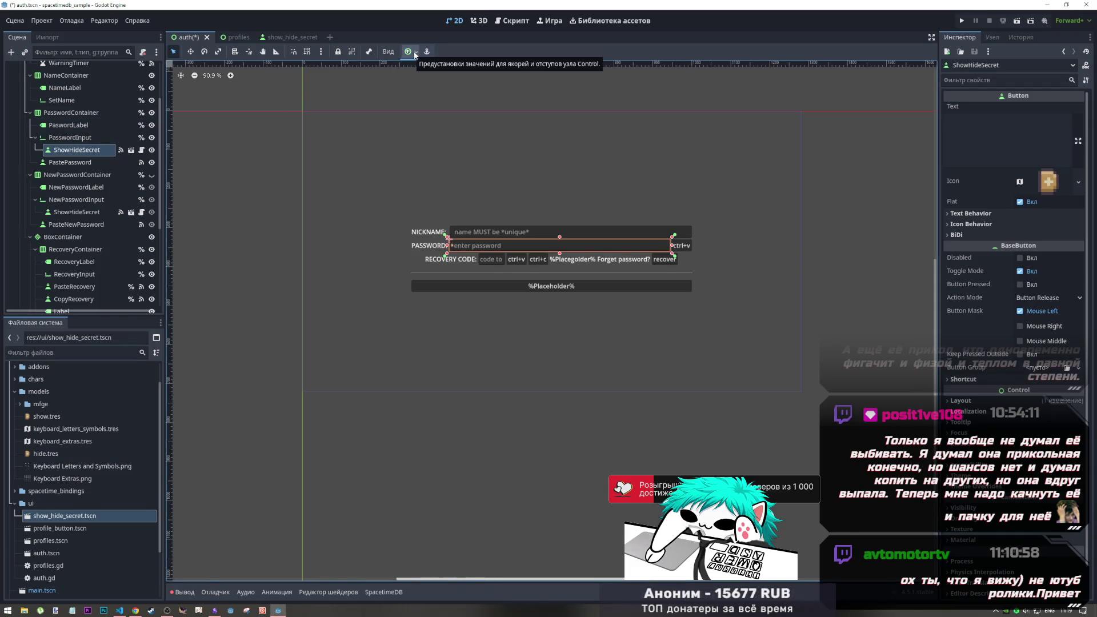
Step: Give the show_hide_secret button the HCenter Wide anchor preset and save it
left_click(286, 37)
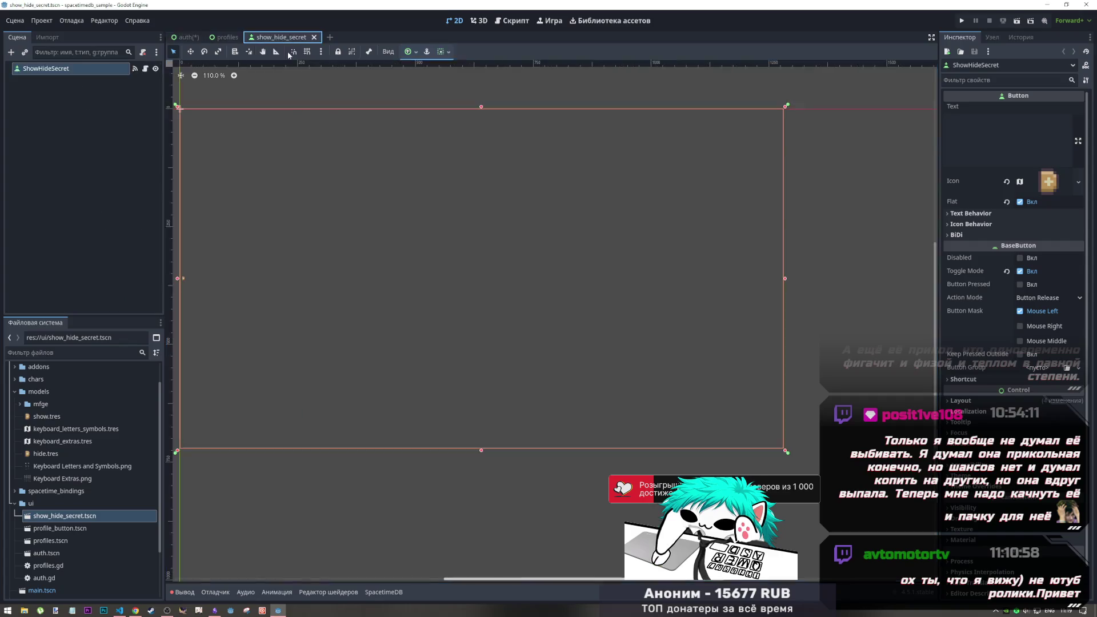
left_click(426, 52)
left_click(481, 131)
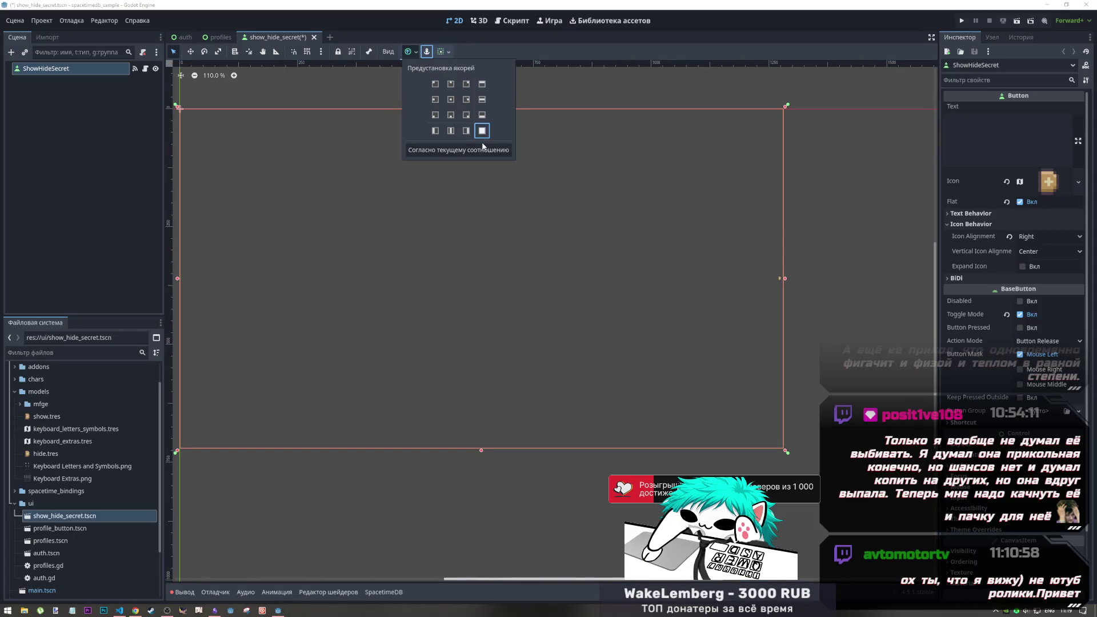
left_click(482, 101)
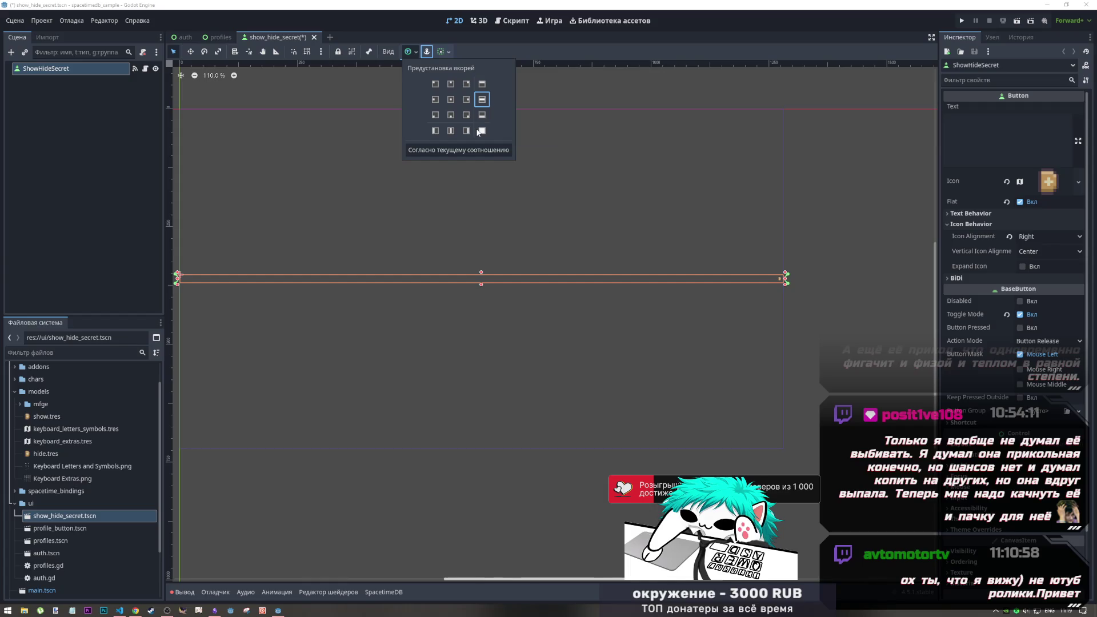
key("ctrl+s")
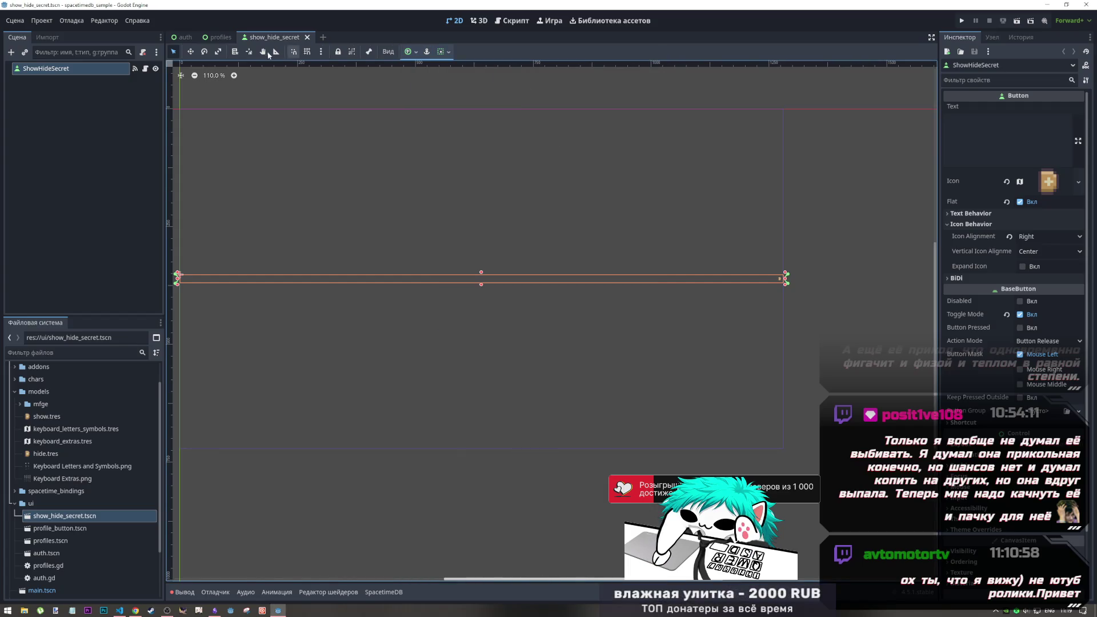
Step: Close the show_hide_secret and profiles tabs and delete ShowHideSecret under NewPasswordInput
middle_click(267, 38)
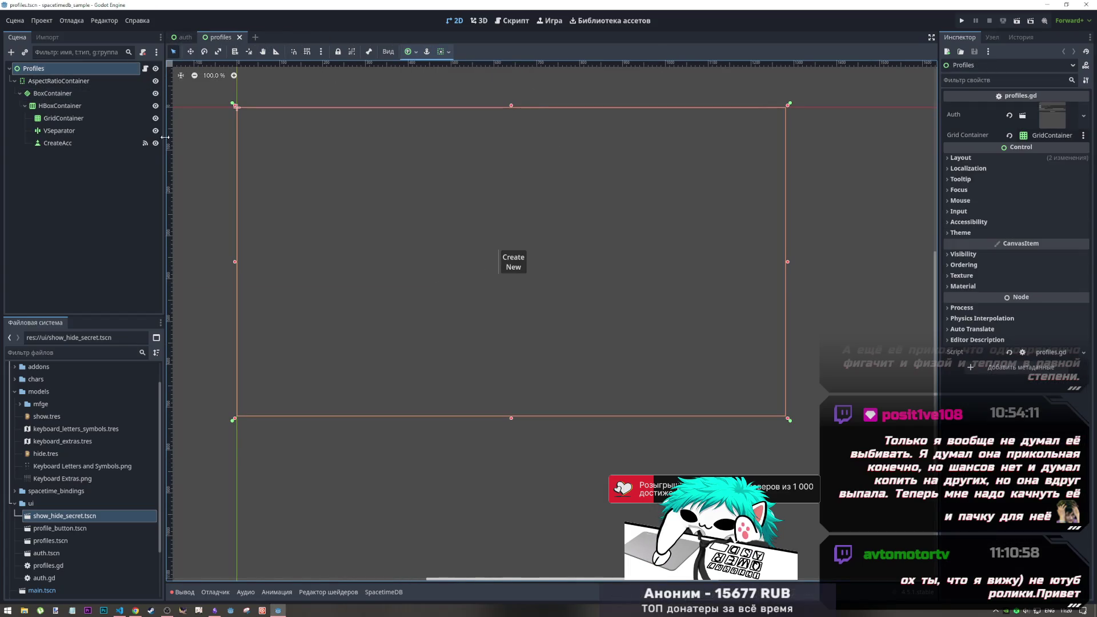
middle_click(216, 40)
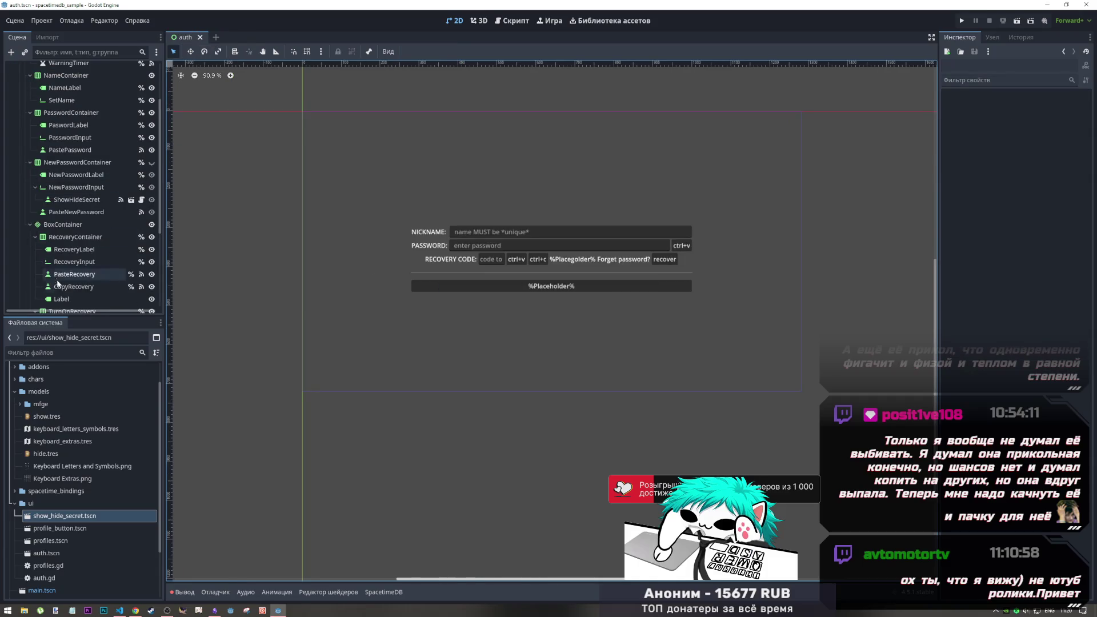
left_click(95, 200)
key("Delete")
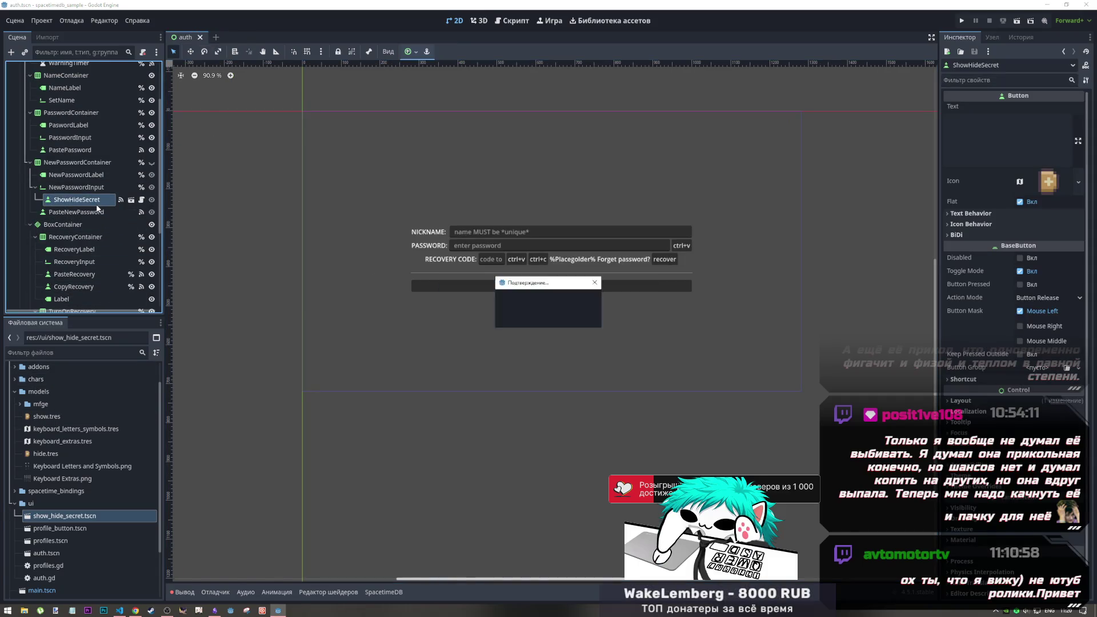
key("Return")
scroll(96, 249, "down", 4)
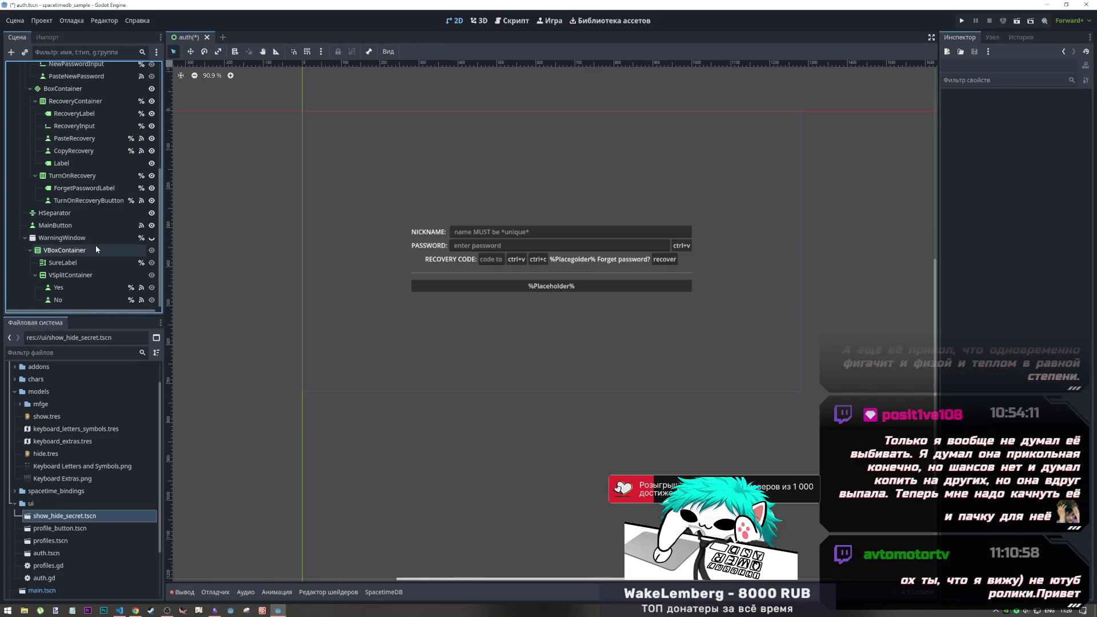
scroll(94, 245, "up", 6)
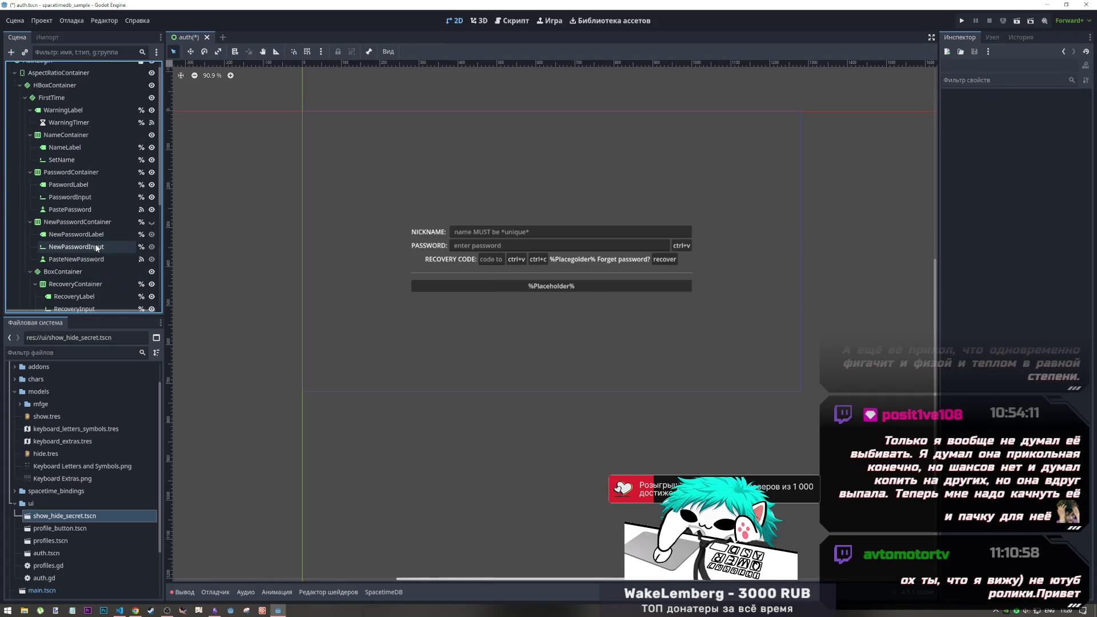
scroll(85, 206, "down", 3)
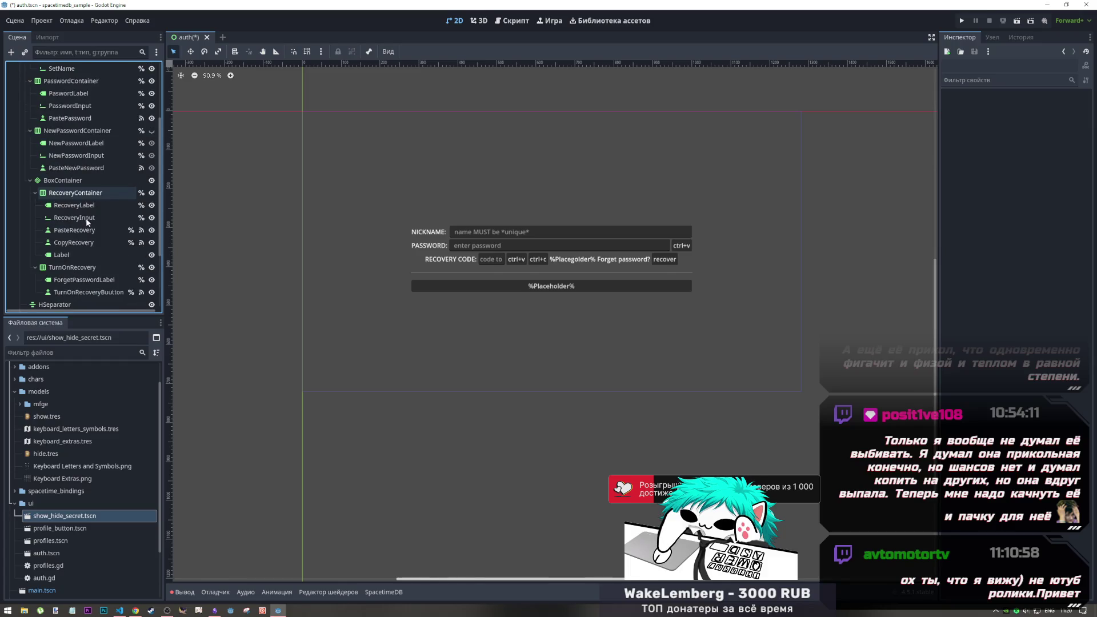
left_click(75, 255)
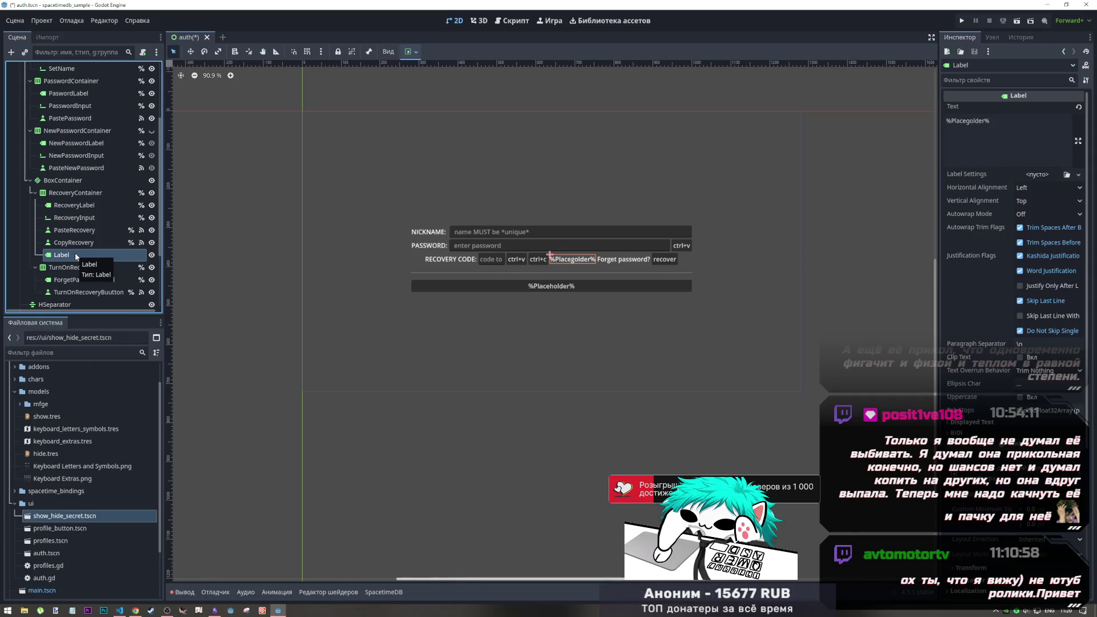
left_click(74, 220)
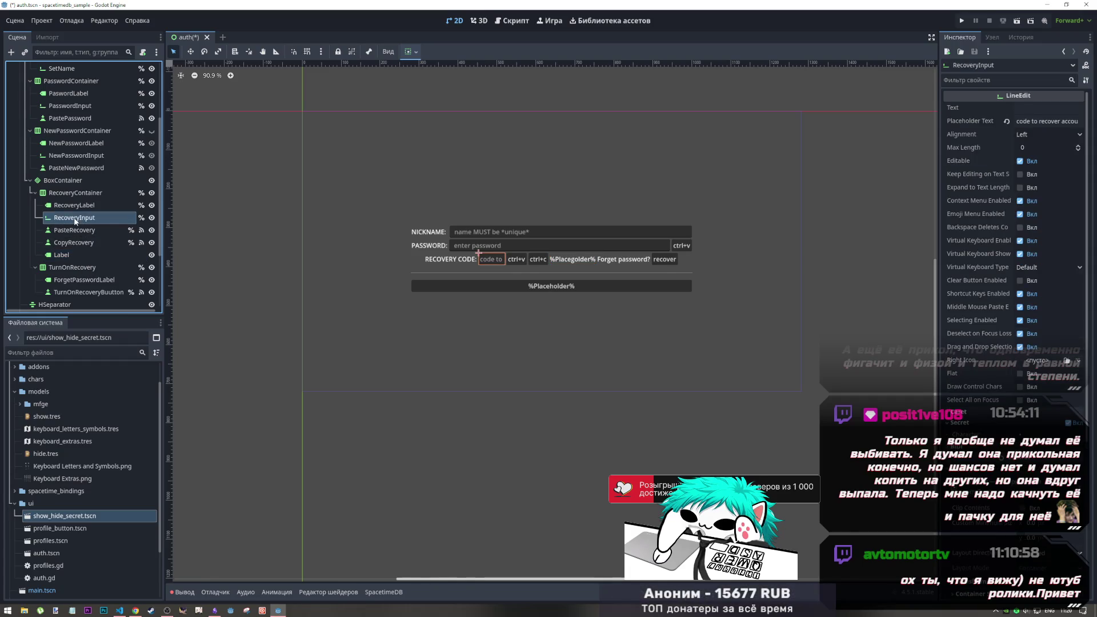
left_click(81, 206)
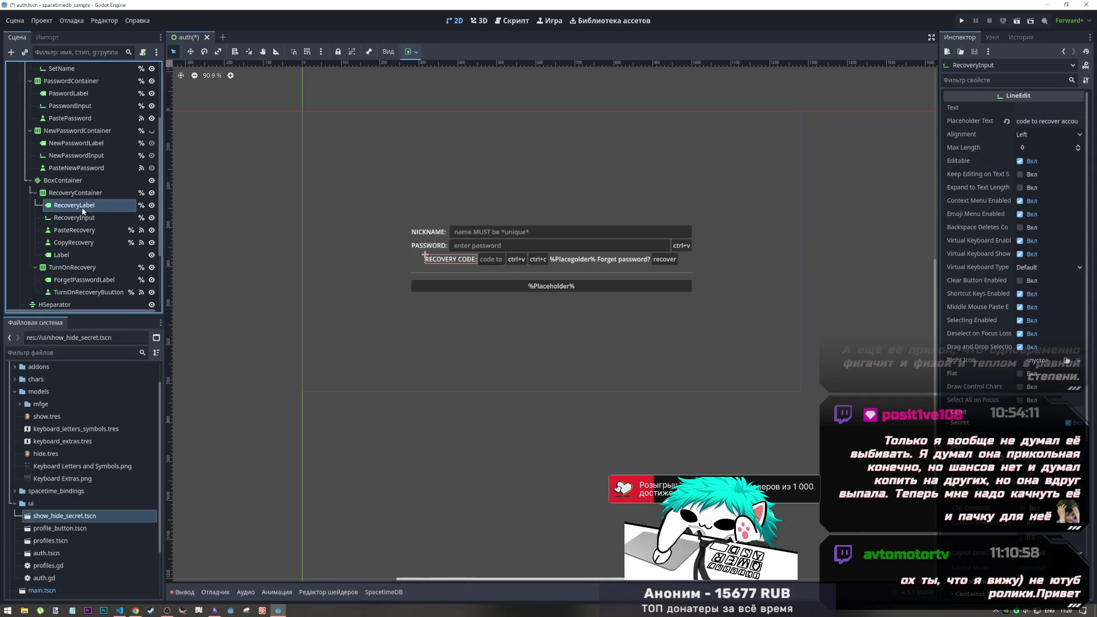
left_click(74, 254)
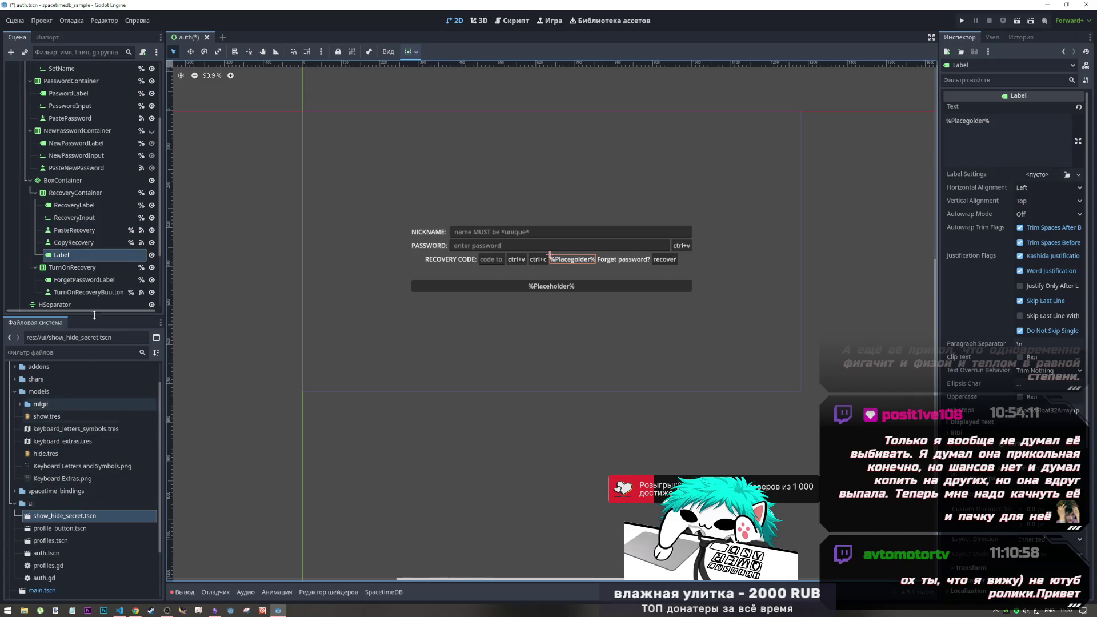
scroll(100, 289, "up", 5)
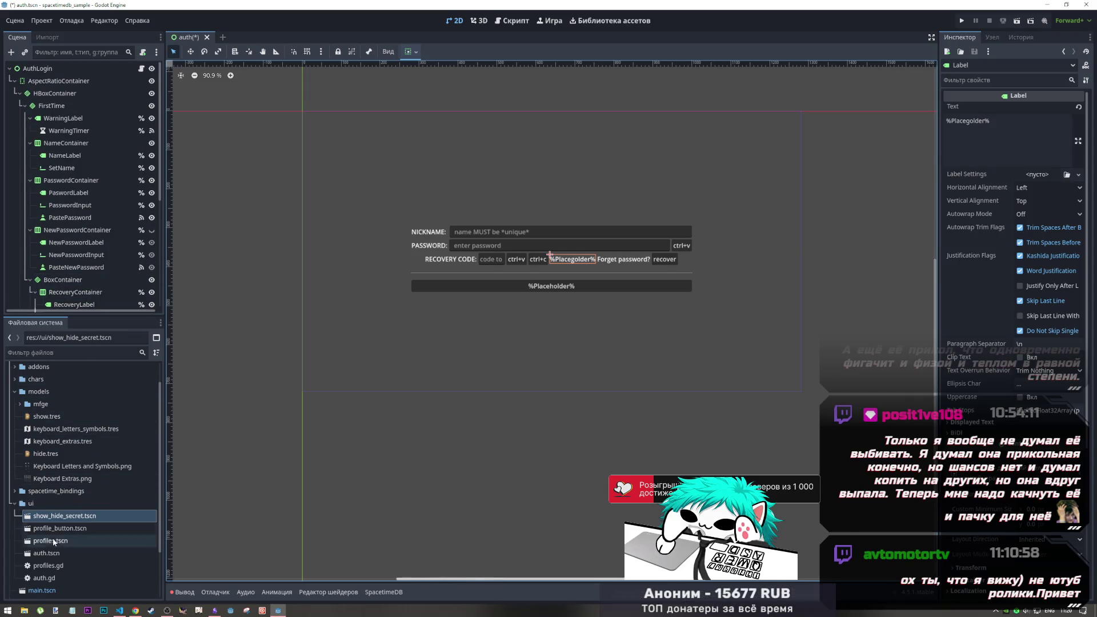
mouse_move(57, 516)
left_mouse_down()
mouse_move(122, 241)
mouse_move(84, 201)
left_mouse_up()
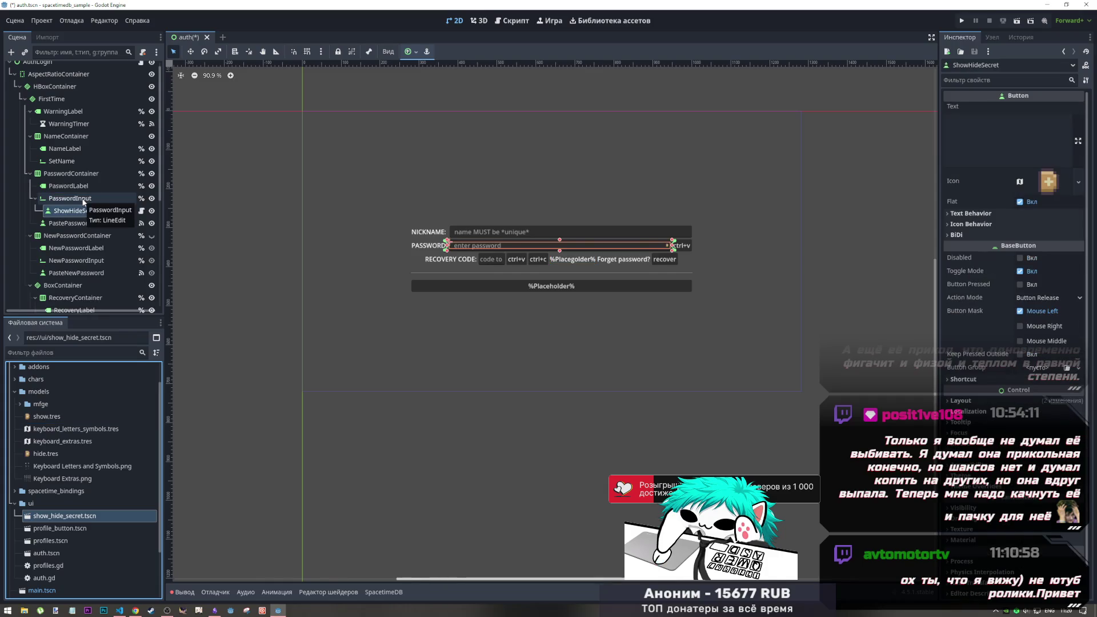
Step: Run the auth scene, try the password field in the running login form, then stop it
left_click(251, 178)
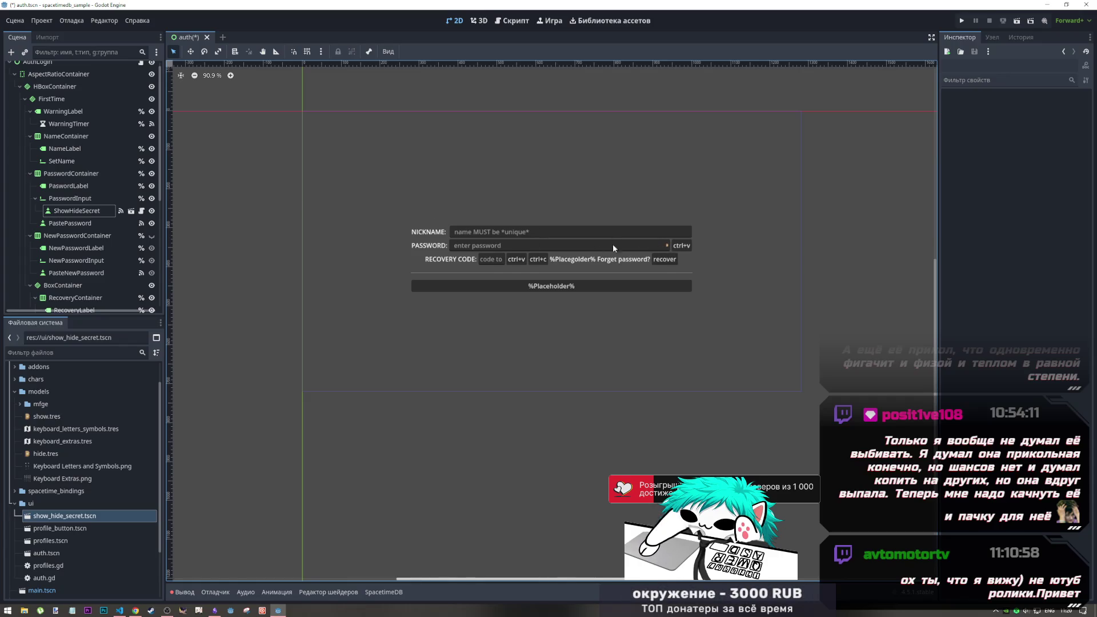
left_click(142, 212)
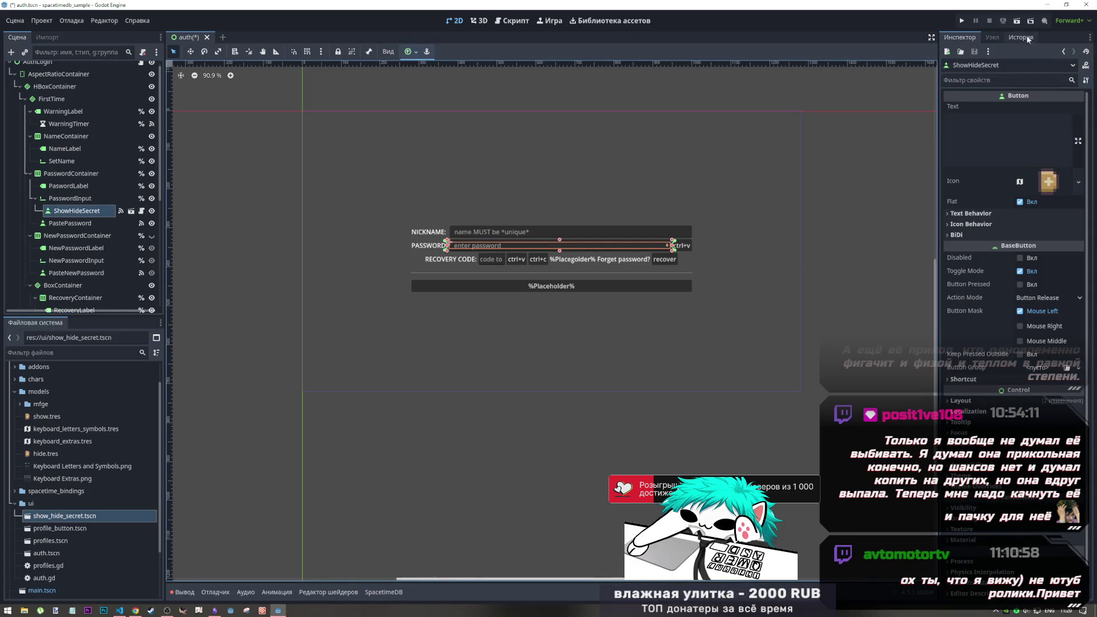
left_click(1016, 23)
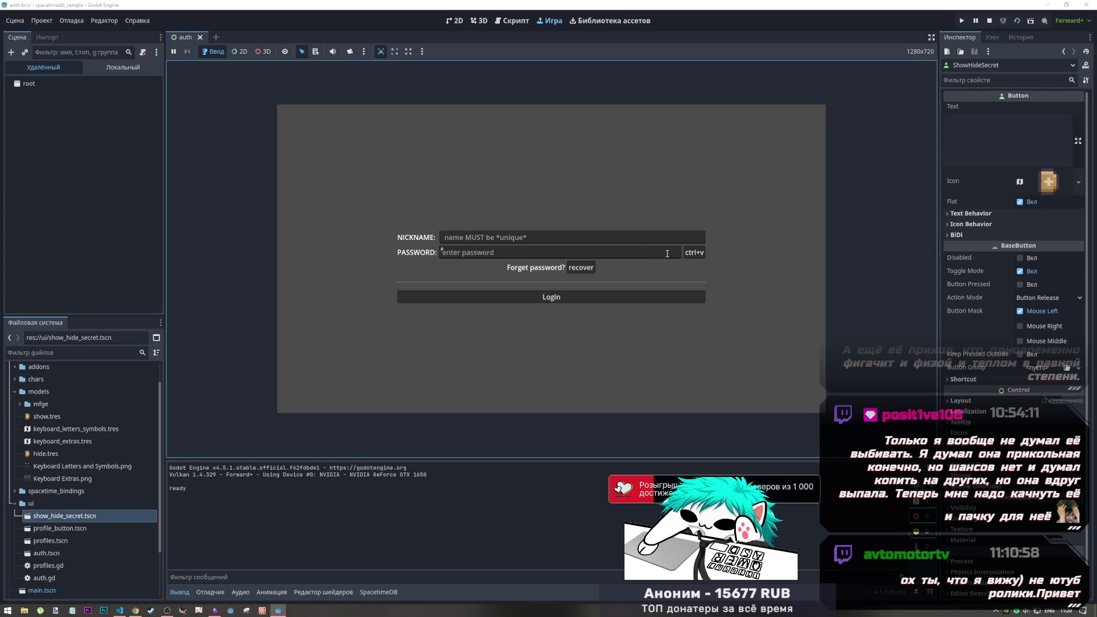
left_click(674, 251)
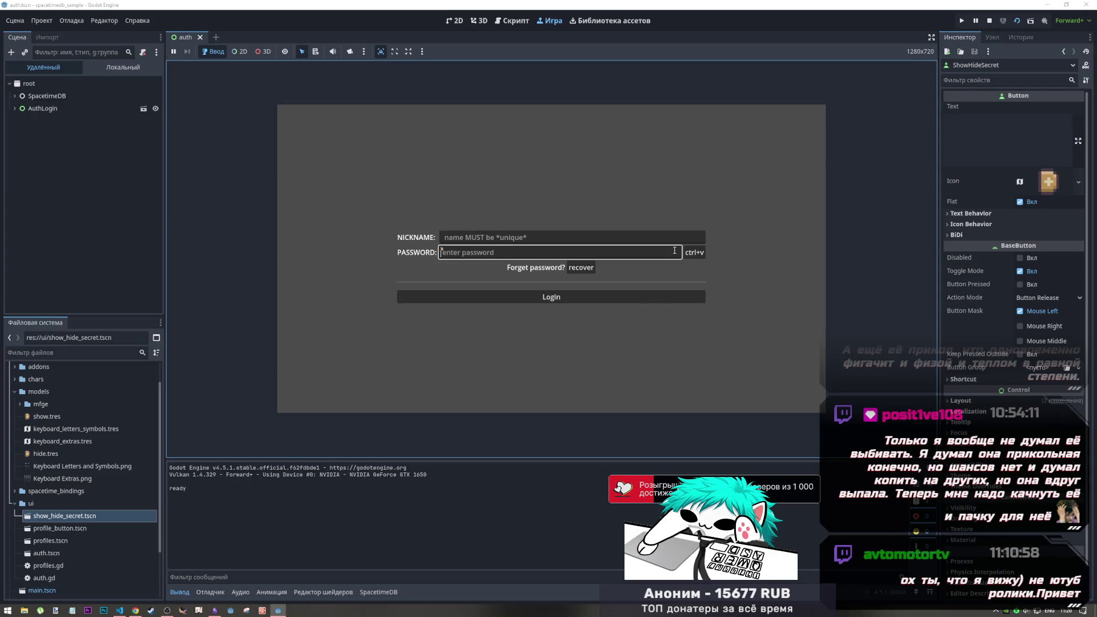
left_click(990, 21)
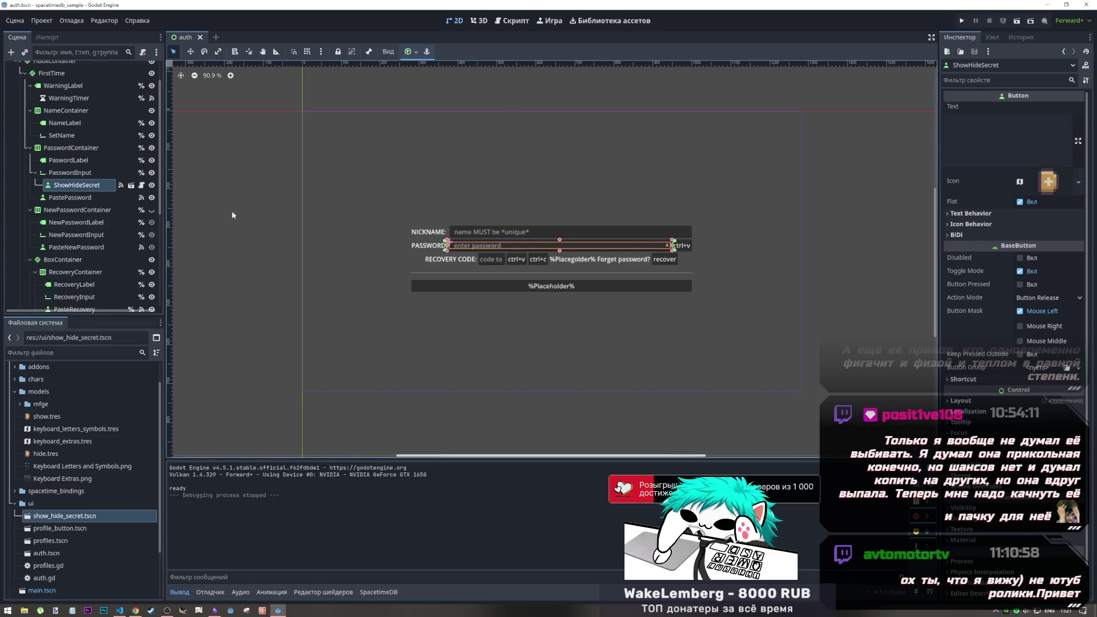
Step: Delete ShowHideSecret from under PasswordInput and move to the Script workspace
left_click(85, 188)
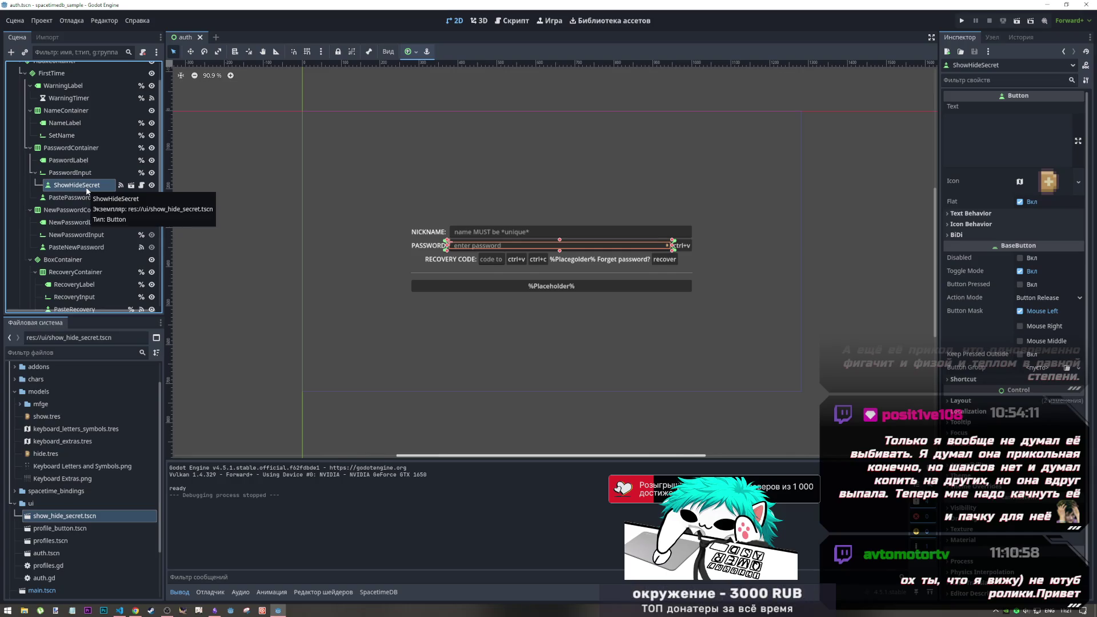
key("Delete")
key("Return")
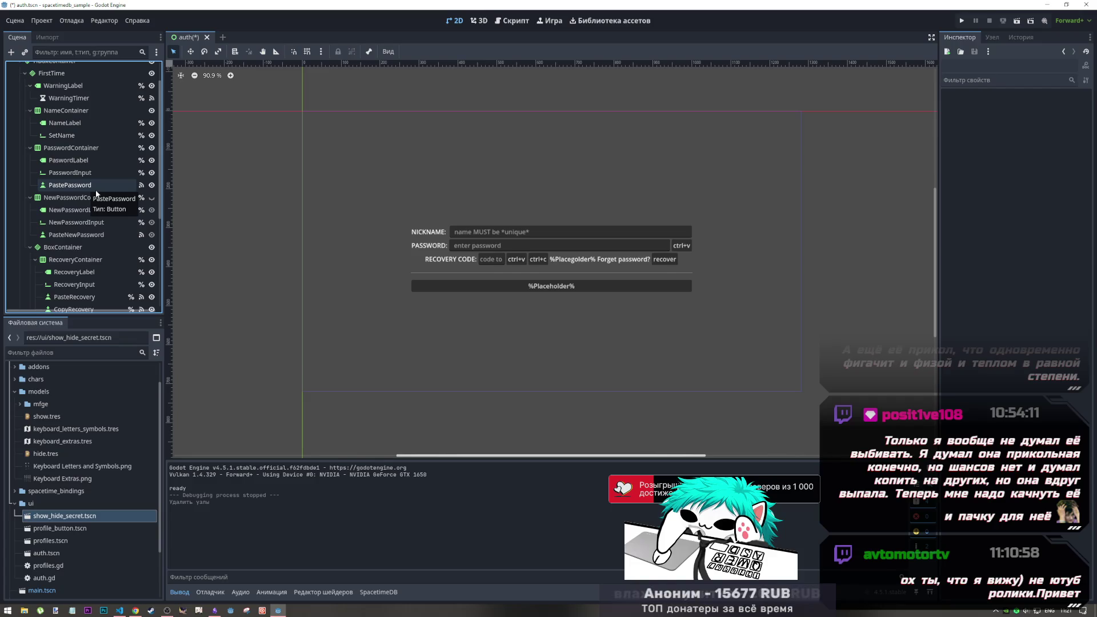
left_click(262, 198)
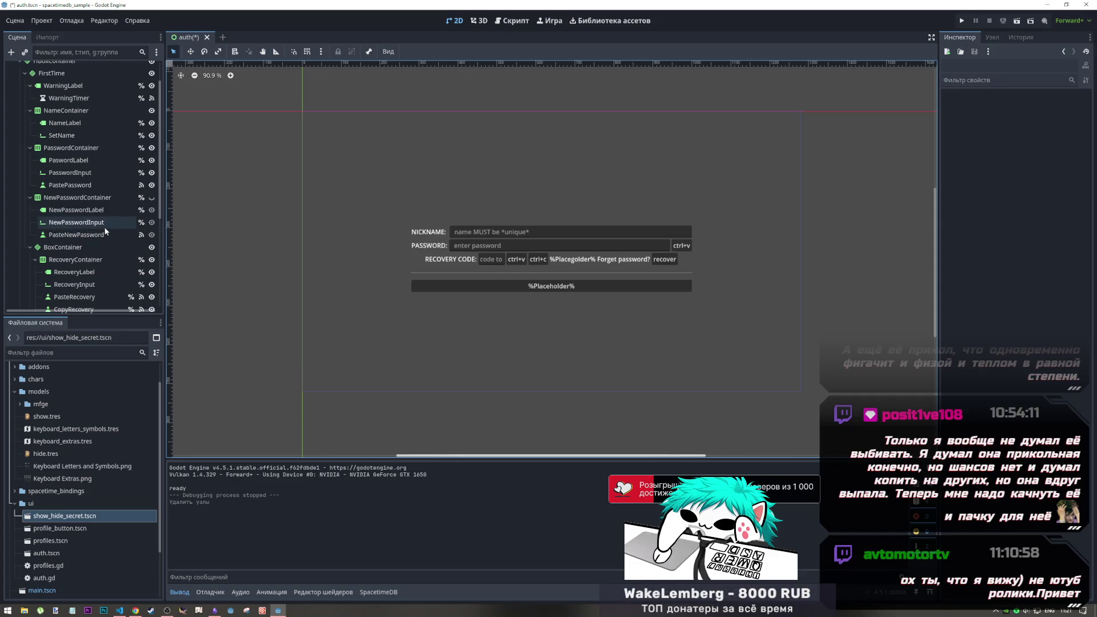
left_click(499, 23)
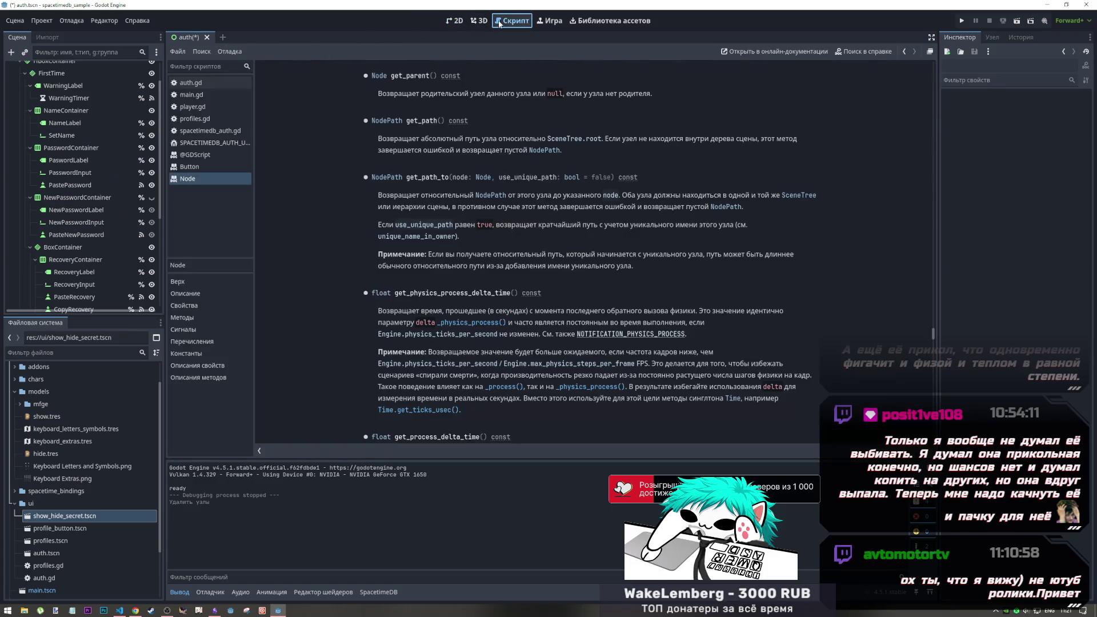
middle_click(207, 179)
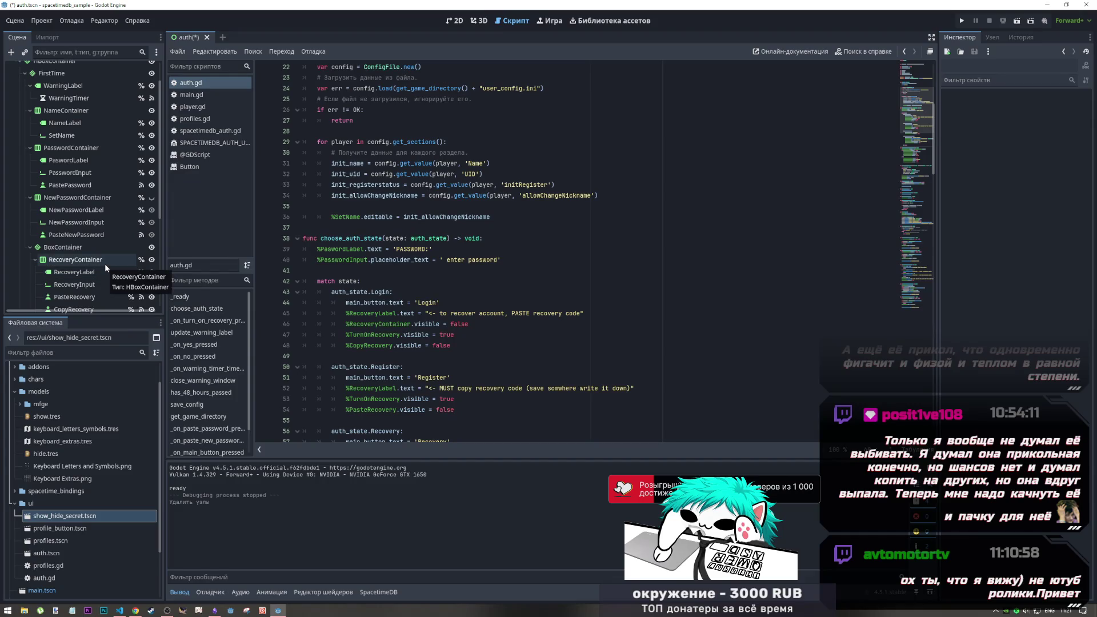
key("alt+Tab")
key("alt+Tab")
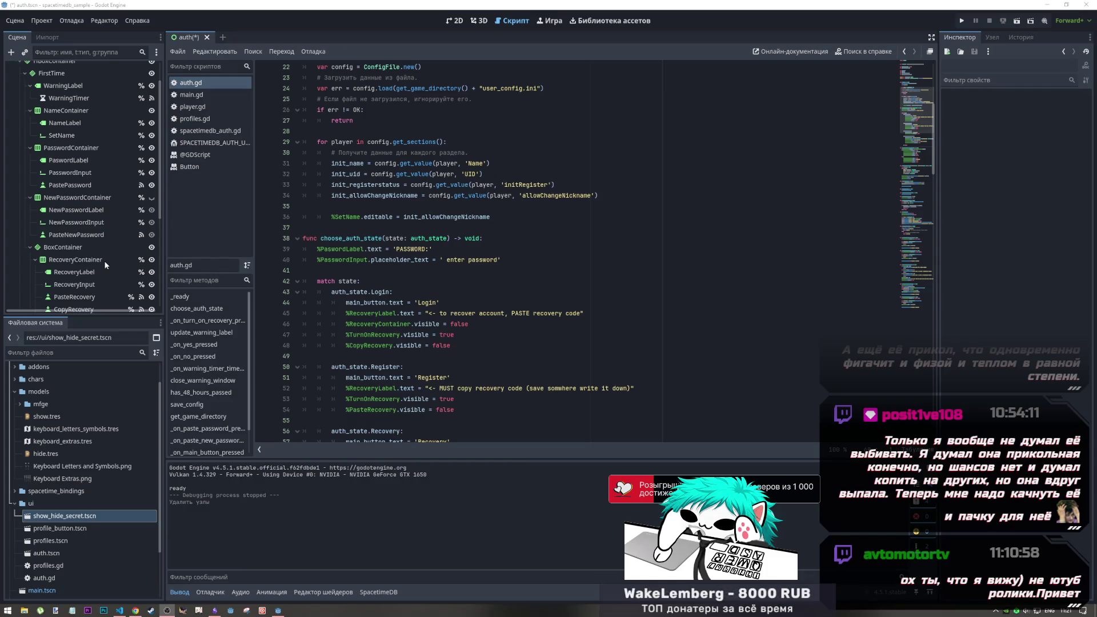
key("alt+Tab")
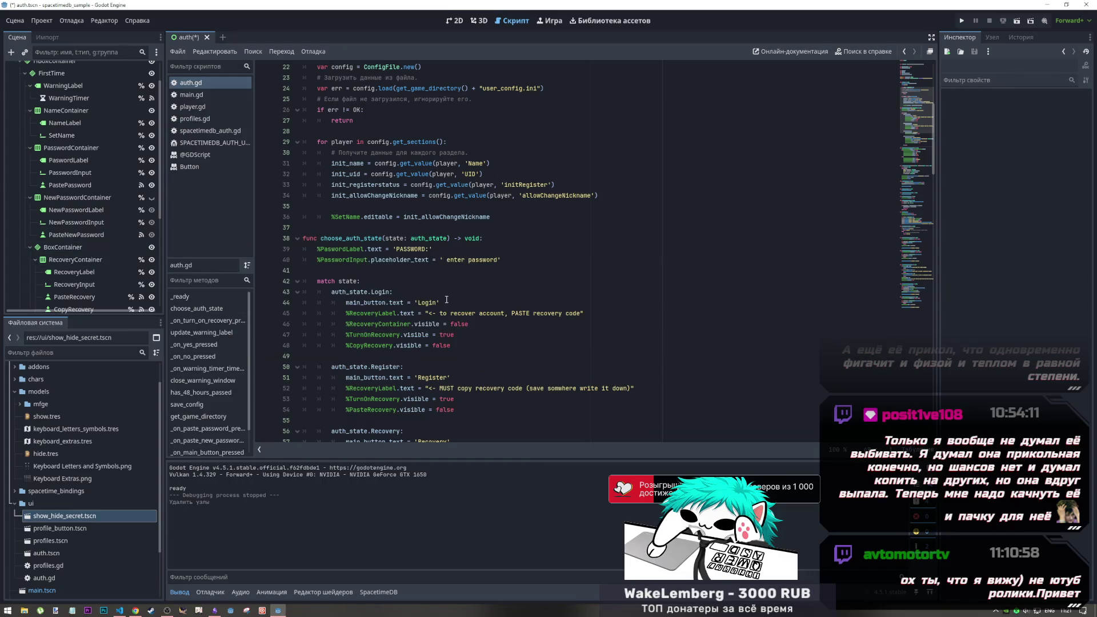
left_click(447, 301)
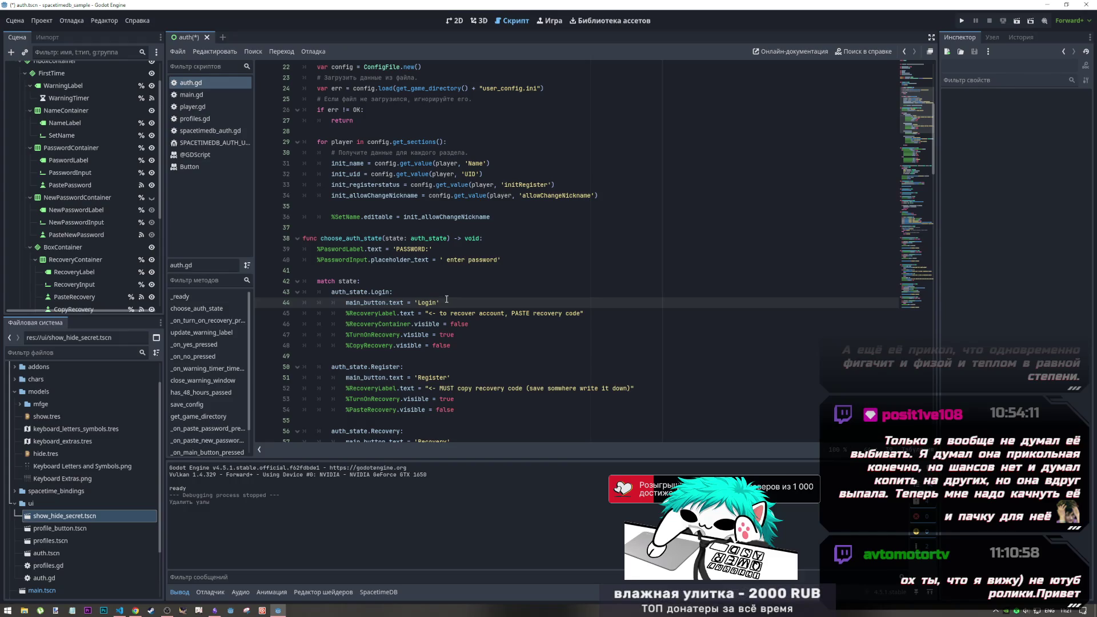
left_click(446, 280)
left_click(430, 314)
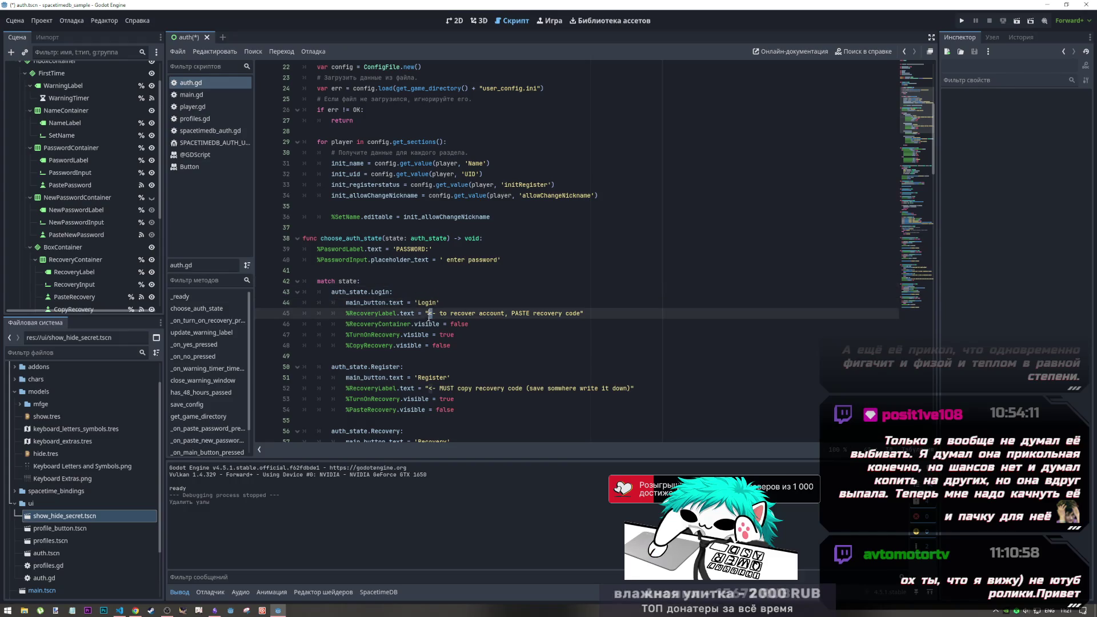
mouse_move(420, 346)
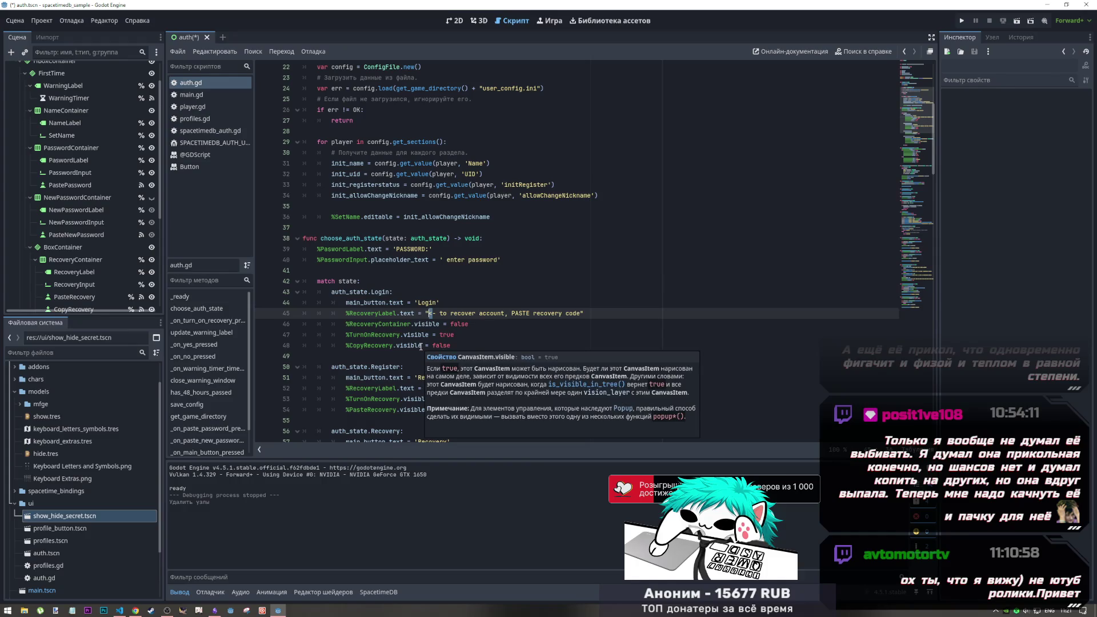
key("Down")
key("Down")
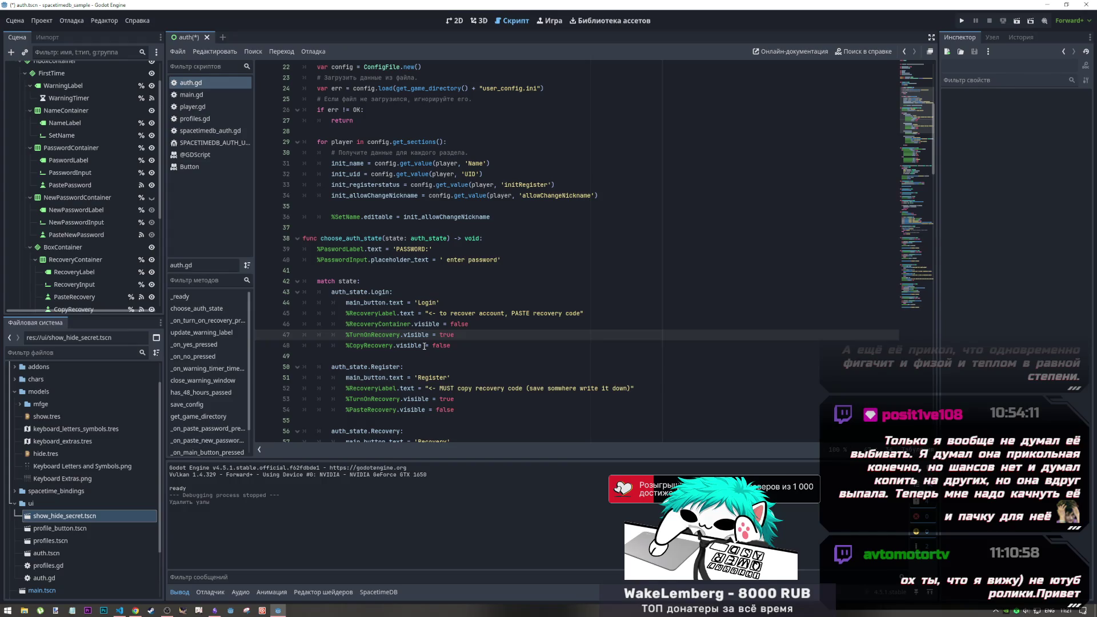
left_click(398, 346)
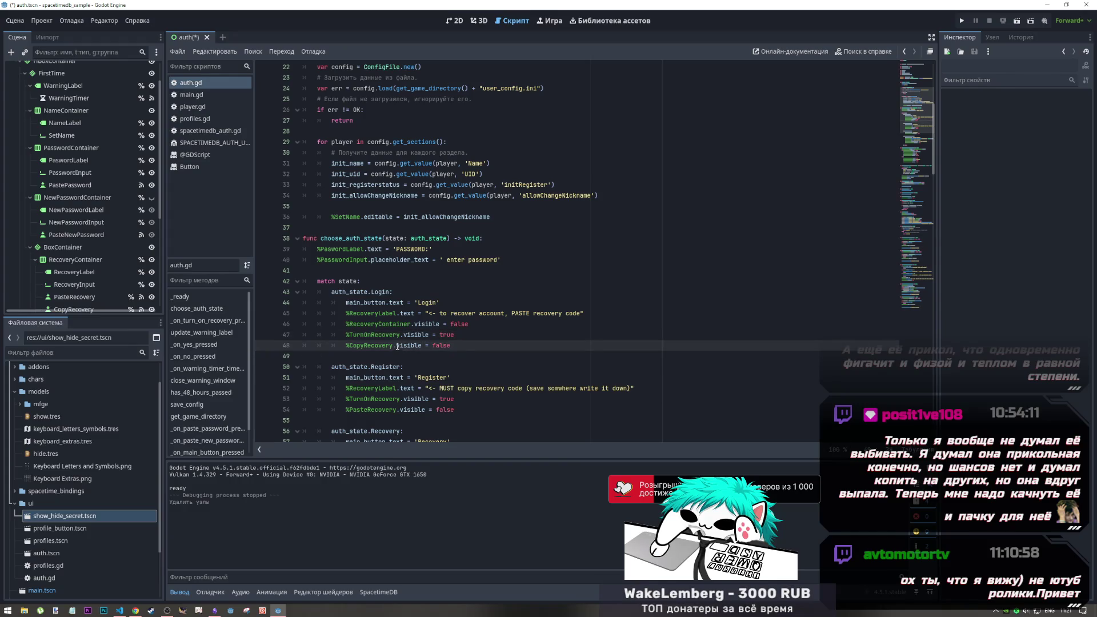
left_click(474, 238)
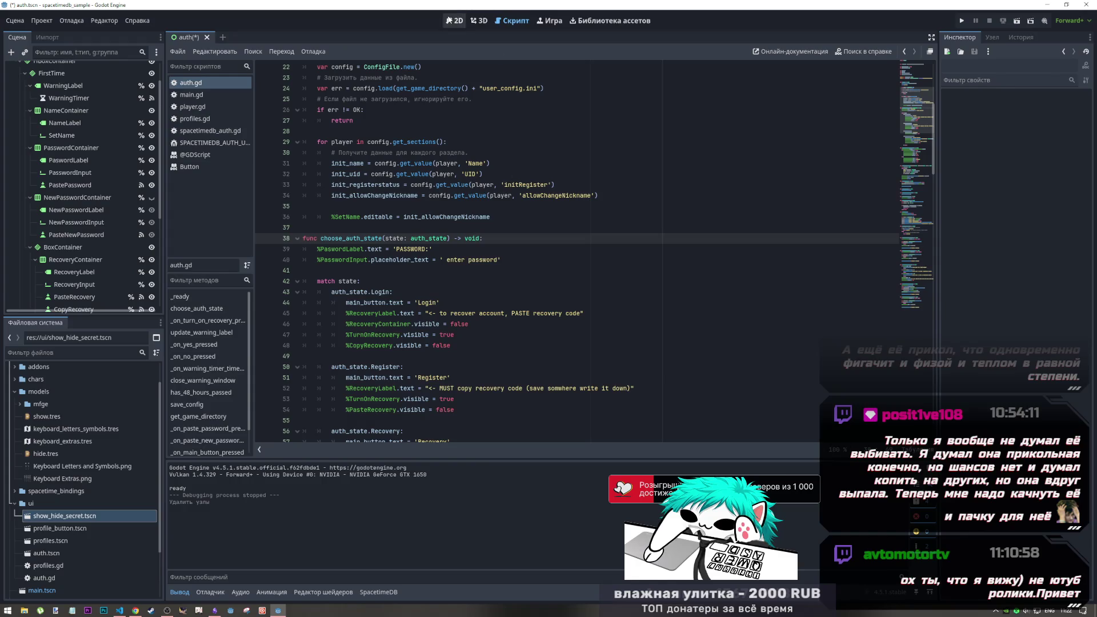
left_click(454, 22)
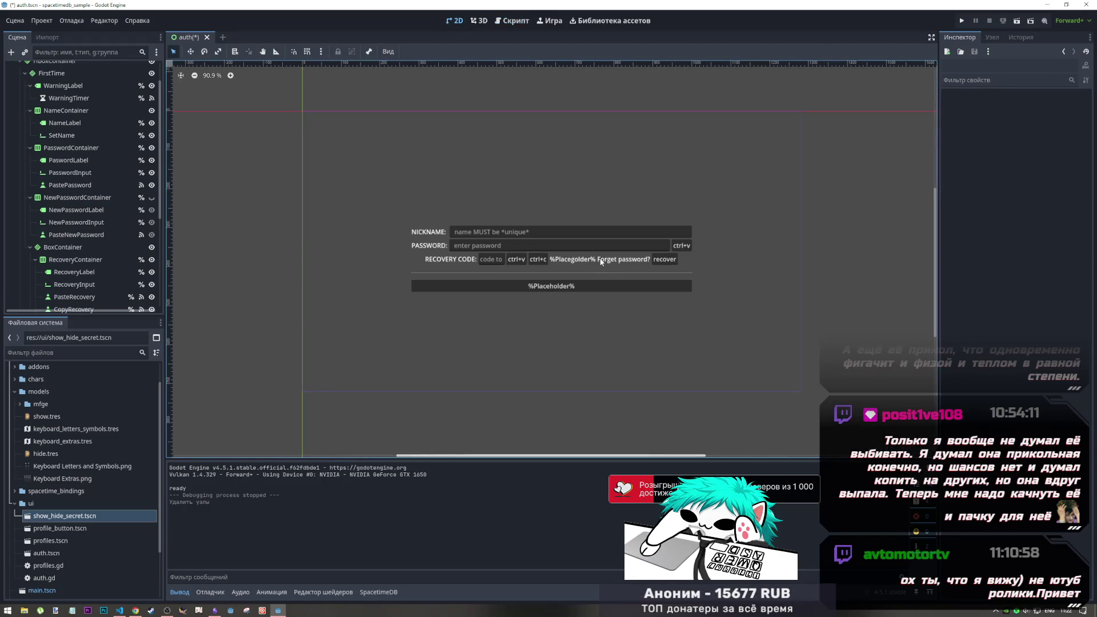
left_click(512, 21)
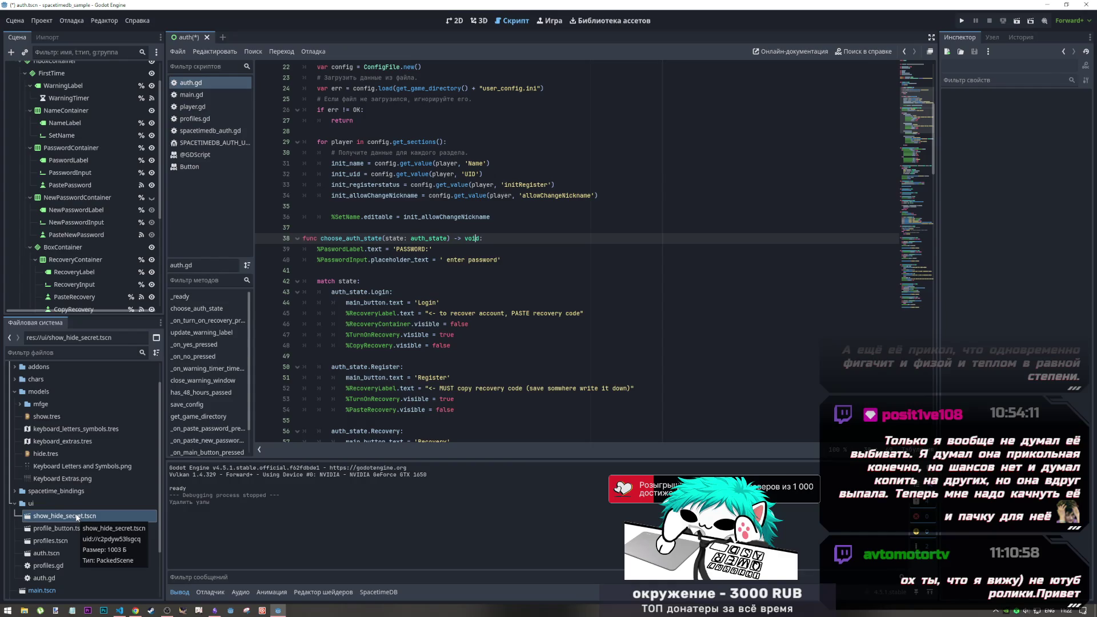
Step: Instance show_hide_secret.tscn into the password row of the auth scene
left_click_drag(77, 517, 93, 147)
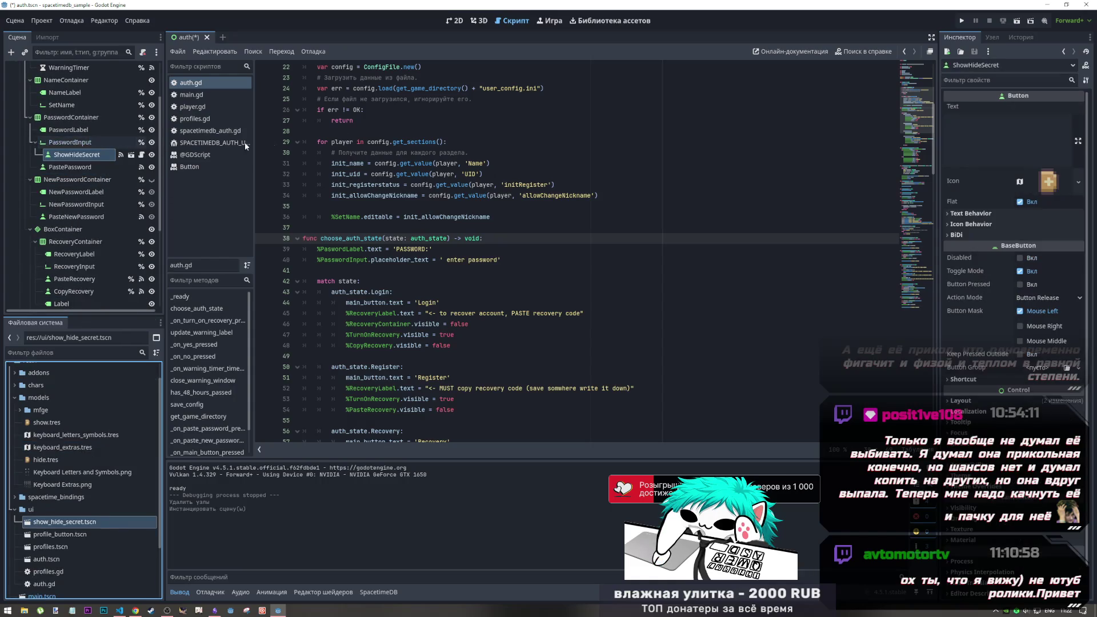
left_click(479, 21)
left_click(454, 20)
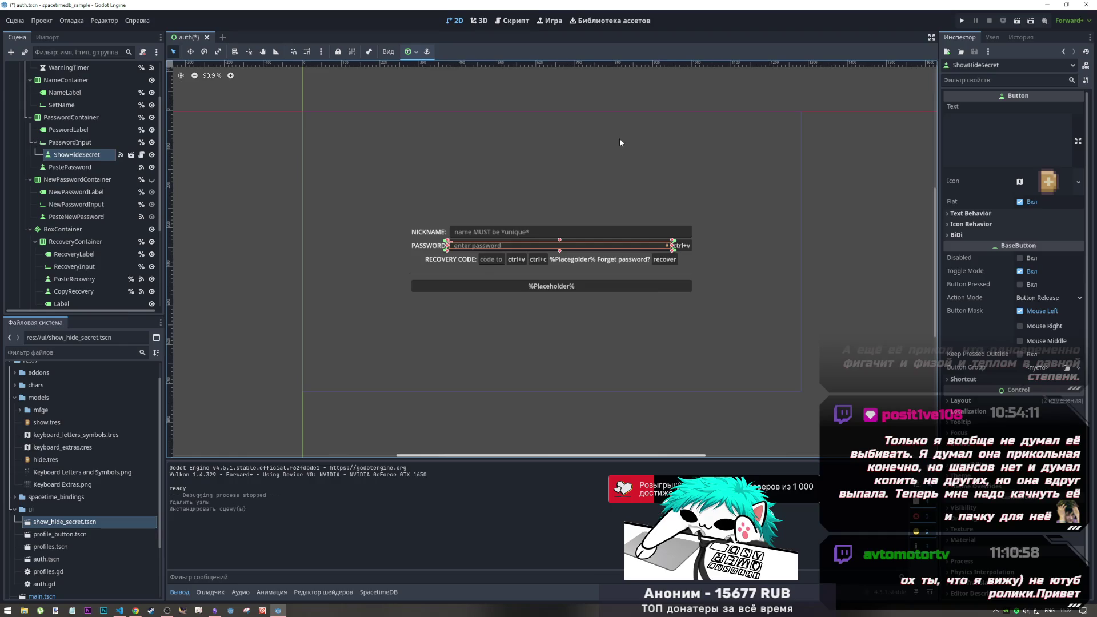
Step: Run the scene, type a password, and toggle the eye button to reveal and re-mask it
left_click(1017, 21)
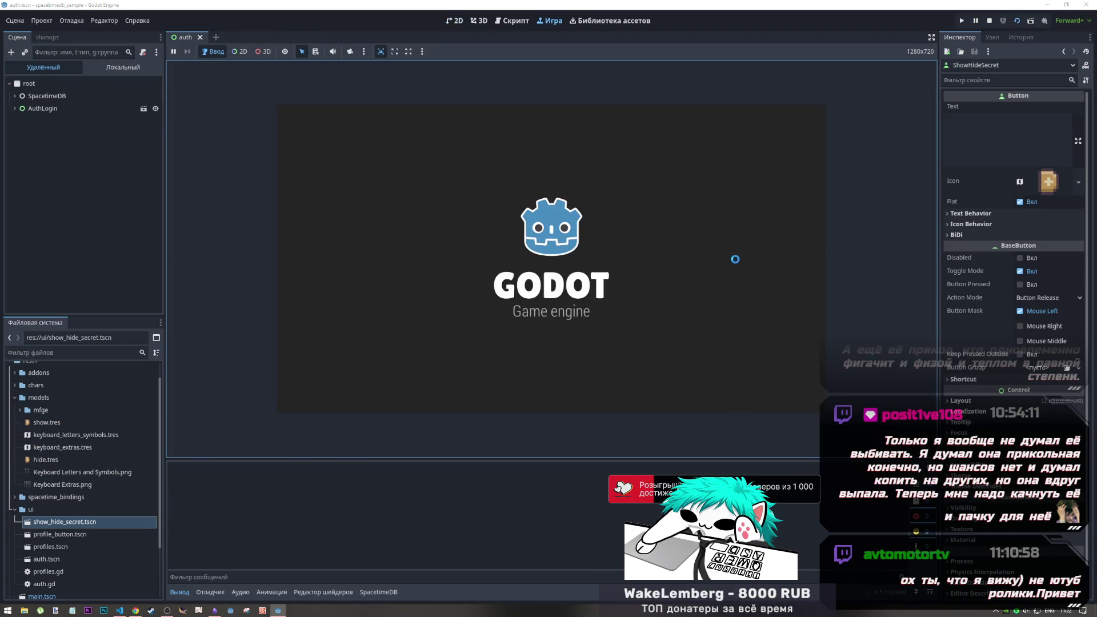
left_click(658, 254)
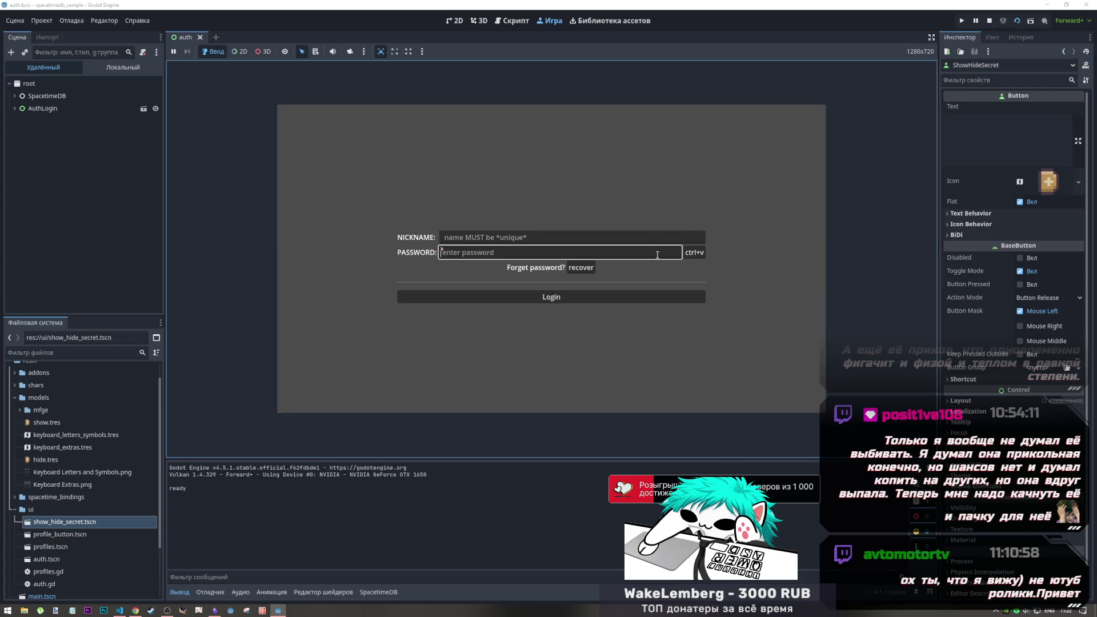
type("******")
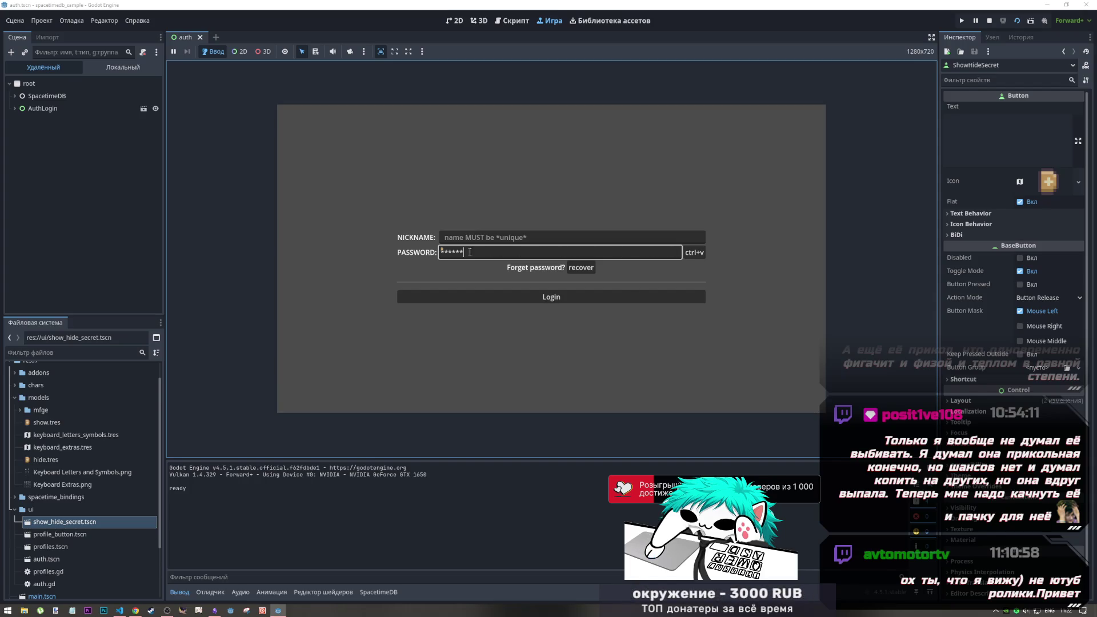
left_click(443, 251)
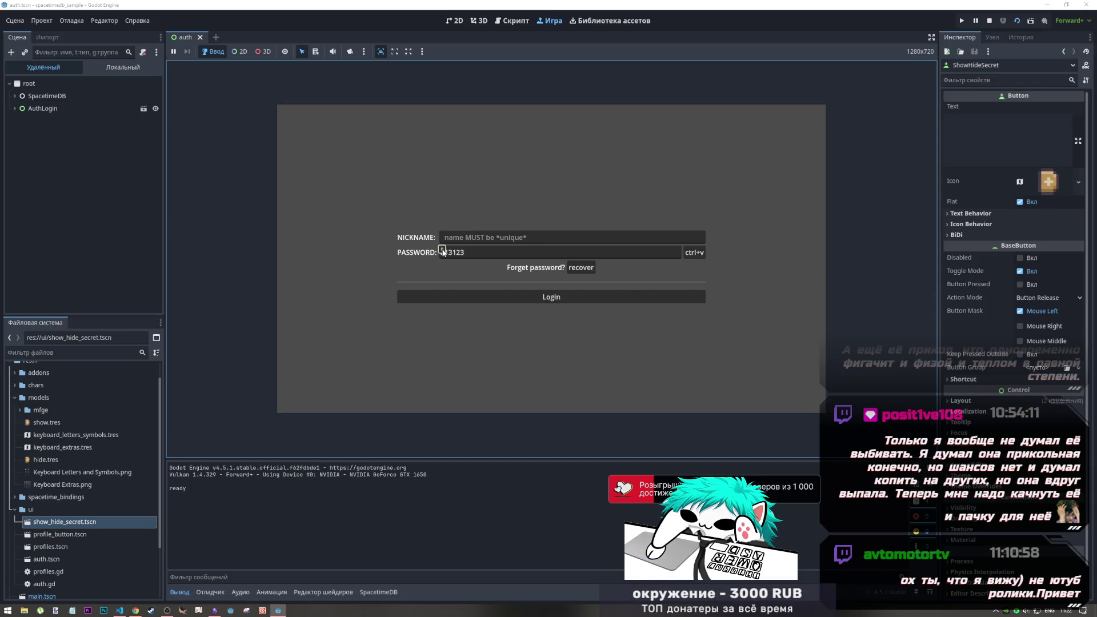
left_click(443, 251)
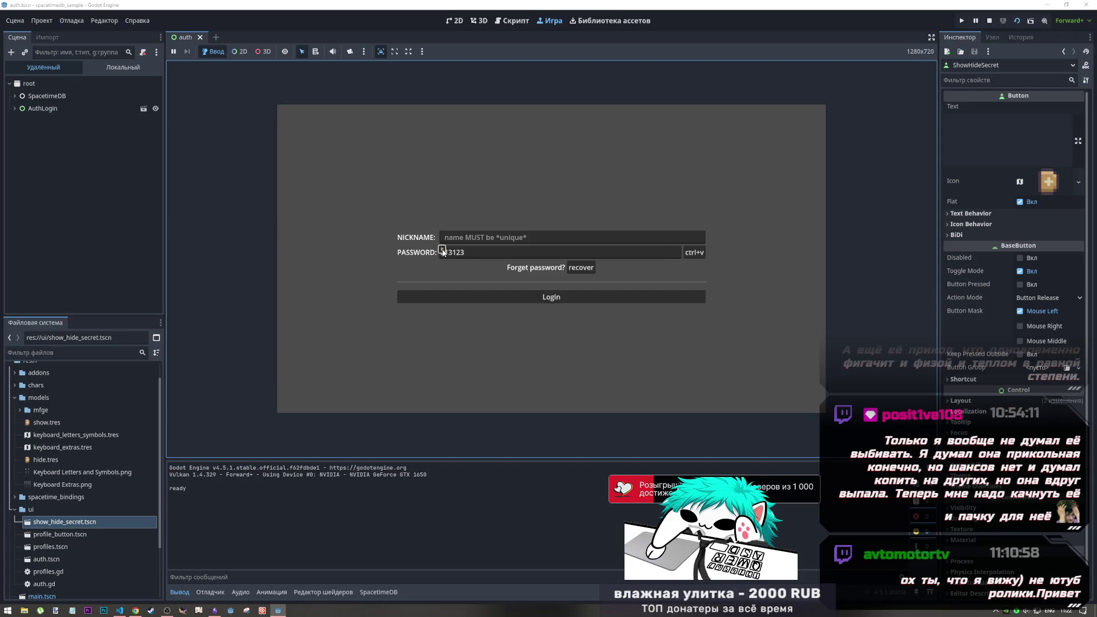
left_click(442, 251)
left_click(454, 252)
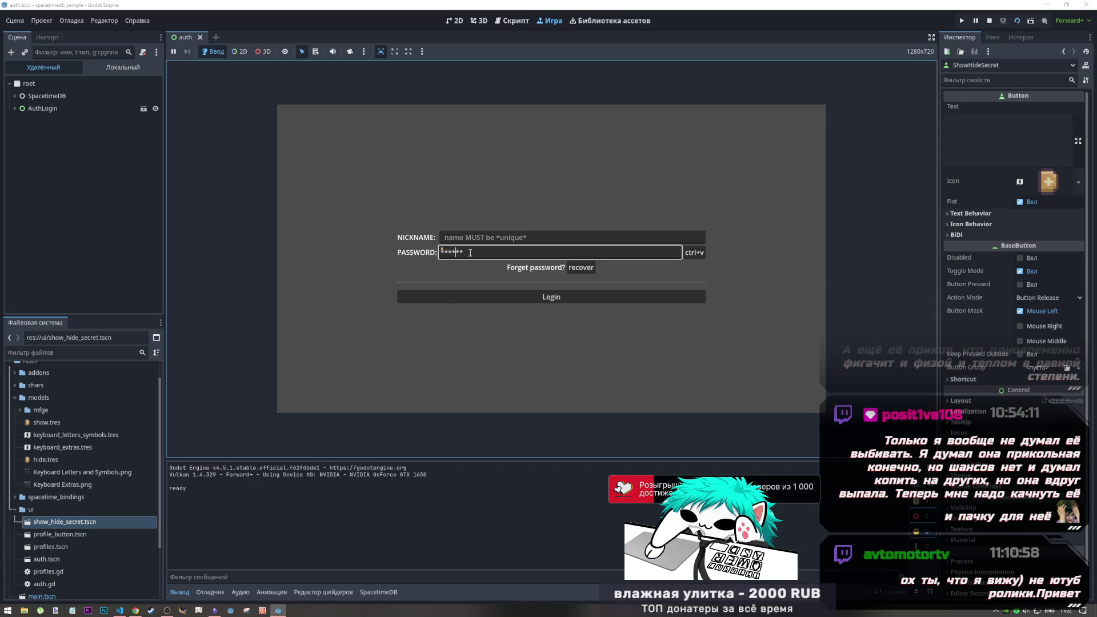
left_click(443, 251)
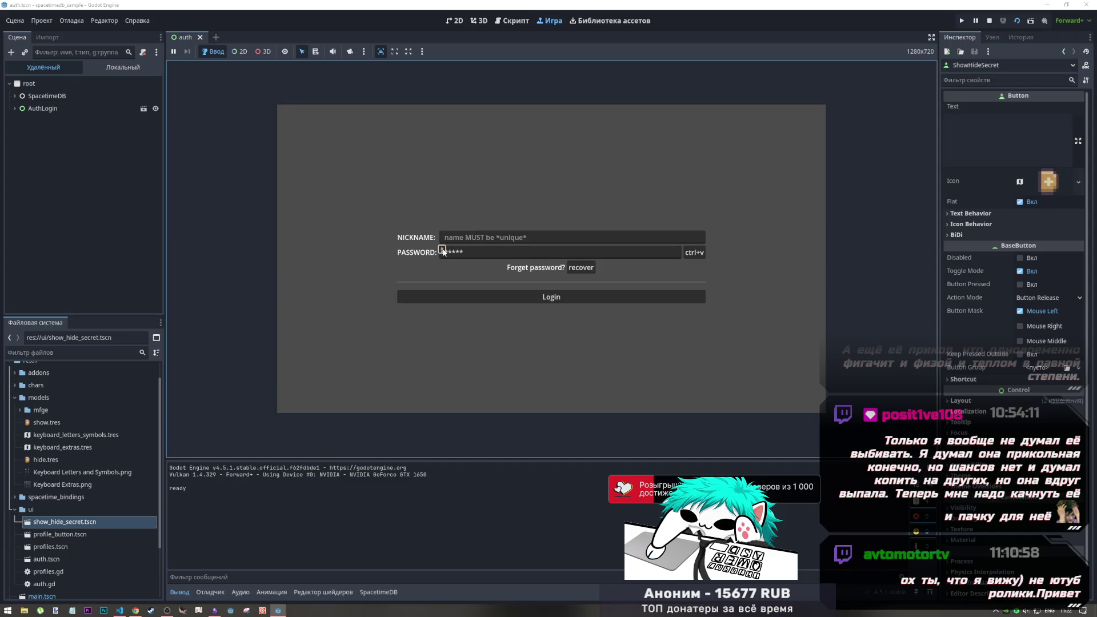
left_click(465, 253)
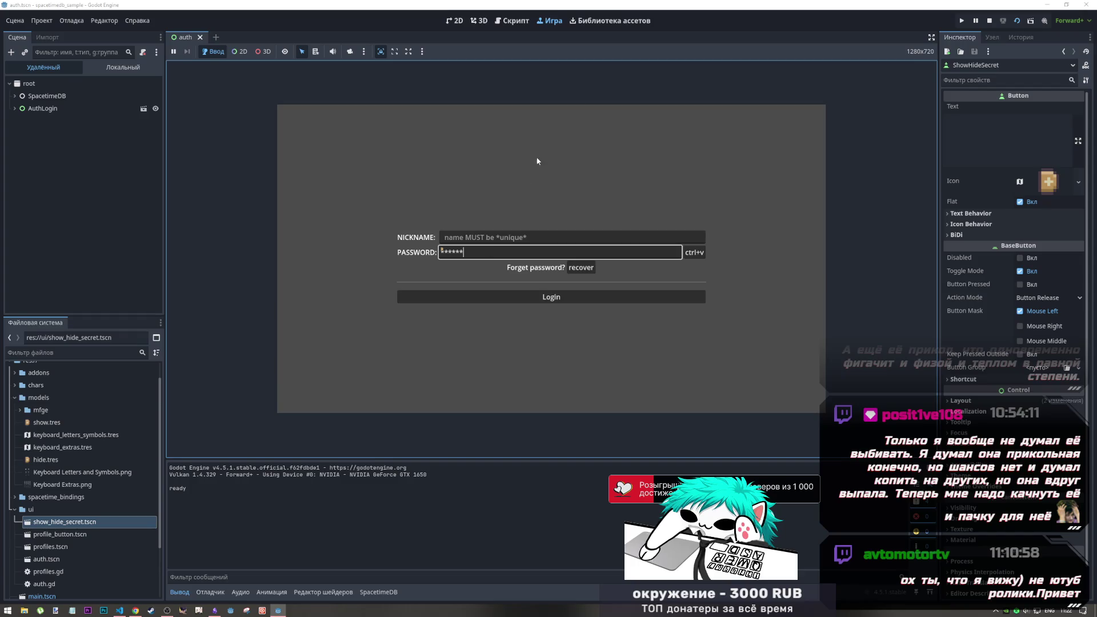
left_click(513, 20)
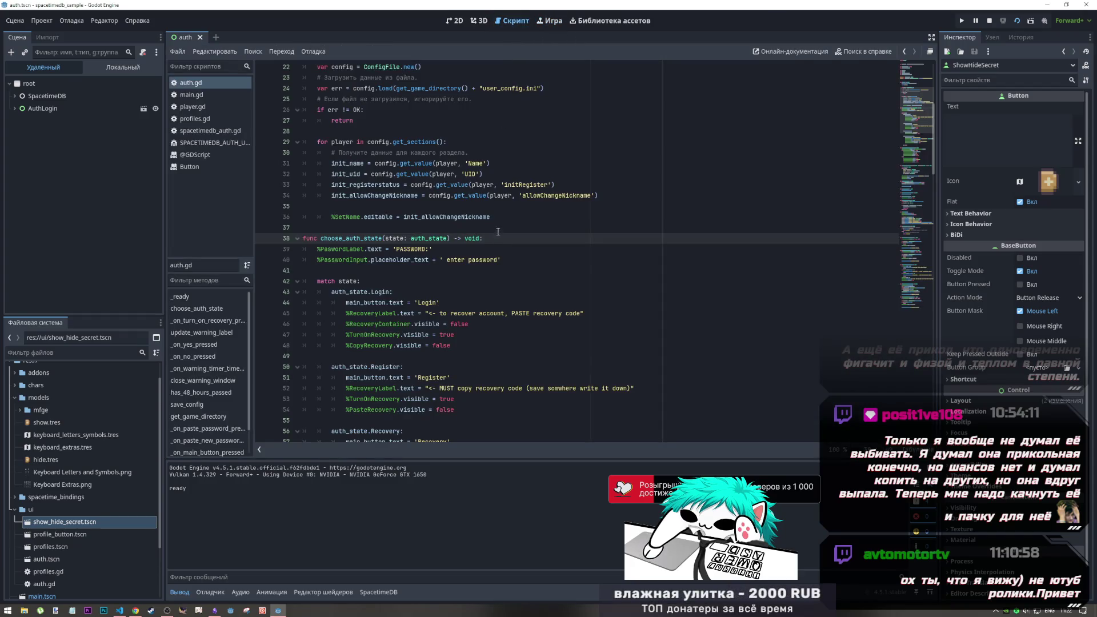
Step: Back in the 2D view, delete the ShowHideSecret node from the auth scene
left_click(496, 240)
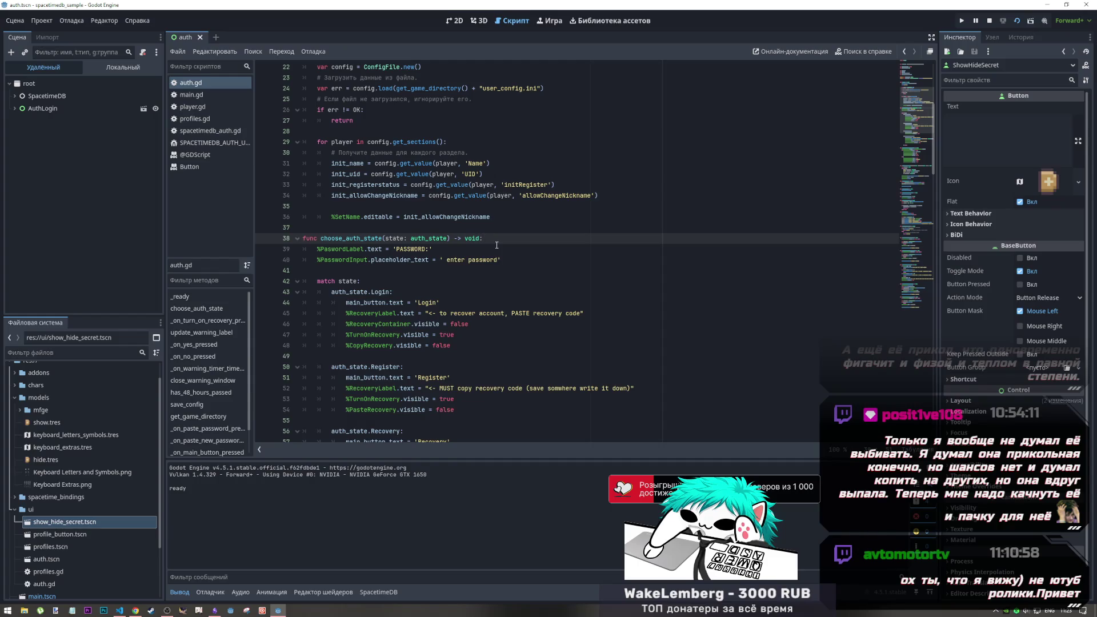
left_click(479, 20)
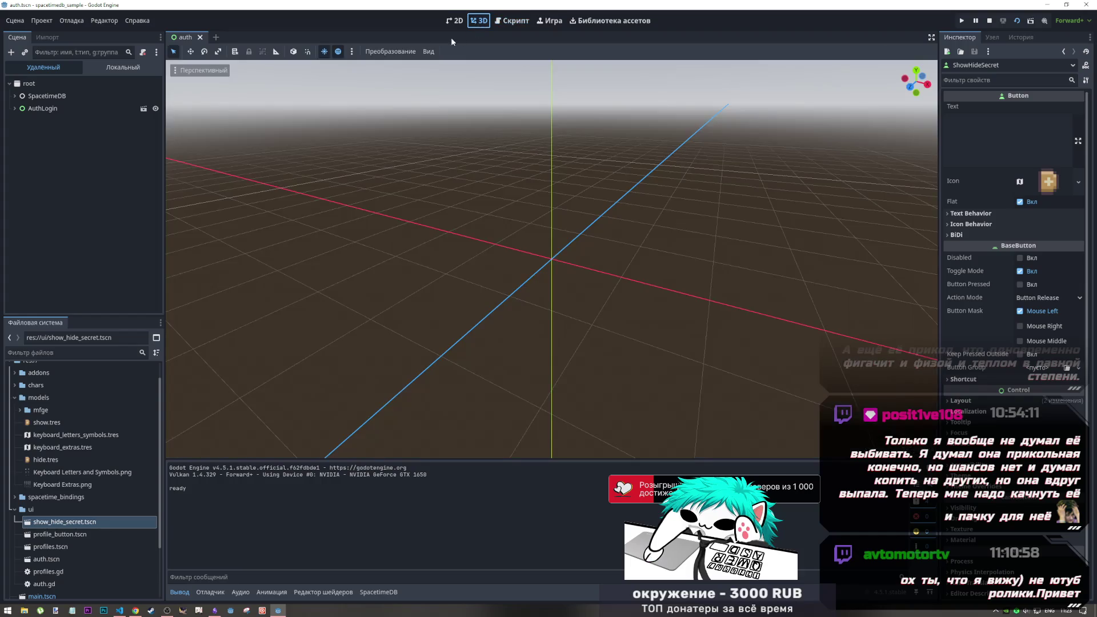
left_click(455, 21)
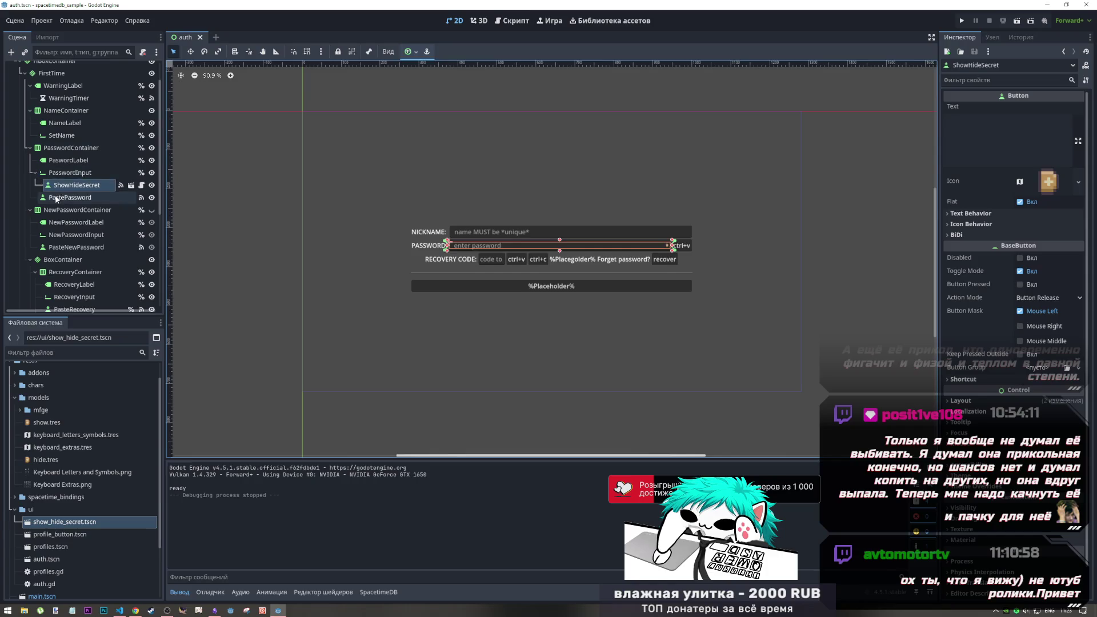
key("Delete")
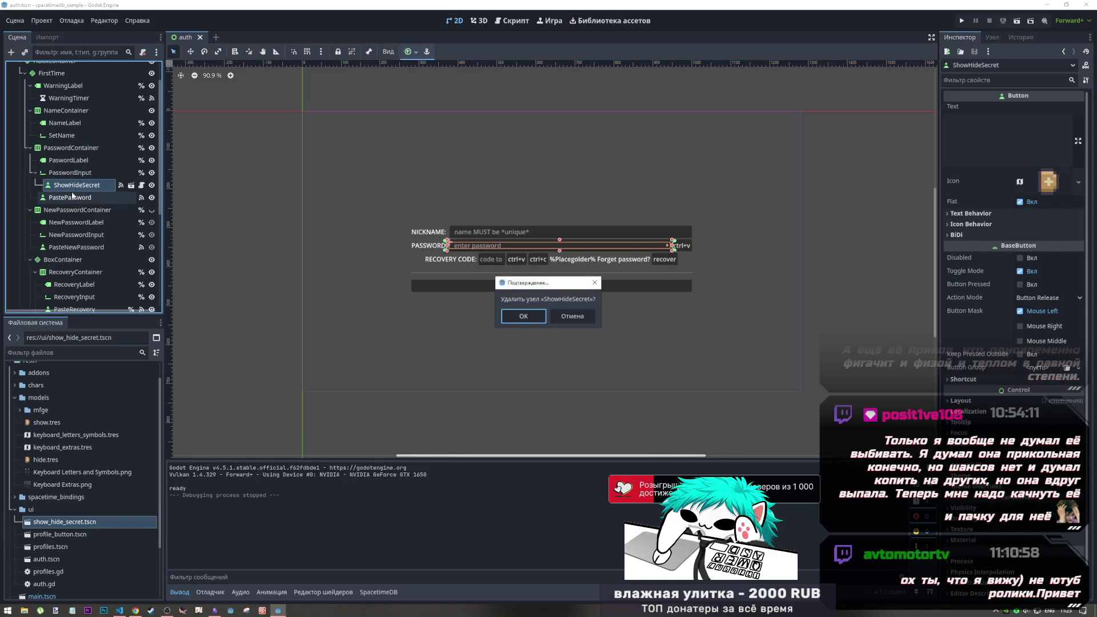
key("Return")
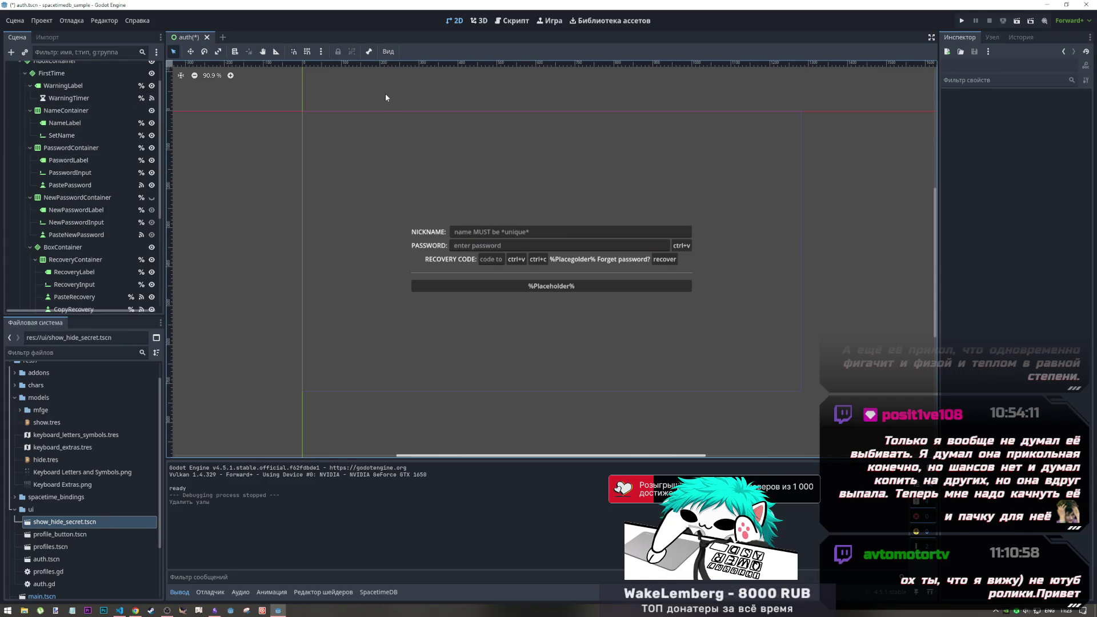
Step: Save the auth scene and open its auth.gd script
key("ctrl+s")
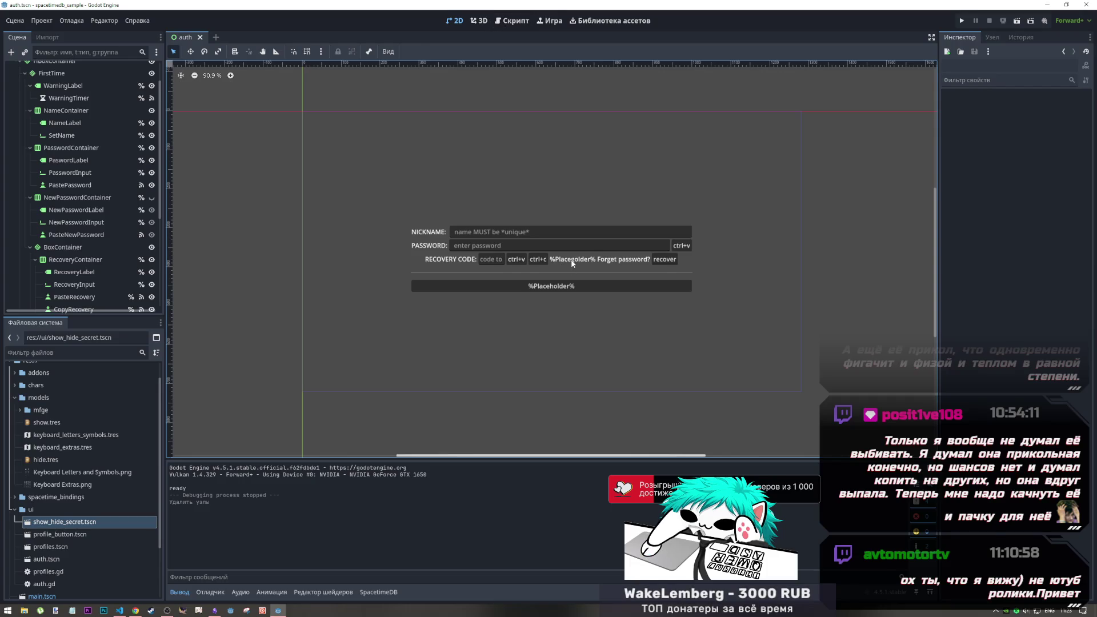
left_click(557, 262)
left_click(502, 23)
Step: Find the RecoveryLabel text lines in choose_auth_state and select the RecoveryLabel node
scroll(402, 331, "down", 2)
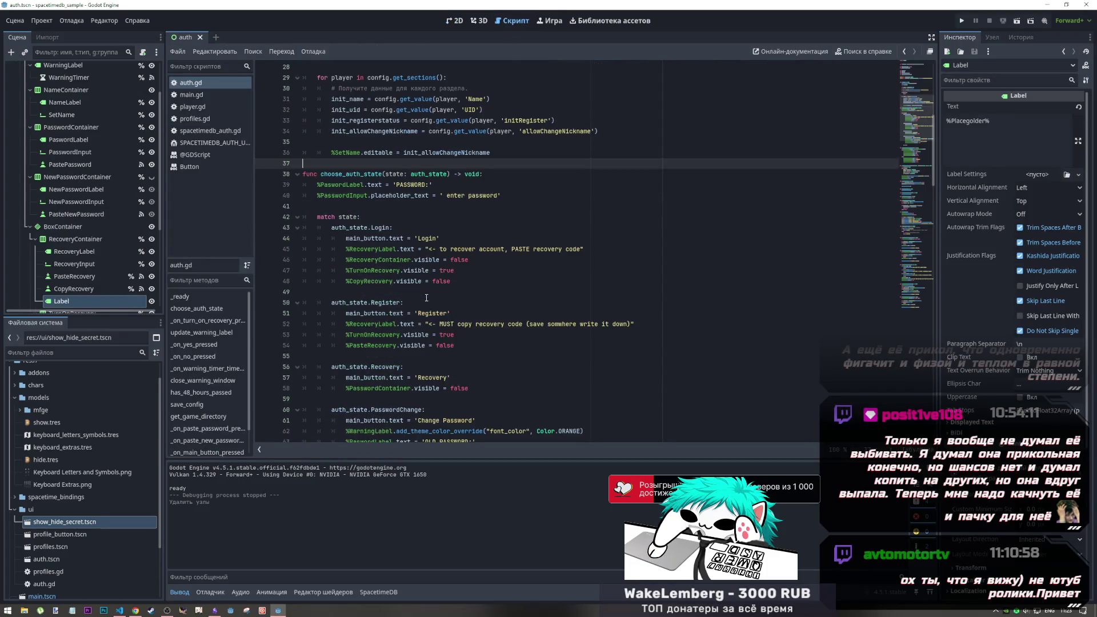
left_click(402, 332)
left_click(400, 324)
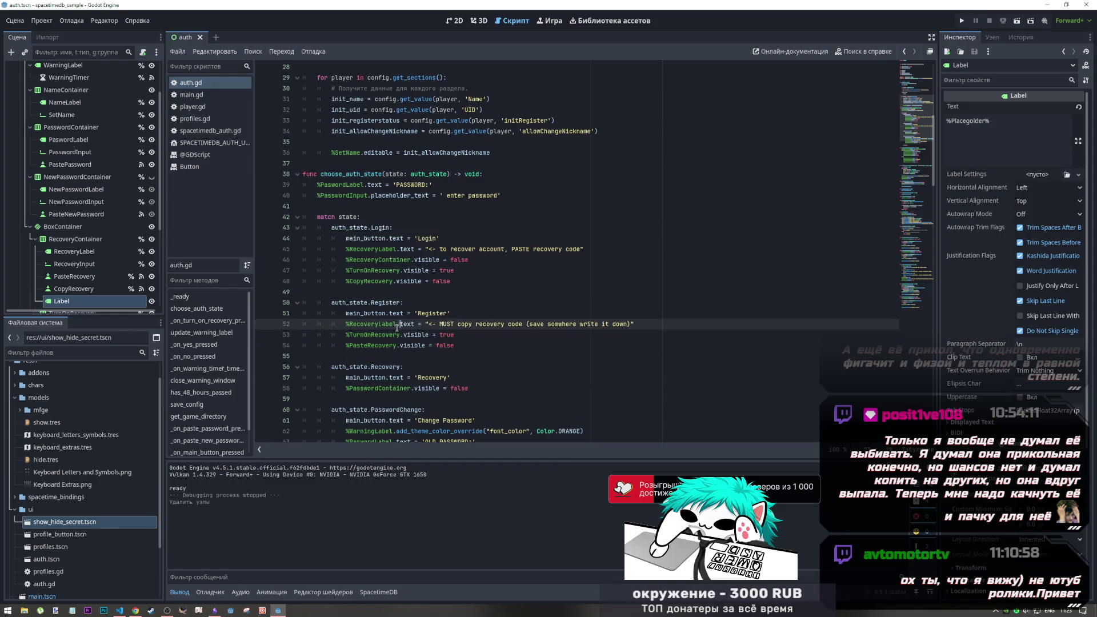
left_click(392, 249)
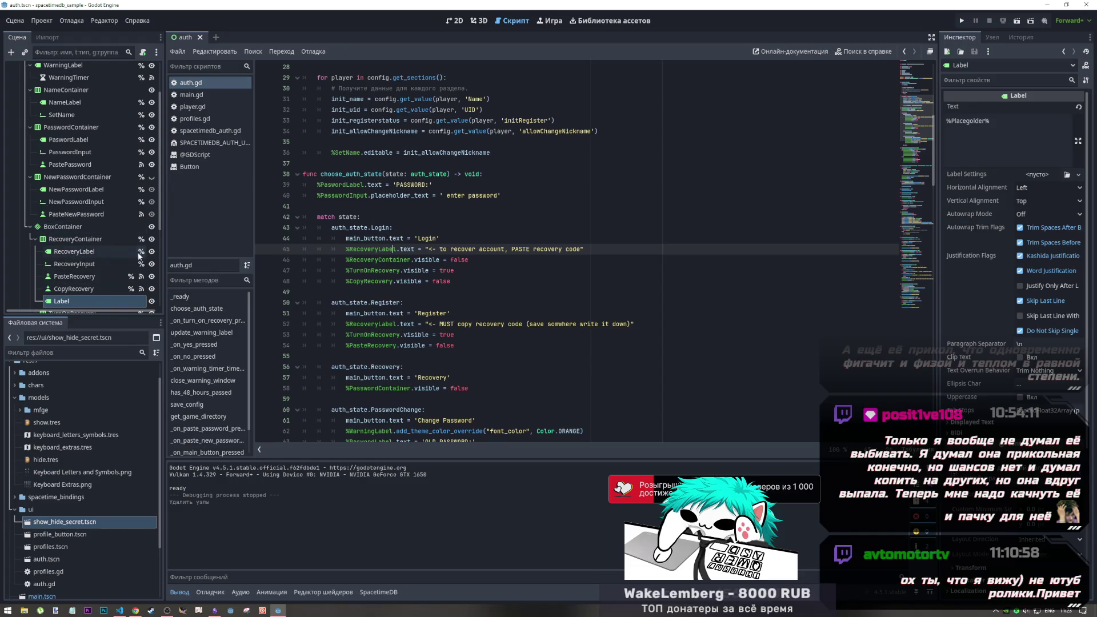
left_click(79, 254)
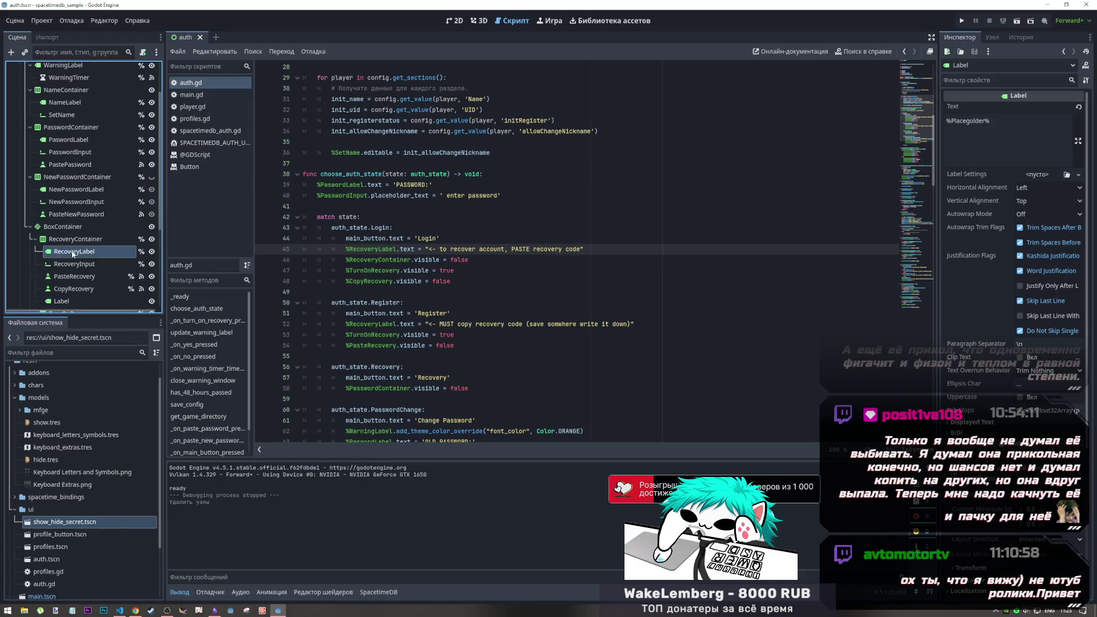
Step: Rename the Label under RecoveryContainer to RecoveryText by editing a pasted RecoveryLabel
right_click(79, 254)
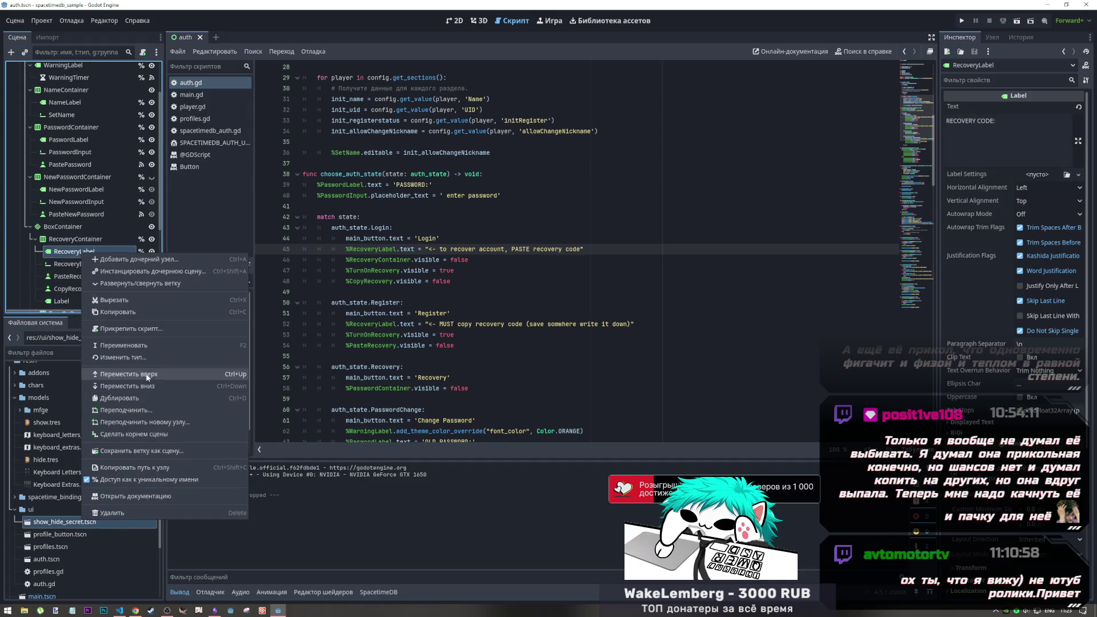
left_click(136, 346)
left_click(64, 299)
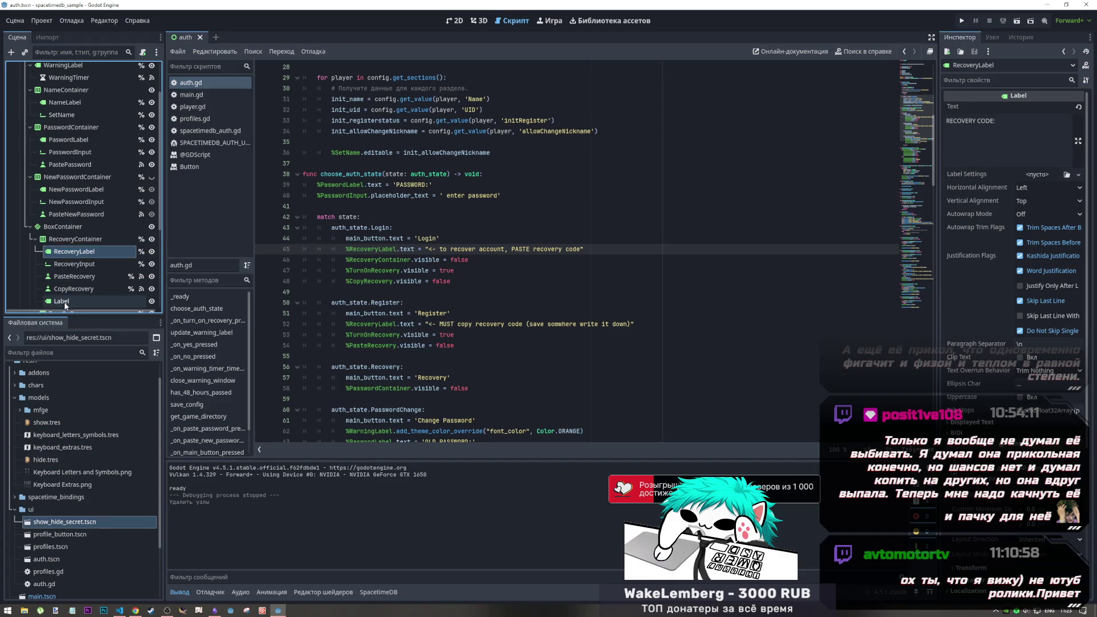
right_click(64, 299)
left_click(117, 394)
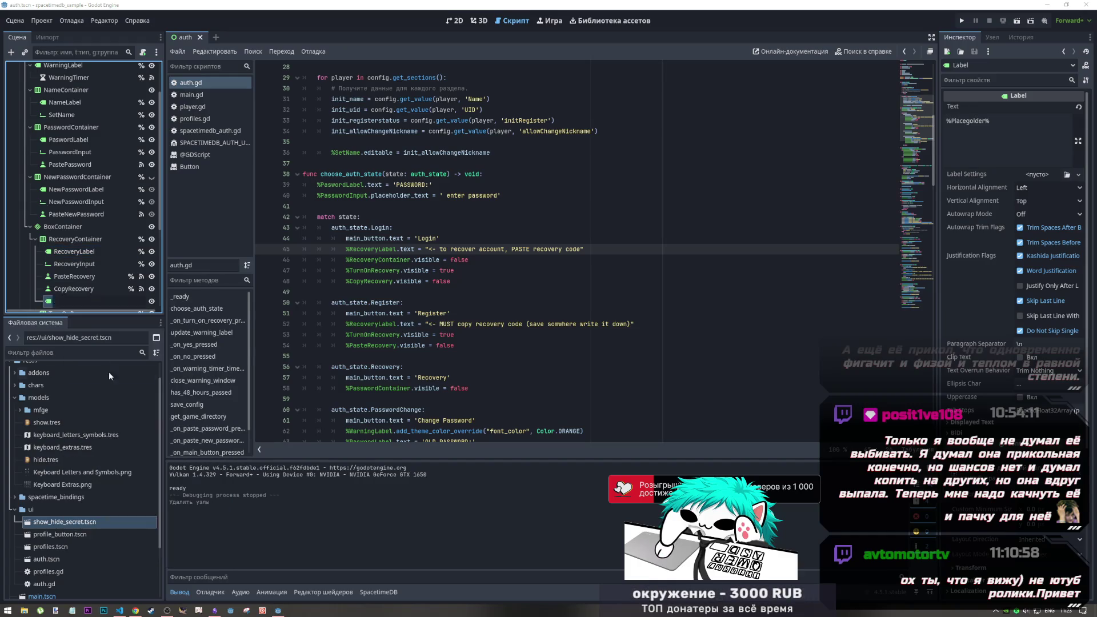
type("RecoveryLabel")
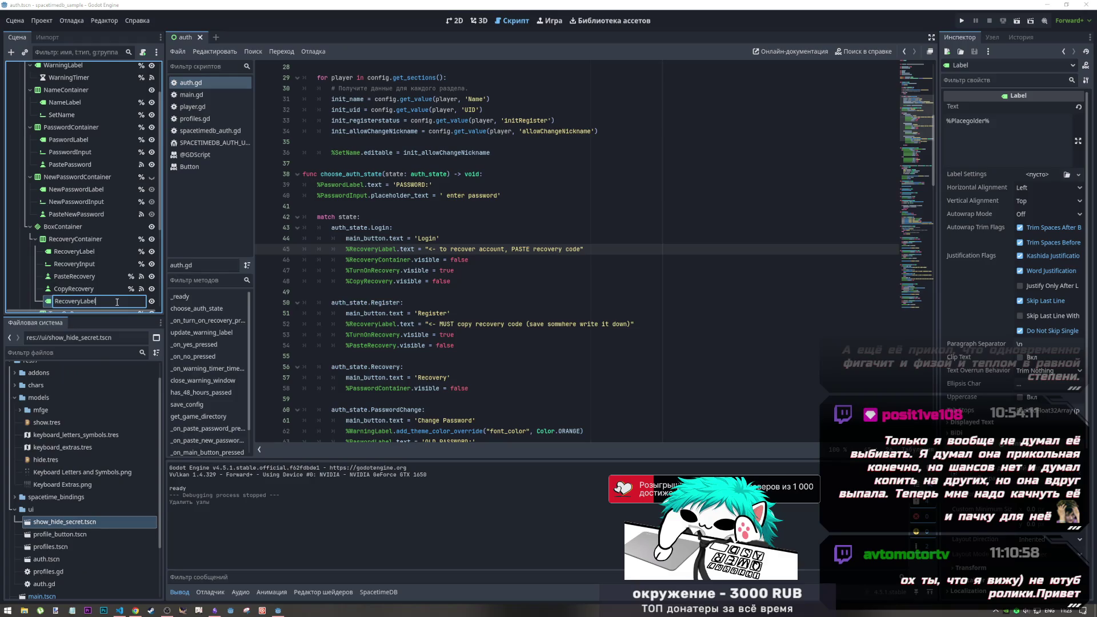
key("BackSpace")
key("BackSpace")
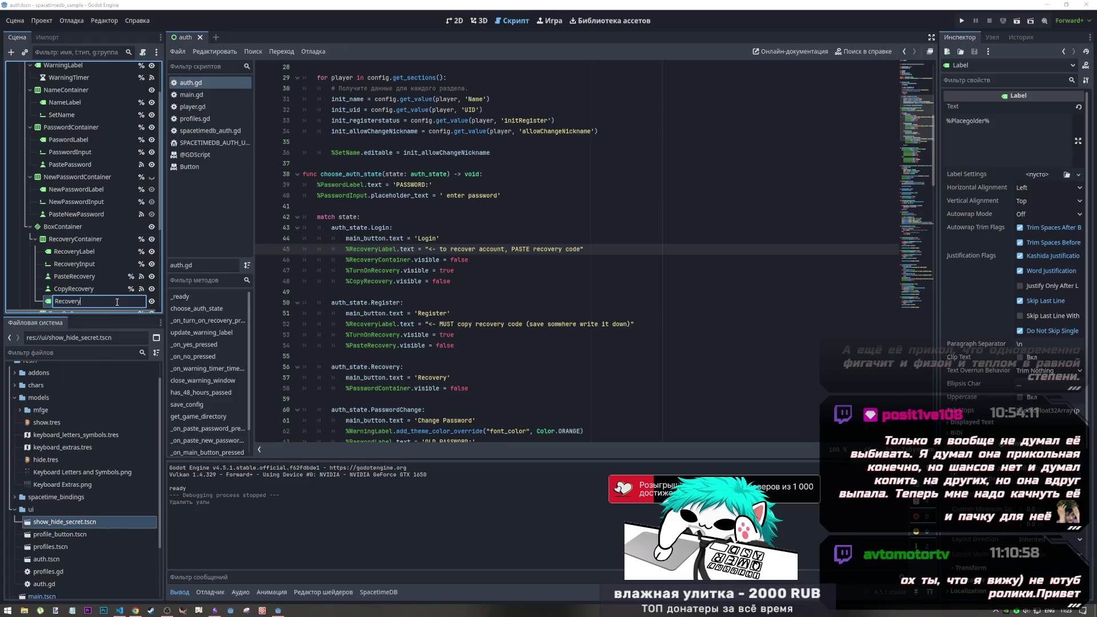
type("Text")
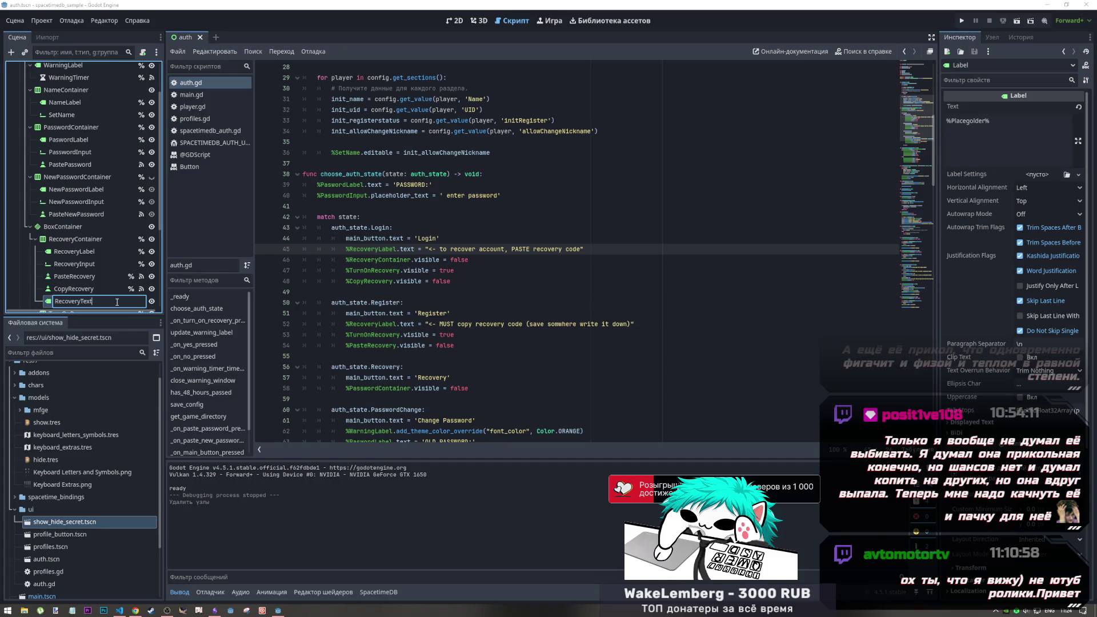
key("Return")
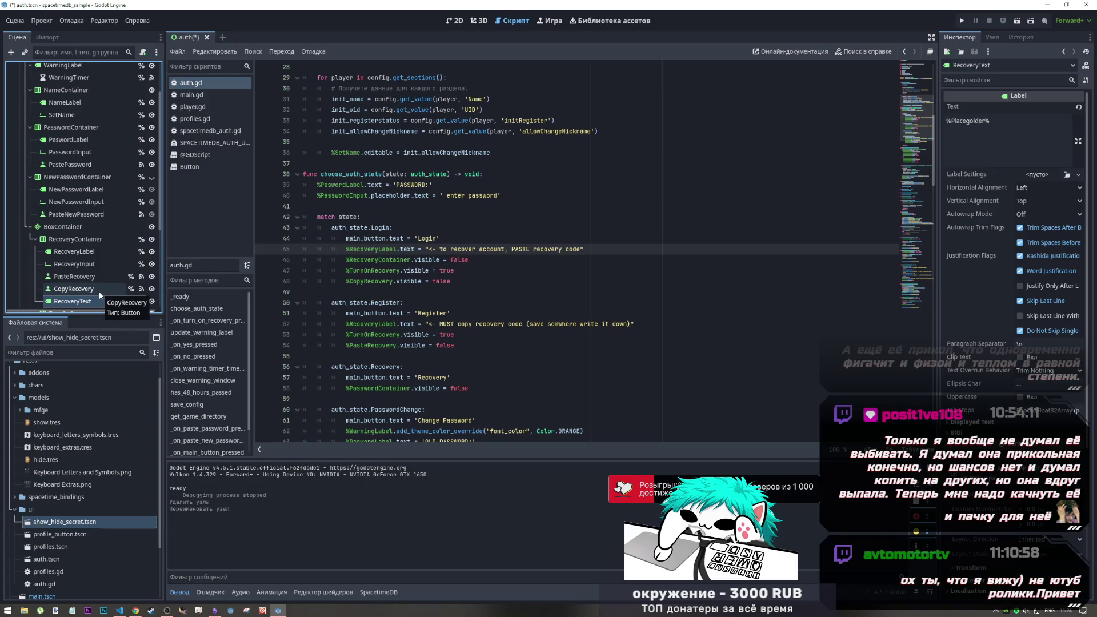
scroll(442, 286, "down", 2)
Step: Change the password placeholder on line 64 to ' enter old password' and save
scroll(442, 285, "up", 2)
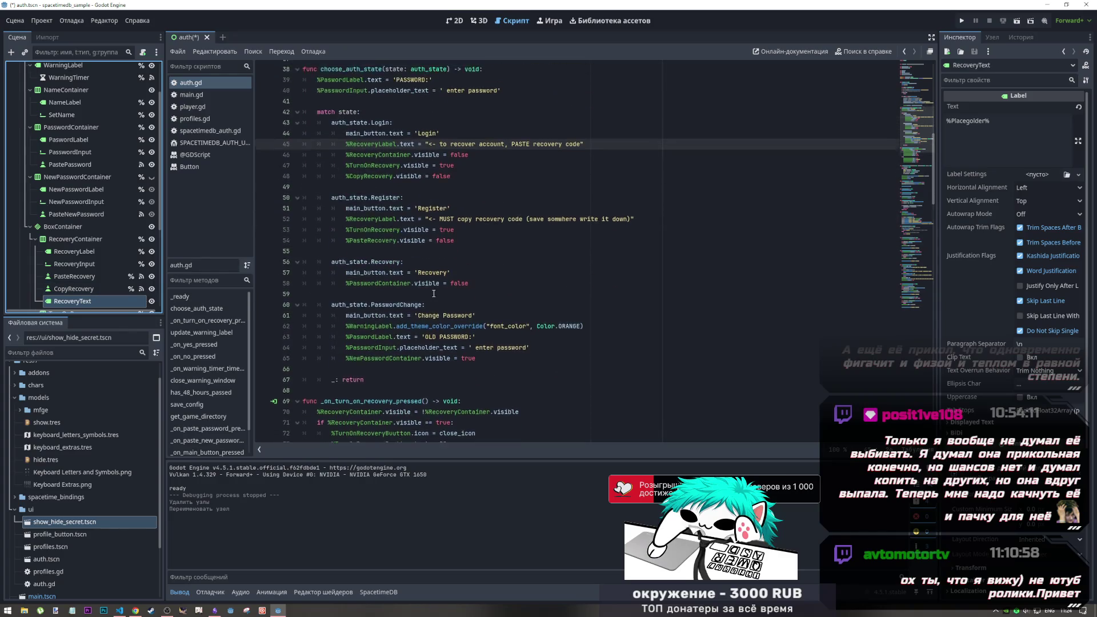
scroll(432, 281, "down", 2)
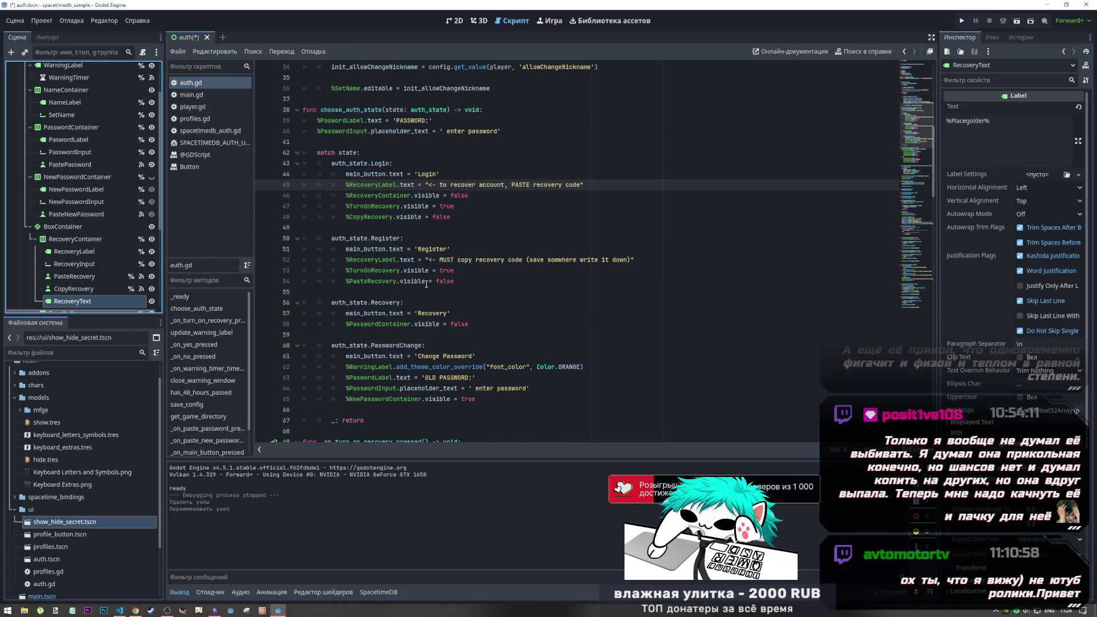
left_click(484, 391)
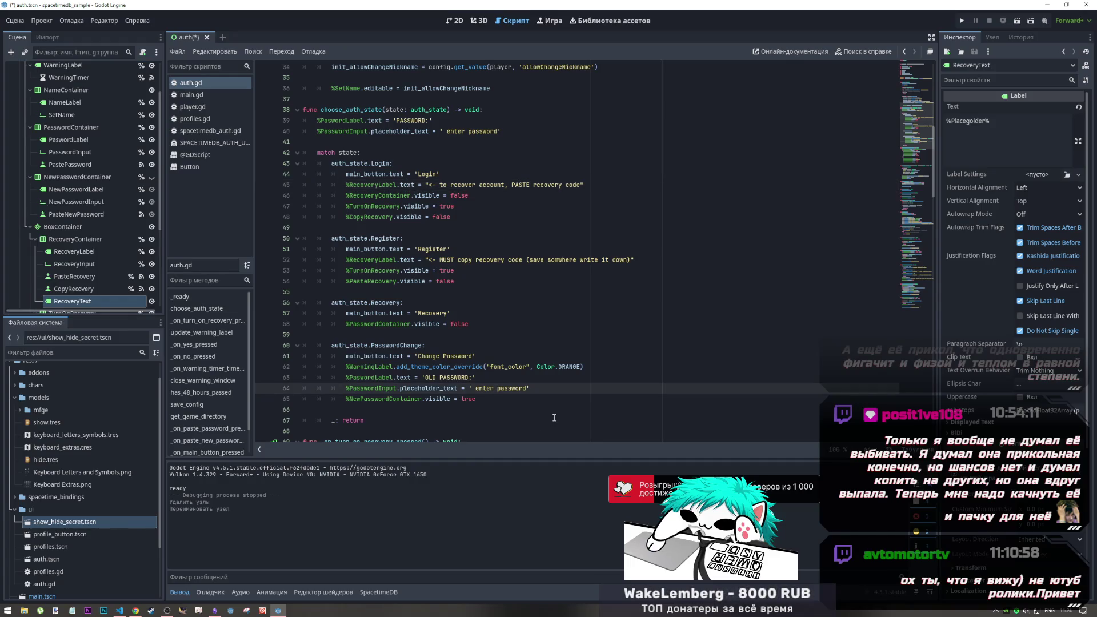
type("old")
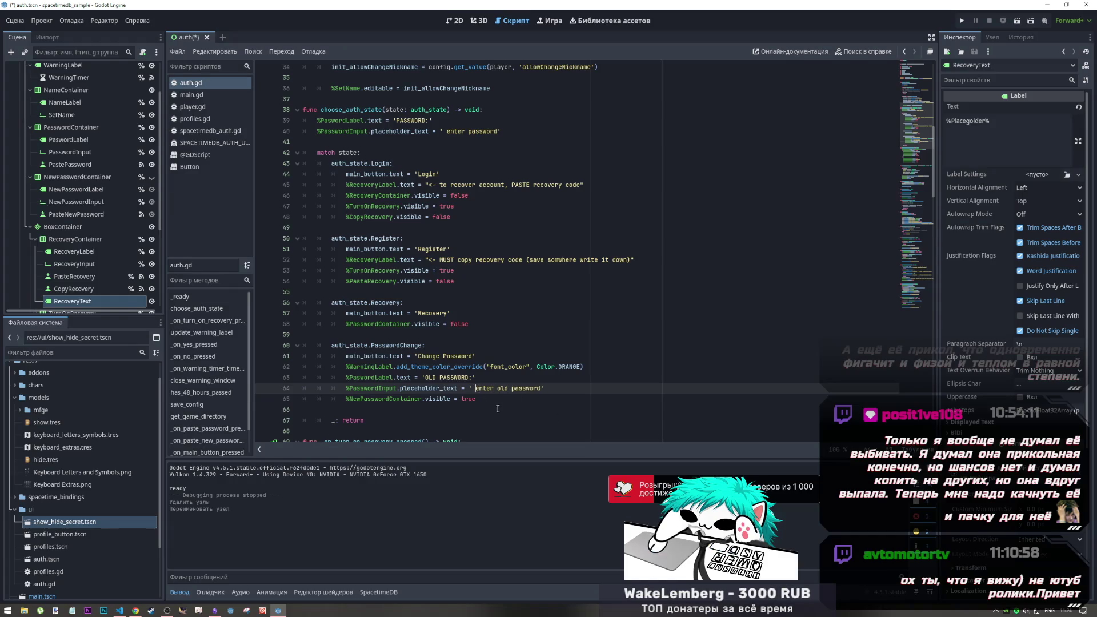
key("ctrl+s")
Step: Delete the RecoveryText node from RecoveryContainer
left_click(72, 294)
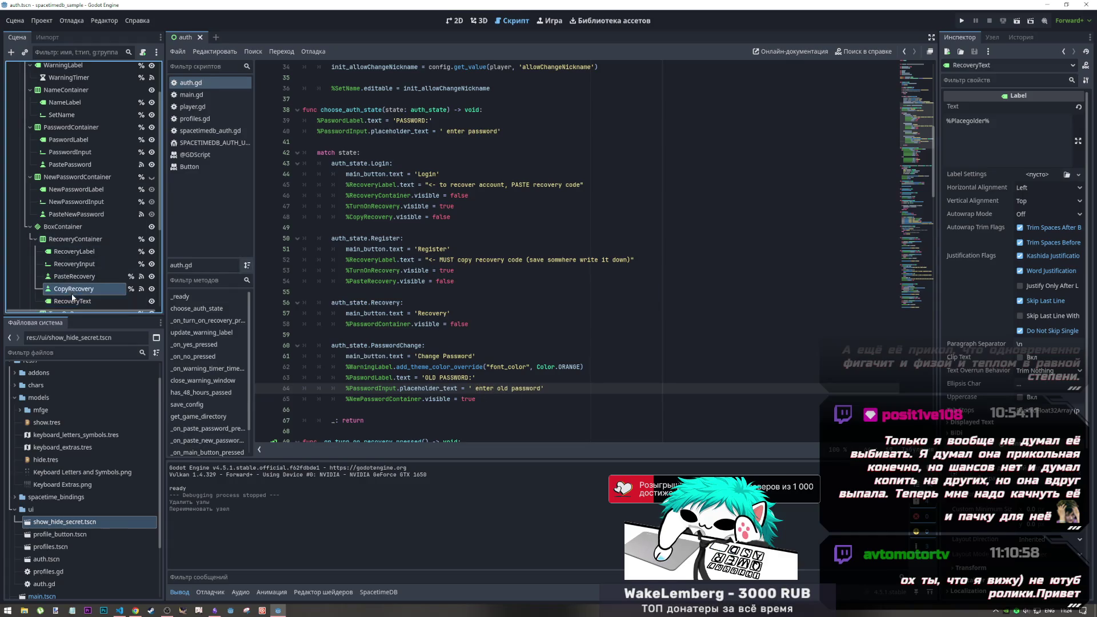
key("Delete")
key("Return")
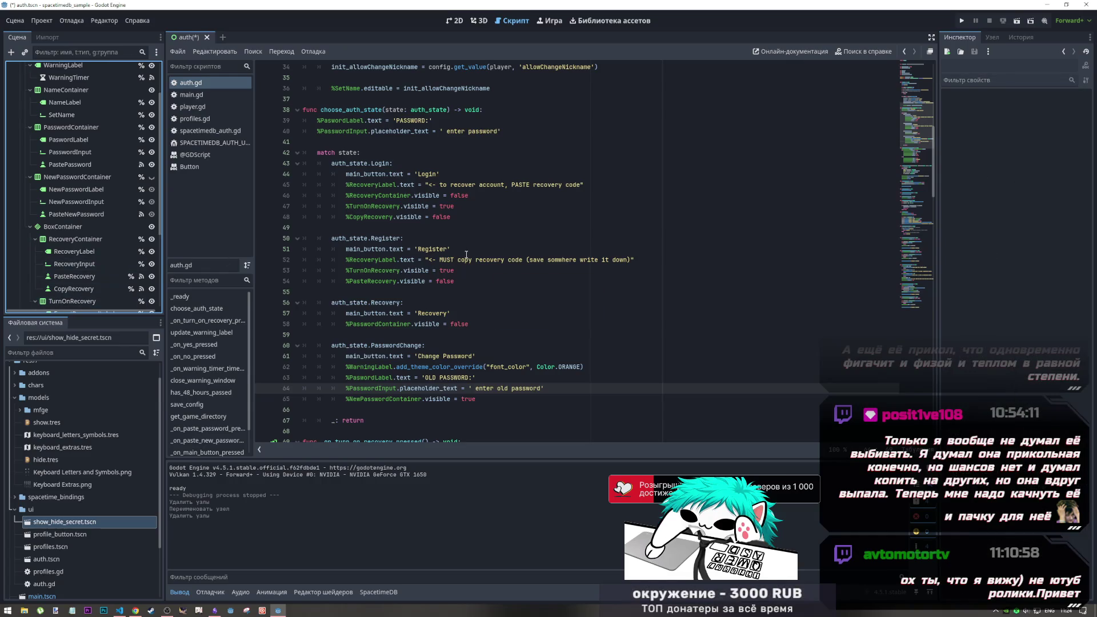
Step: Copy the update_warning_label call for reuse in the Register branch
scroll(432, 277, "up", 1)
left_click(432, 277)
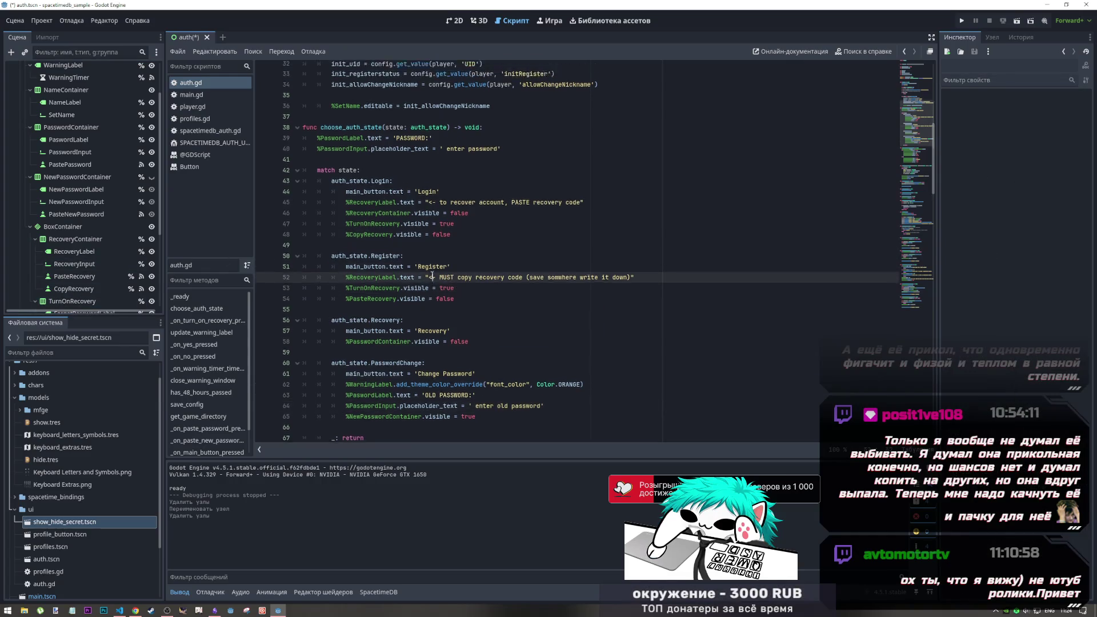
scroll(432, 277, "up", 7)
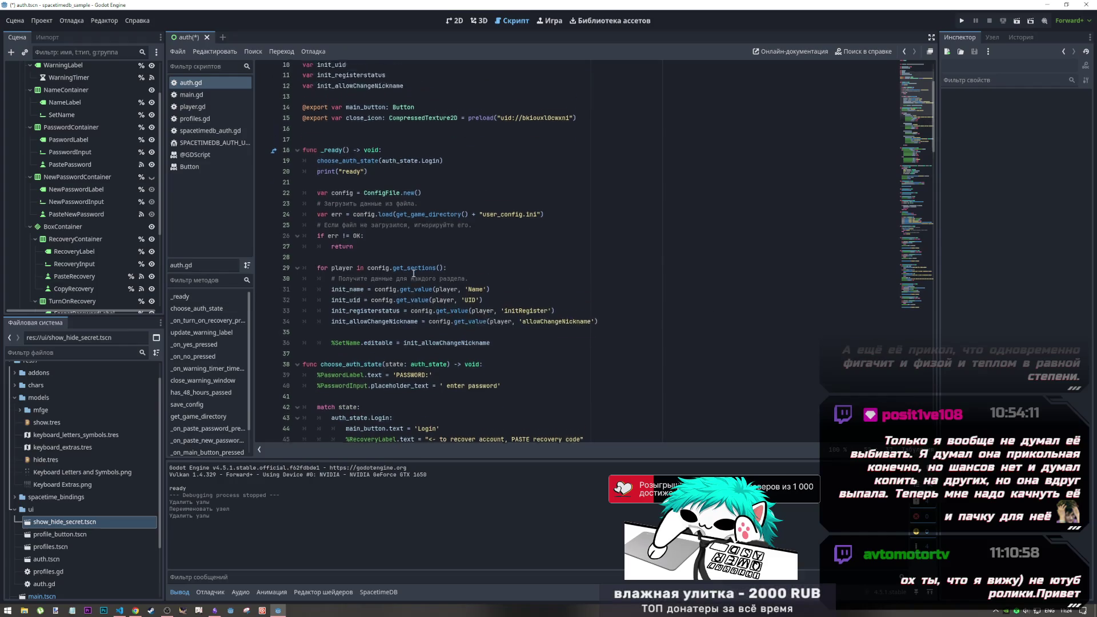
scroll(413, 273, "down", 19)
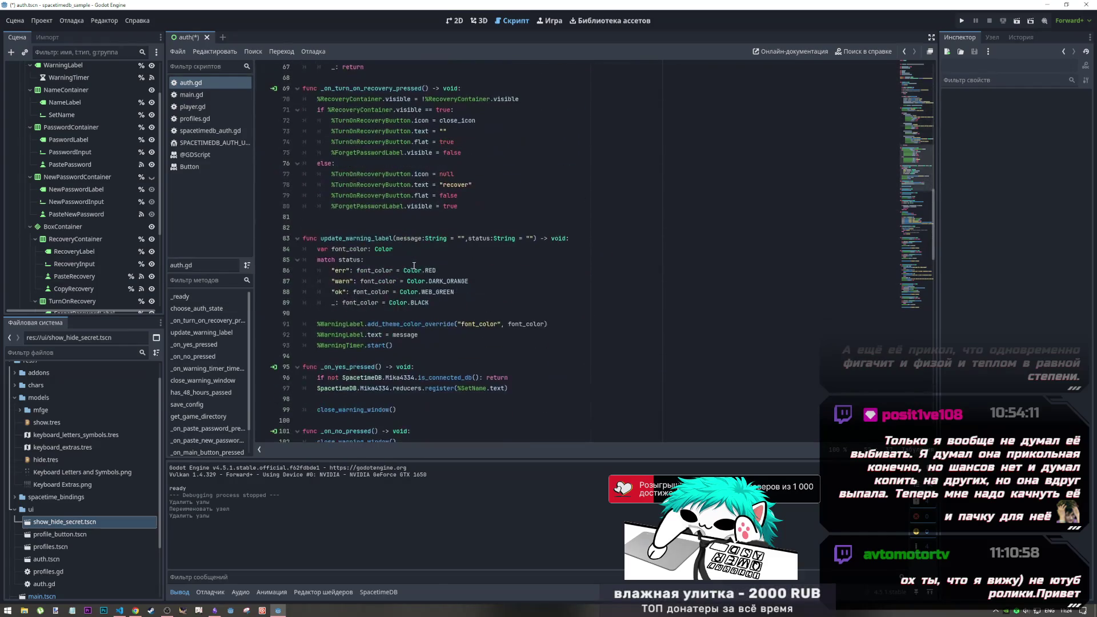
scroll(413, 271, "down", 4)
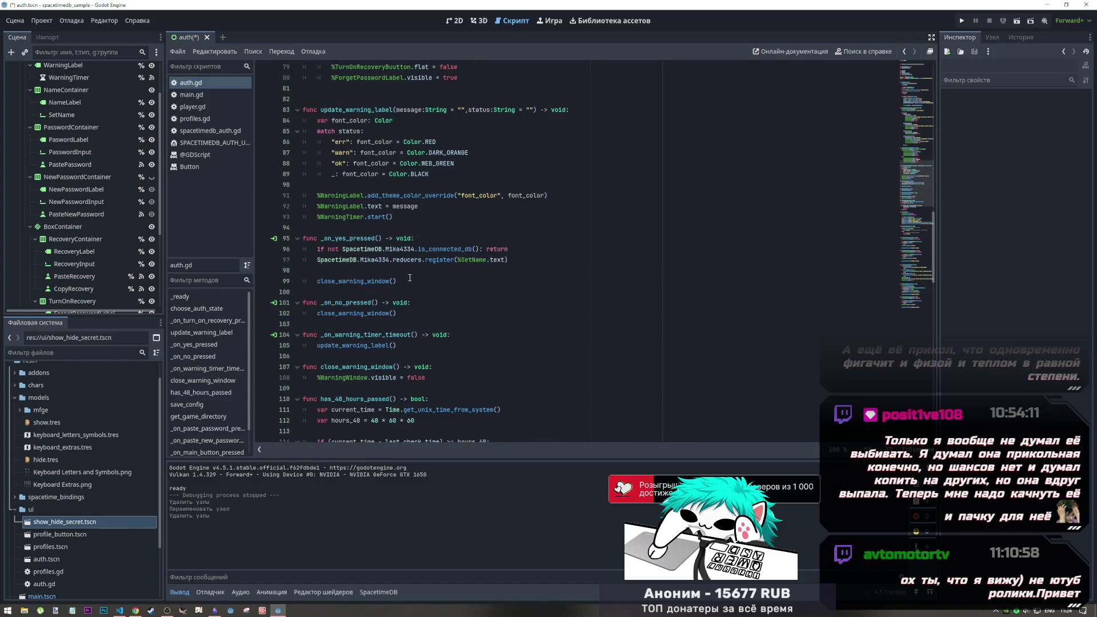
scroll(409, 278, "down", 4)
scroll(409, 284, "down", 14)
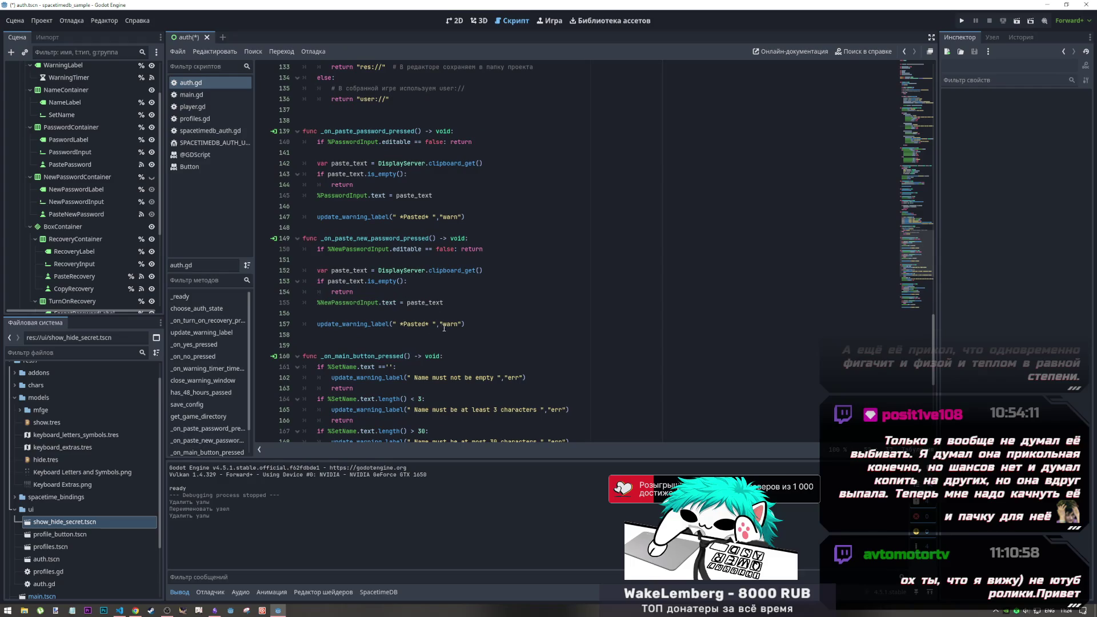
left_click_drag(465, 323, 321, 324)
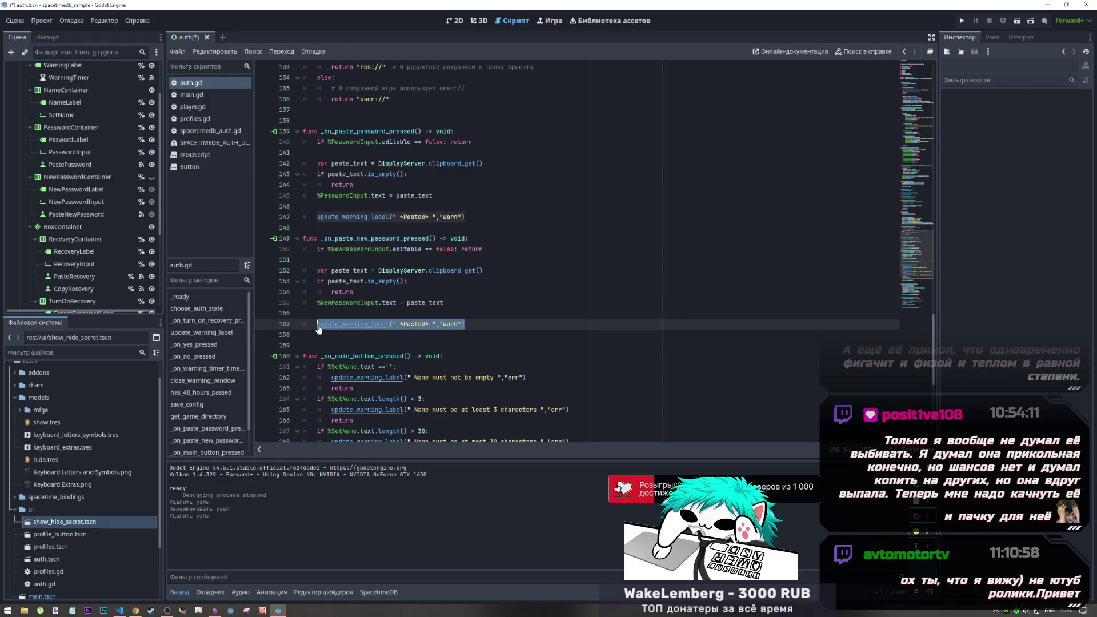
scroll(488, 333, "up", 19)
scroll(489, 333, "up", 4)
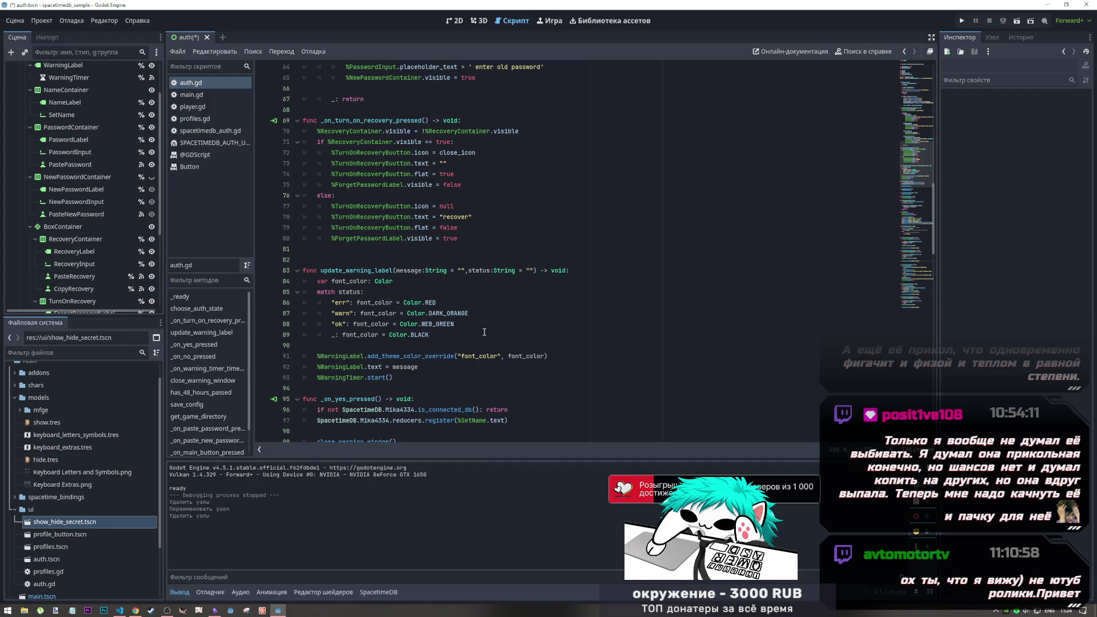
scroll(484, 332, "down", 13)
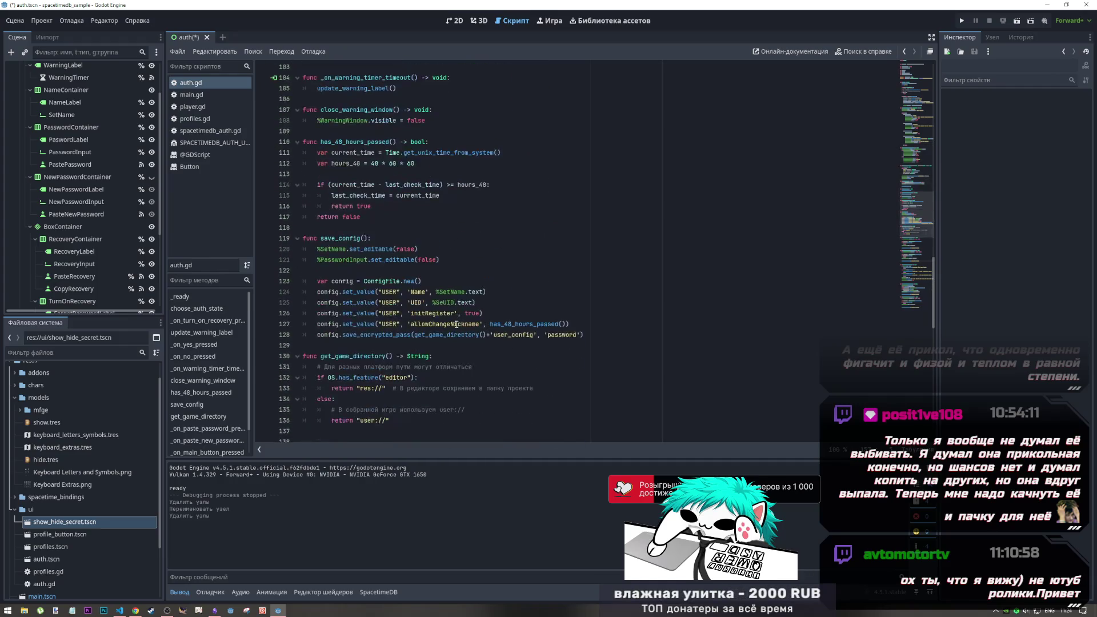
scroll(456, 324, "up", 20)
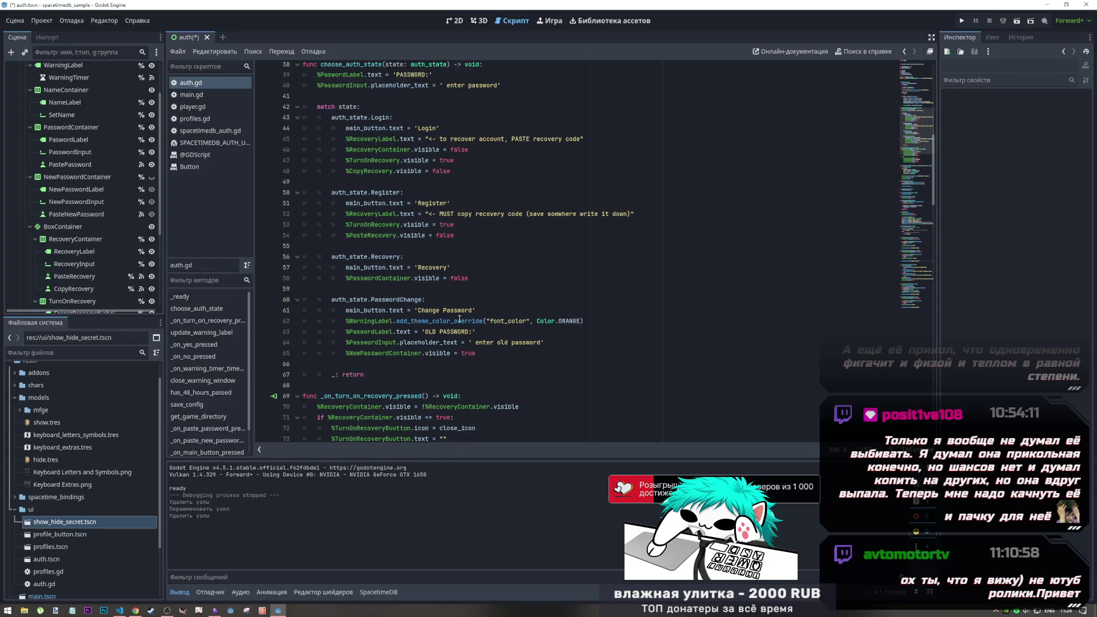
scroll(459, 320, "up", 2)
left_click(469, 250)
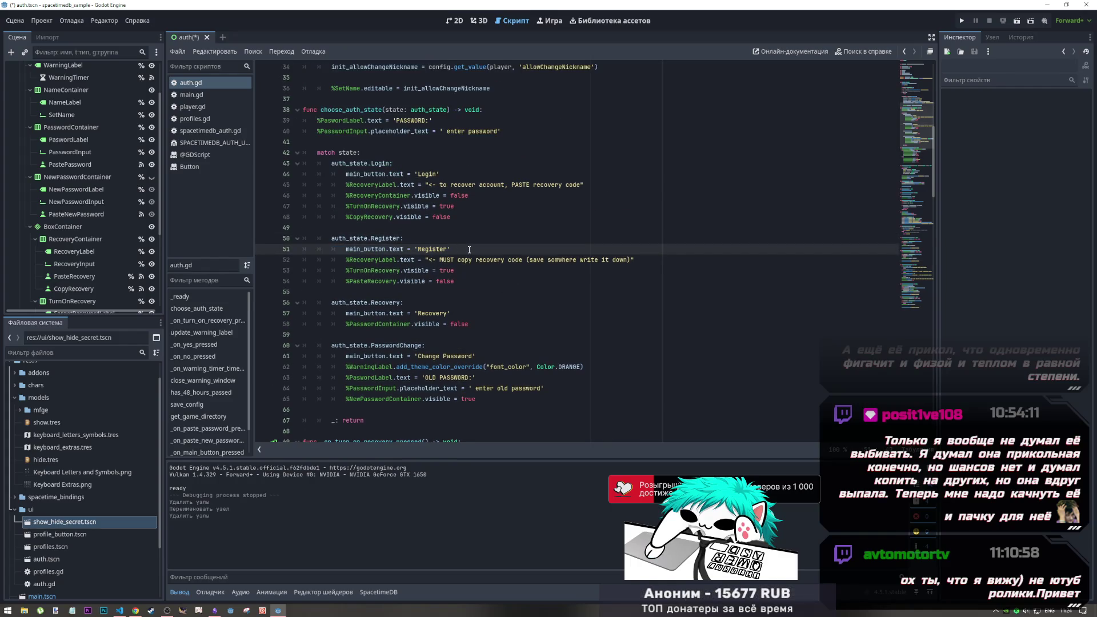
Step: Make Register call update_warning_label with the recovery-code reminder and delete the %RecoveryLabel.text line
key("Down")
key("ctrl+v")
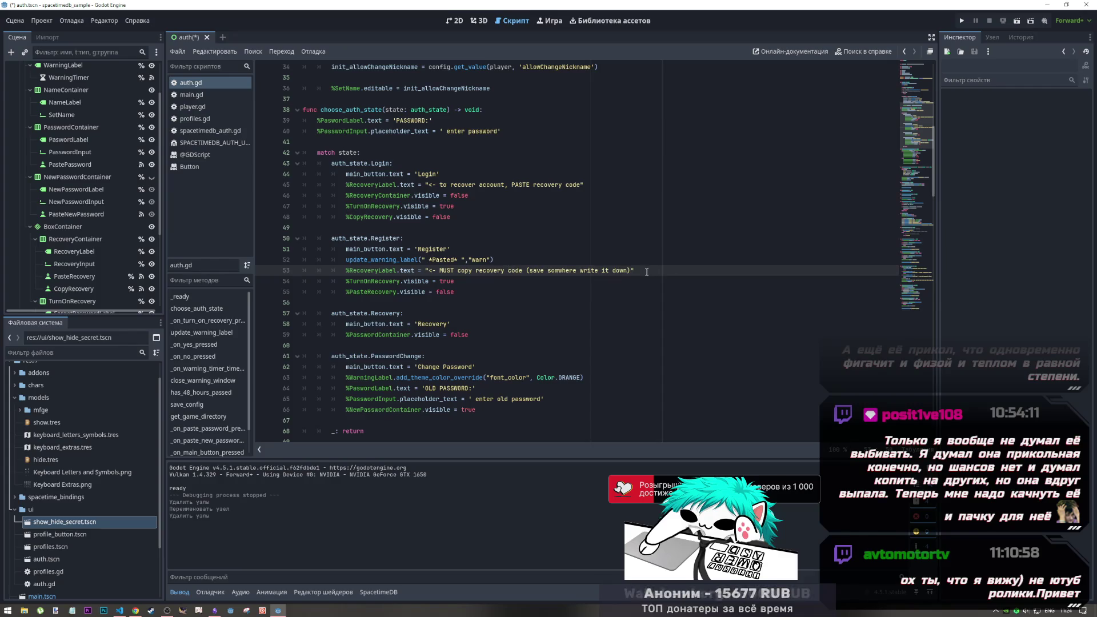
mouse_move(634, 271)
left_mouse_down()
mouse_move(425, 272)
mouse_move(421, 260)
left_mouse_up()
key("ctrl+x")
key("ctrl+v")
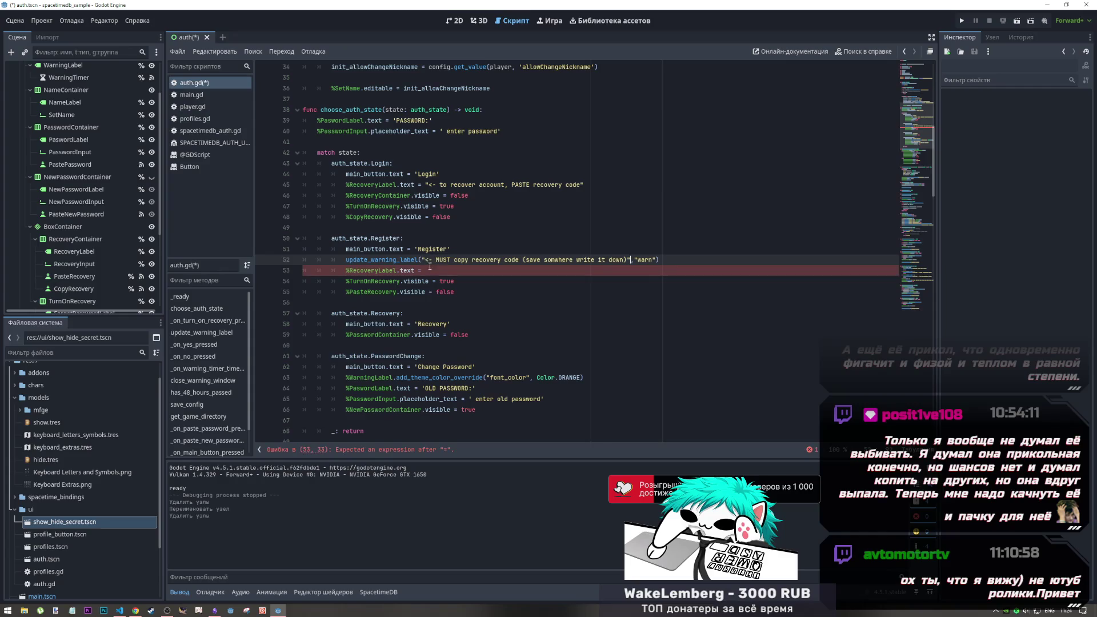
left_click(423, 260)
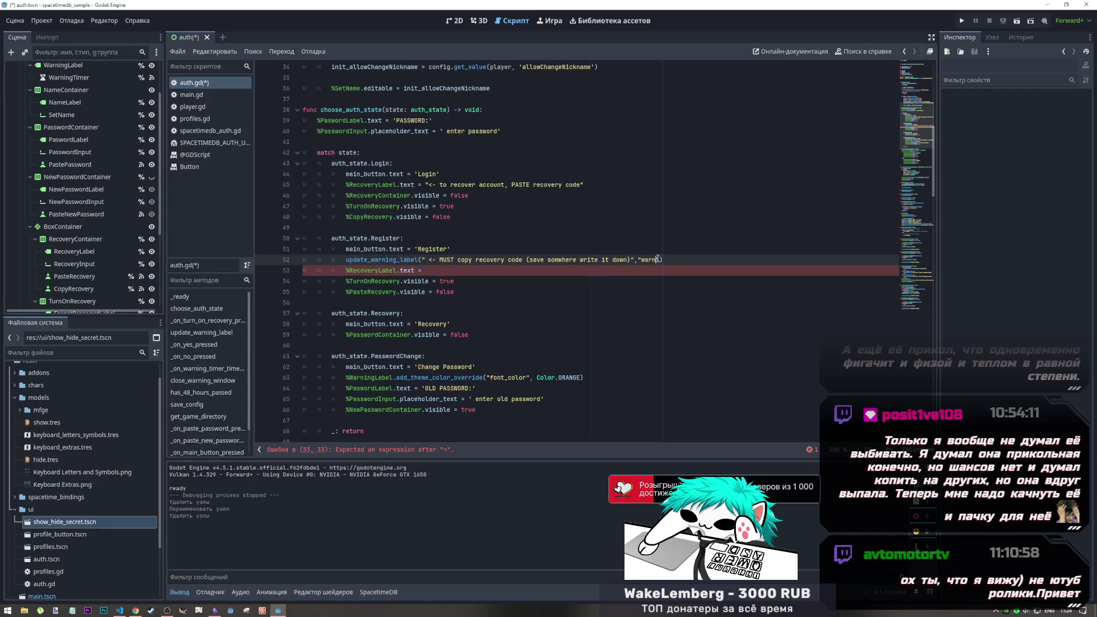
left_click(465, 260)
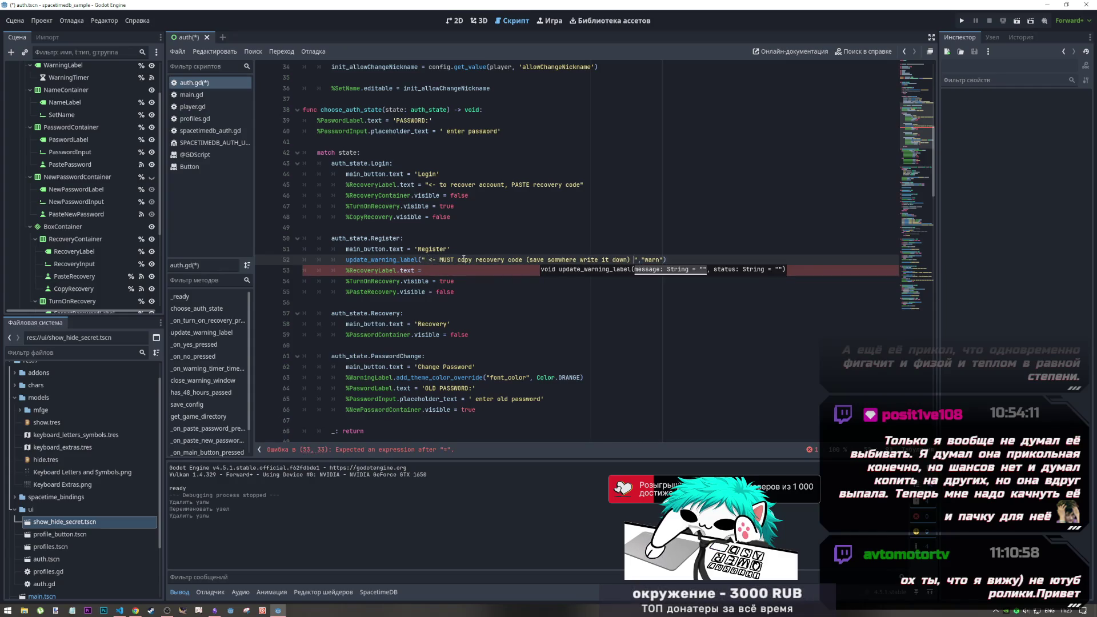
left_click(463, 271)
key("shift+Home")
key("BackSpace")
key("BackSpace")
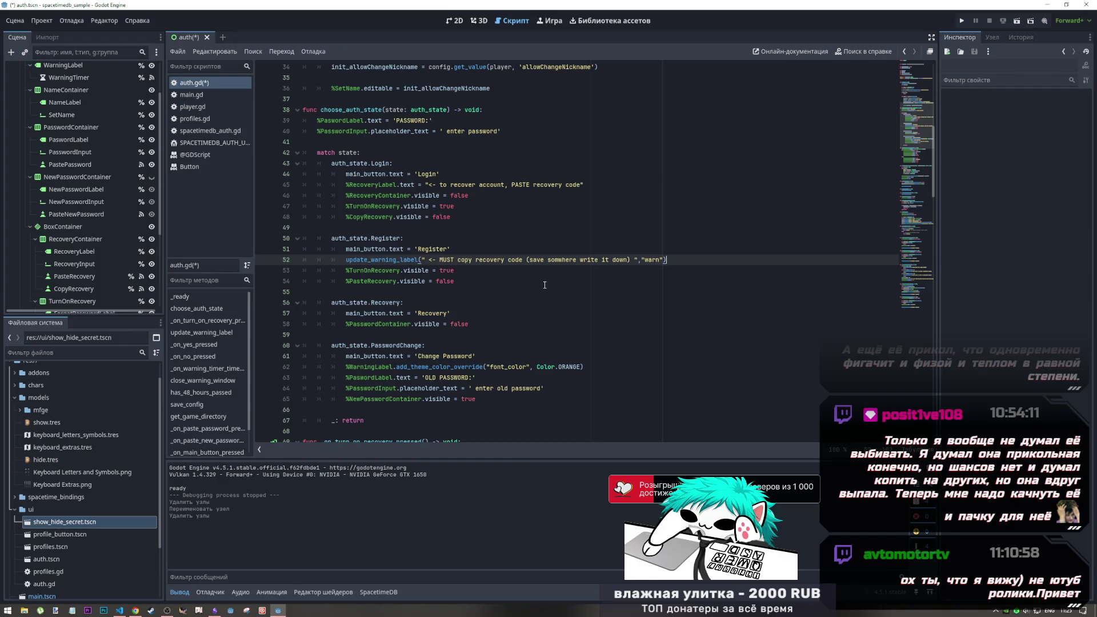
Step: Copy the new 'MUST copy recovery code' warning call and paste it under Login
left_click(497, 197)
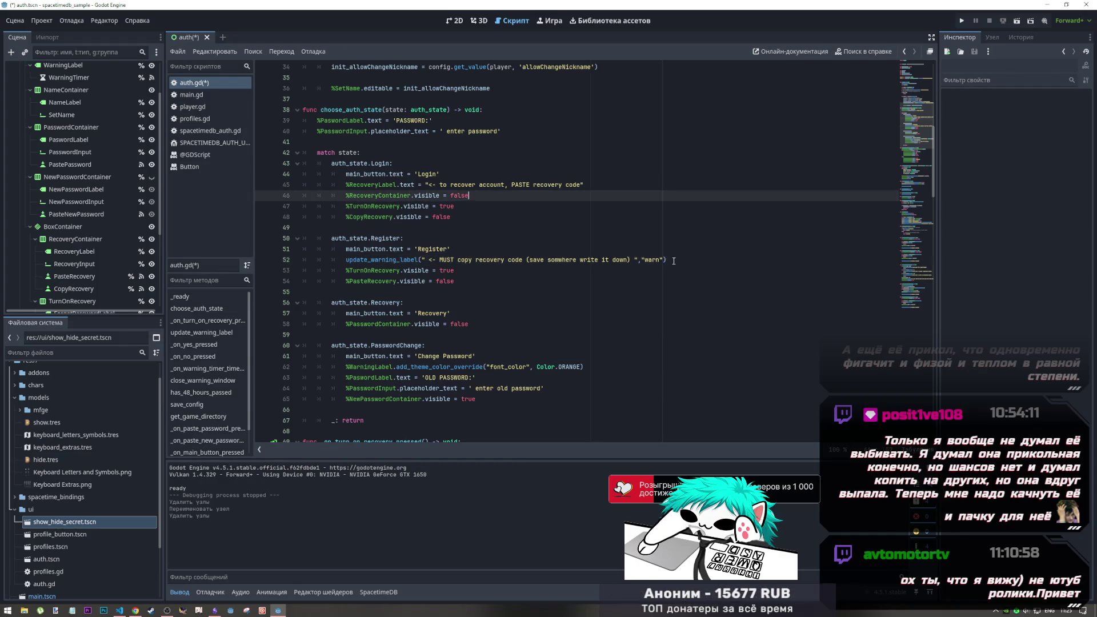
left_click_drag(674, 261, 345, 262)
left_click(463, 174)
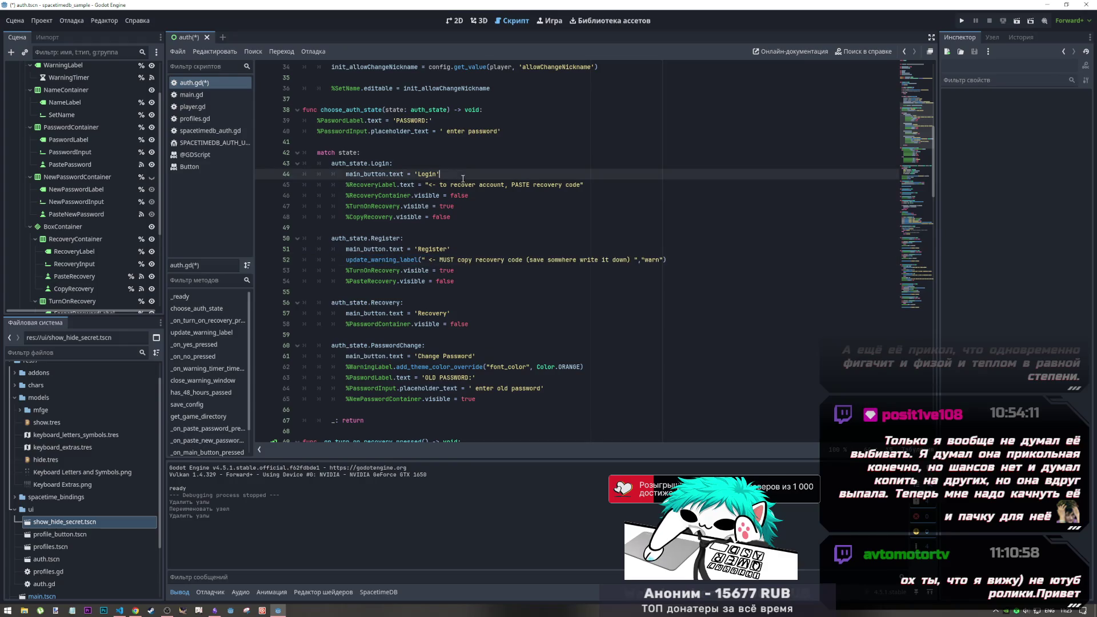
key("Return")
key("ctrl+v")
key("alt+Tab")
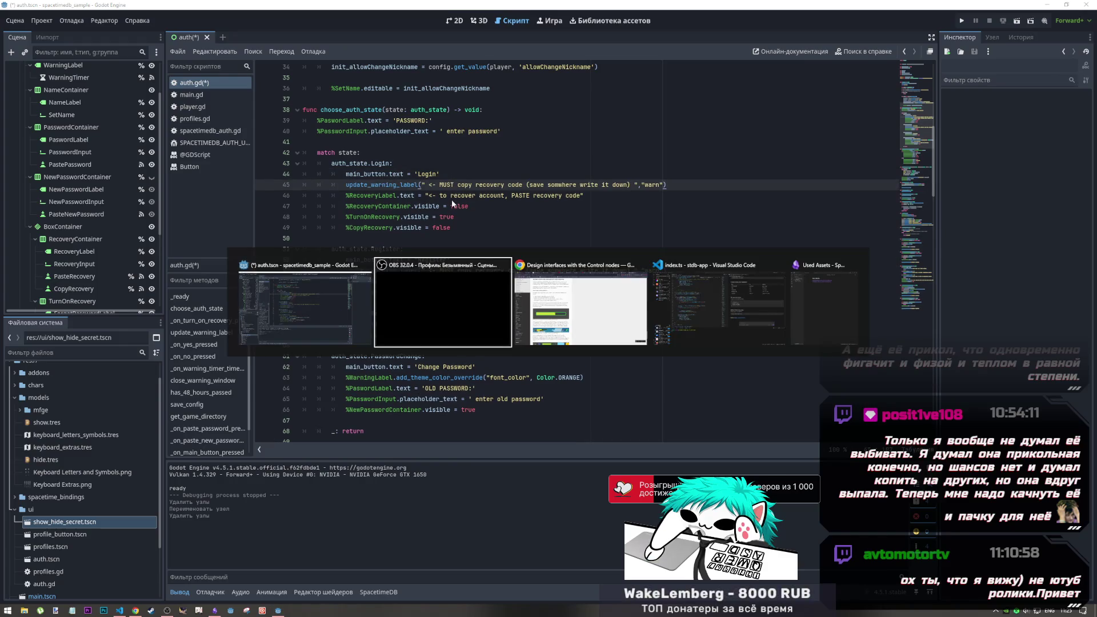
Step: Play TPS Red Room Series Vol.02 Early Night Donut Party Mix from the YouTube end screen
key("alt+Tab")
key("alt+Tab")
key("alt+Tab")
key("alt+Tab")
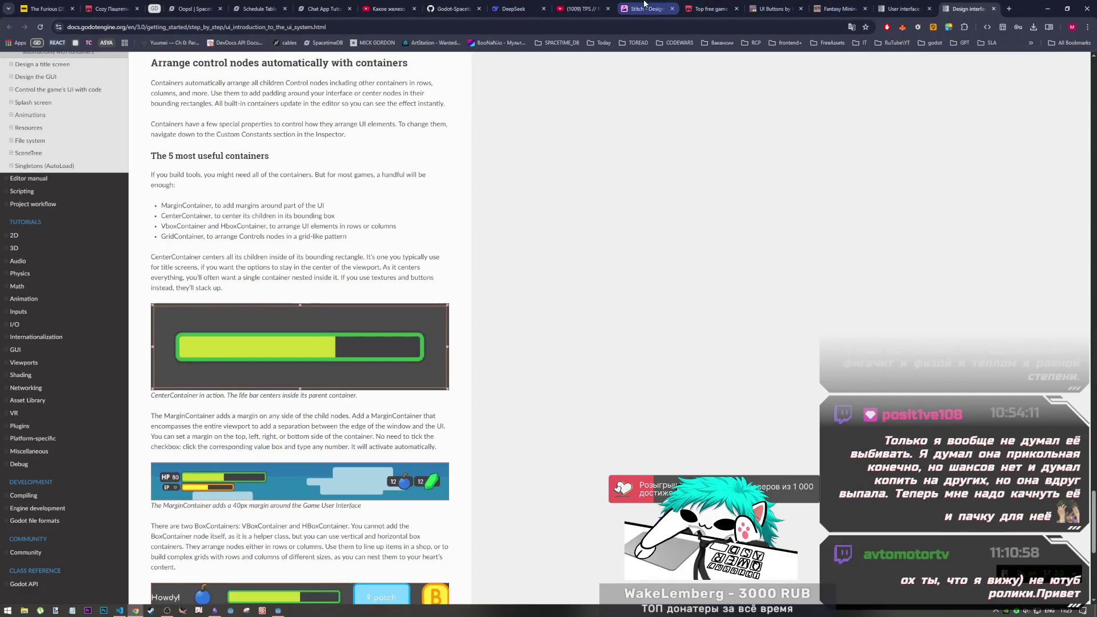
left_click(577, 8)
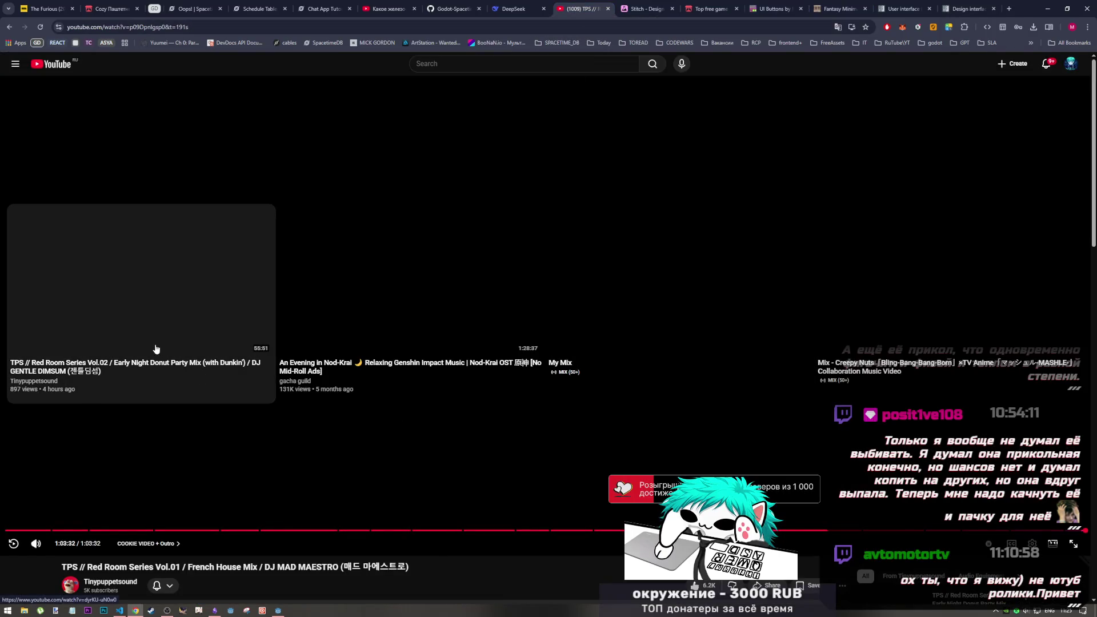
left_click(132, 333)
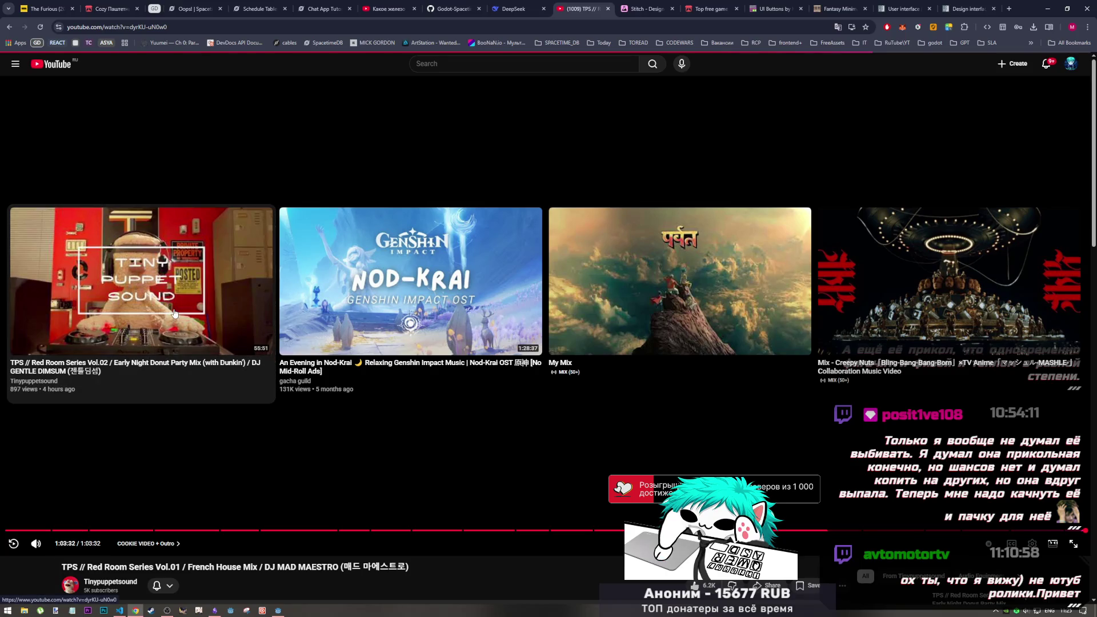
left_click(174, 312)
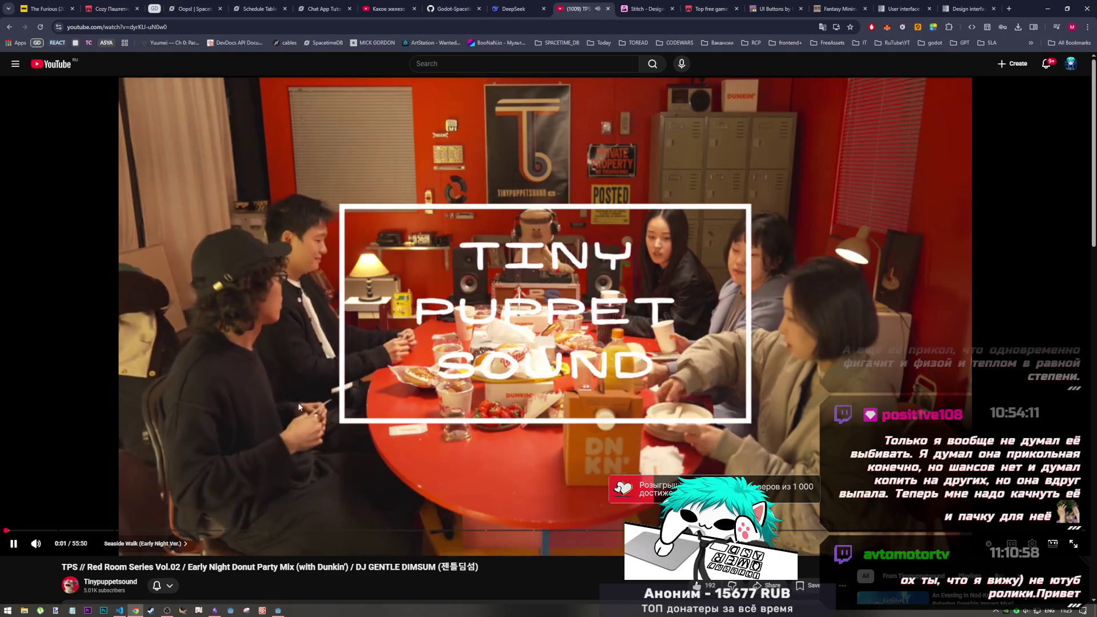
key("alt+Tab")
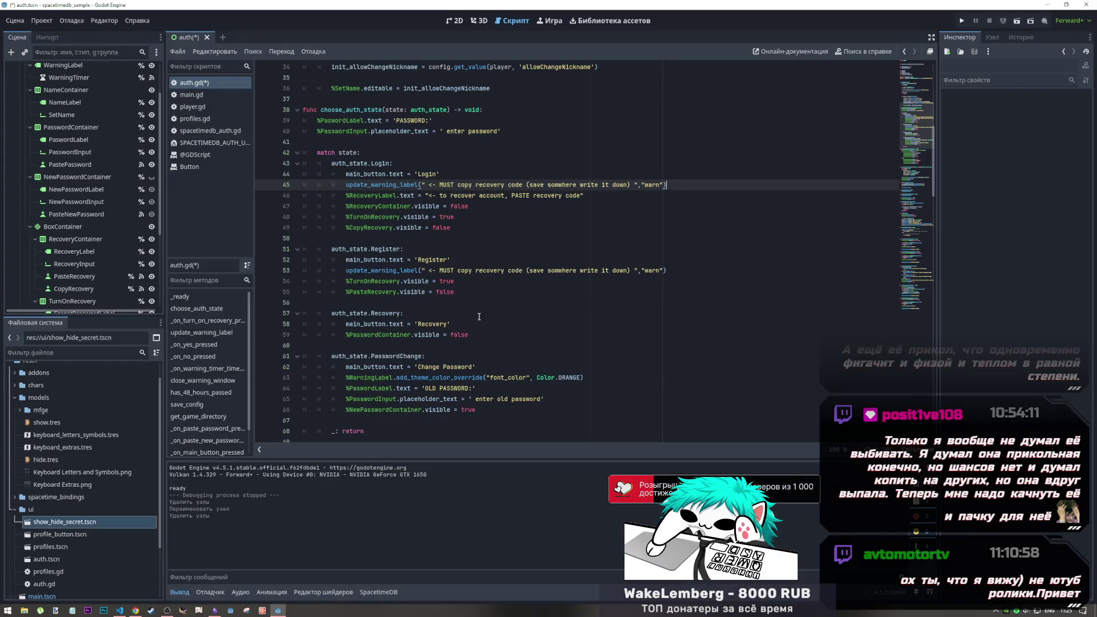
Step: Remove the '<- ' arrow prefix from the Register warning message
left_click(519, 261)
left_click(587, 196)
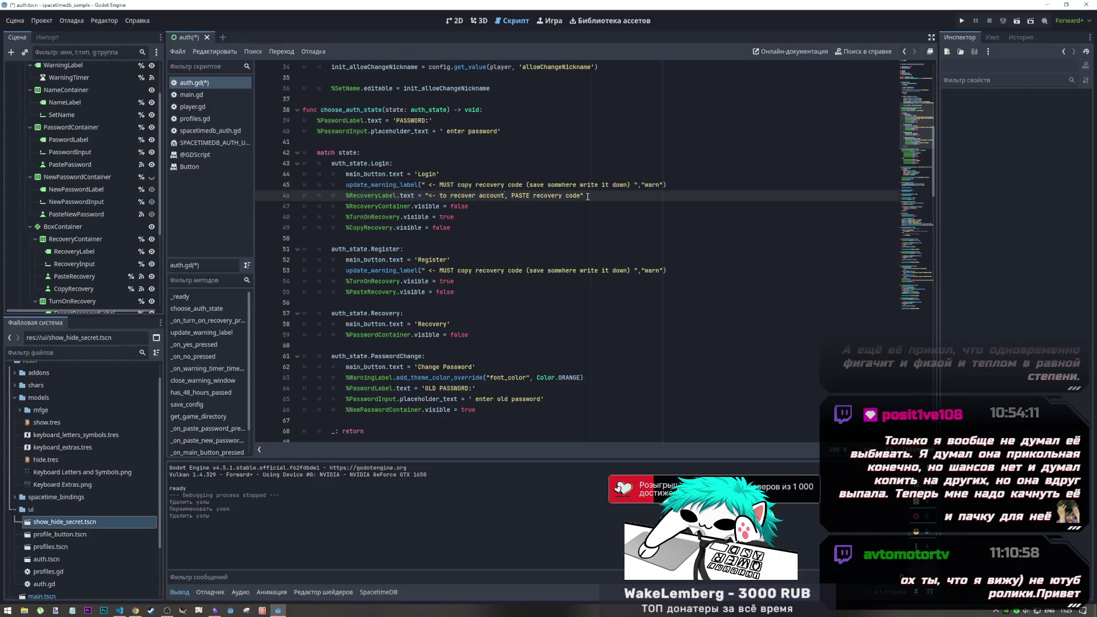
left_click_drag(584, 196, 430, 196)
key("ctrl+c")
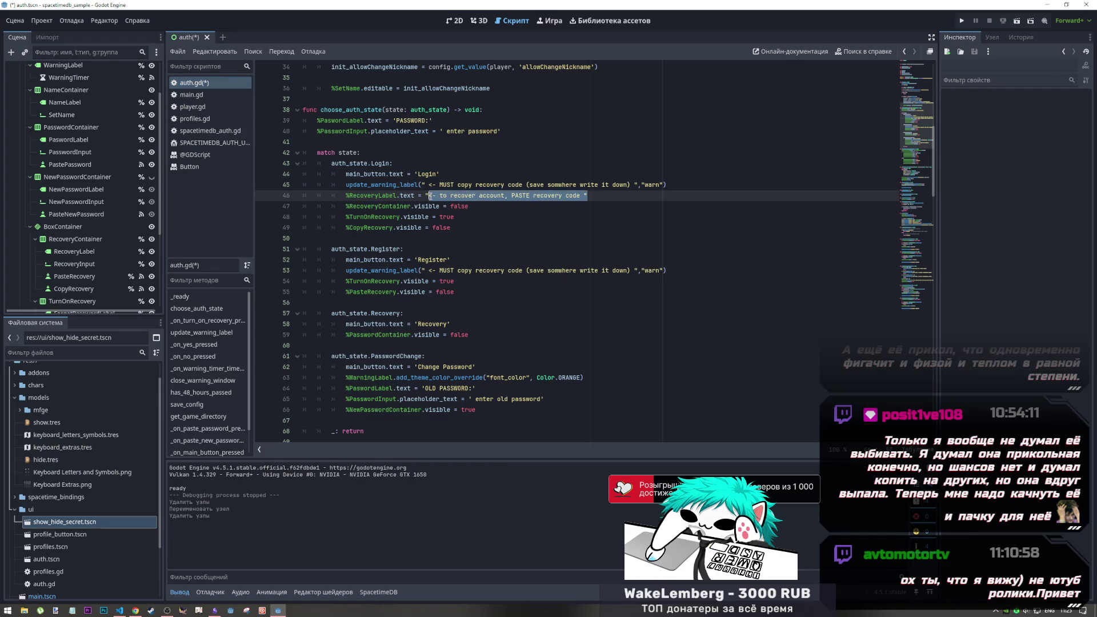
left_click(430, 196)
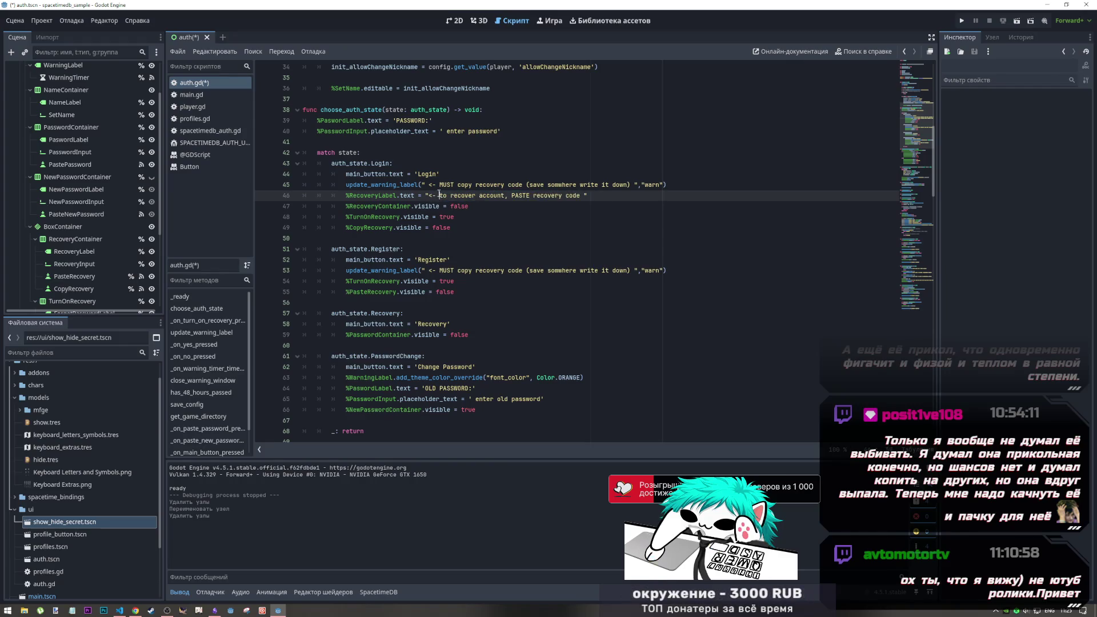
left_click_drag(439, 270, 425, 271)
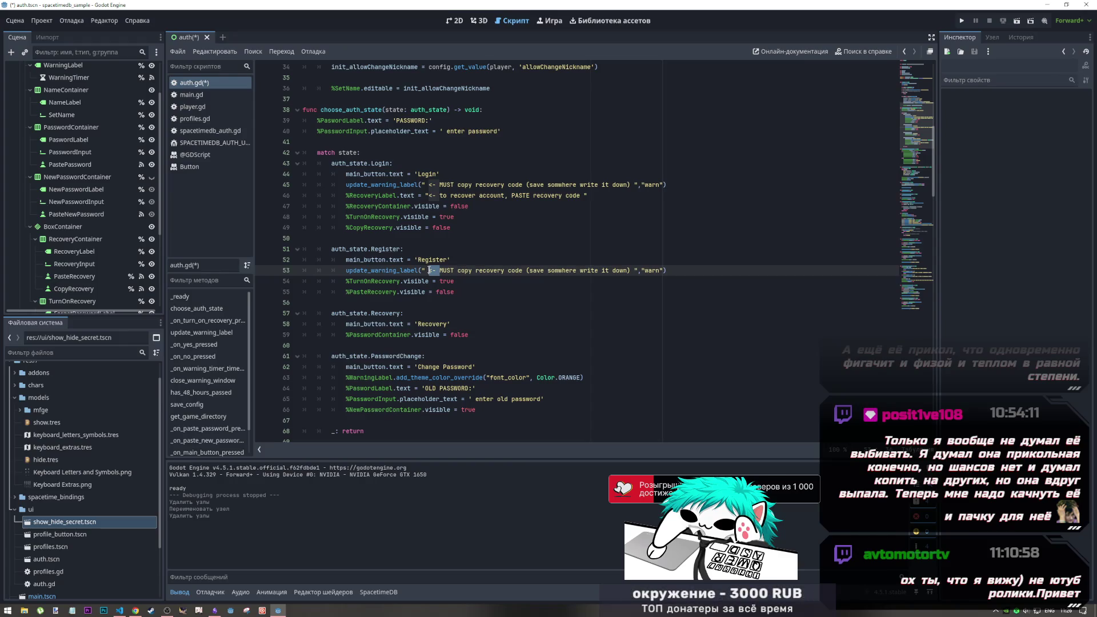
key("BackSpace")
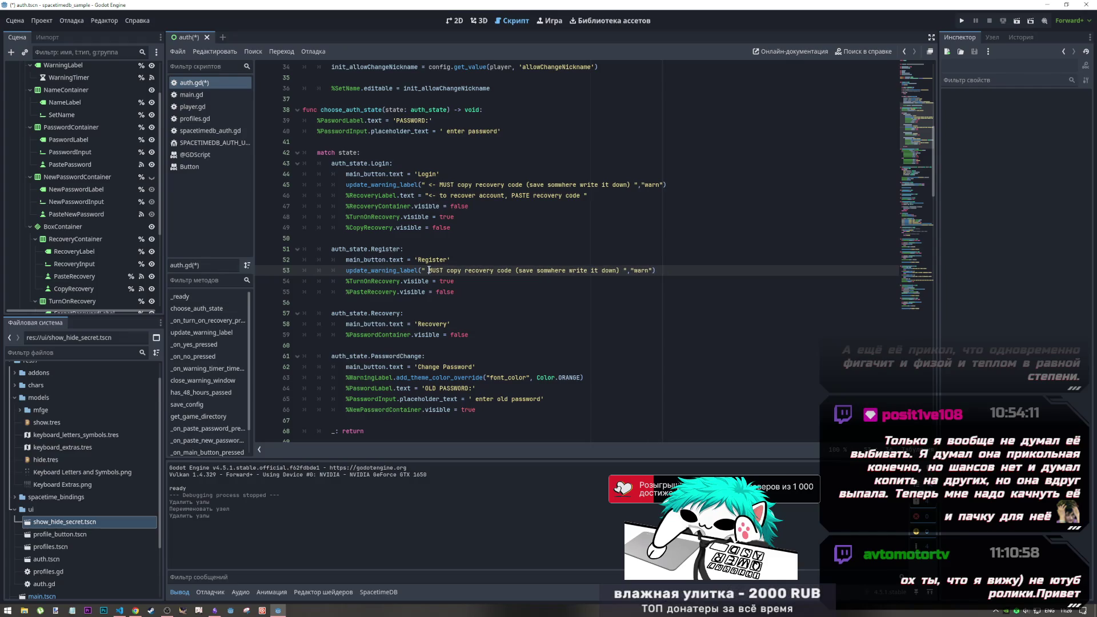
Step: Make the Login warning say ' to recover account, PASTE recovery code ', delete line 46, and save auth.gd
left_click(440, 206)
left_click(439, 195)
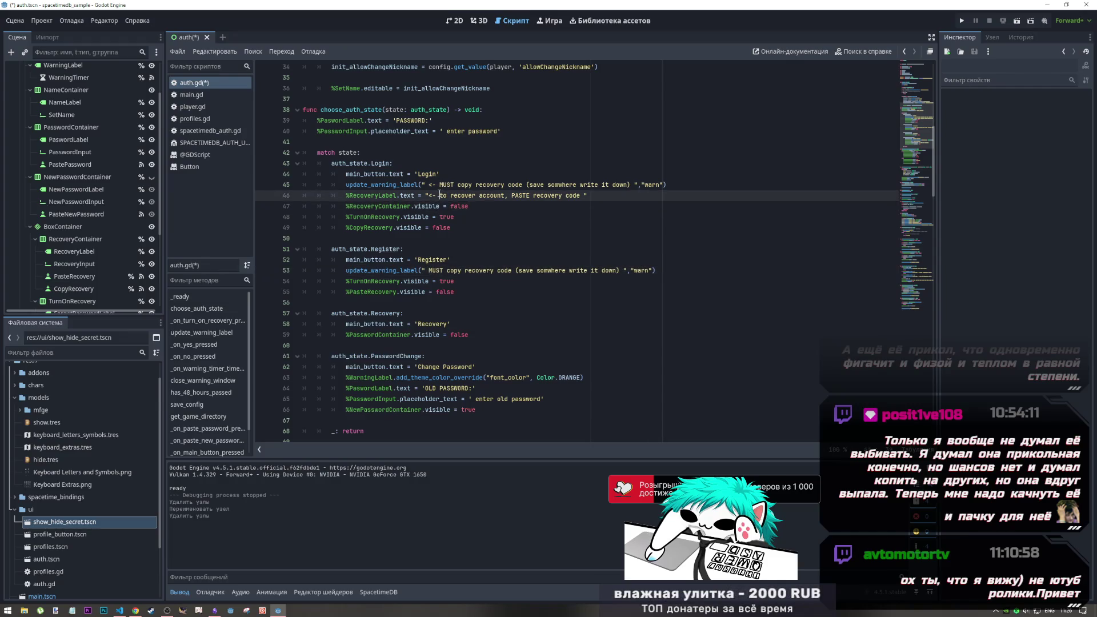
left_click(493, 195)
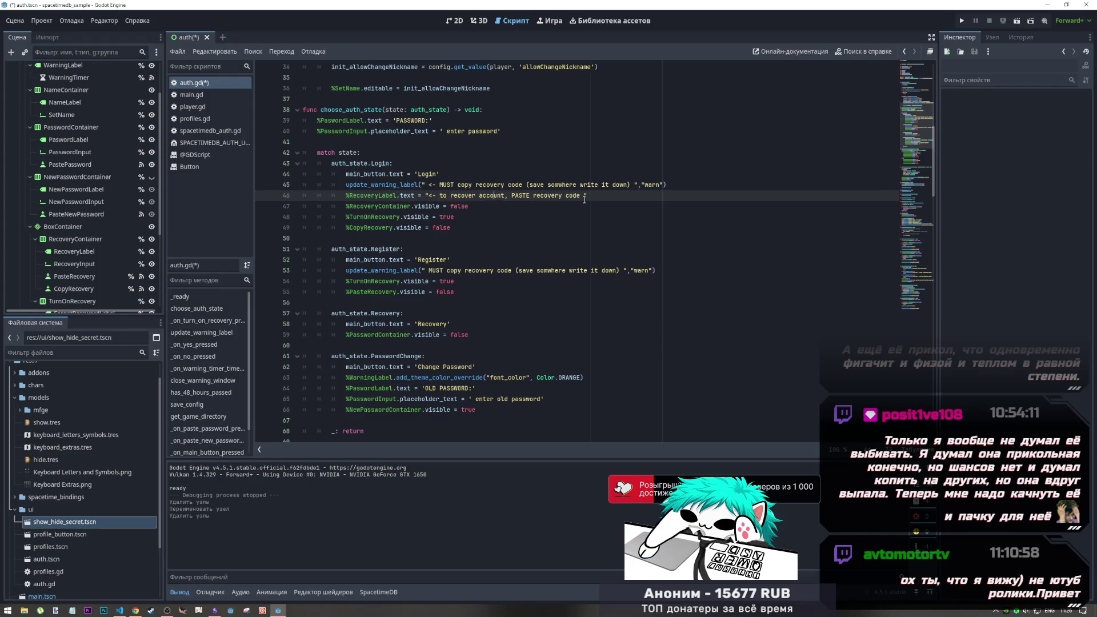
left_click_drag(581, 195, 439, 195)
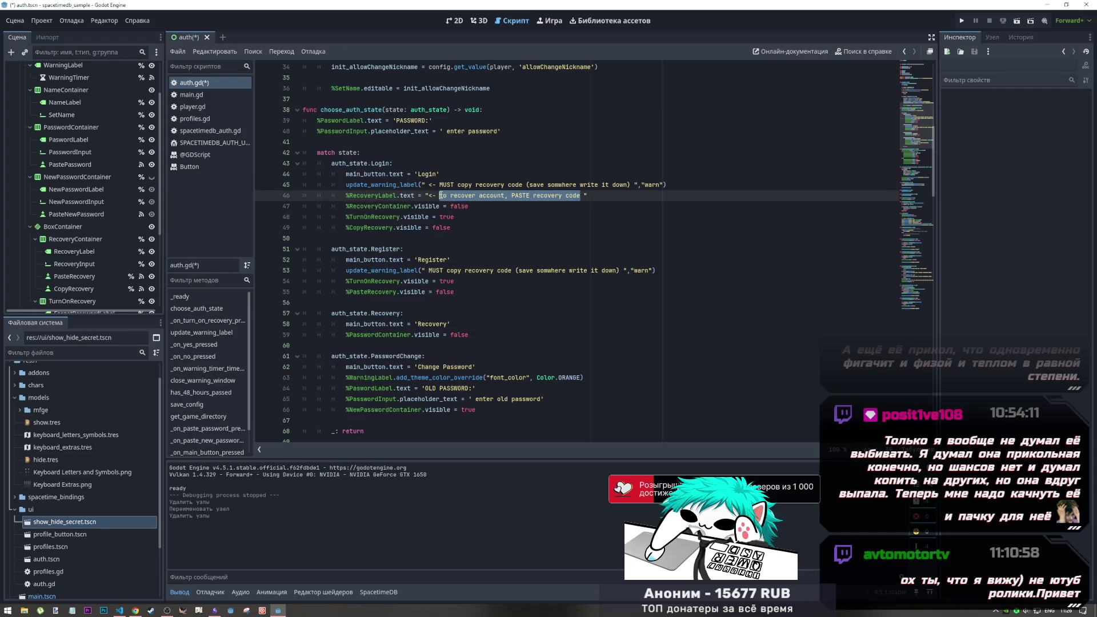
key("BackSpace")
left_click_drag(631, 185, 303, 195)
key("ctrl+v")
key("BackSpace")
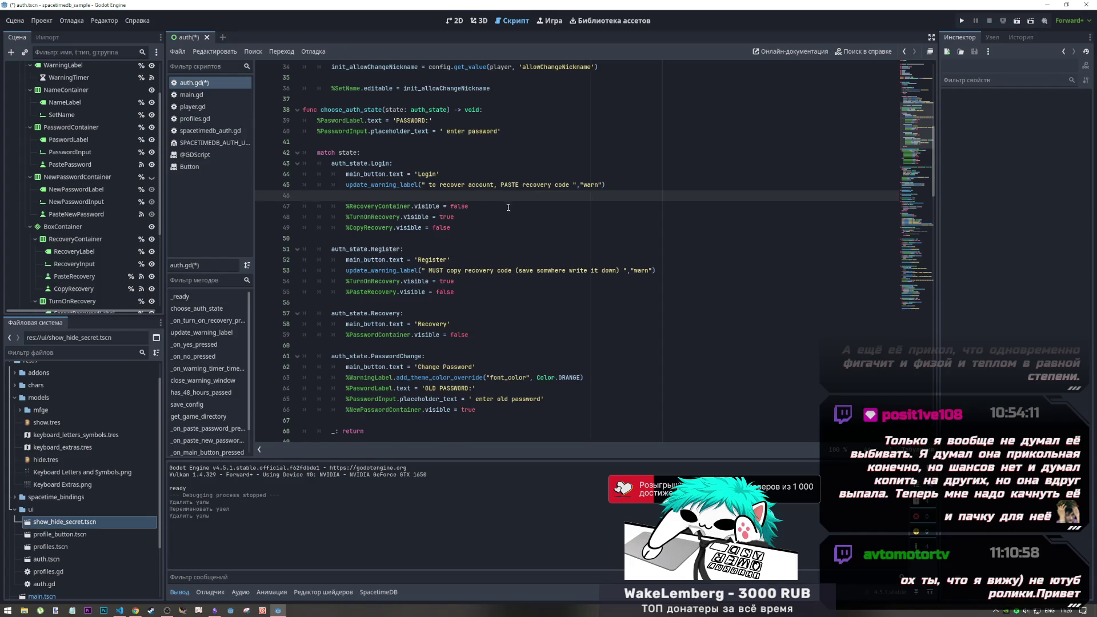
key("BackSpace")
key("ctrl+s")
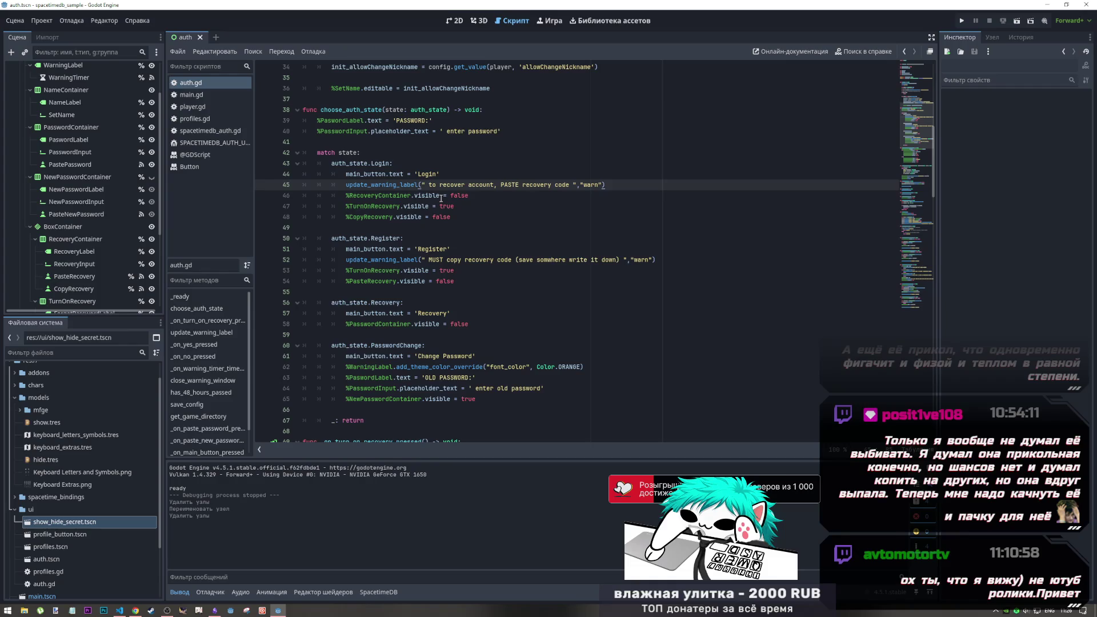
scroll(67, 237, "up", 3)
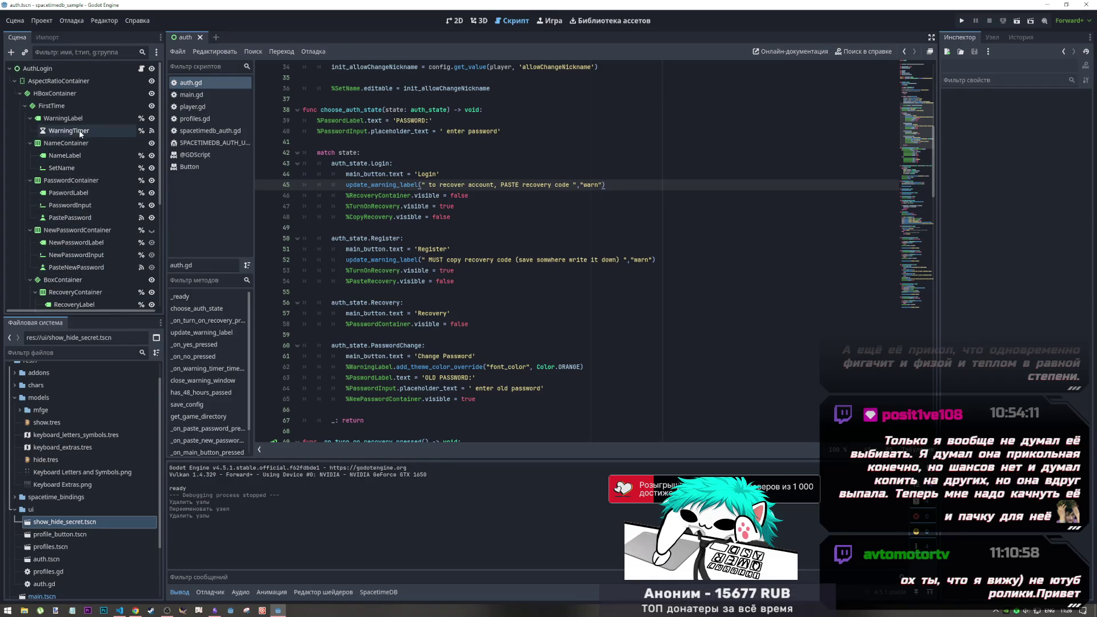
left_click(67, 119)
scroll(104, 255, "down", 3)
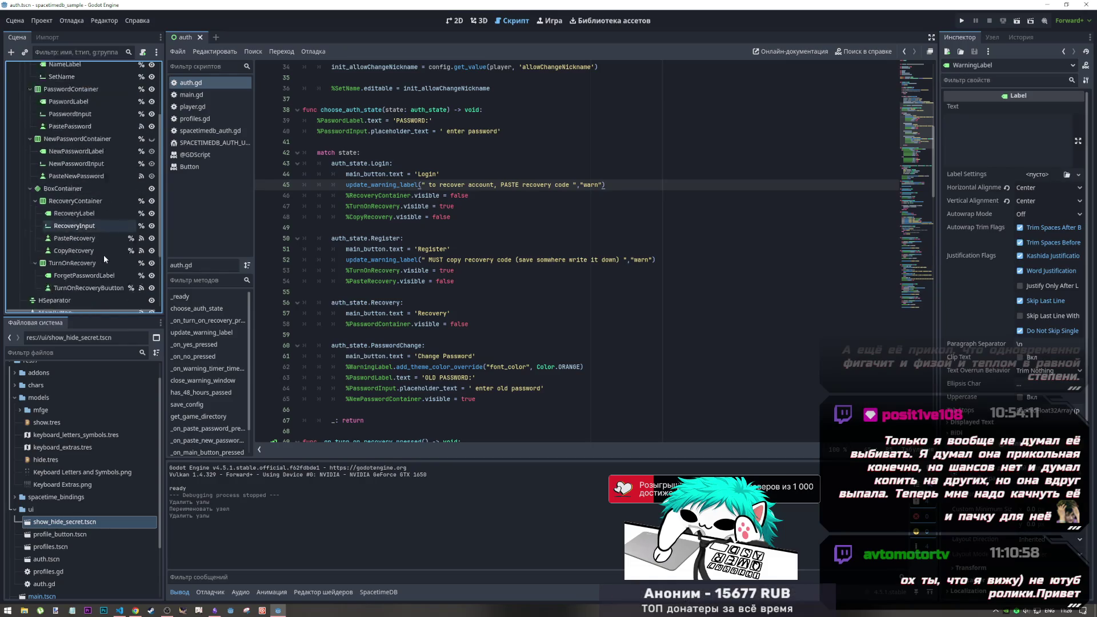
scroll(104, 255, "up", 3)
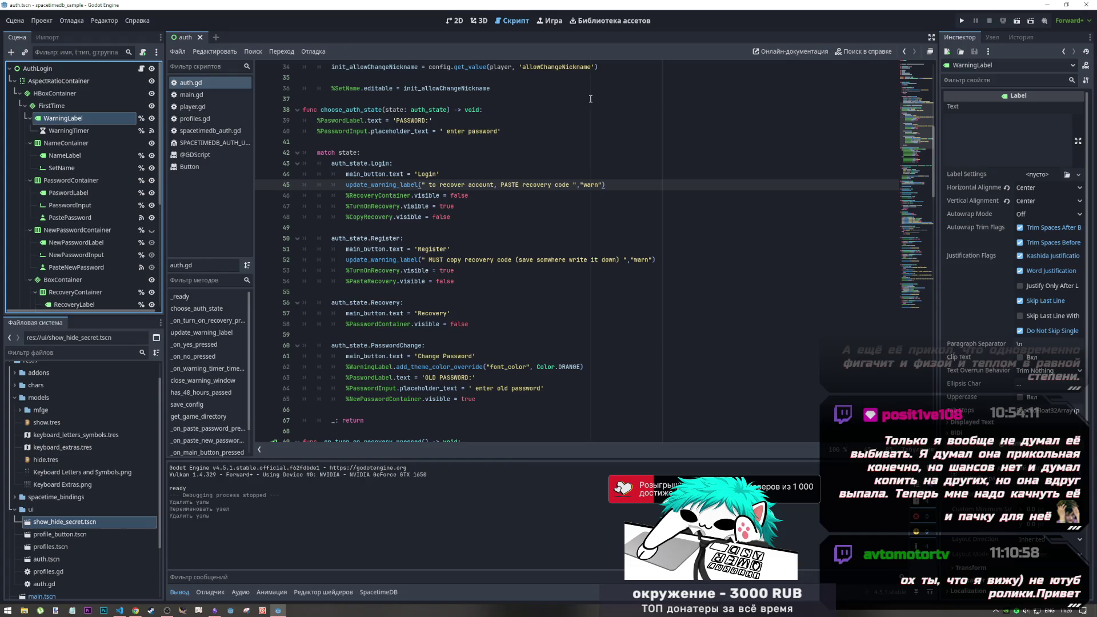
left_click(453, 21)
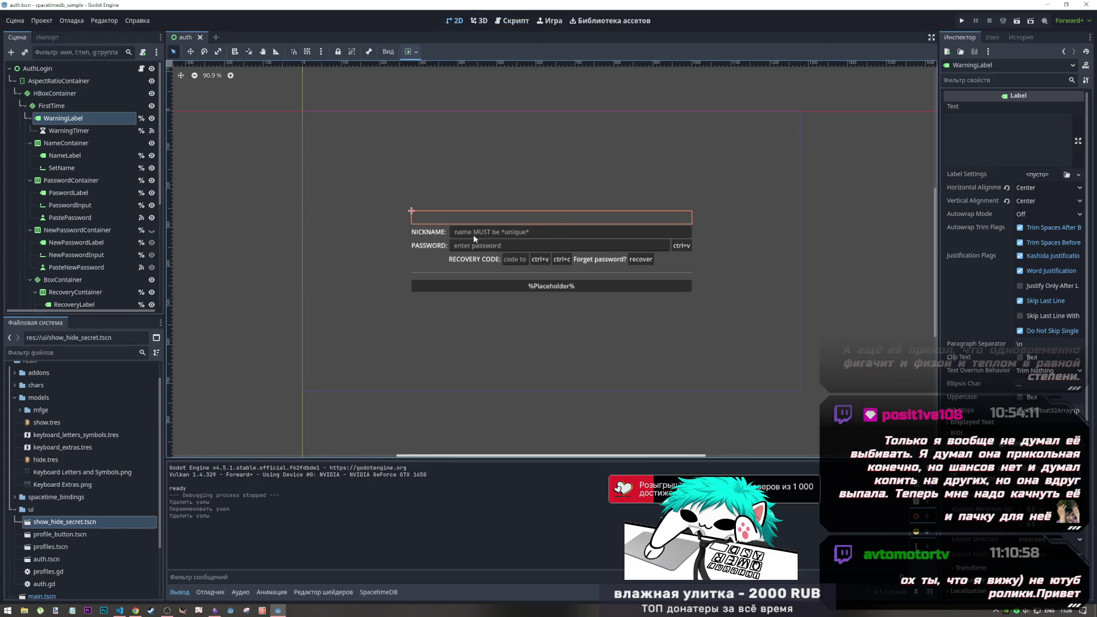
left_click(248, 333)
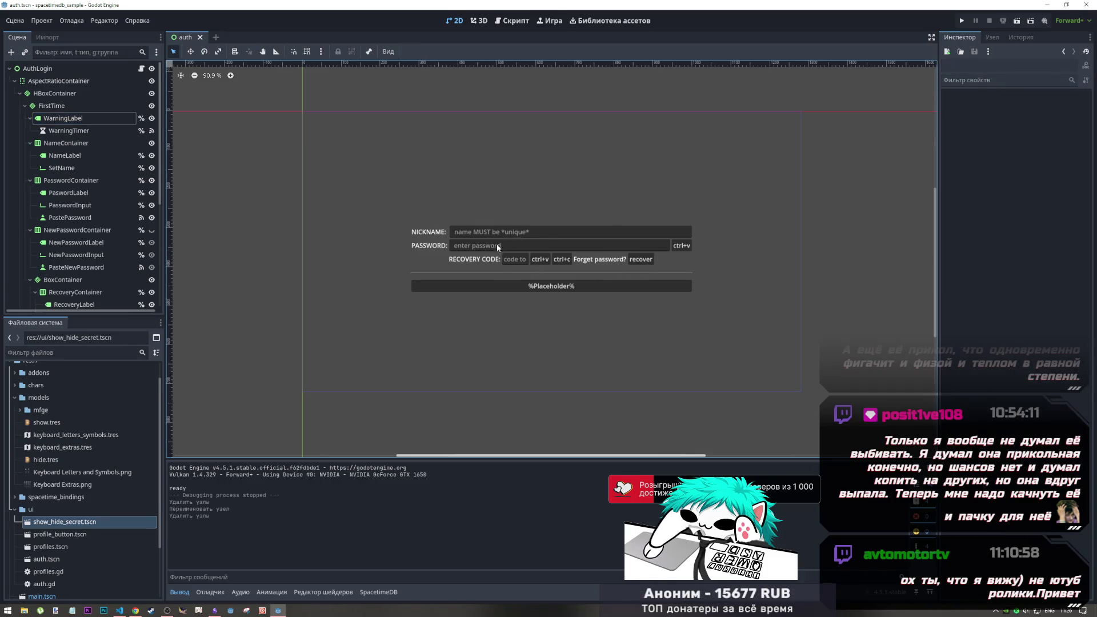
left_click(513, 21)
scroll(550, 284, "down", 4)
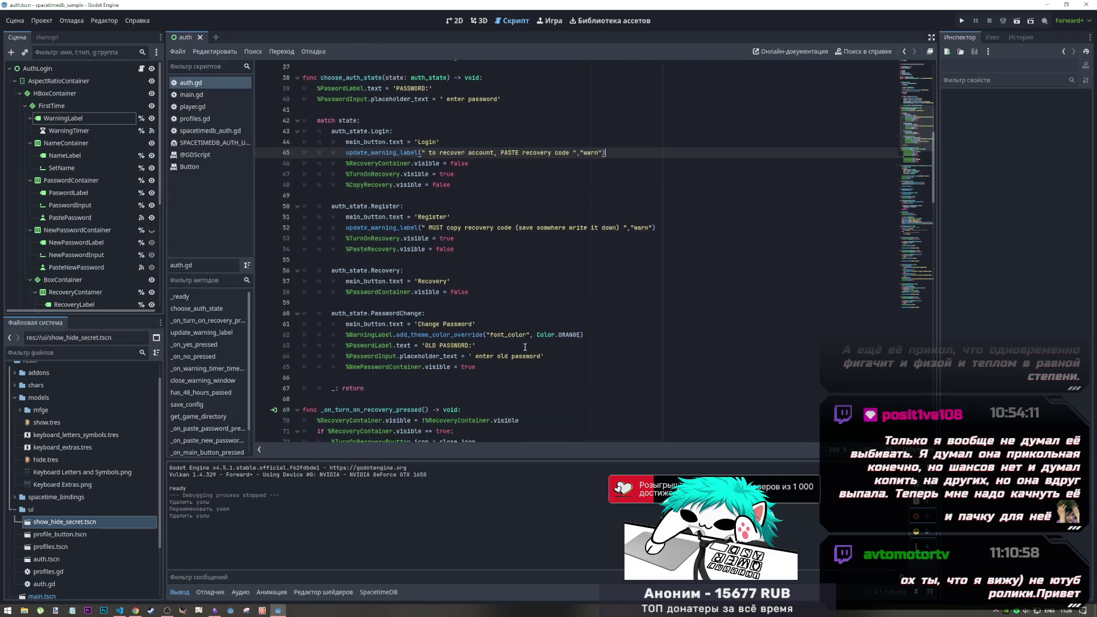
scroll(524, 345, "down", 2)
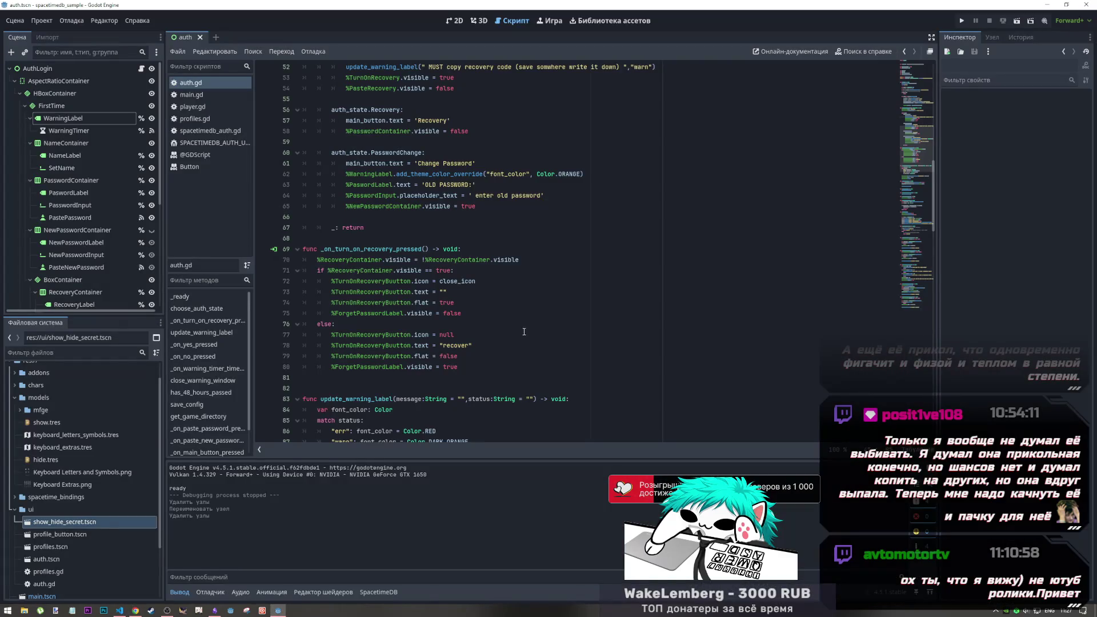
left_click(455, 20)
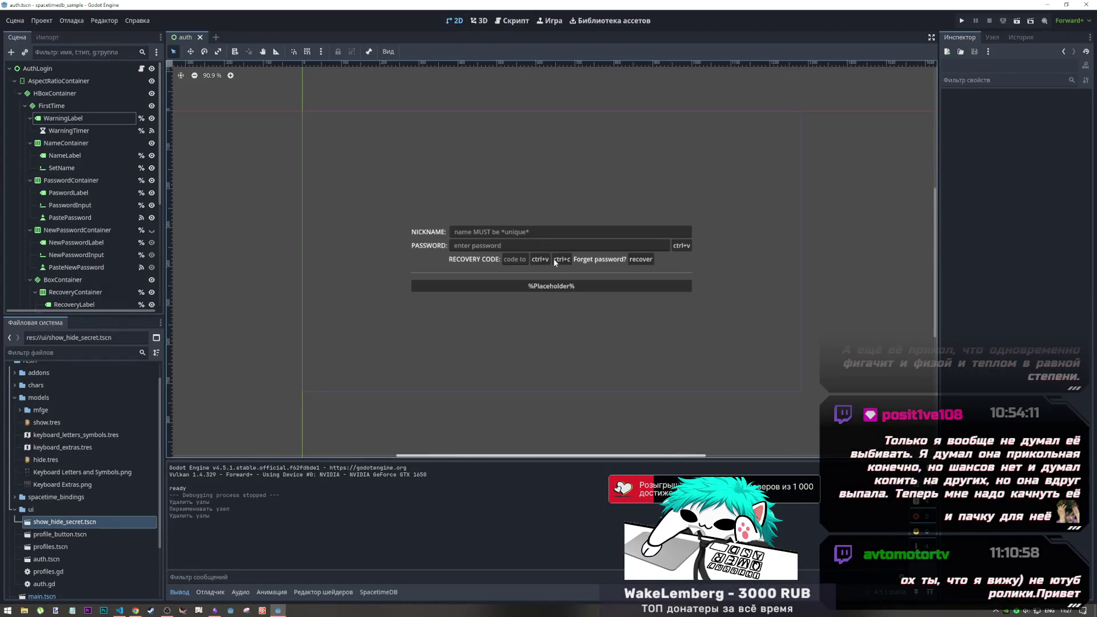
left_click(500, 20)
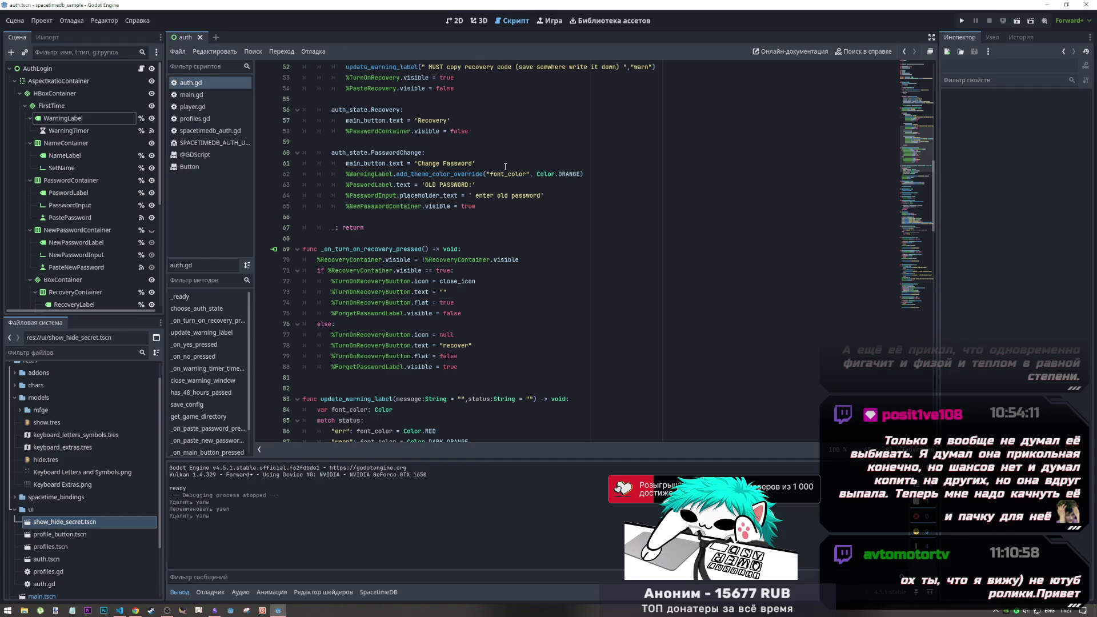
left_click(504, 165)
scroll(508, 229, "up", 3)
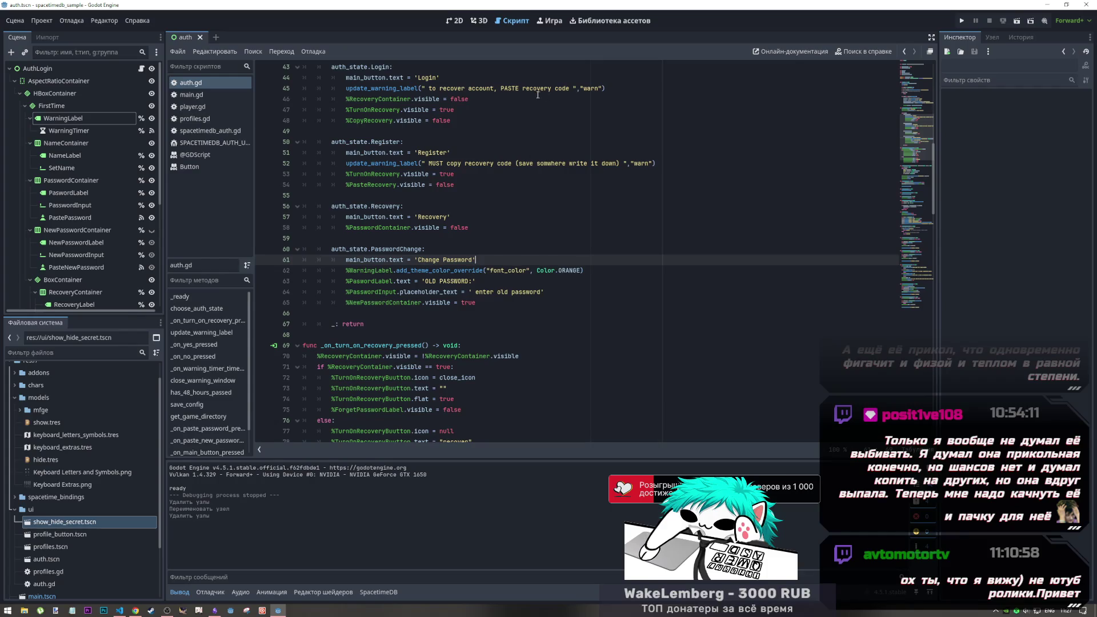
scroll(91, 158, "down", 5)
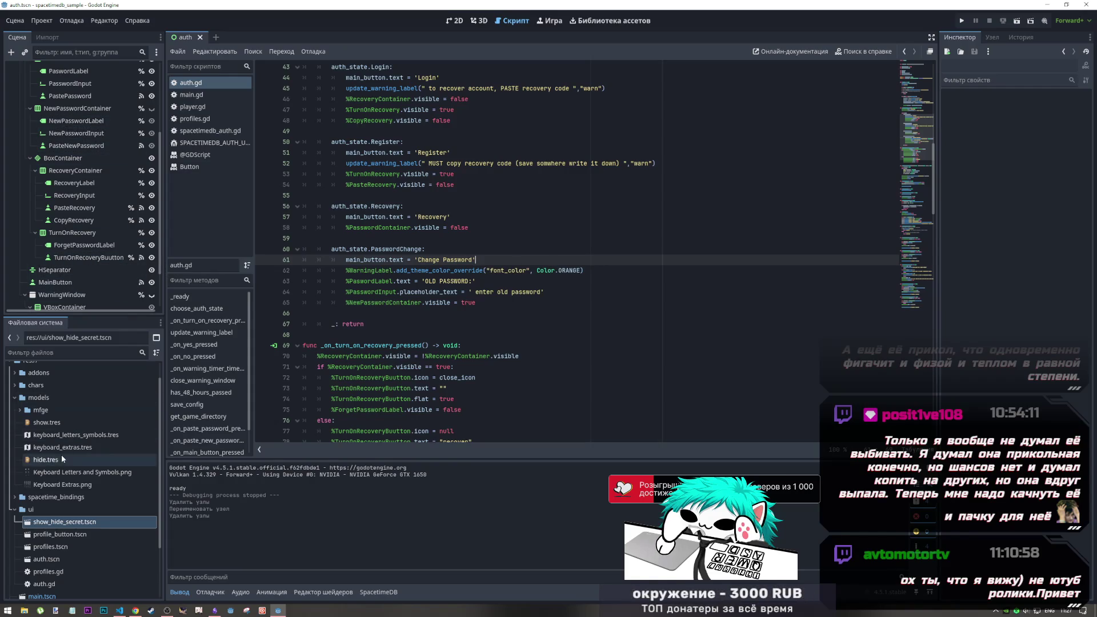
Step: Open show_hide_secret.tscn and its script, check Icon Behavior, and run the current scene
double_click(76, 522)
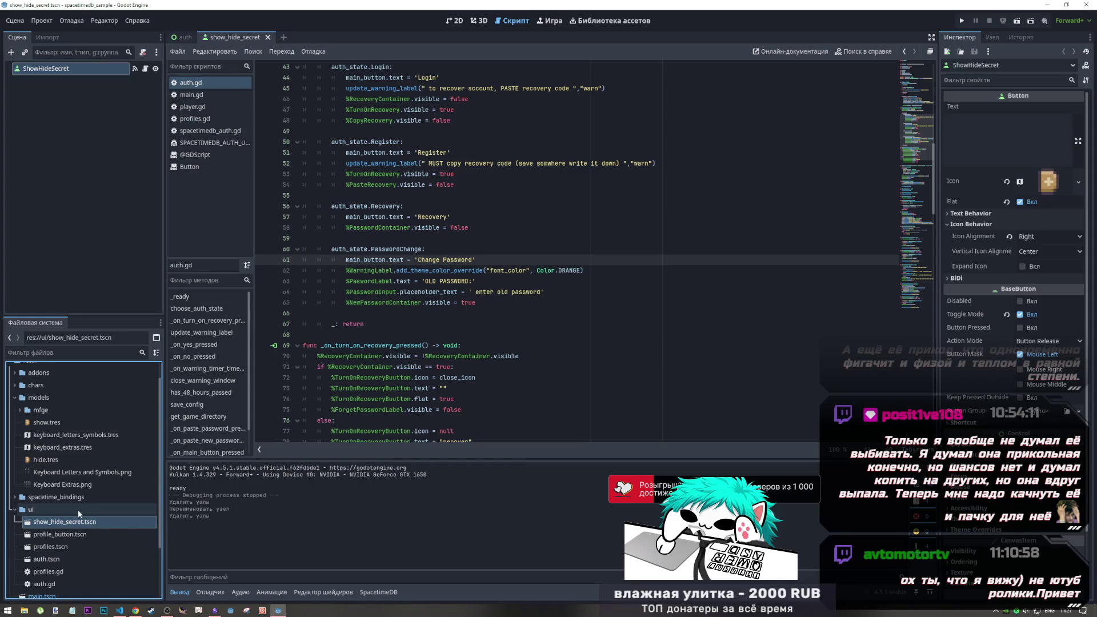
left_click(145, 69)
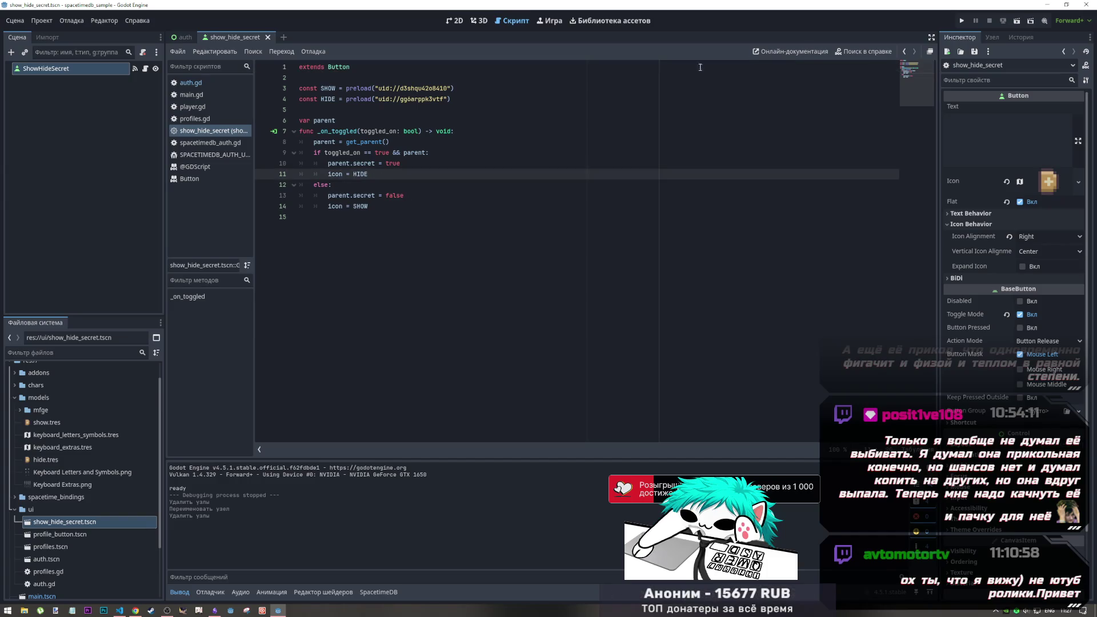
left_click(992, 226)
left_click(992, 225)
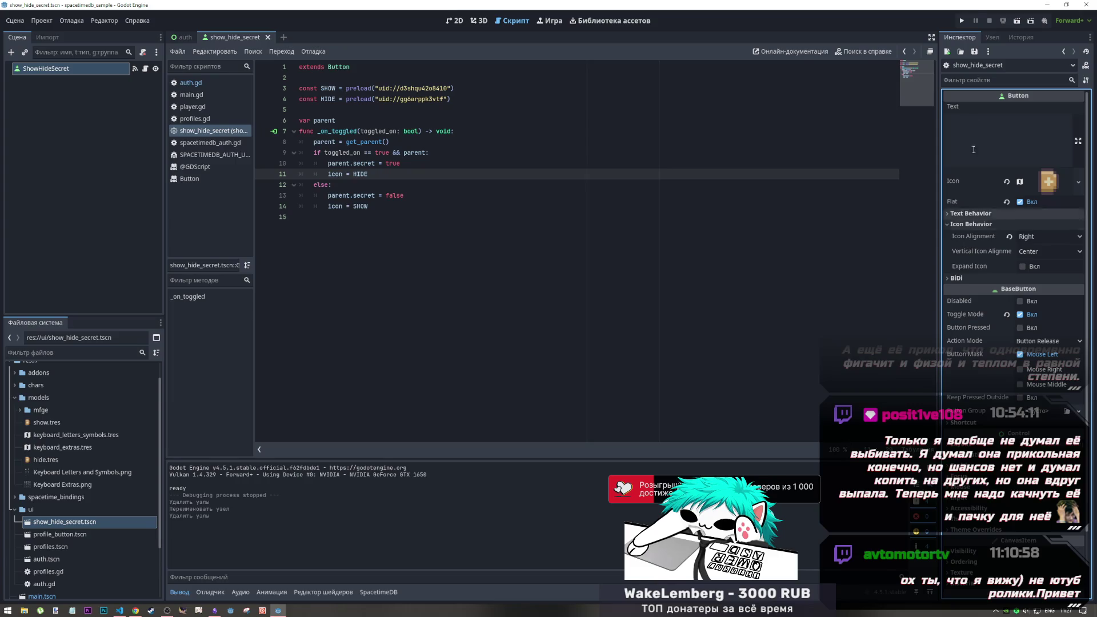
left_click(1017, 21)
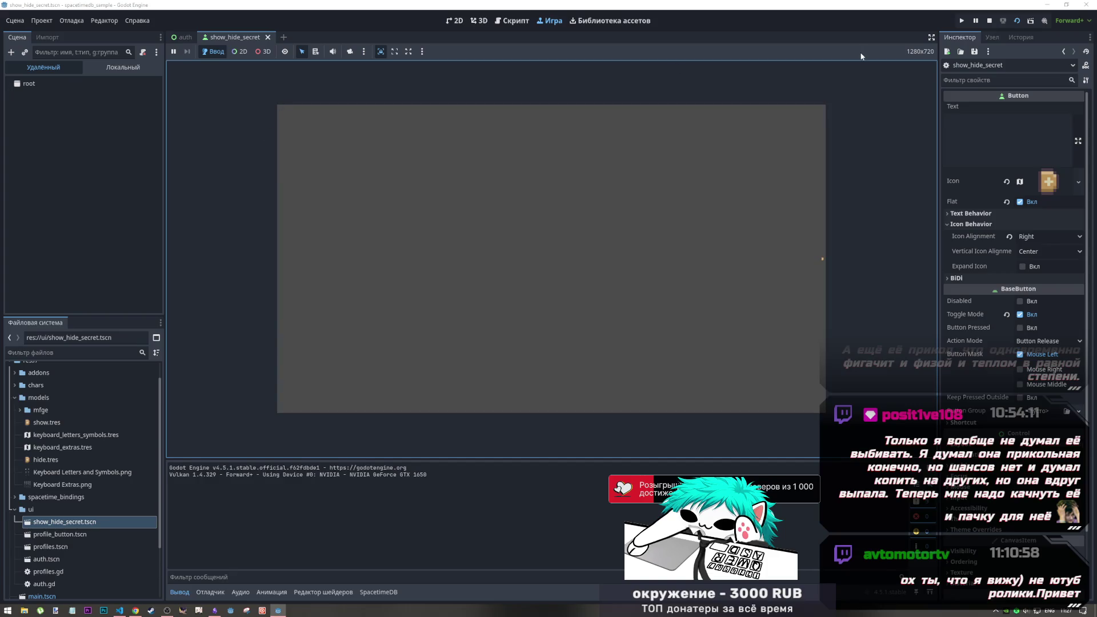
Step: Restart the game and inspect the live ShowHideSecret button's text alignment, leaving it Center
key("F8")
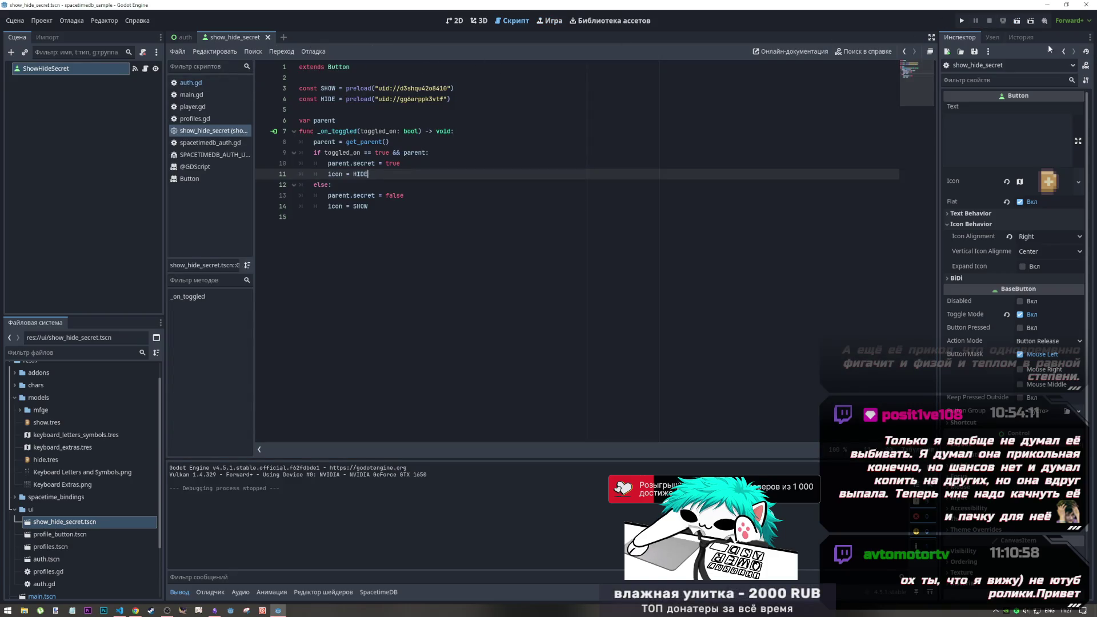
left_click(1022, 21)
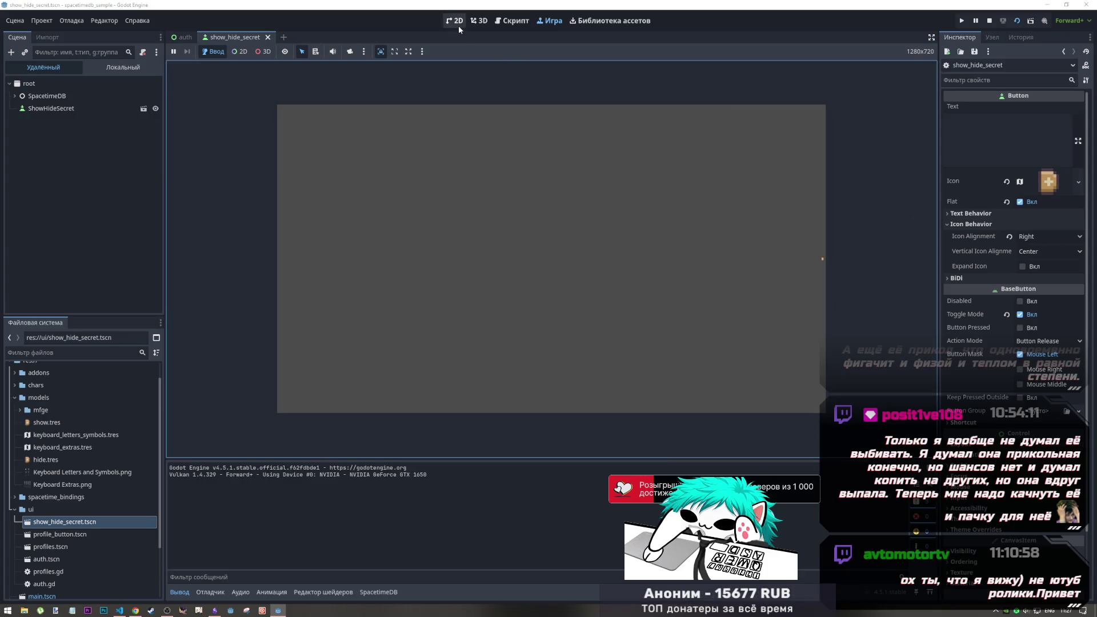
left_click(73, 108)
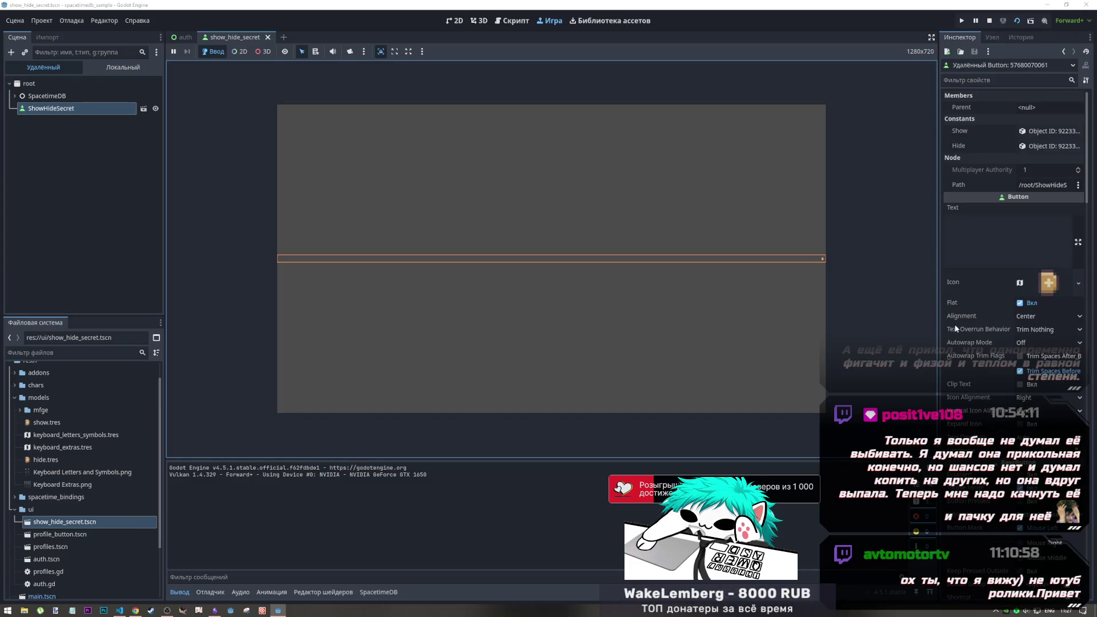
left_click(1029, 318)
left_click(1029, 329)
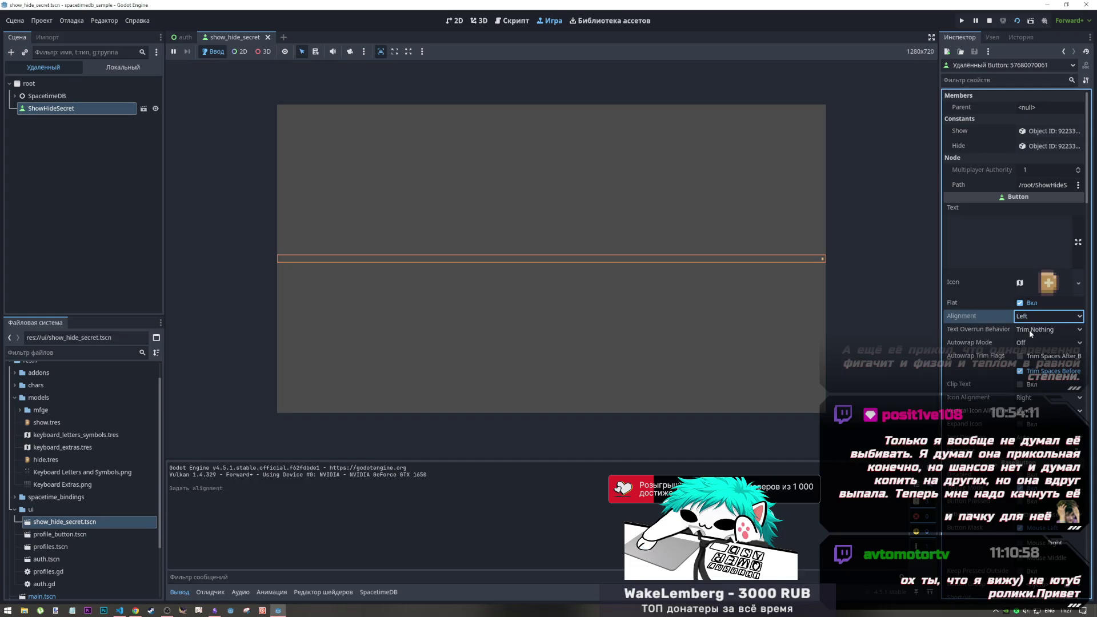
left_click(1028, 318)
left_click(1028, 341)
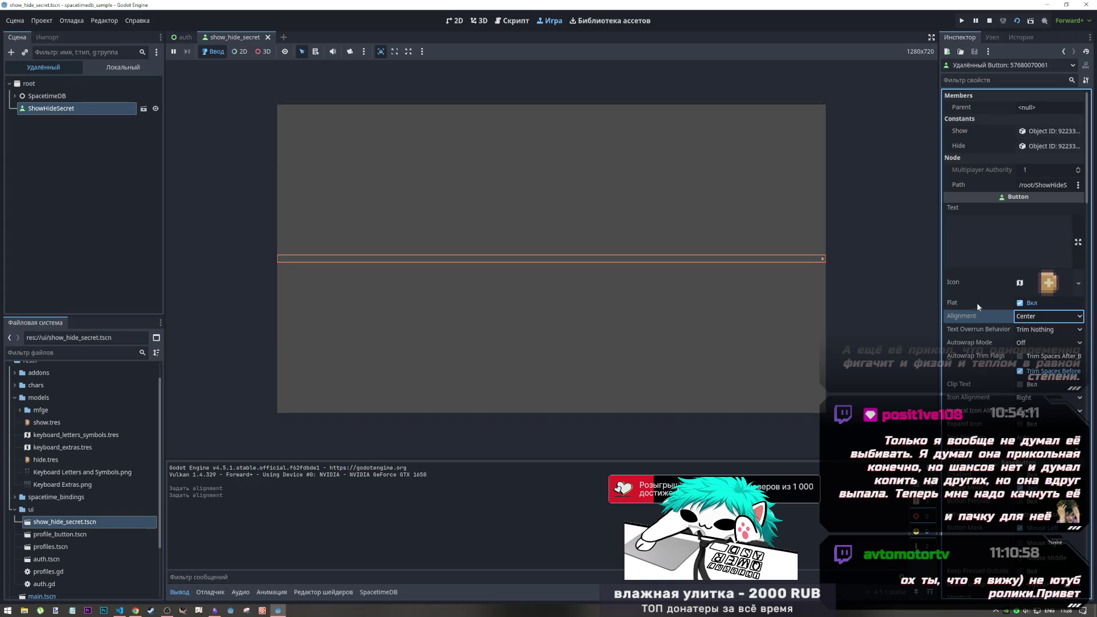
scroll(976, 320, "down", 5)
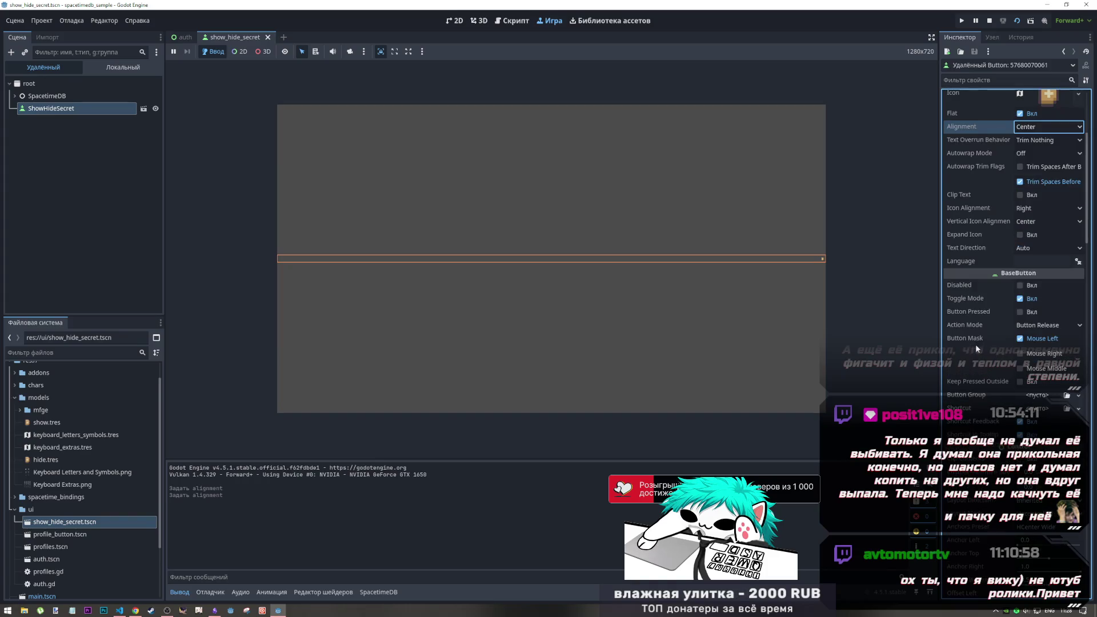
scroll(975, 344, "up", 3)
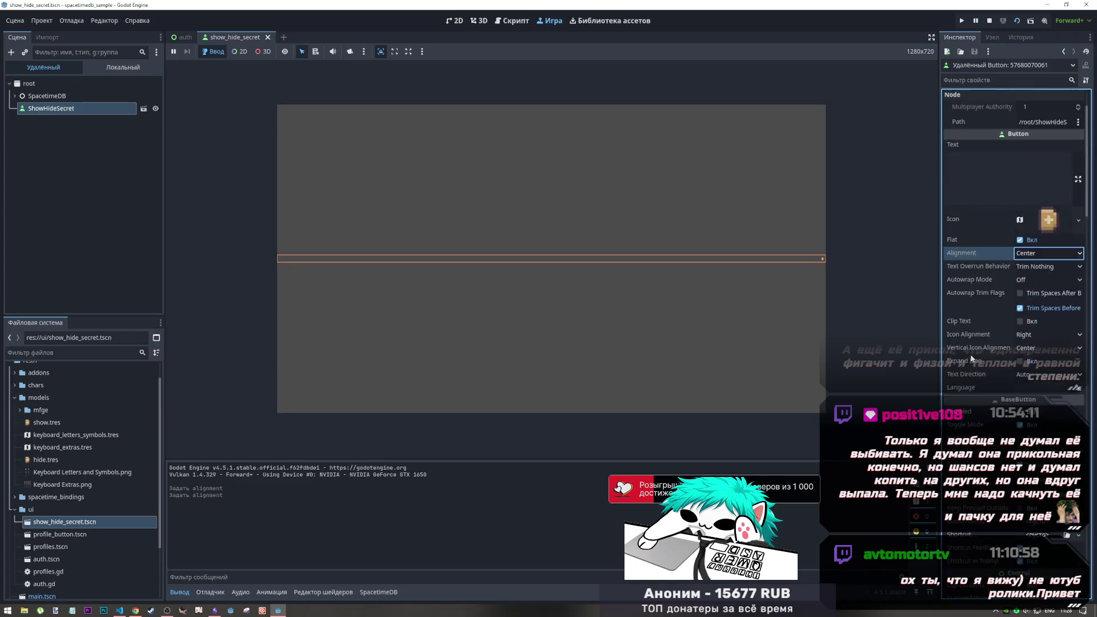
scroll(971, 359, "up", 2)
Step: Search the button's properties for 'beh', 'lef' and 'rigth', keeping alignment at Center
left_click(1036, 81)
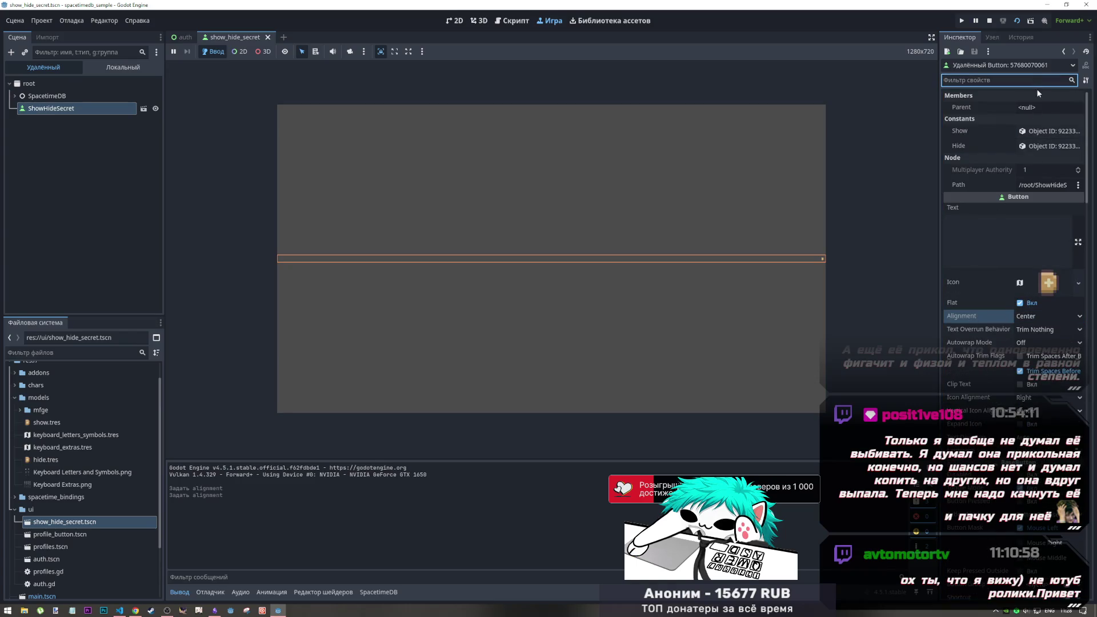
type("beh")
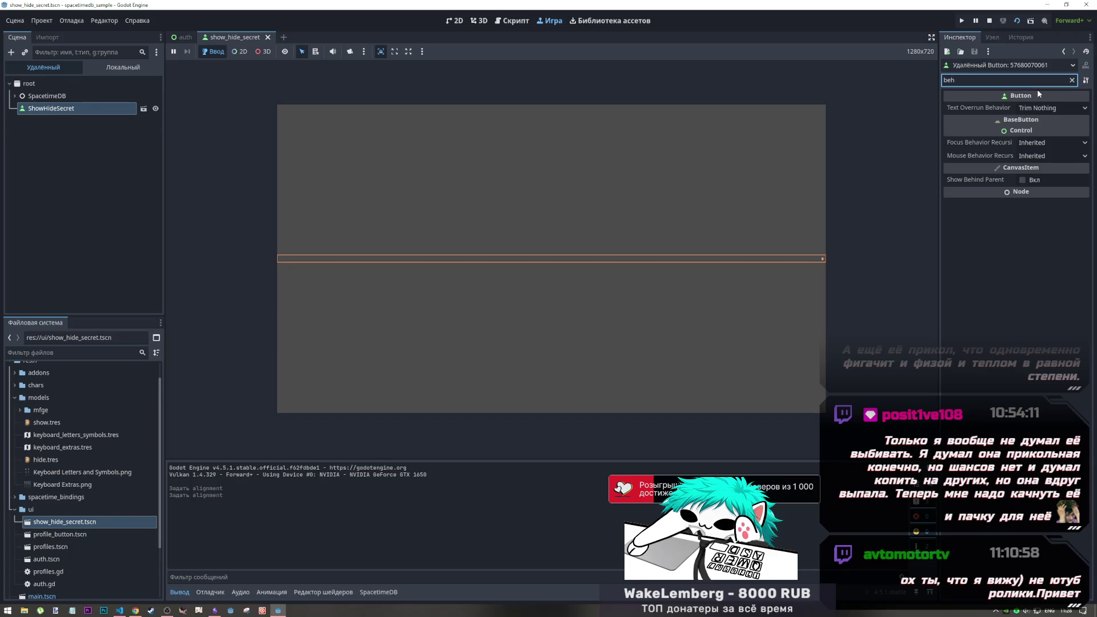
key("BackSpace")
key("BackSpace")
key("BackSpace")
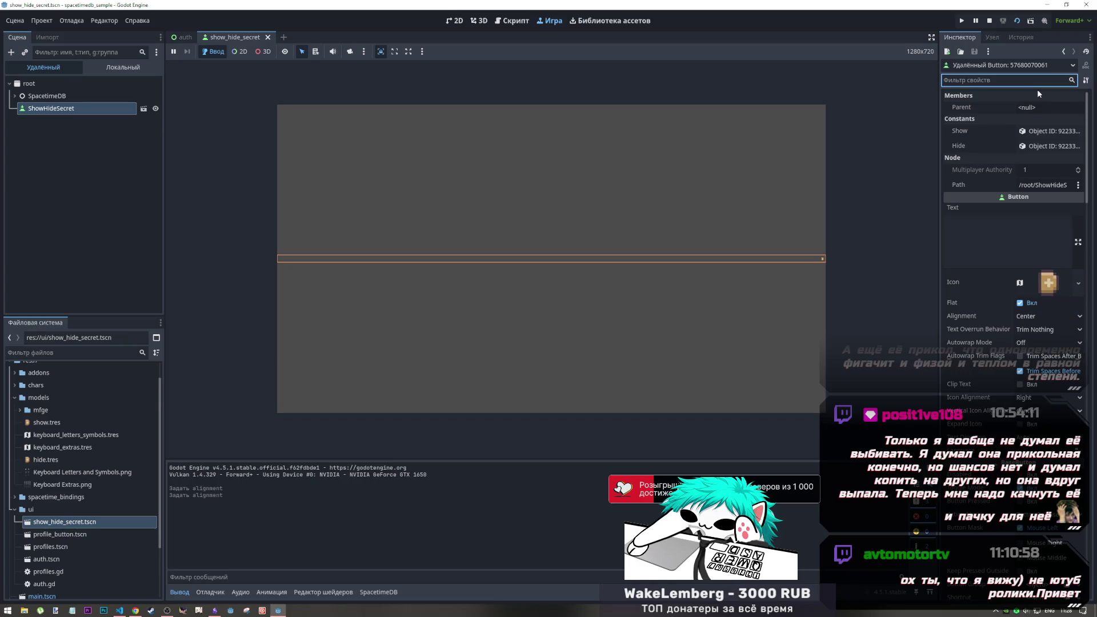
type("lef")
key("BackSpace")
key("BackSpace")
key("BackSpace")
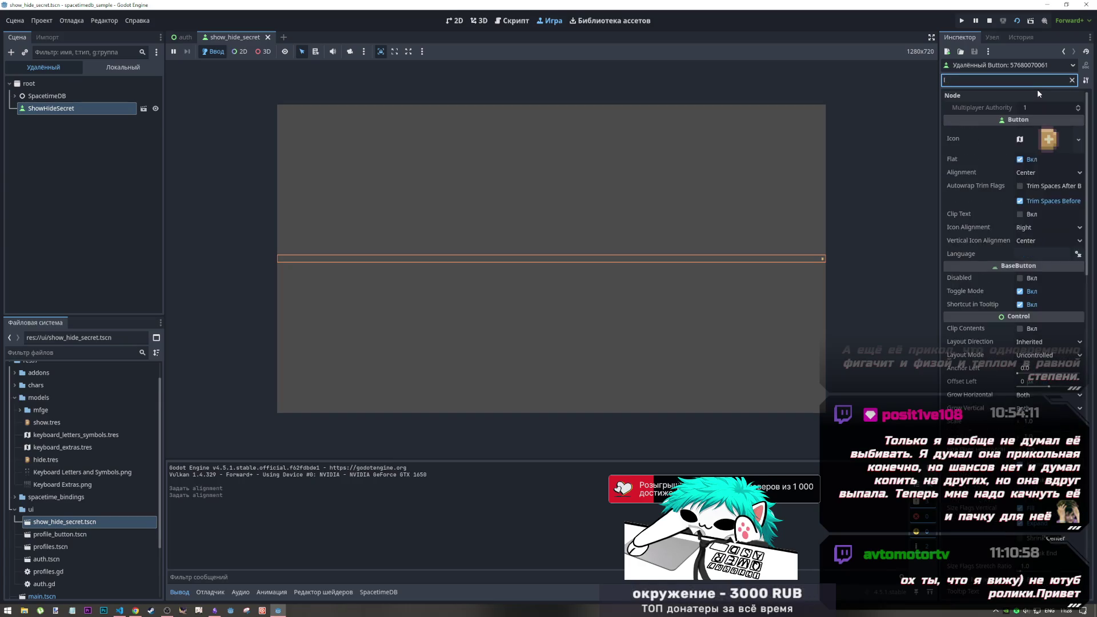
type("rigth")
key("BackSpace")
key("BackSpace")
key("BackSpace")
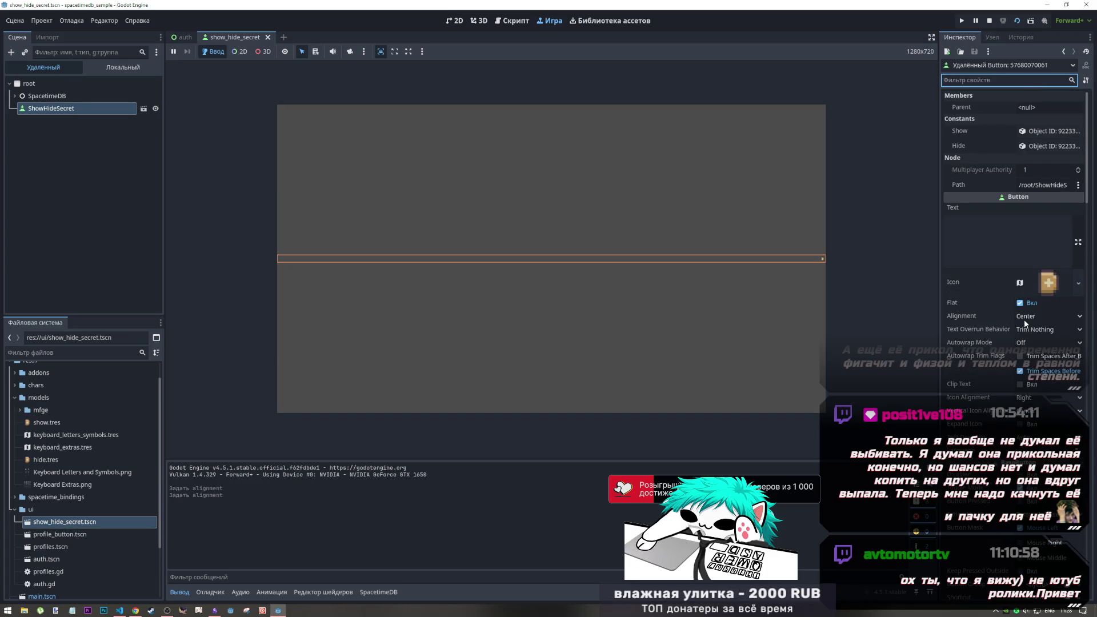
left_click(1023, 319)
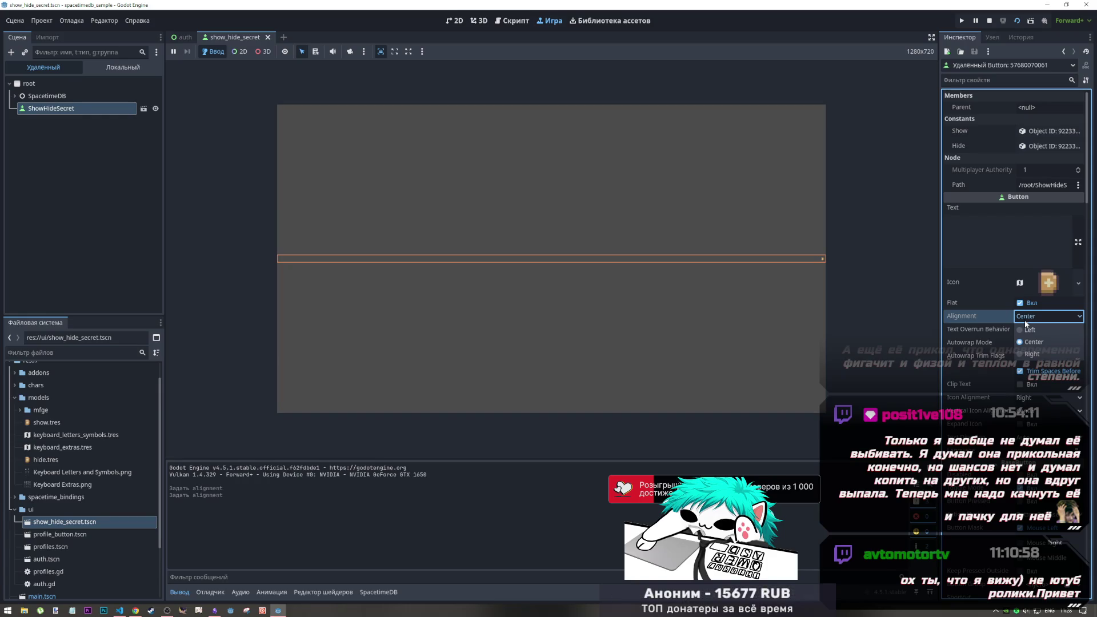
left_click(1026, 320)
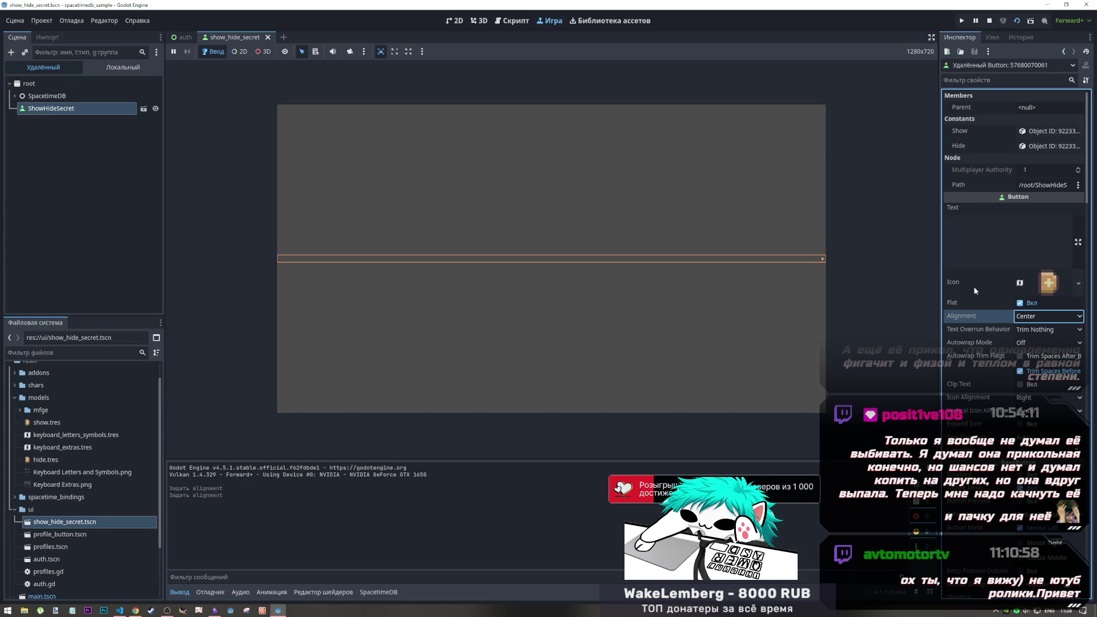
Step: Check the icon and vertical icon alignment, enable Expand Icon, then stop the game
left_click(1053, 283)
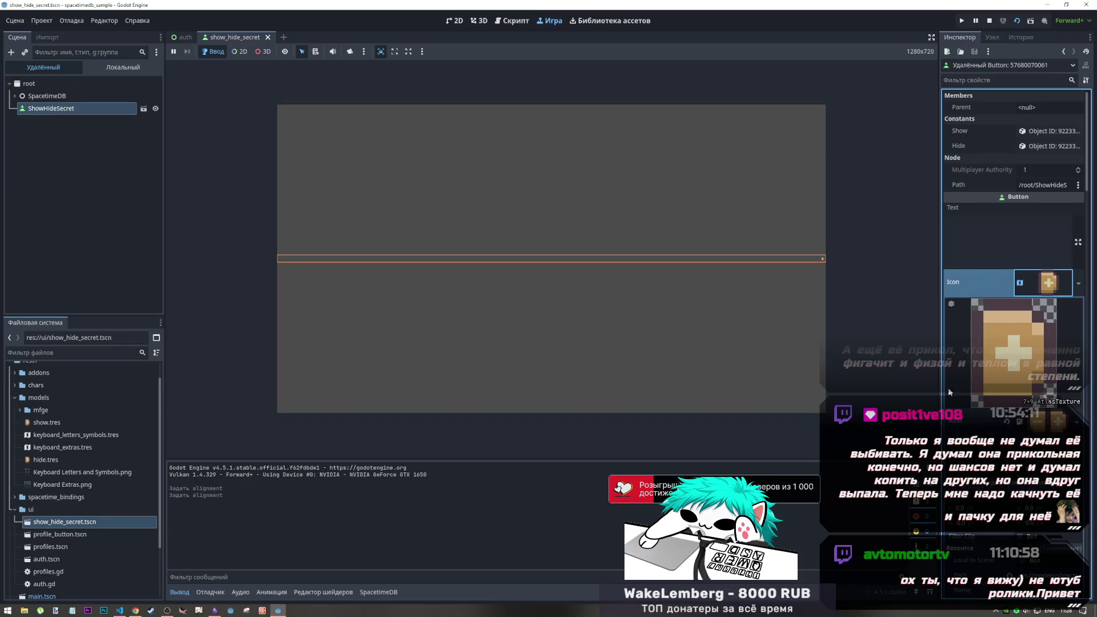
left_click(1055, 291)
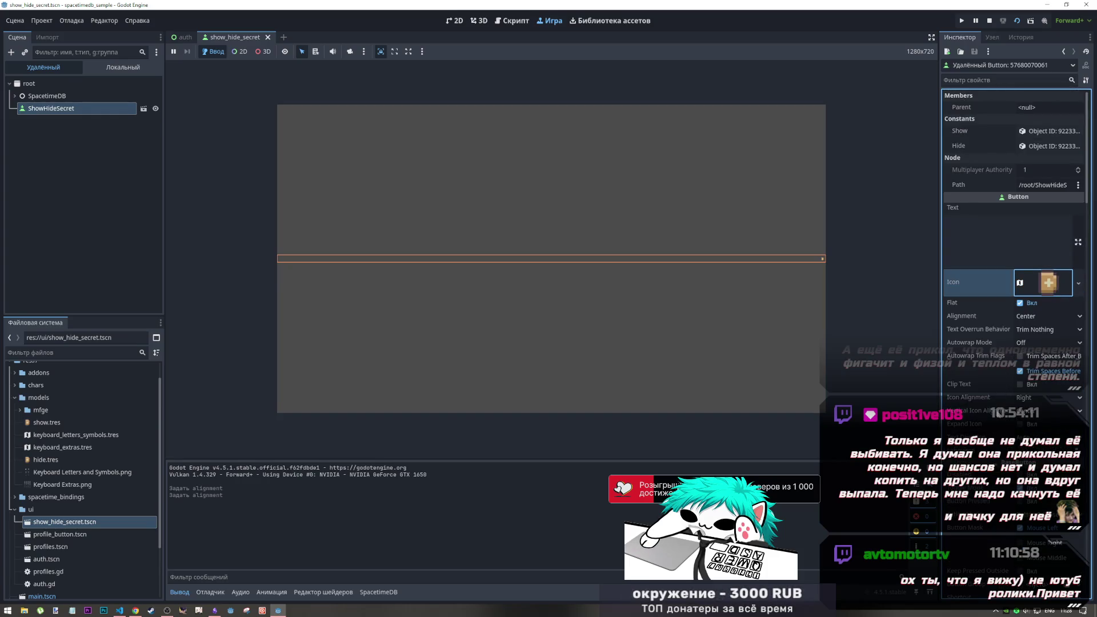
left_click(1031, 410)
left_click(1010, 420)
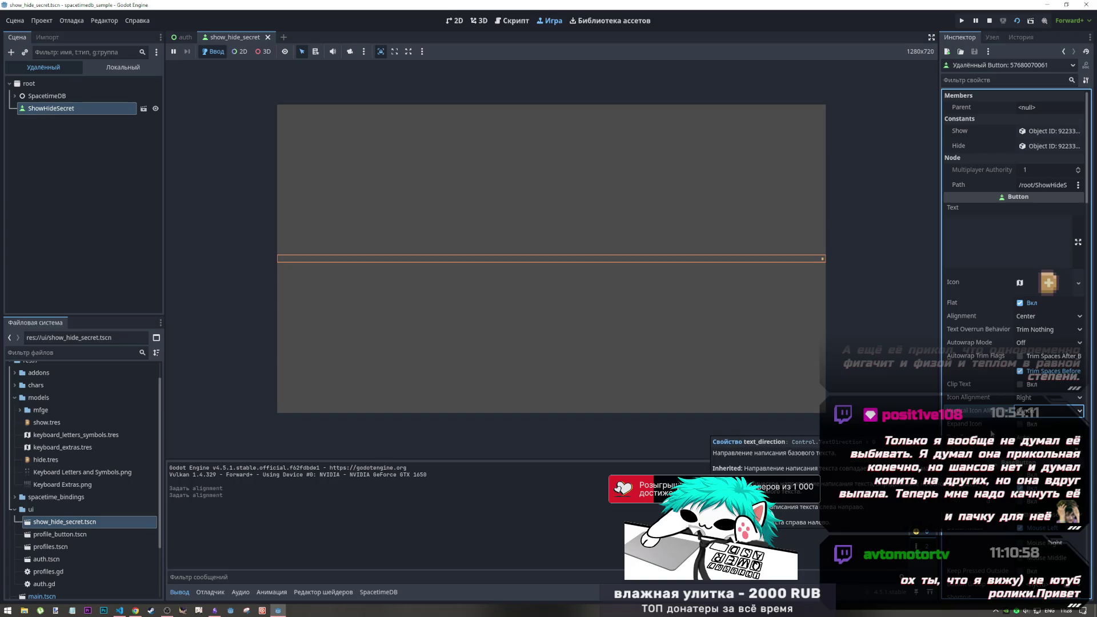
left_click(1034, 411)
left_click(1024, 423)
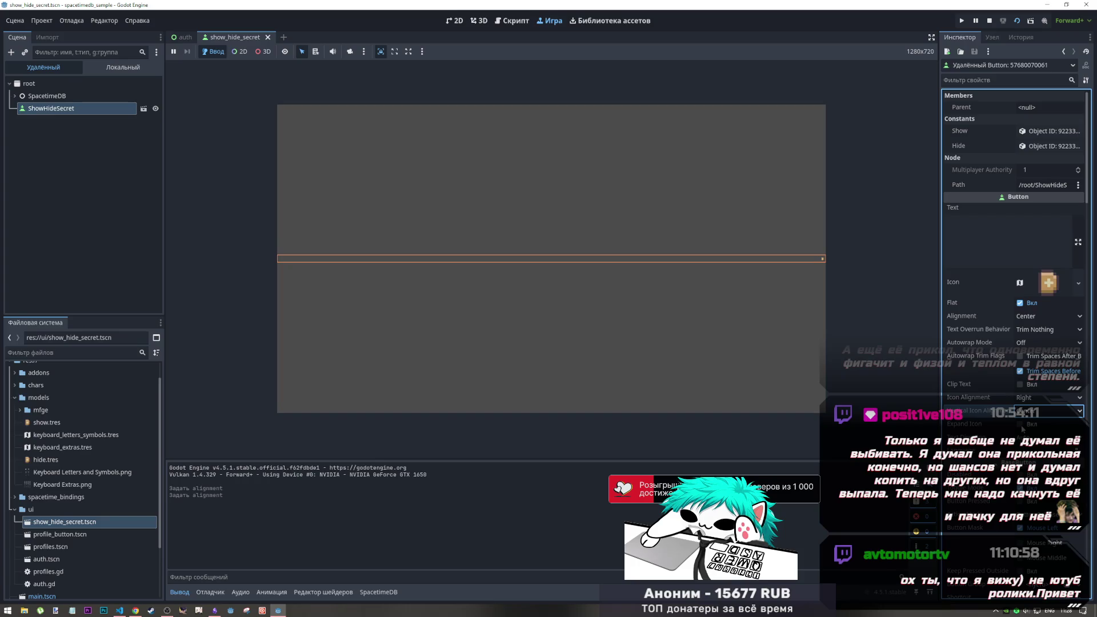
left_click(1020, 423)
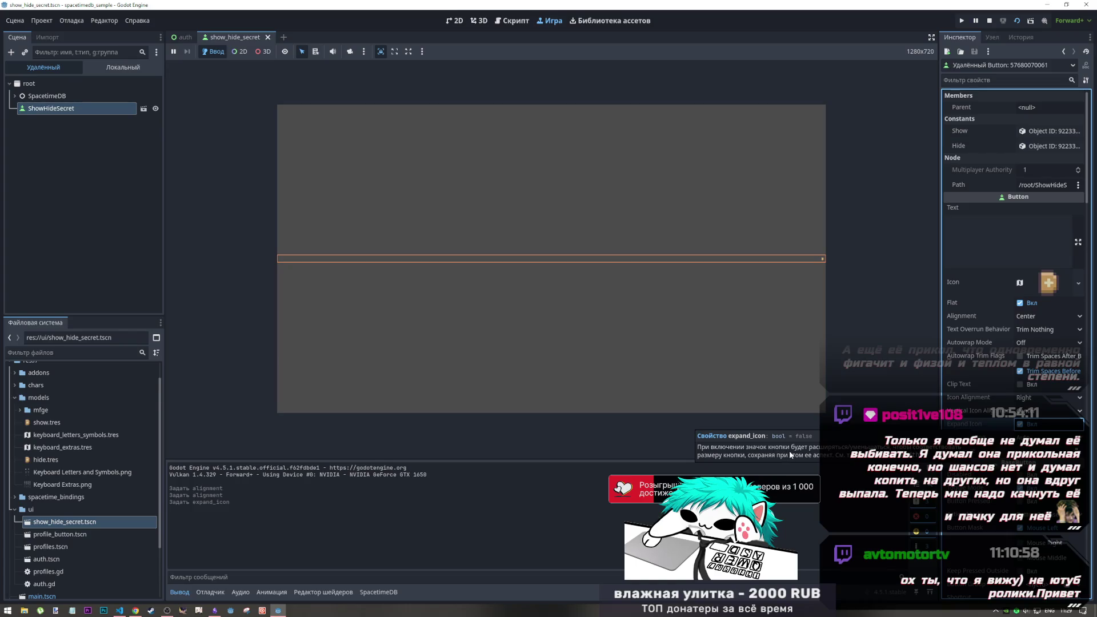
left_click(1020, 423)
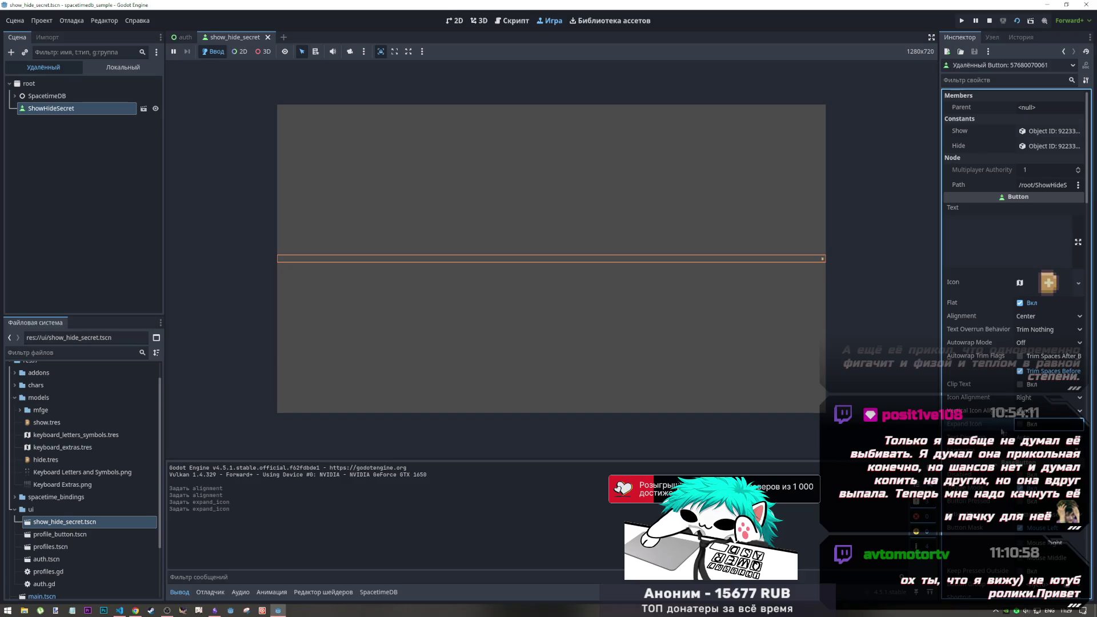
left_click(989, 20)
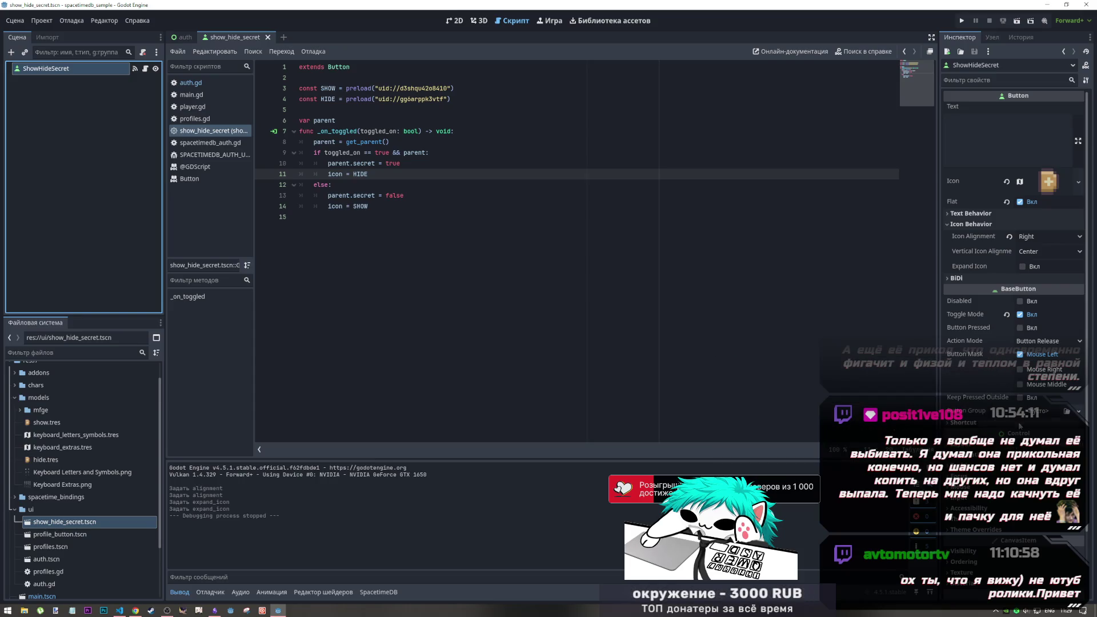
Step: Enable Expand Icon on the ShowHideSecret button and save the scene
left_click(994, 420)
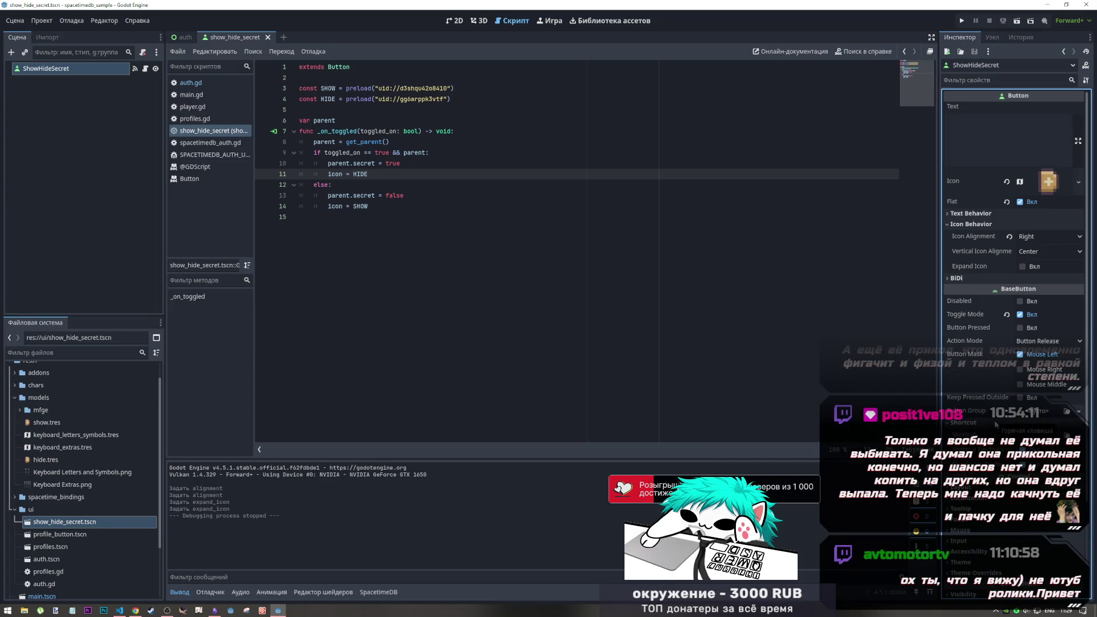
left_click(989, 424)
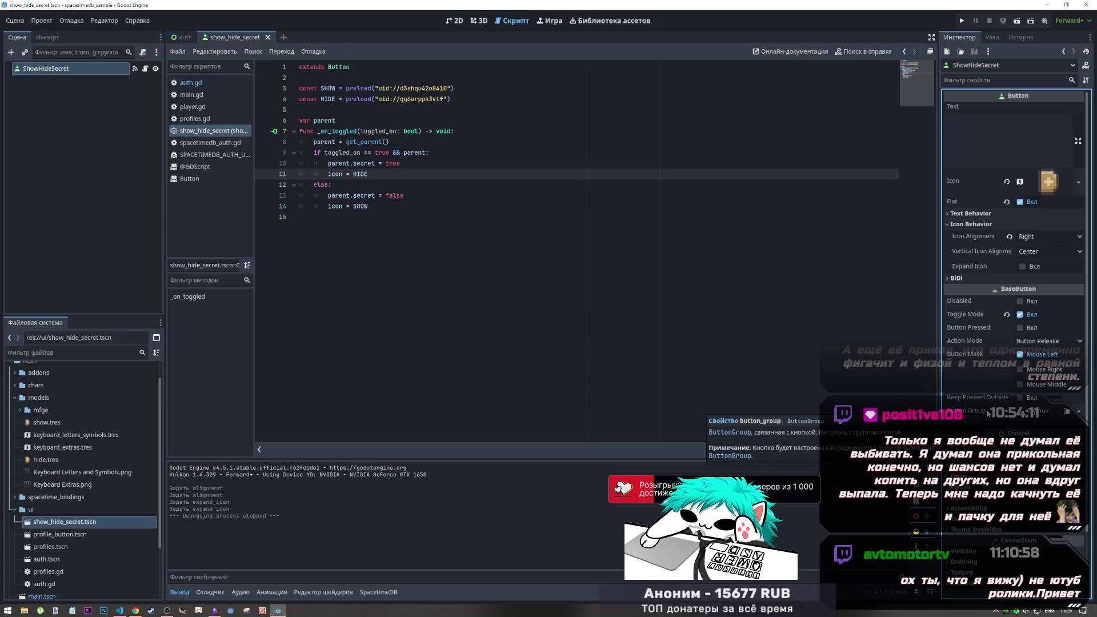
left_click(1022, 267)
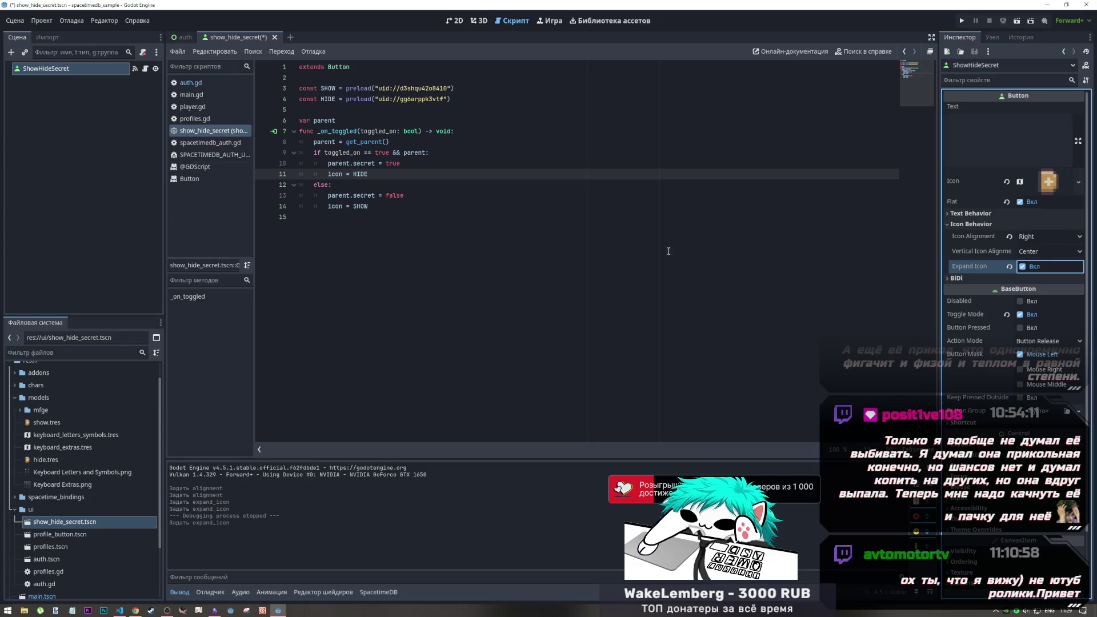
key("ctrl+s")
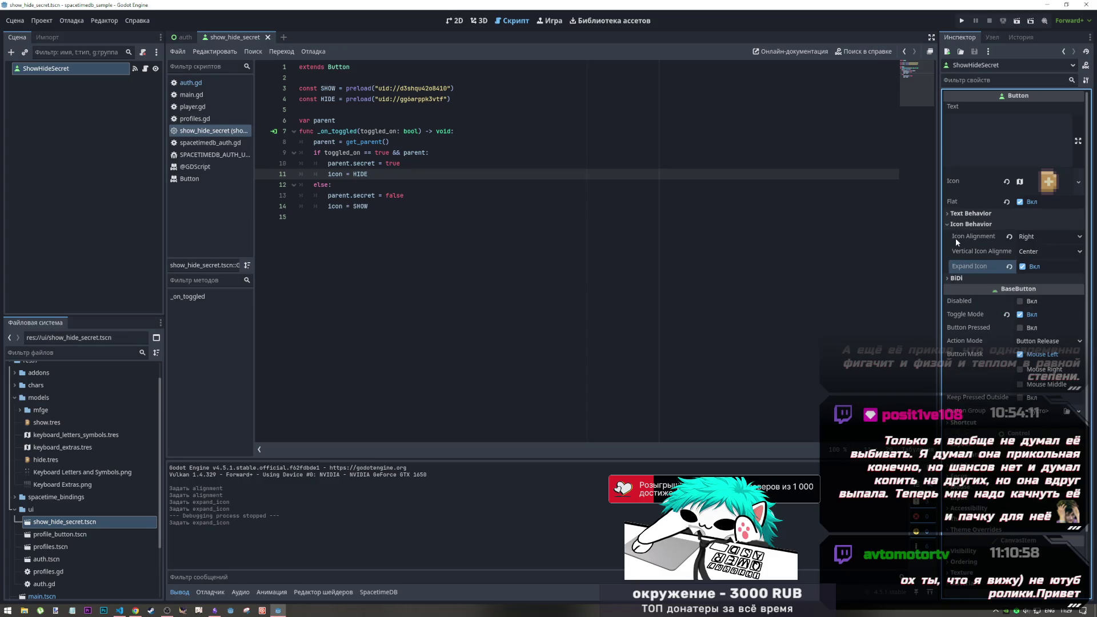
Step: Review the _on_toggled HIDE/SHOW icon code and move to empty line 15
left_click(361, 184)
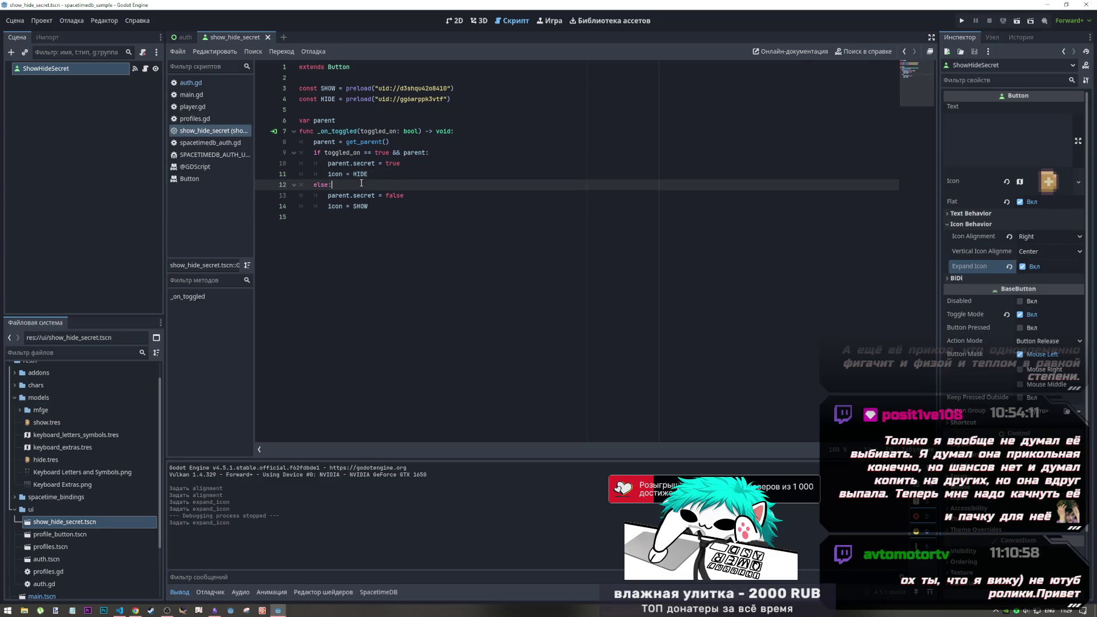
left_click(416, 197)
key("Up")
key("Up")
key("shift+Down")
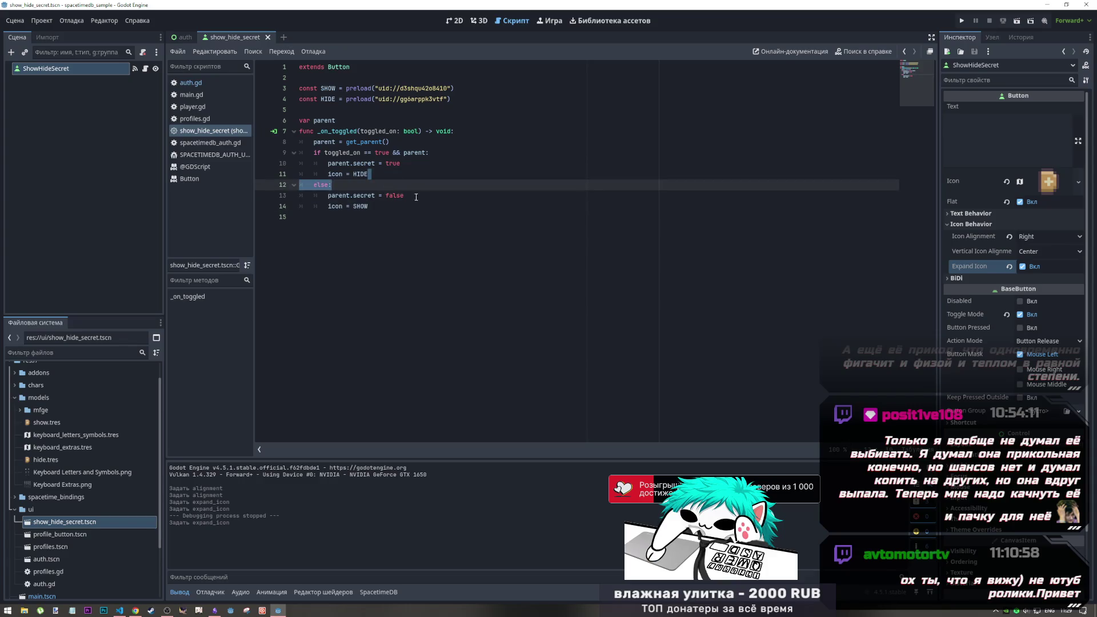
key("Up")
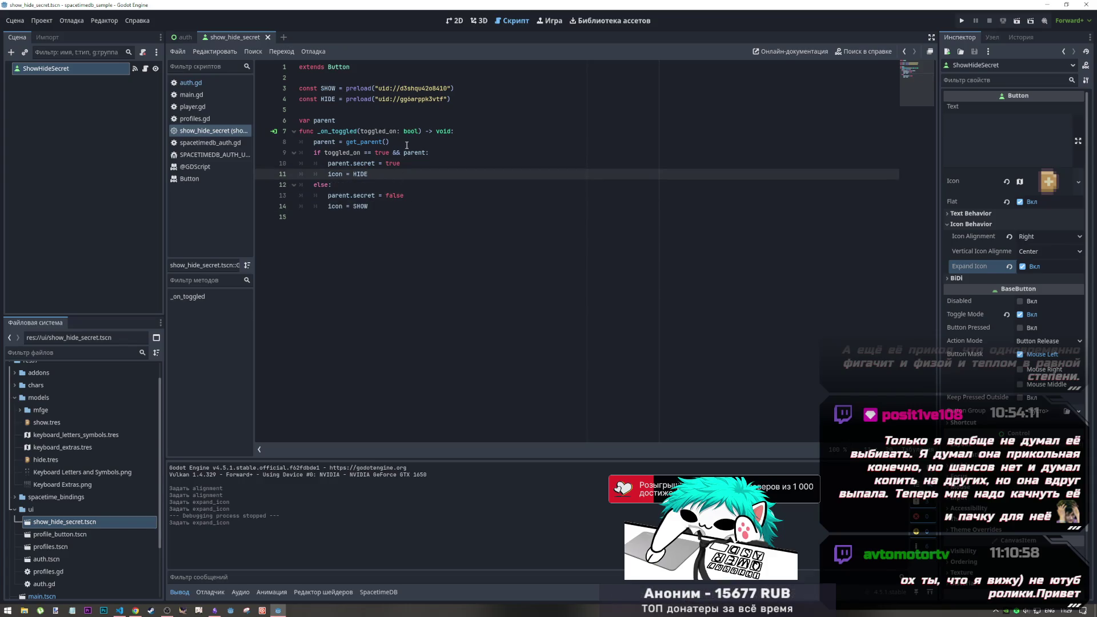
left_click(407, 145)
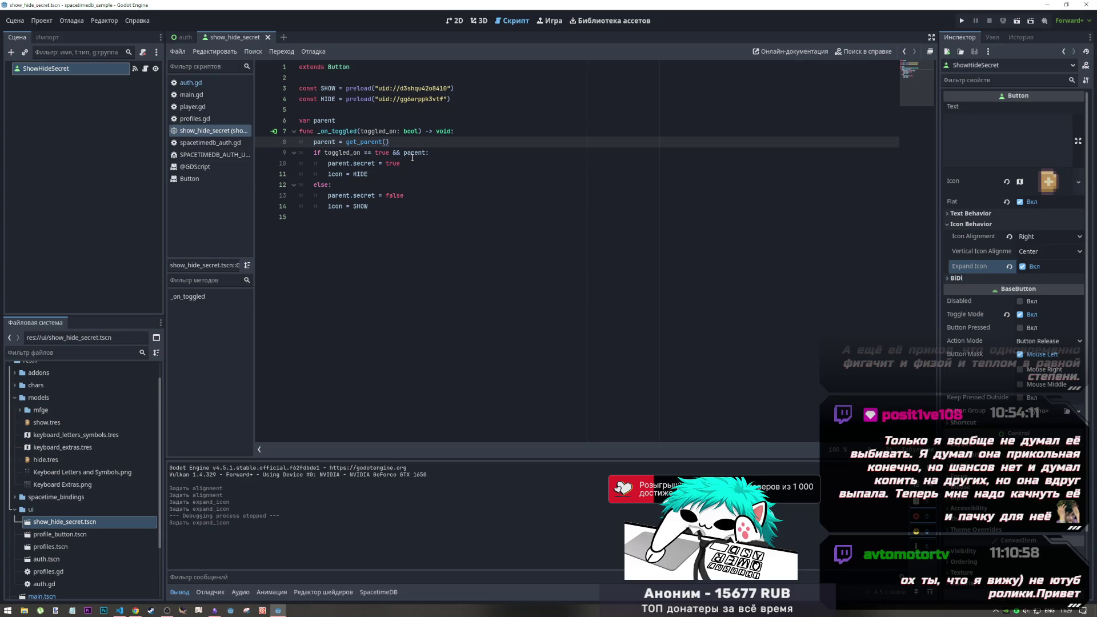
left_click(360, 225)
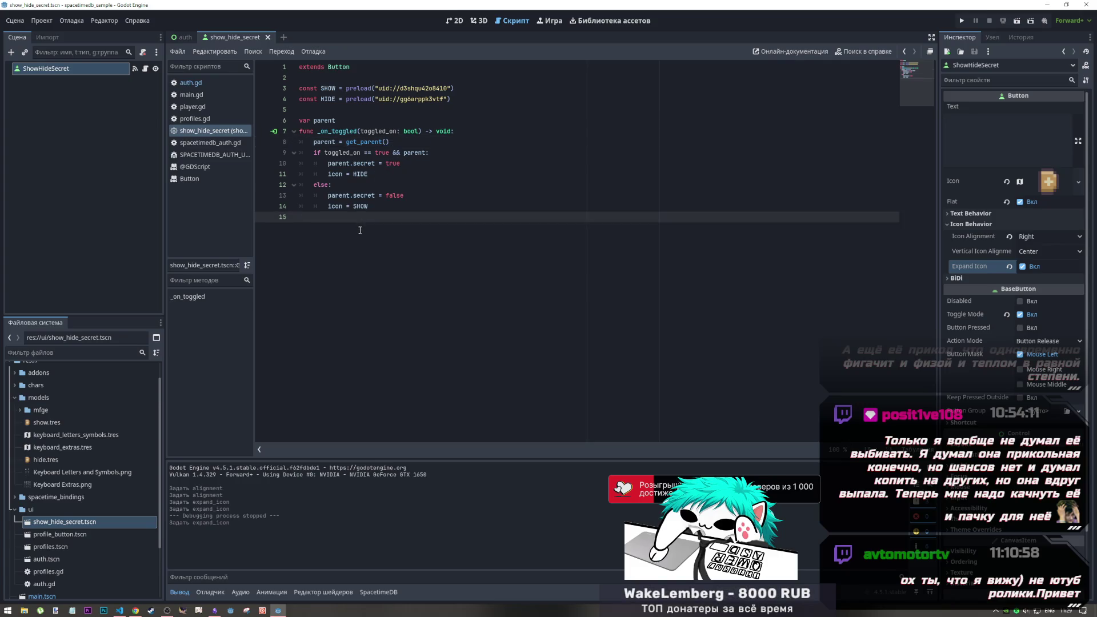
Step: Add the line icon_alignment = HORIZONTAL_ALIGNMENT_RIGHT
key("Return")
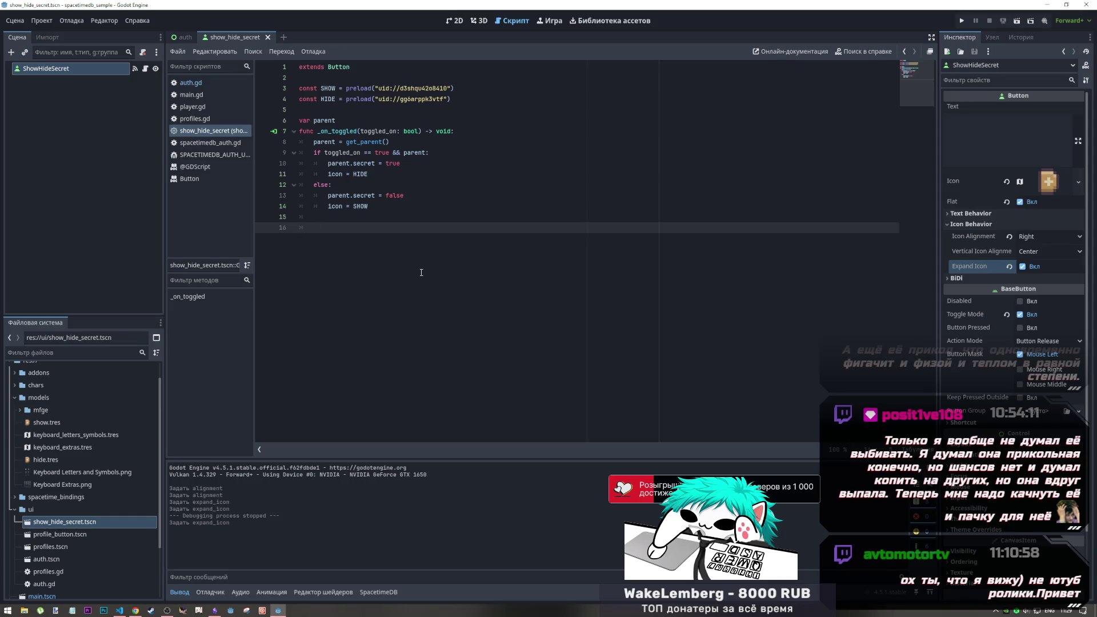
type("ico")
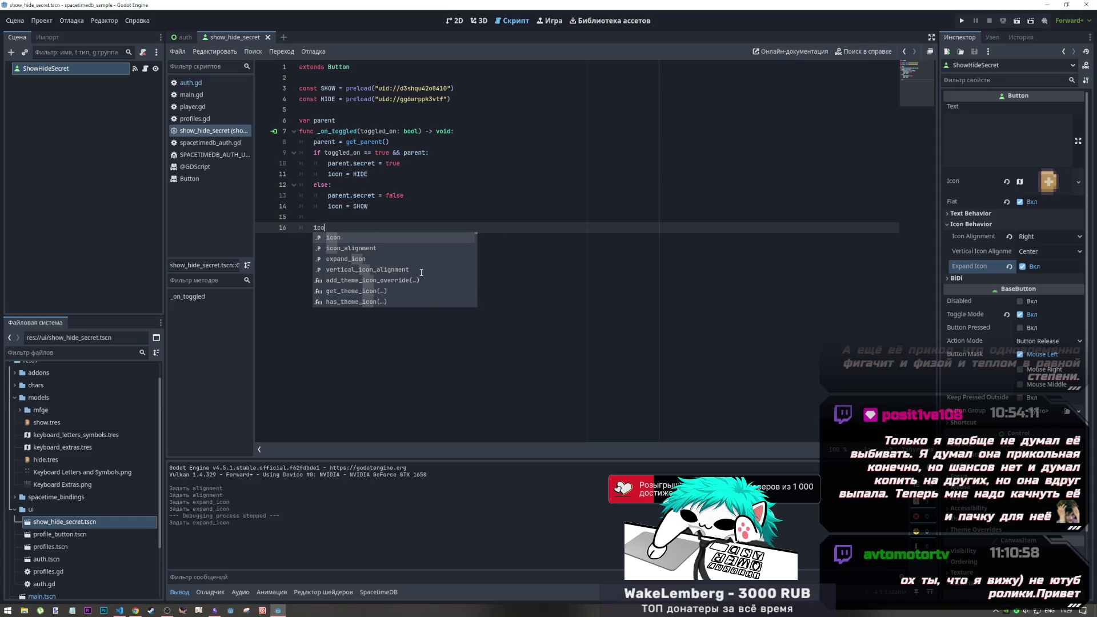
key("Return")
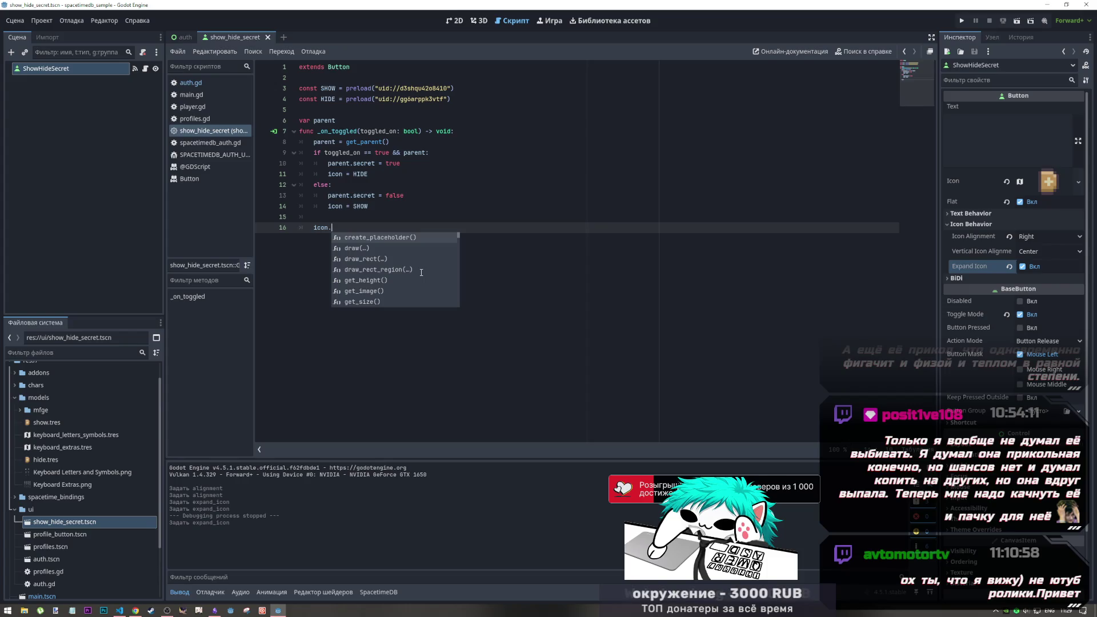
key("BackSpace")
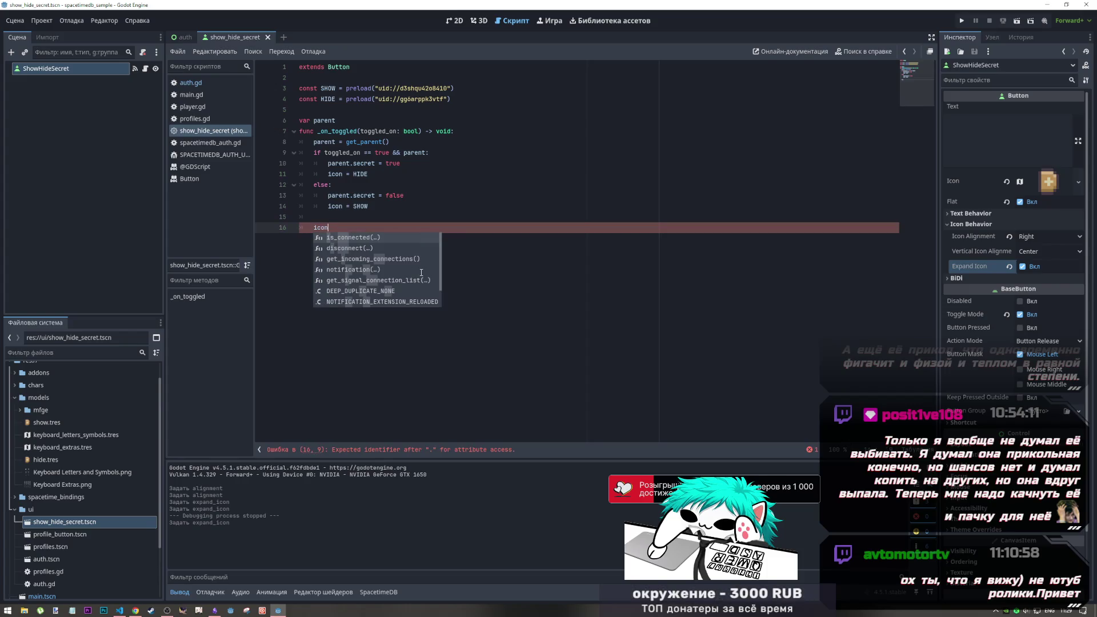
type("_b")
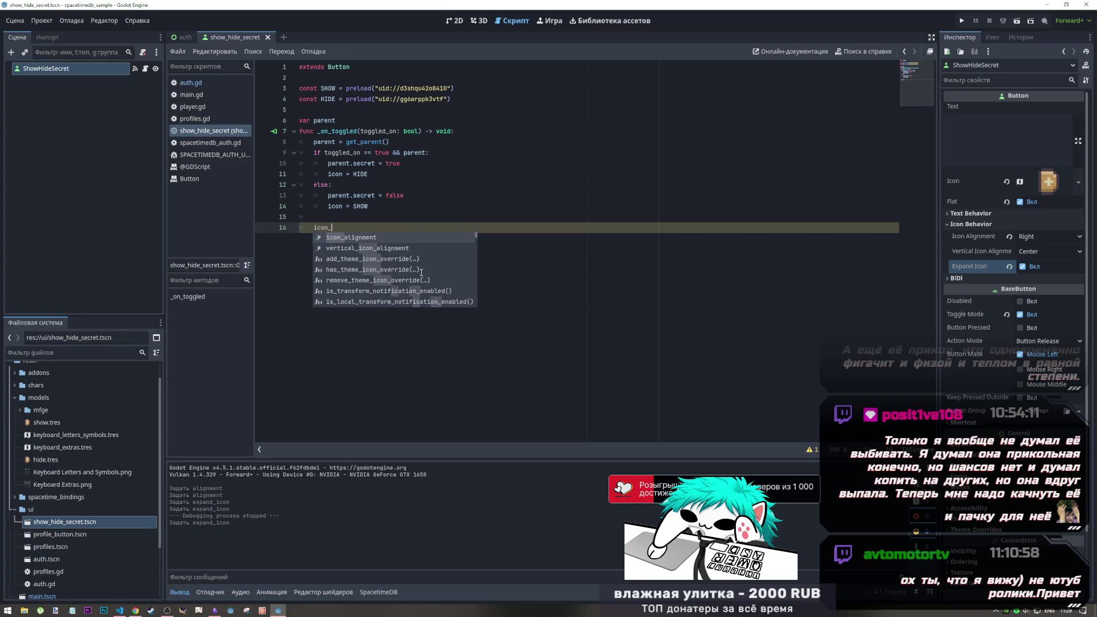
type("eh")
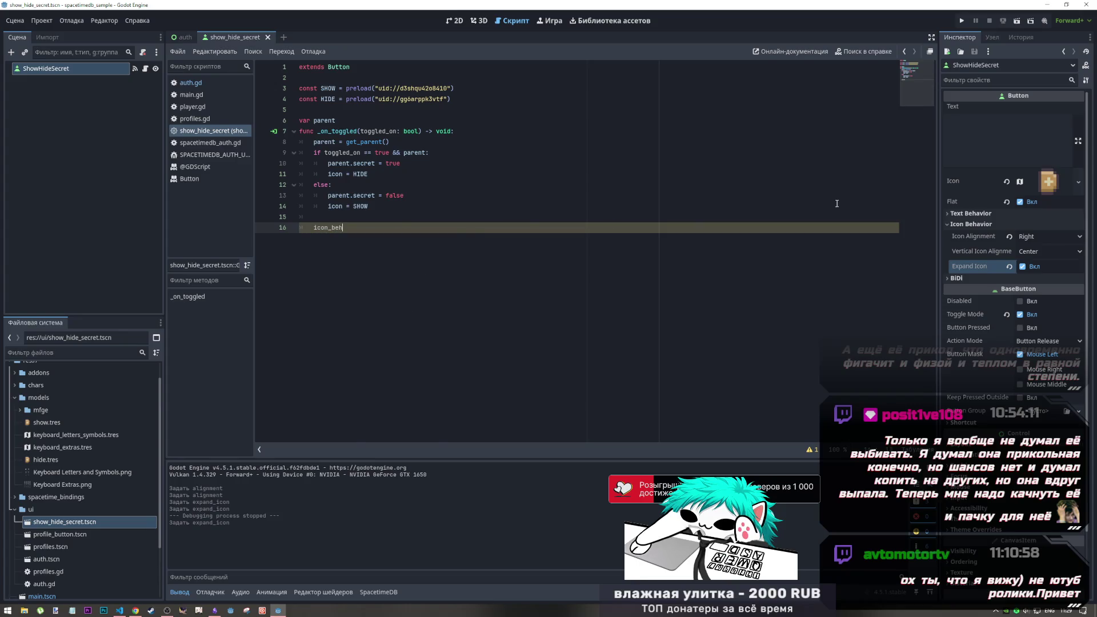
left_click(969, 213)
left_click(969, 214)
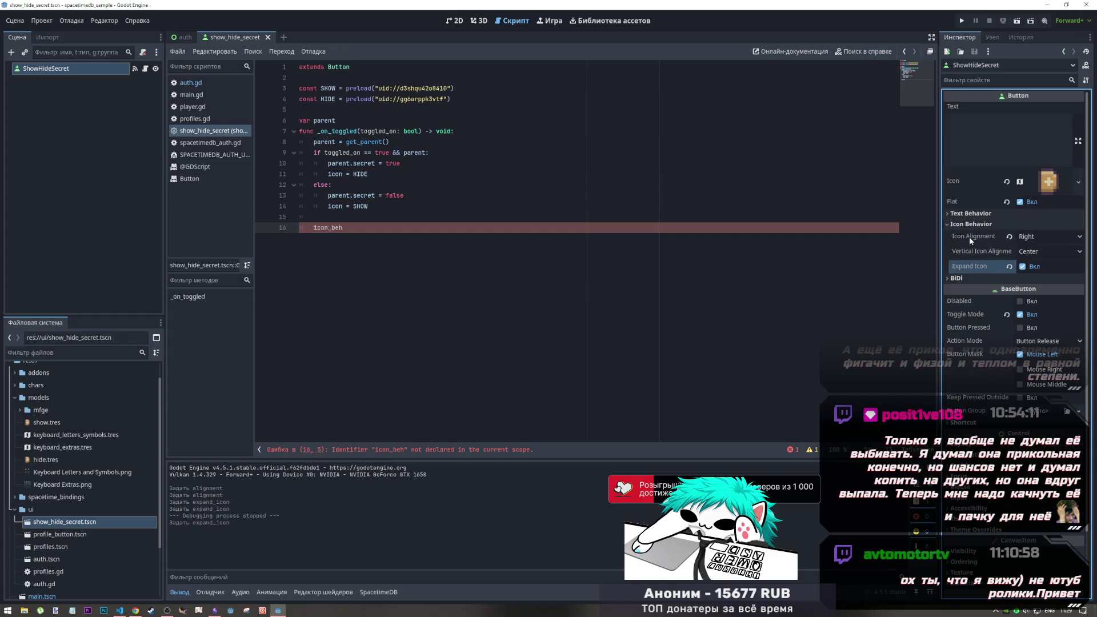
mouse_move(969, 237)
left_mouse_down()
mouse_move(296, 235)
mouse_move(338, 236)
left_mouse_up()
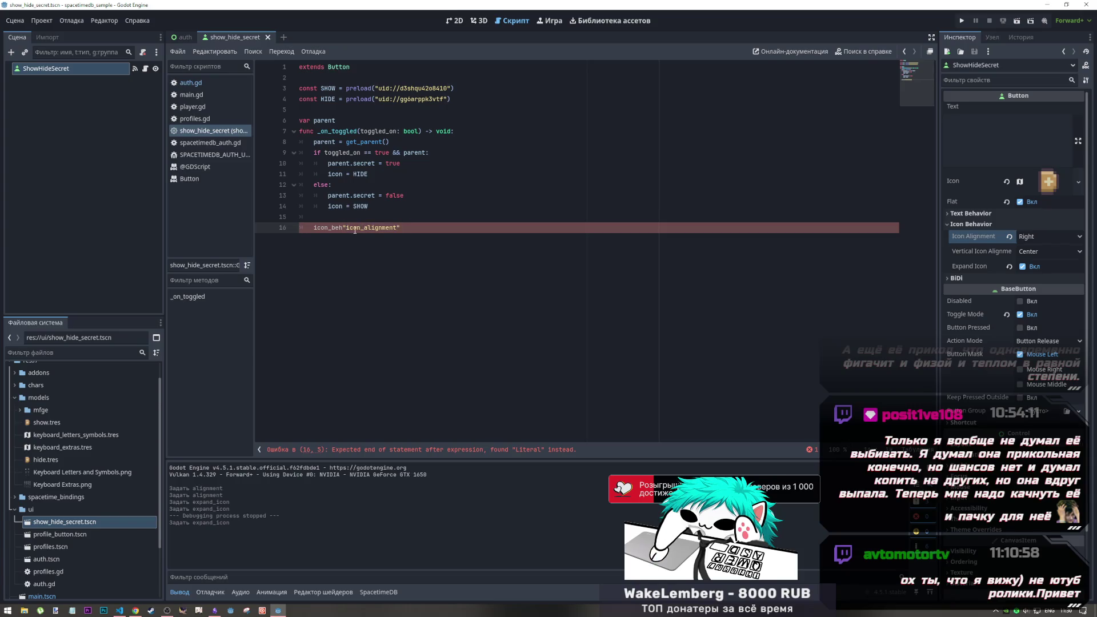
left_click_drag(345, 228, 314, 227)
key("BackSpace")
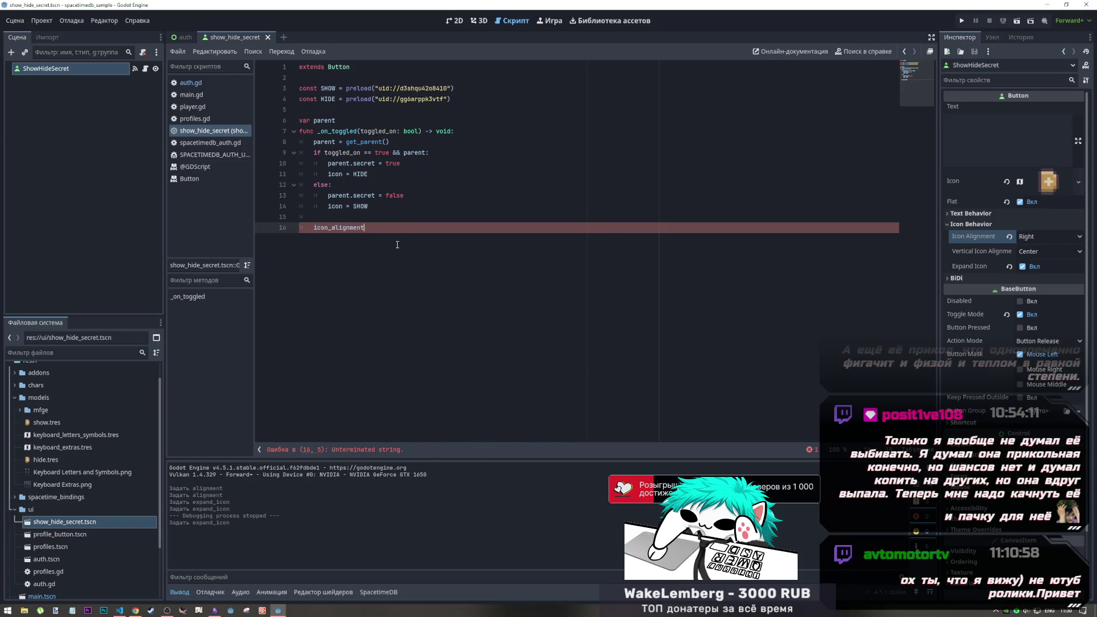
key("End")
key("BackSpace")
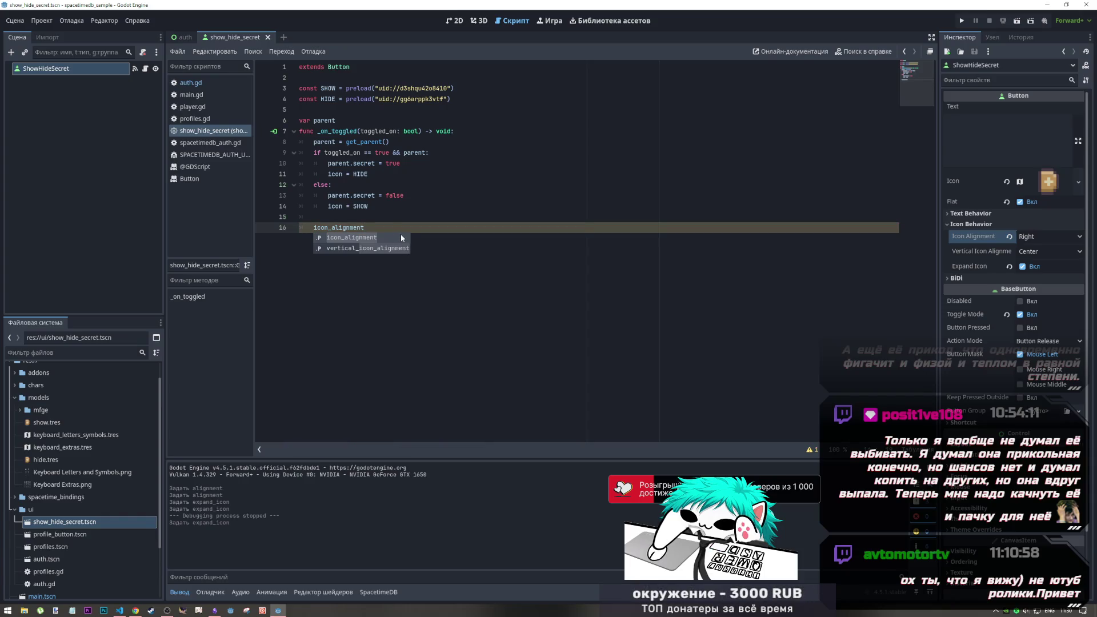
type("=")
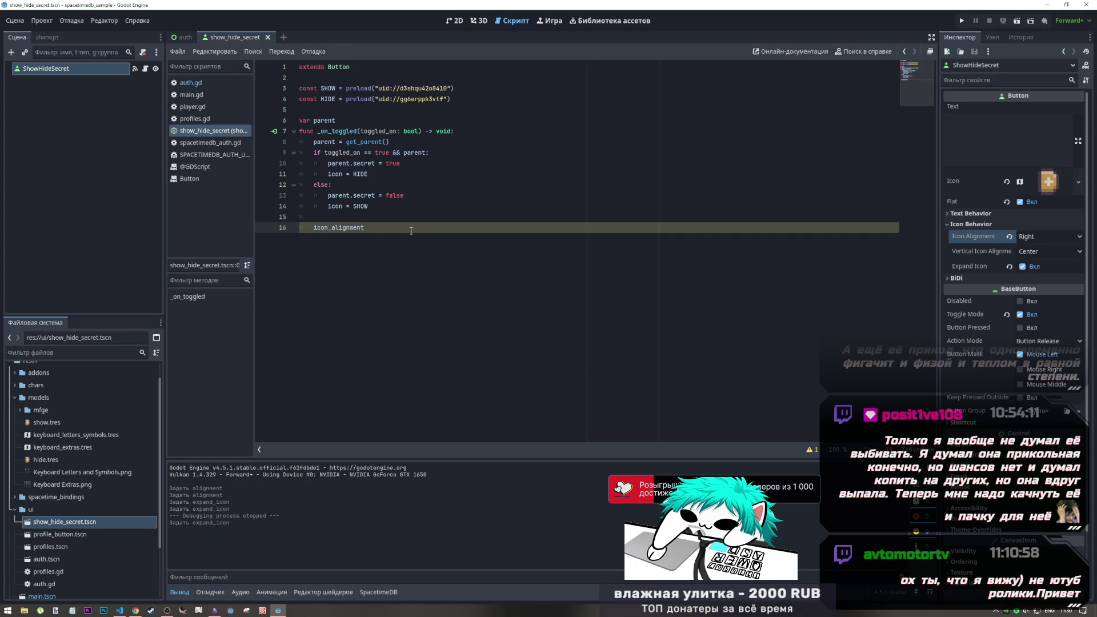
type(" R")
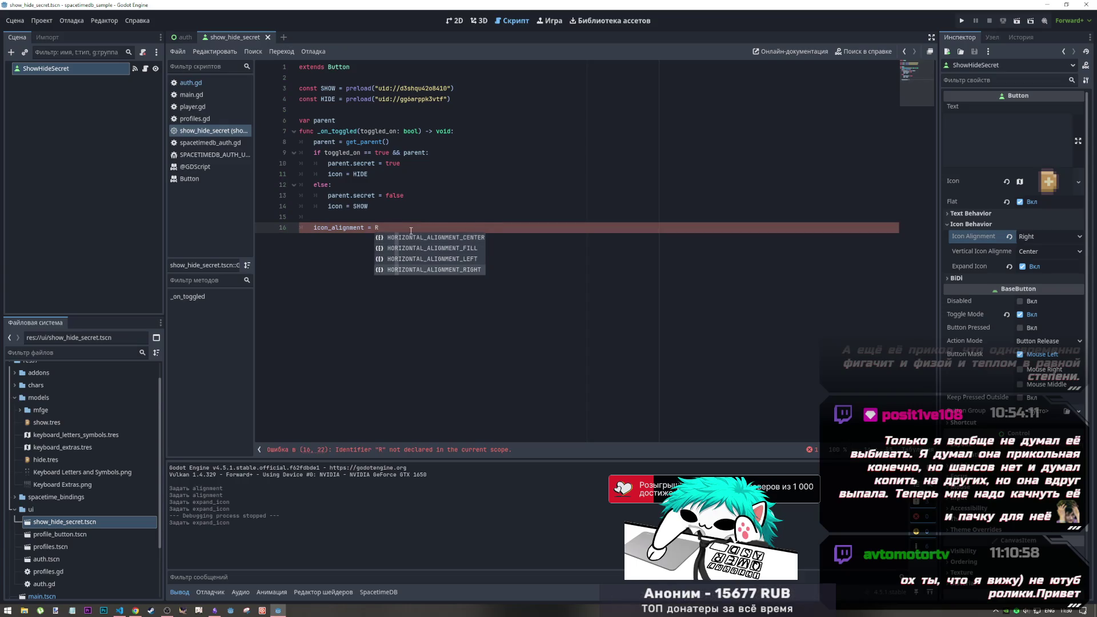
key("Return")
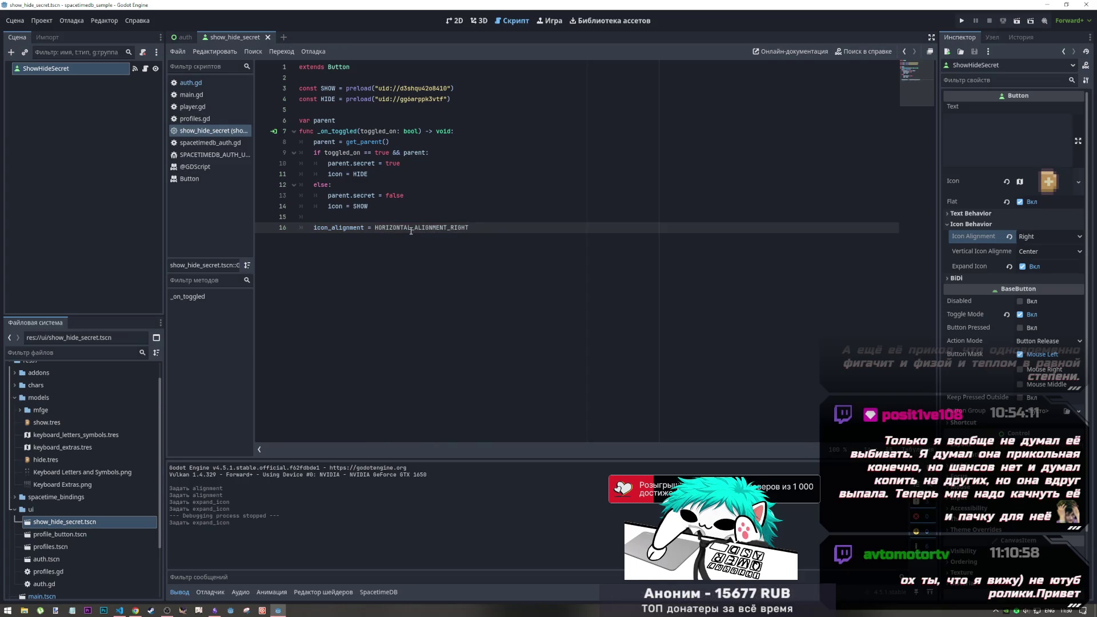
Step: Add vertical_icon_alignment = VERTICAL_ALIGNMENT_CENTER using autocomplete
key("Return")
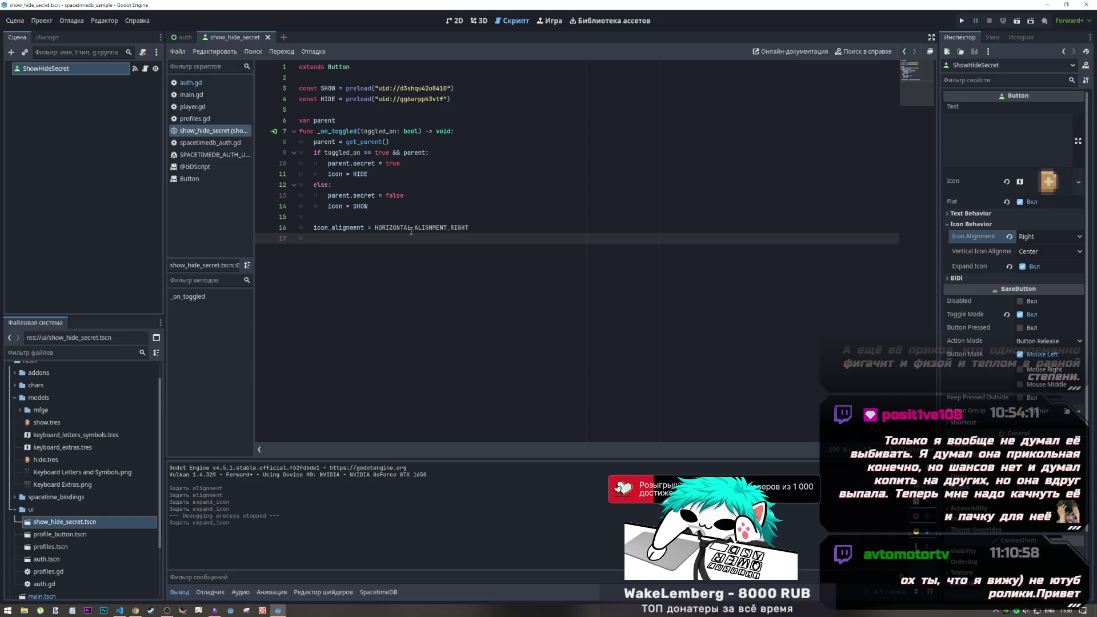
type("ver")
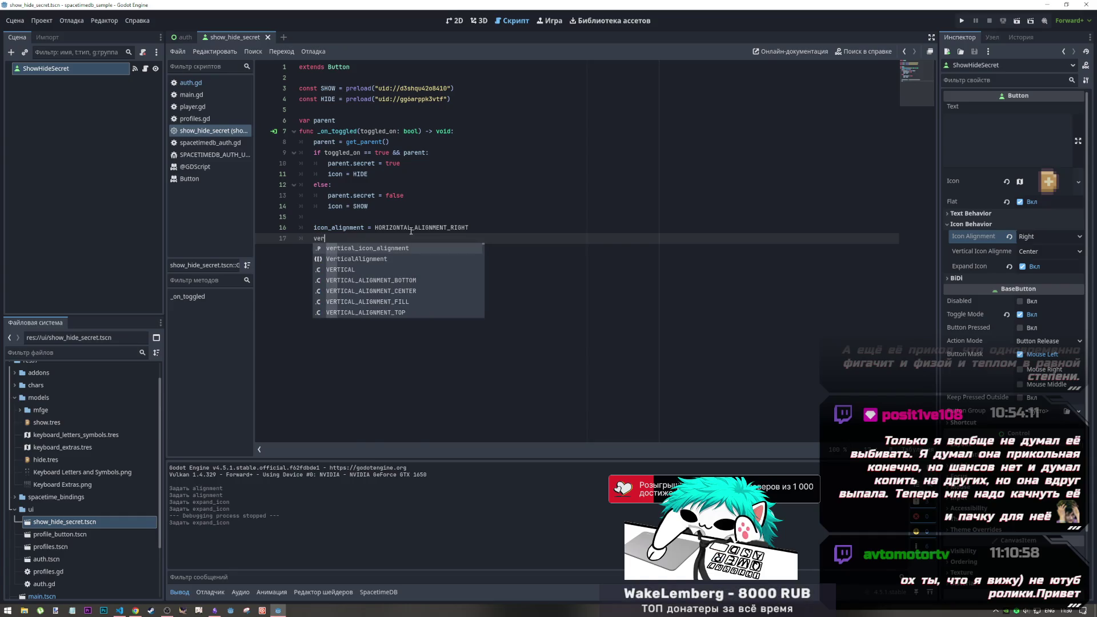
key("Return")
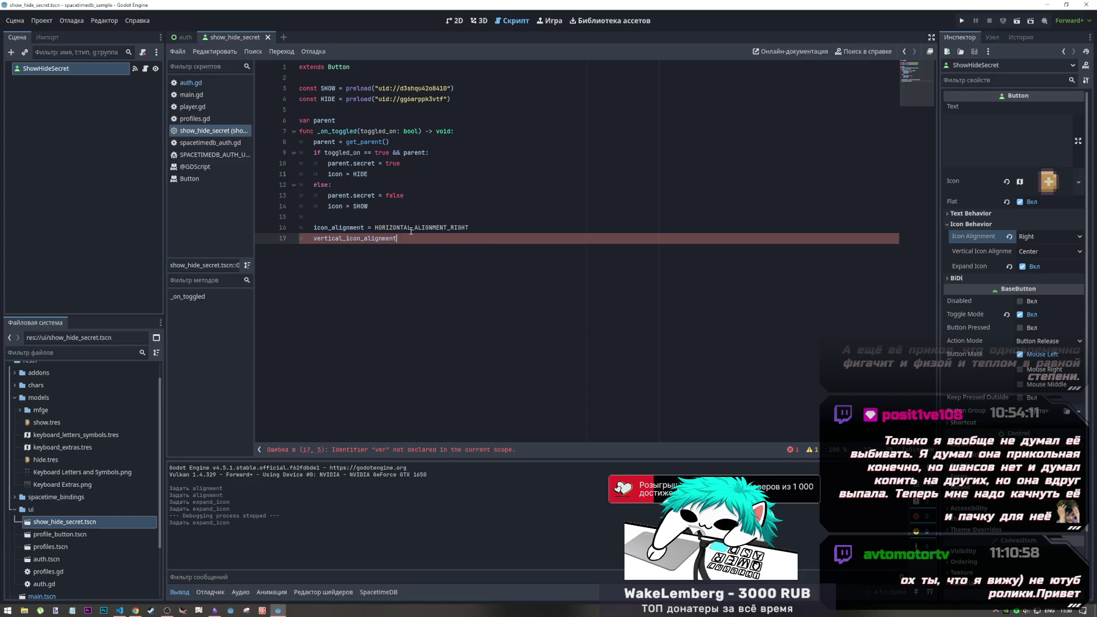
type("=")
key("Down")
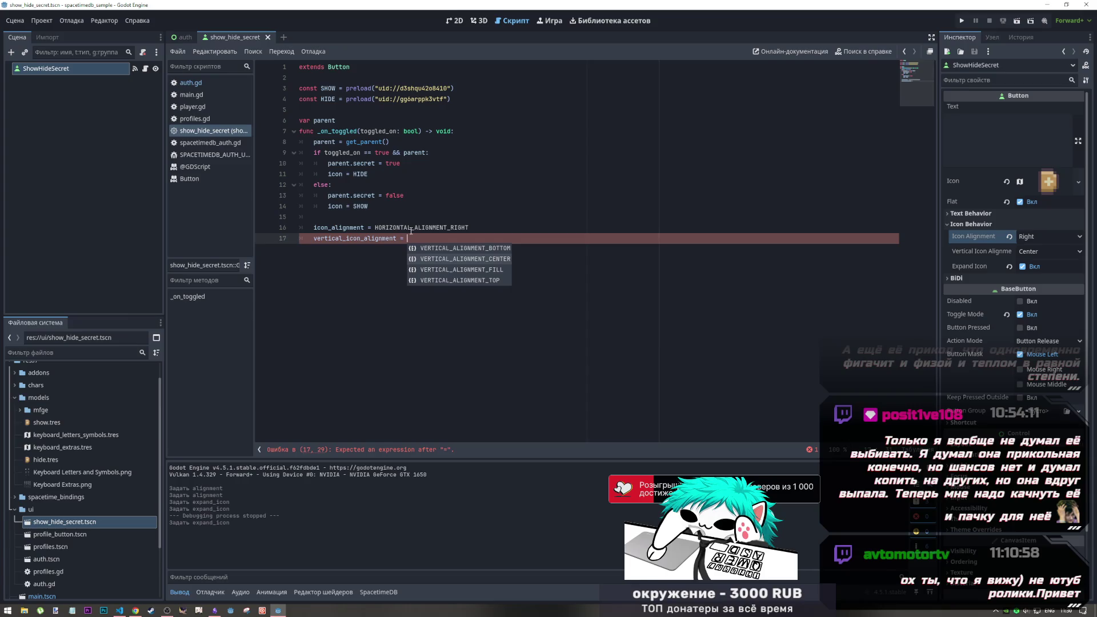
key("Down")
key("Up")
key("Return")
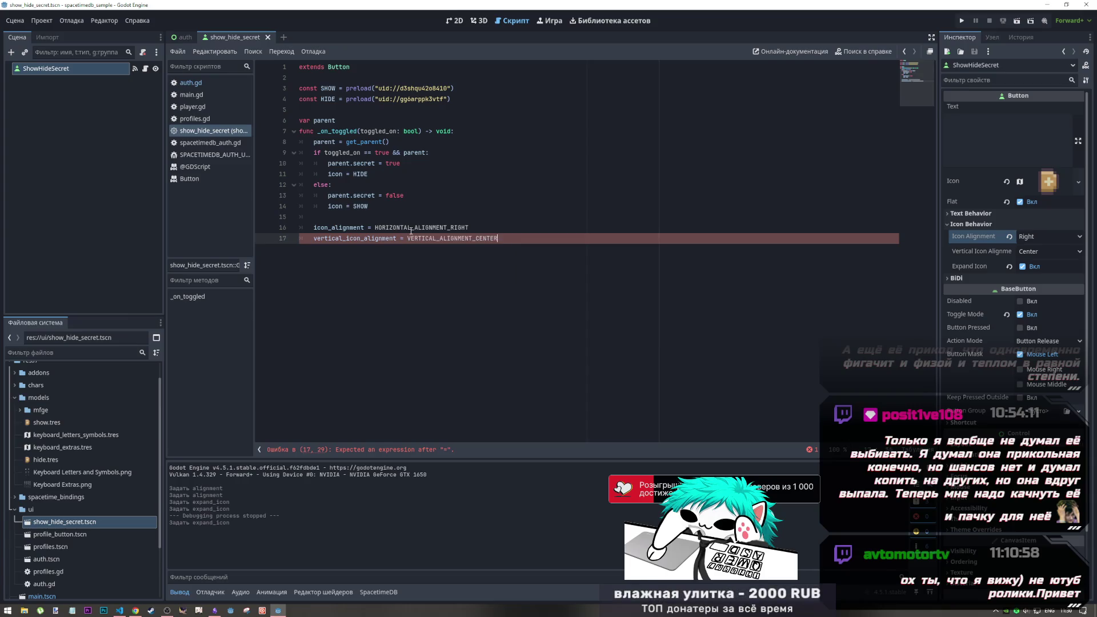
Step: Add expand_icon = true on line 18
key("Return")
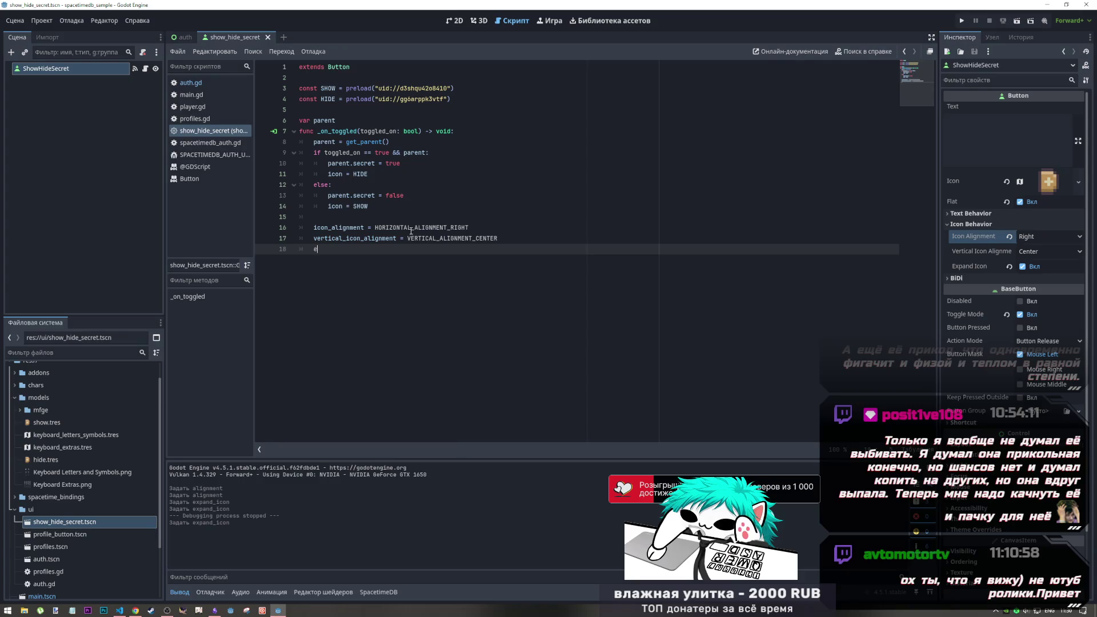
type("expand_icon")
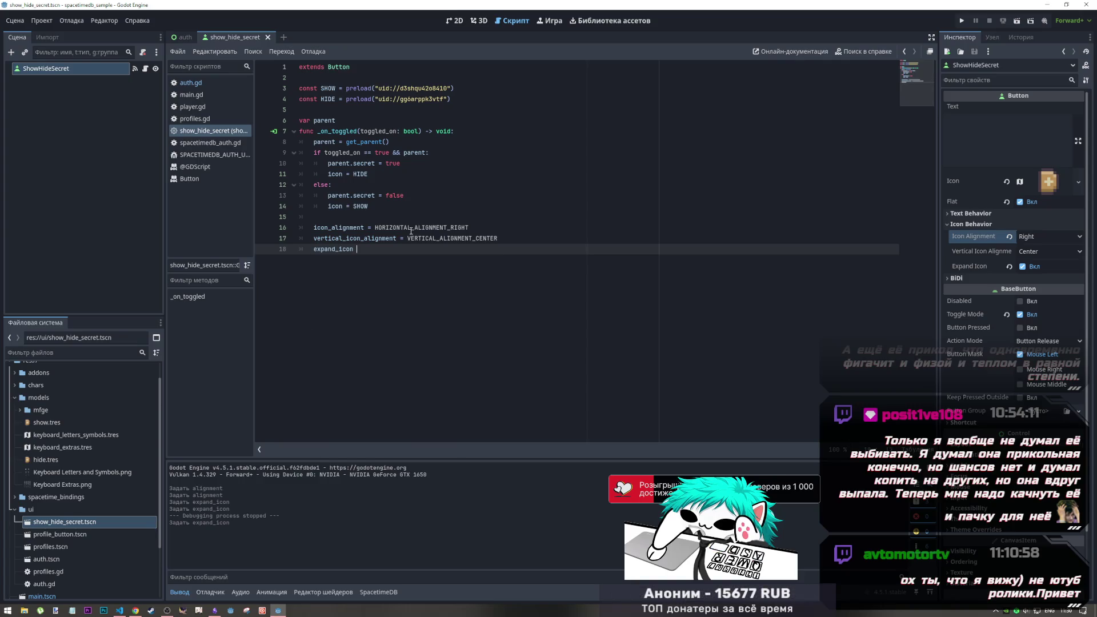
type(" = t")
type("rue")
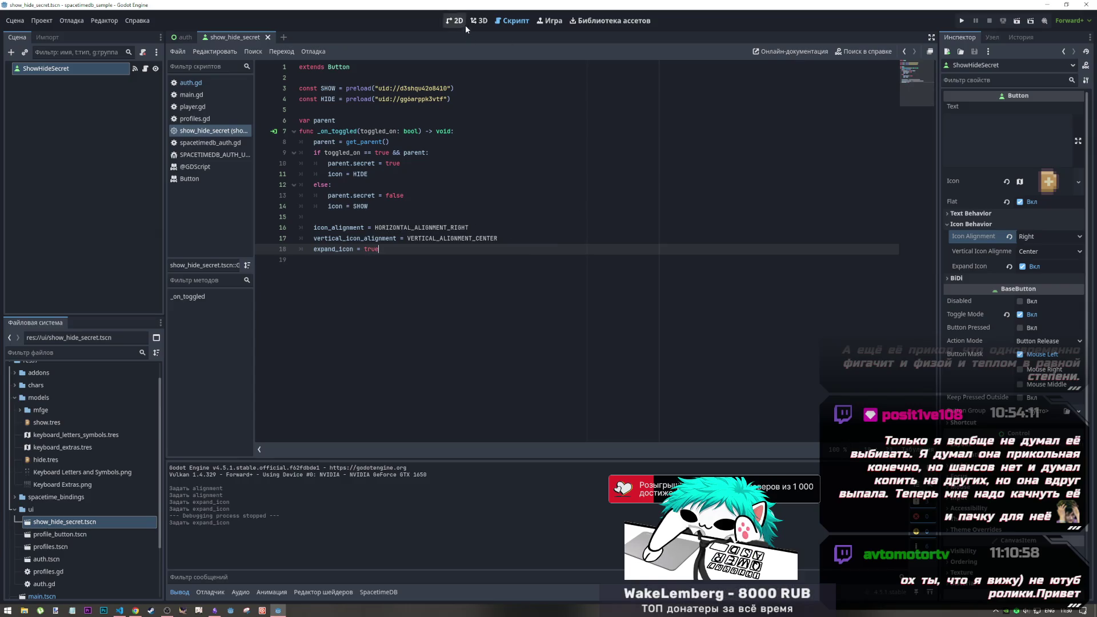
Step: Drop show_hide_secret.tscn into PasswordContainer after PasswordInput, save the auth scene, and run with F5
left_click(186, 38)
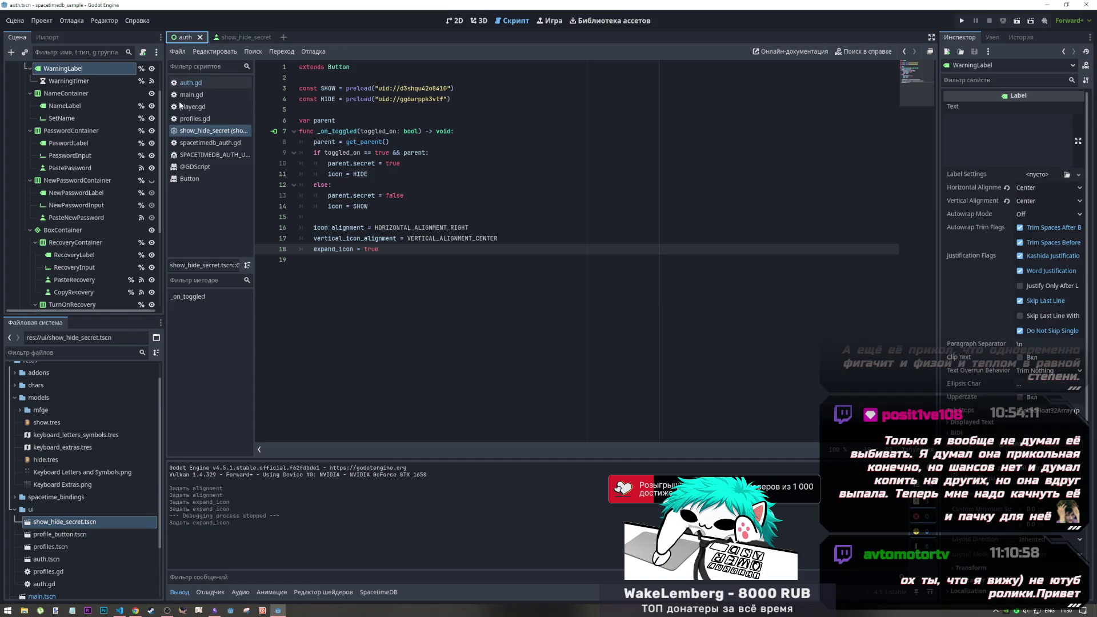
scroll(74, 187, "up", 3)
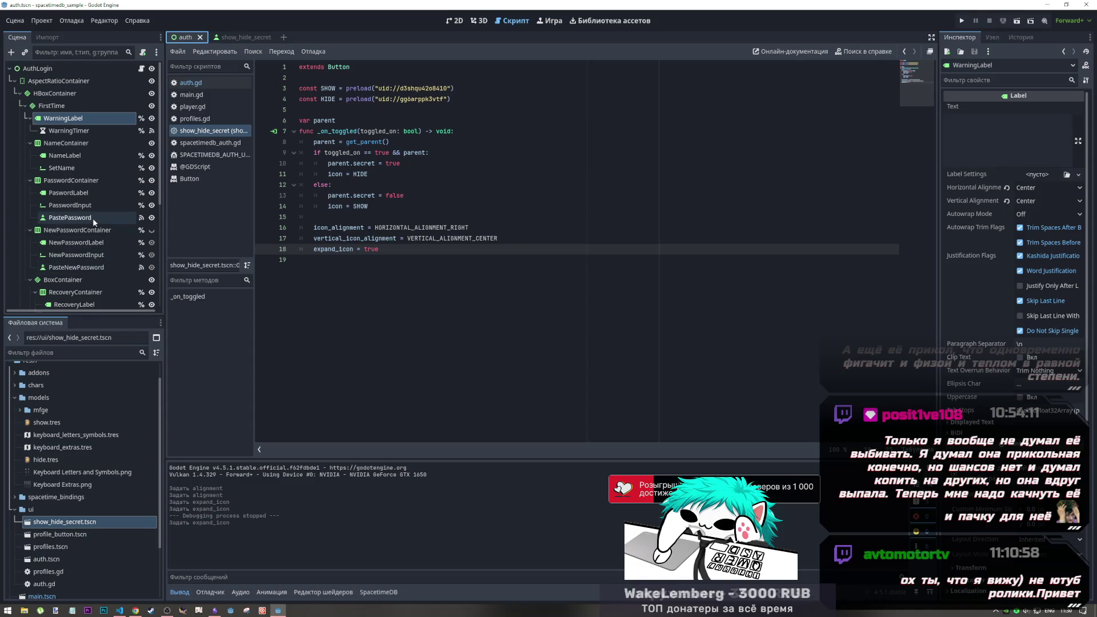
left_click_drag(51, 522, 90, 207)
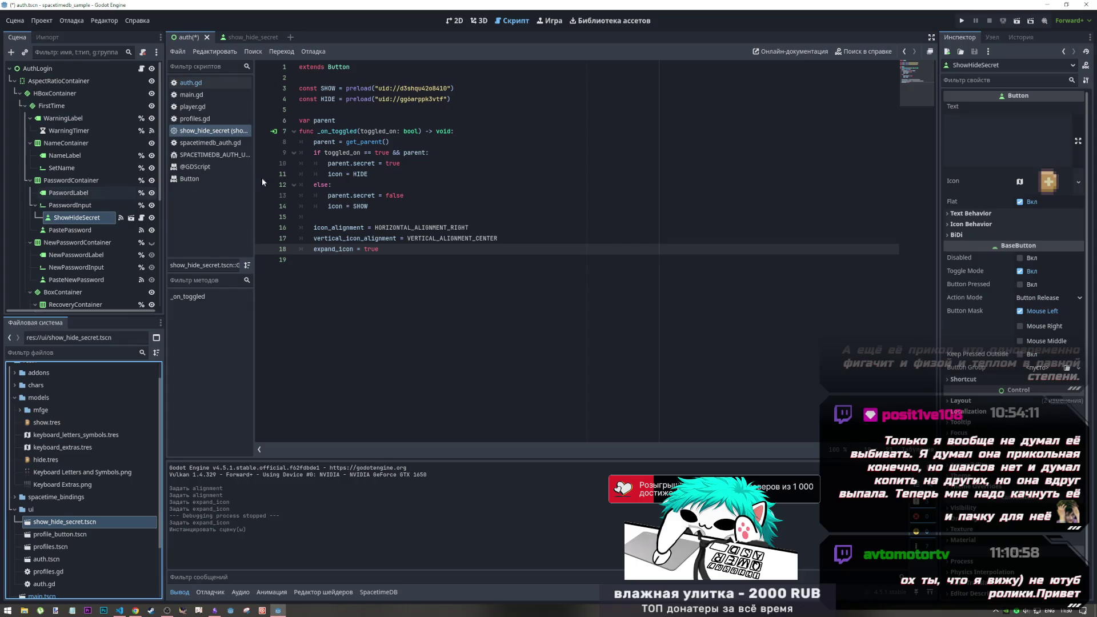
left_click(458, 22)
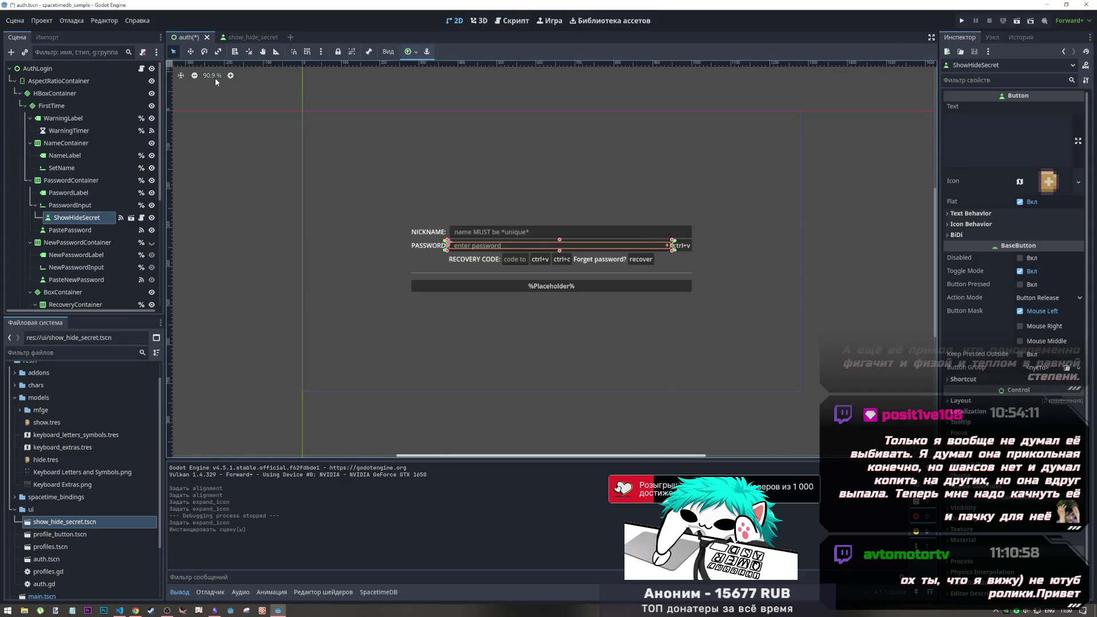
key("ctrl+s")
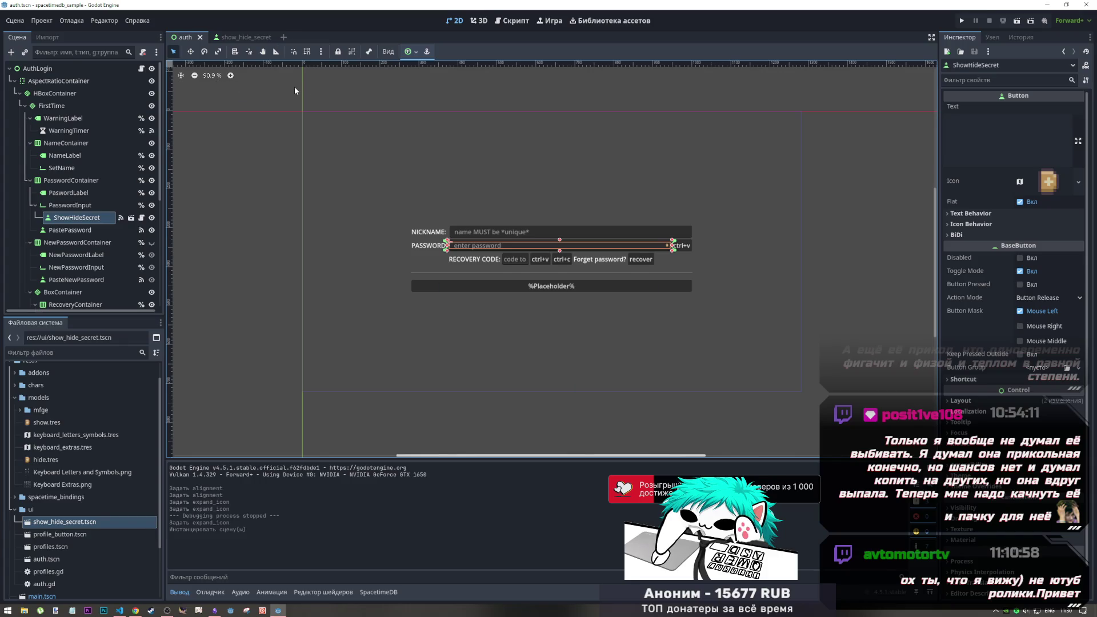
key("F5")
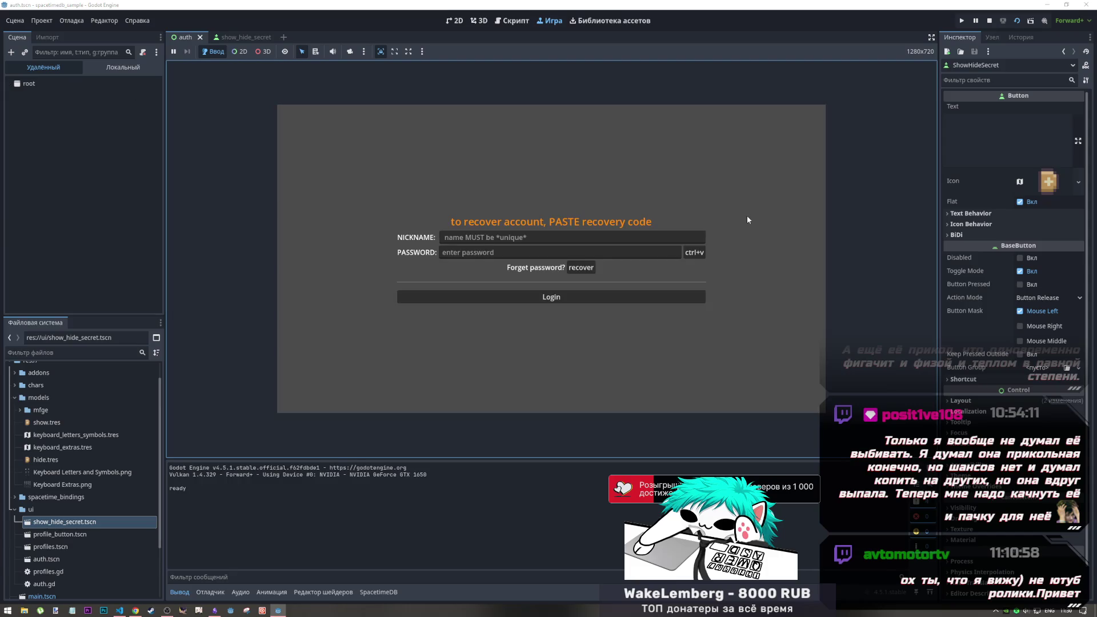
Step: Stop the game, relaunch the auth scene with Run Current Scene, then stop it again
left_click(989, 20)
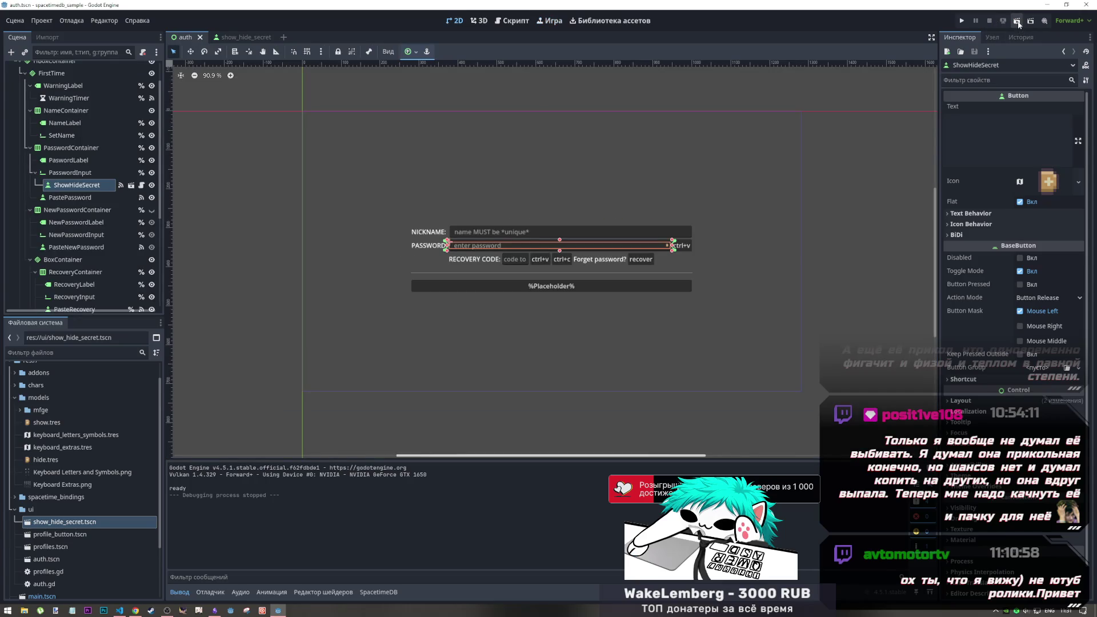
left_click(1011, 22)
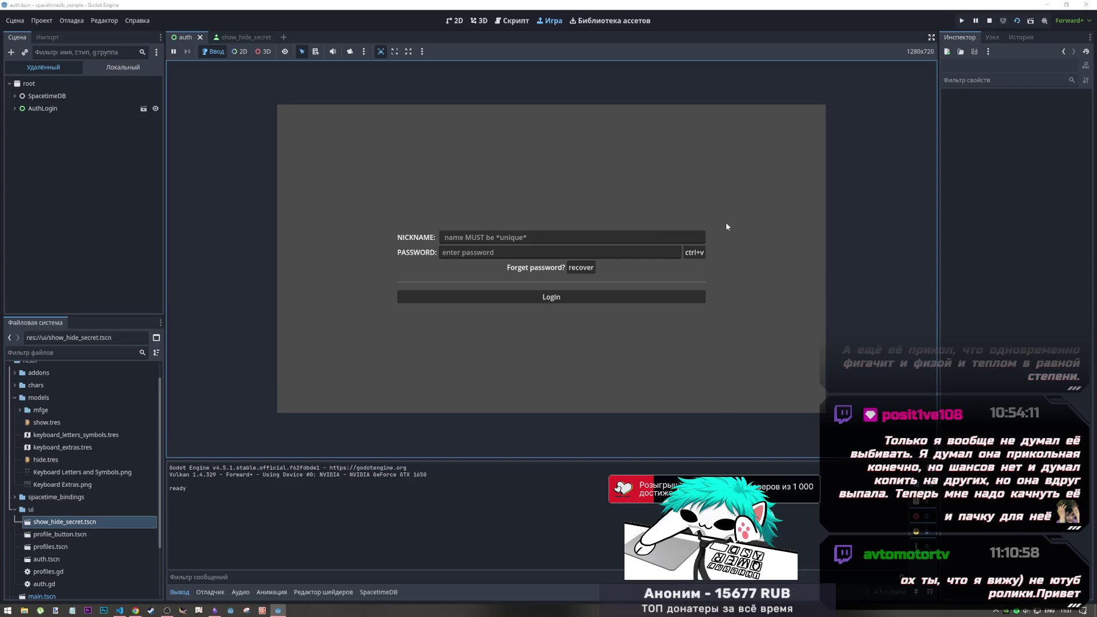
left_click(990, 21)
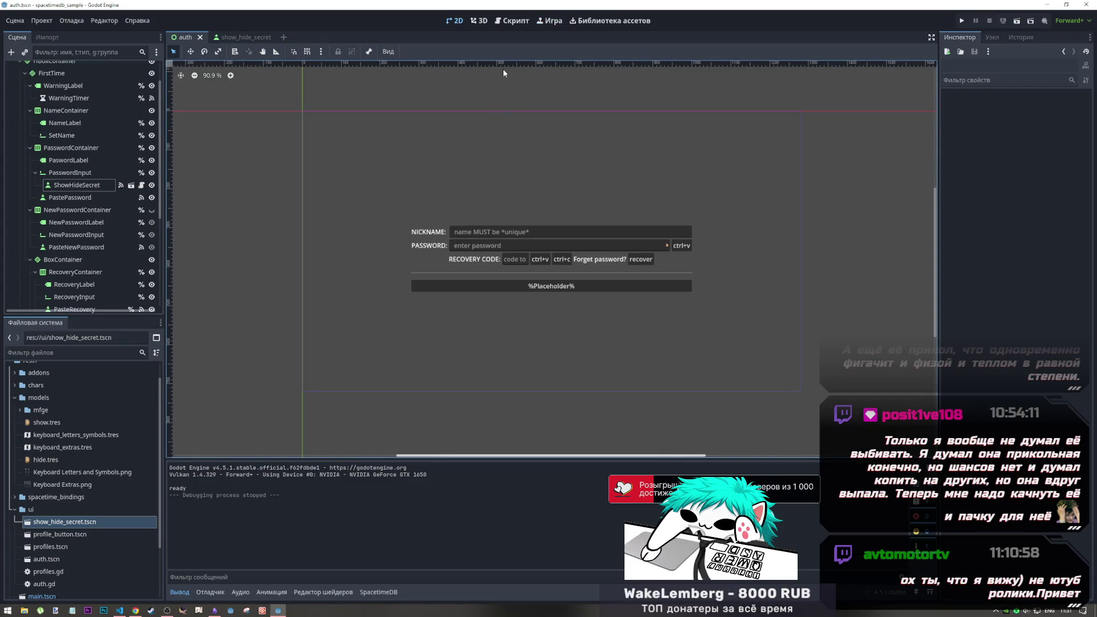
Step: Run the auth scene and expand the live Remote tree down to PasswordInput
left_click(512, 20)
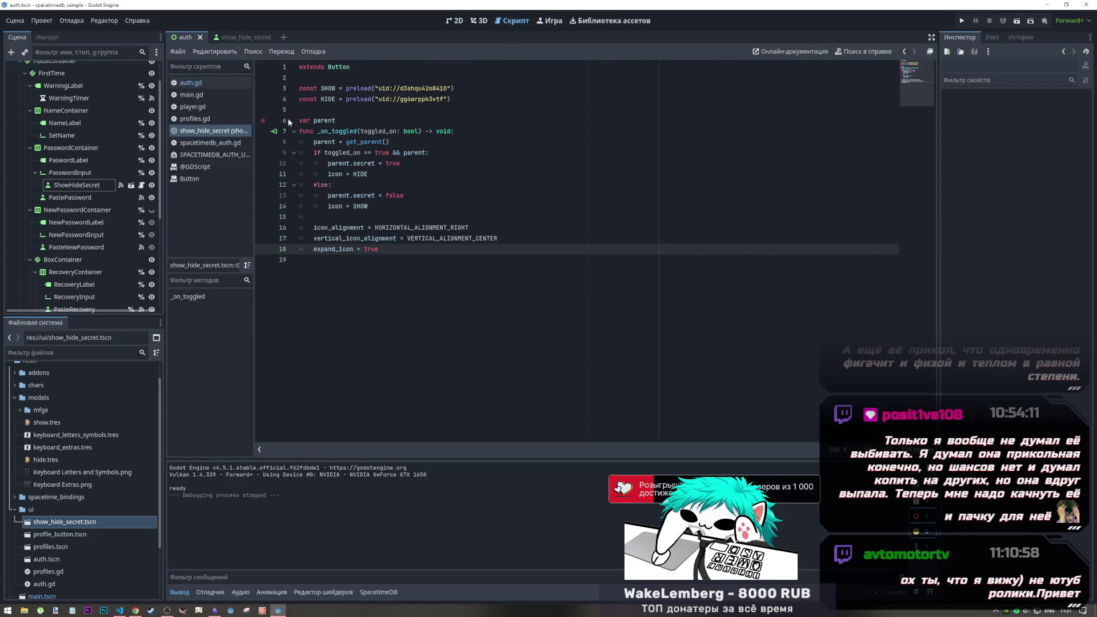
left_click(1017, 22)
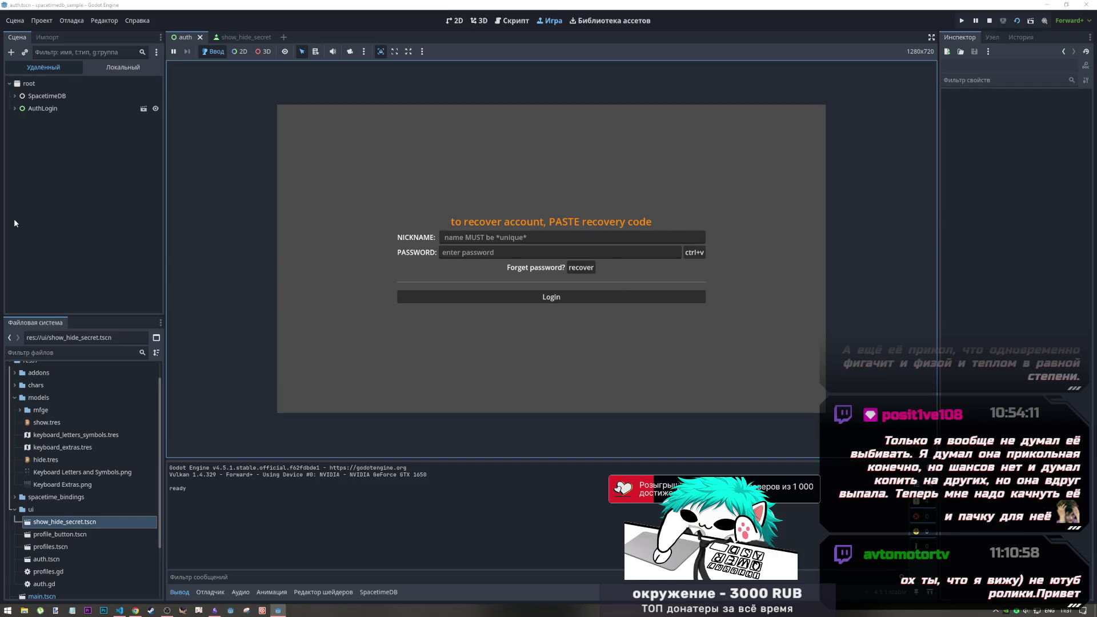
left_click(14, 109)
left_click(20, 121)
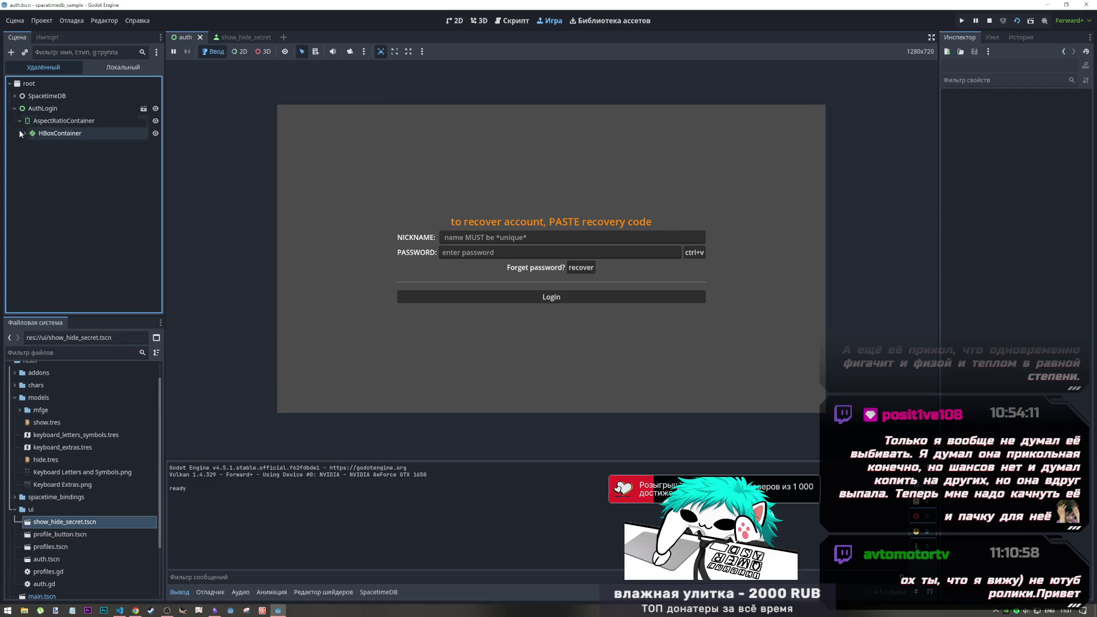
left_click(25, 133)
left_click(30, 146)
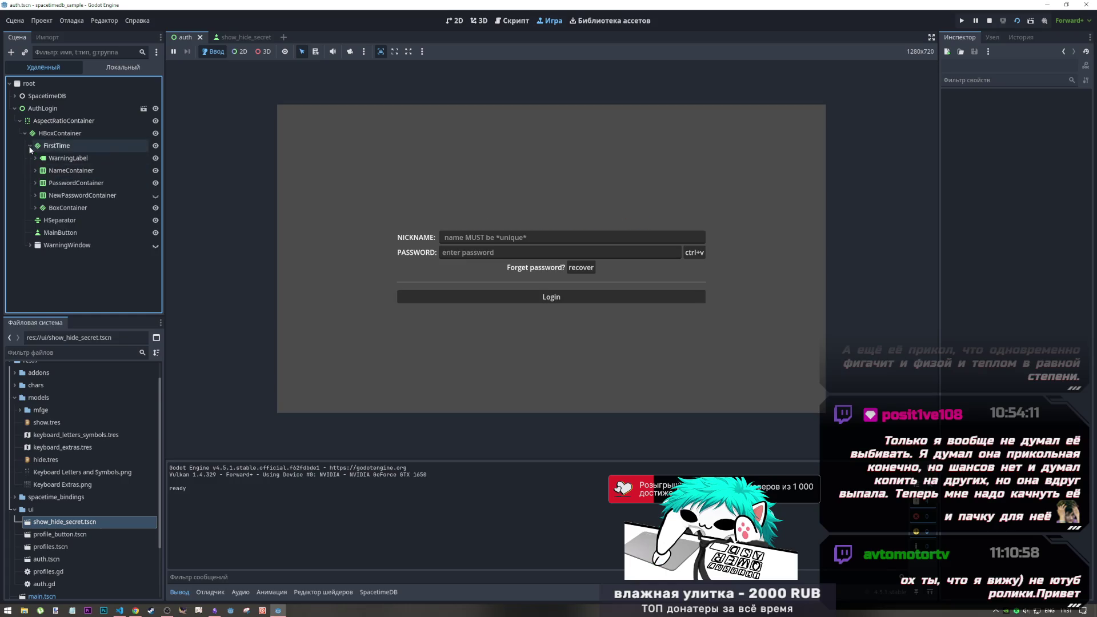
left_click(36, 182)
left_click(57, 208)
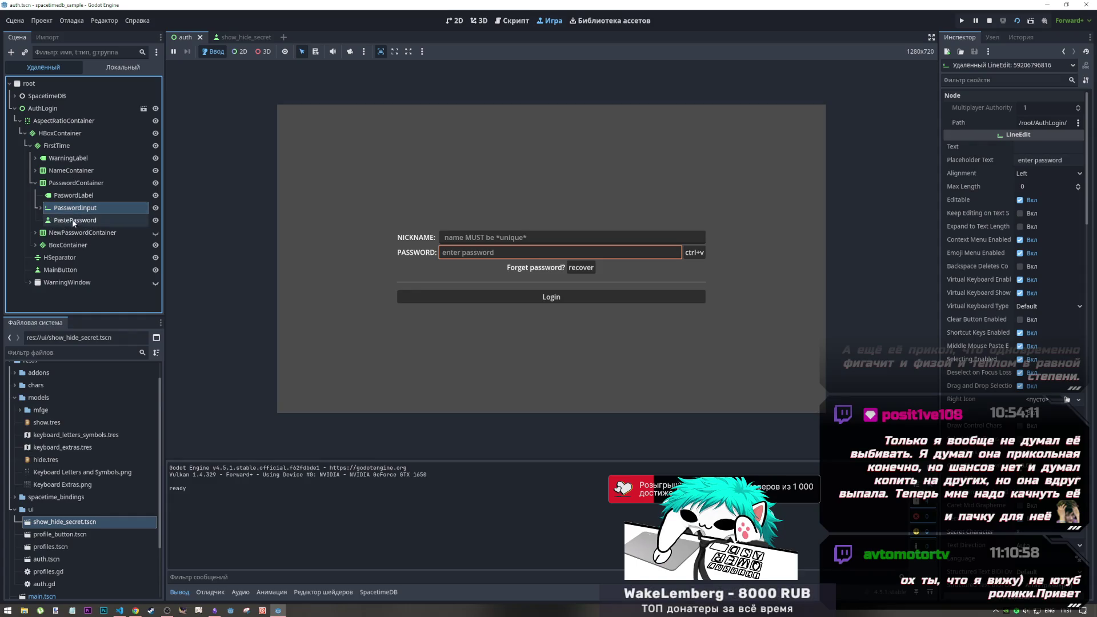
Step: Inspect the live ShowHideSecret button, stop the game, and reopen the show_hide_secret scene
left_click(40, 208)
left_click(73, 220)
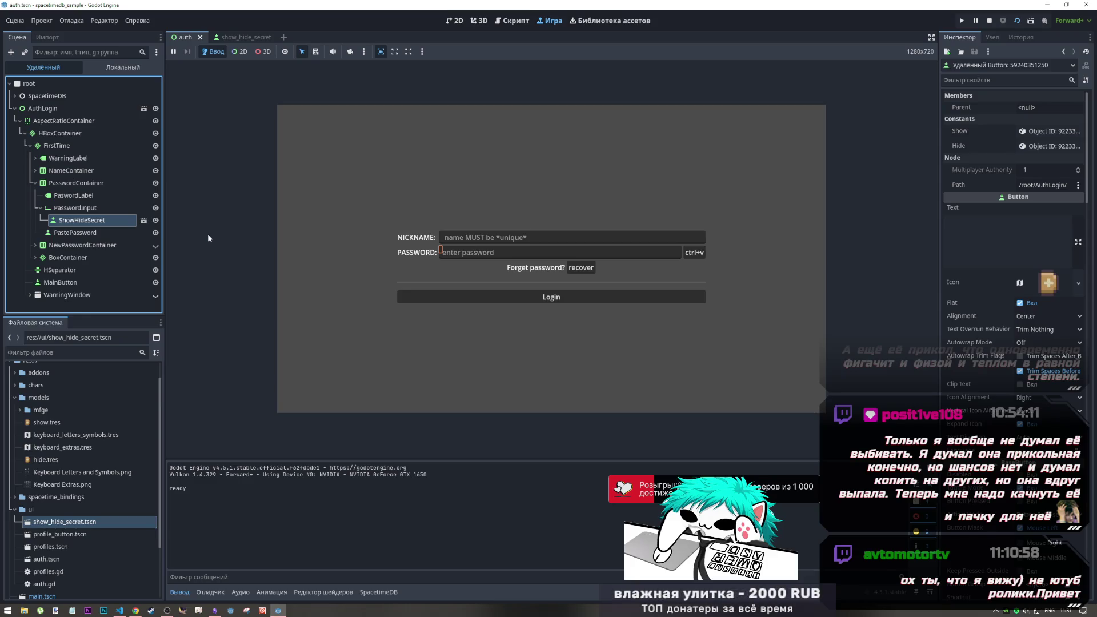
left_click(990, 20)
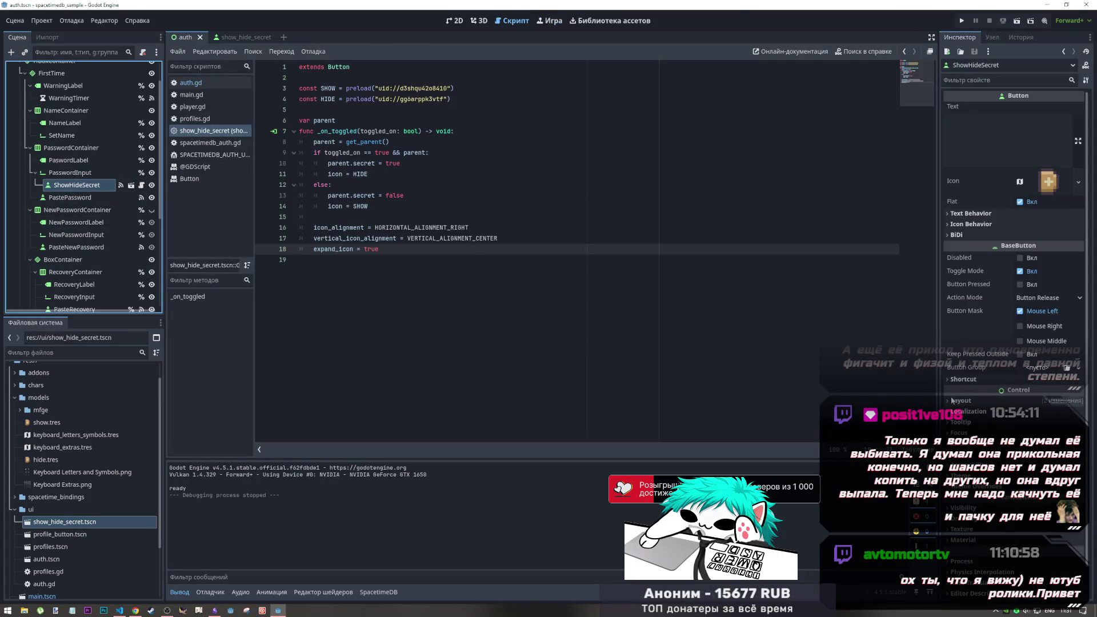
left_click(237, 37)
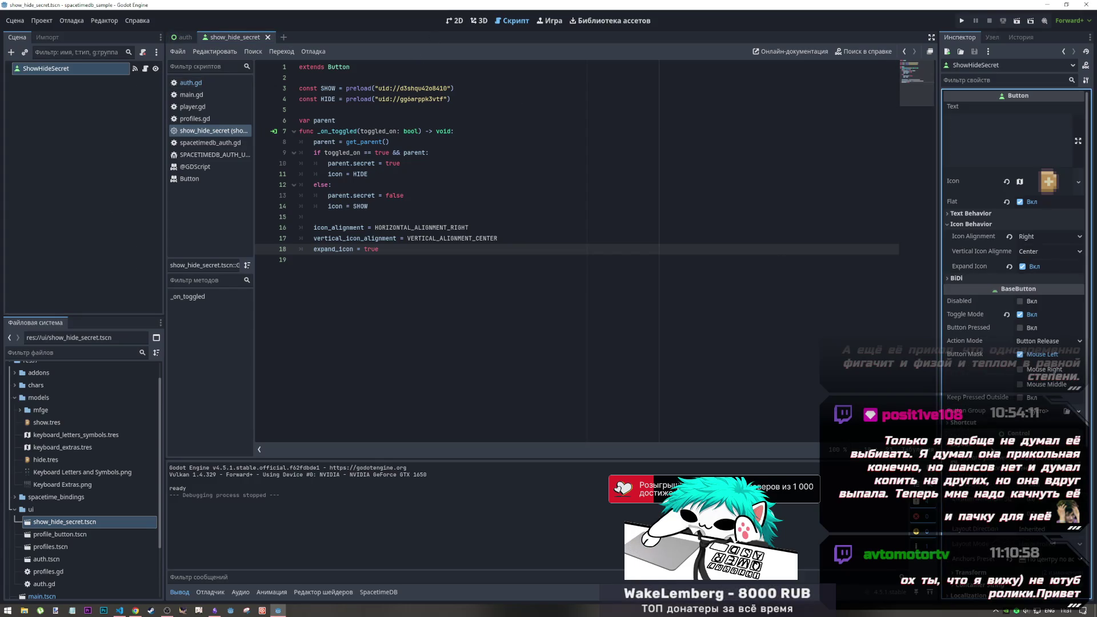
Step: Toggle Y Sort Enabled under the button's Ordering properties
scroll(1014, 286, "down", 3)
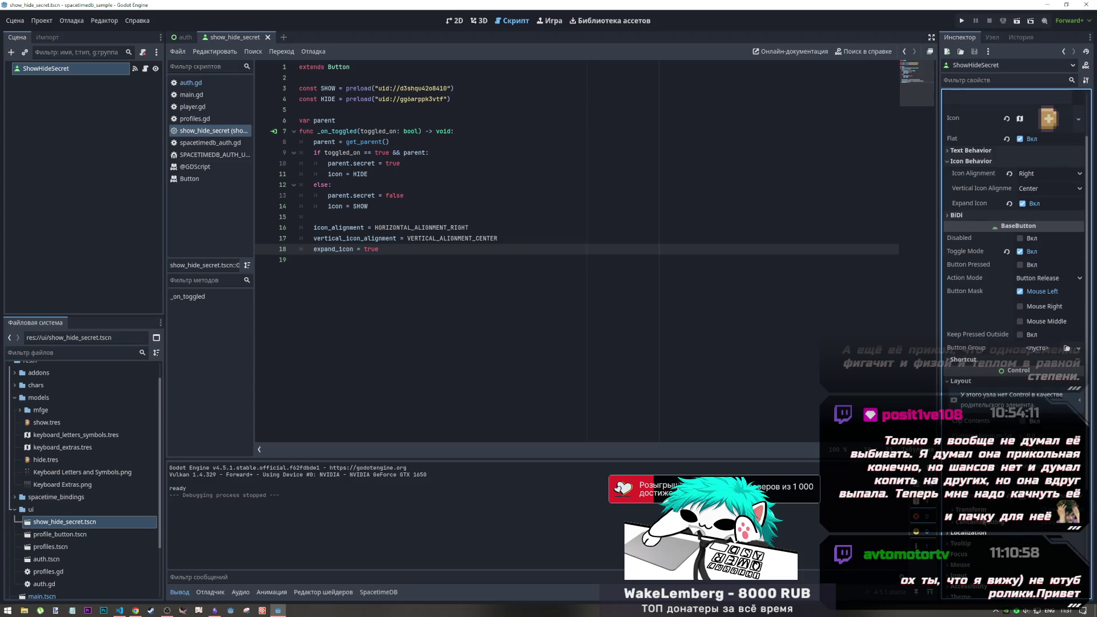
left_click(960, 381)
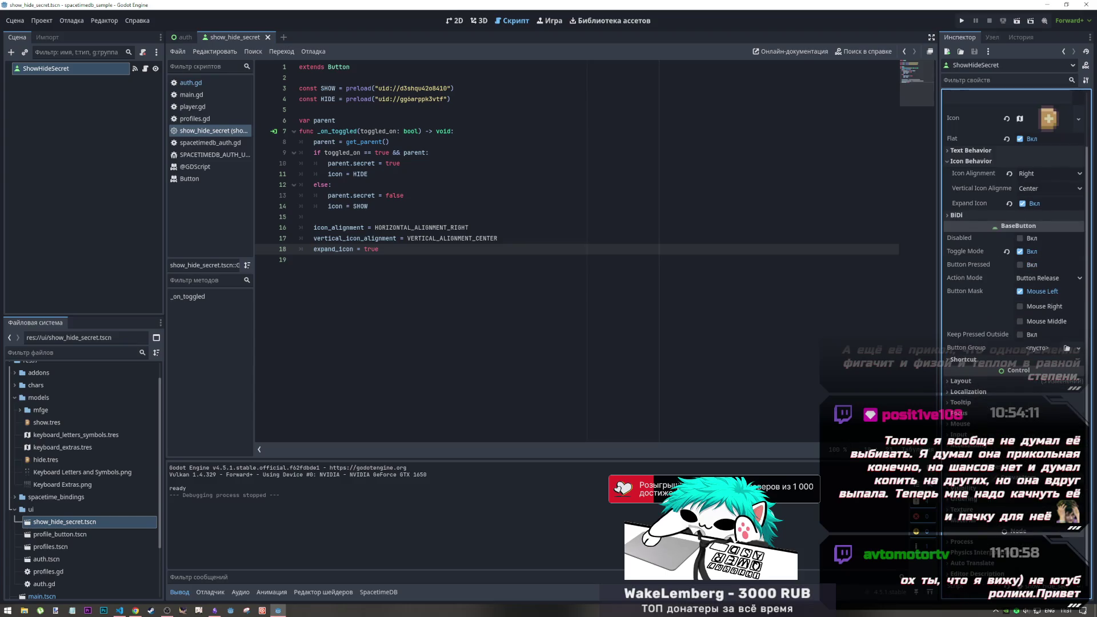
left_click(963, 498)
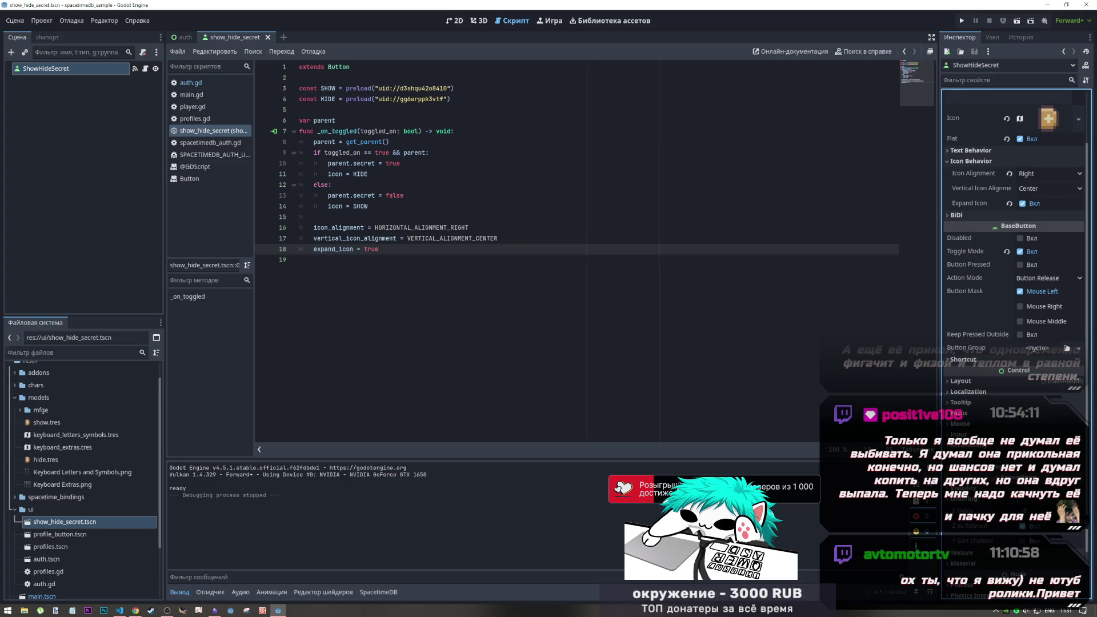
left_click(1038, 541)
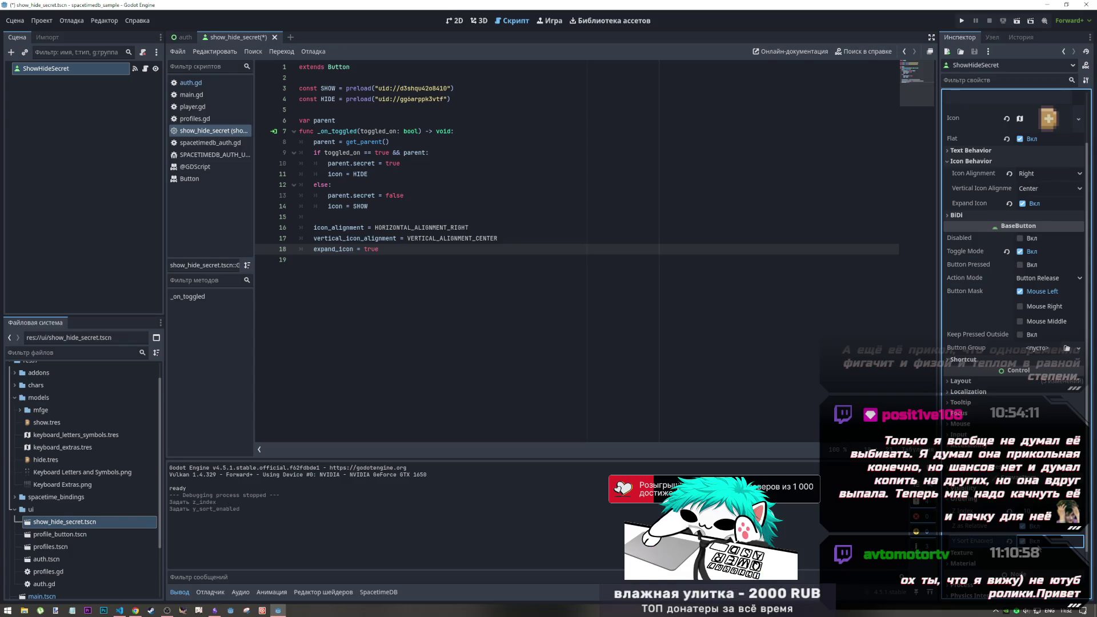
Step: Save the show_hide_secret scene and test-run it alone, then return to the auth scene
key("ctrl+s")
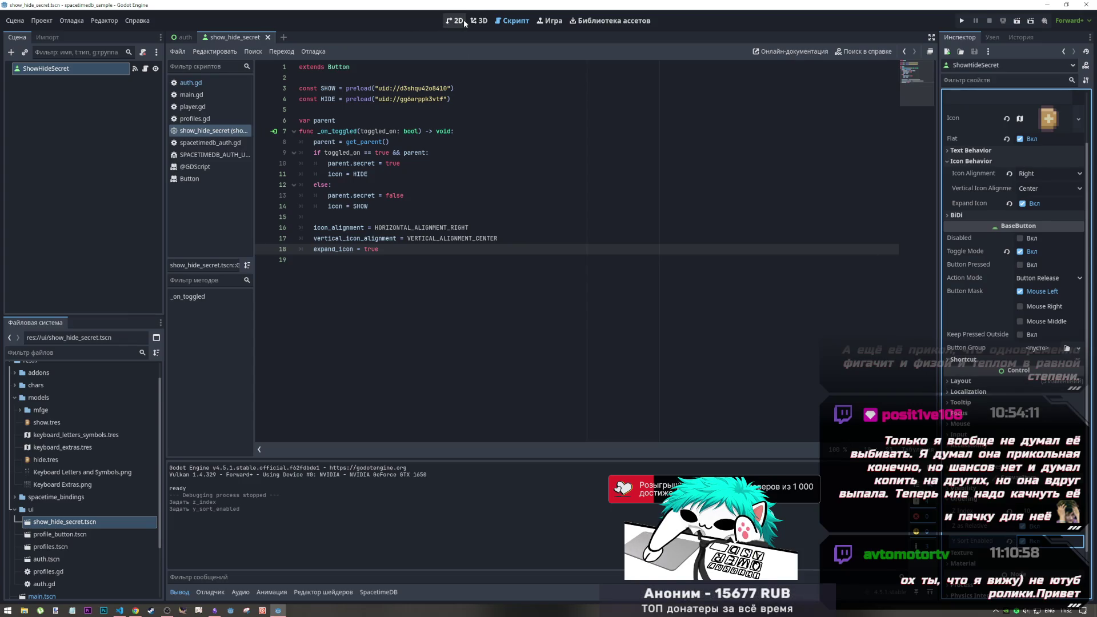
left_click(1016, 21)
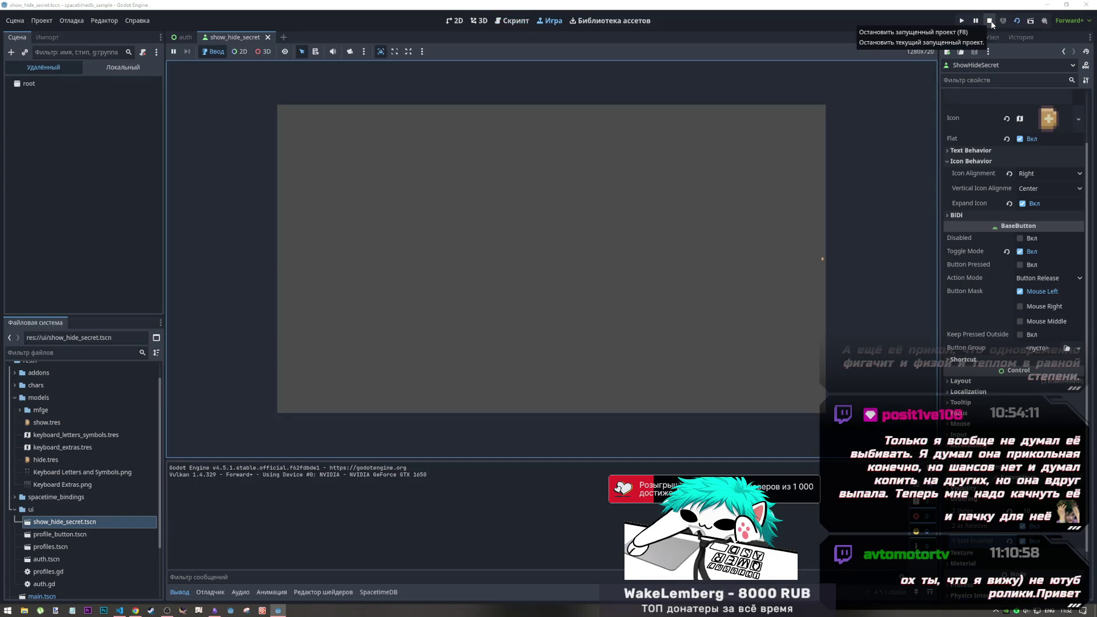
left_click(989, 21)
left_click(189, 37)
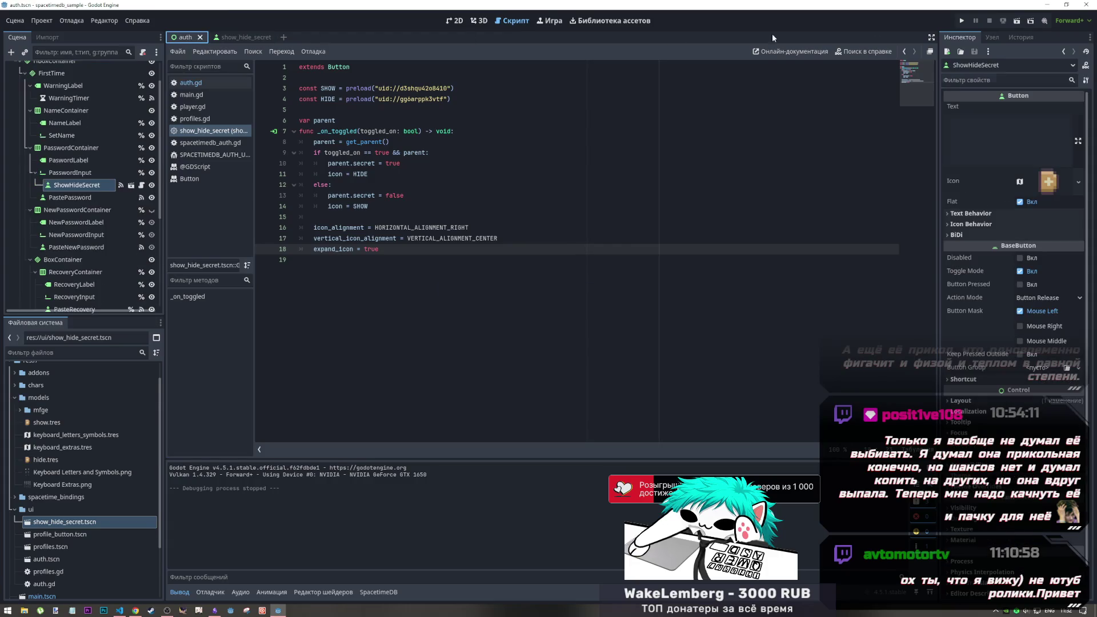
left_click(1017, 21)
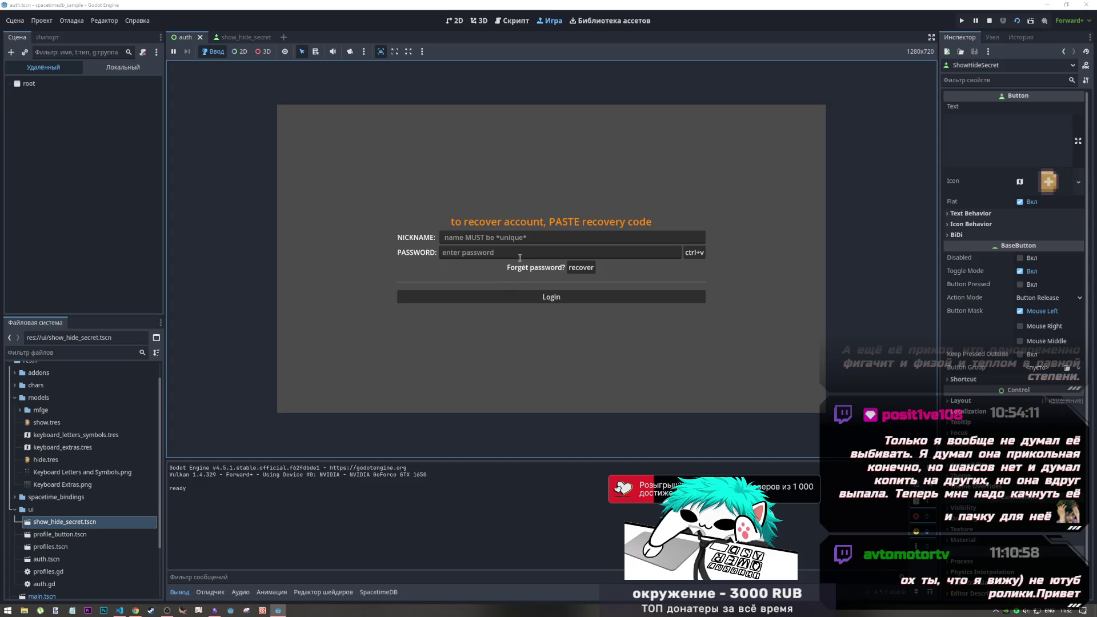
left_click(520, 256)
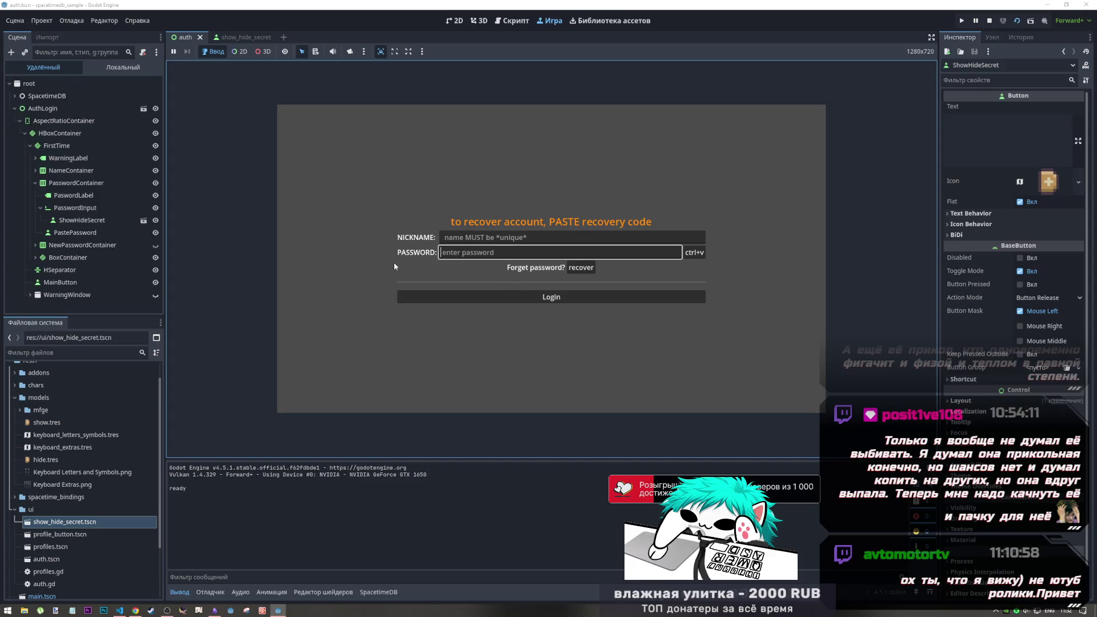
left_click(93, 210)
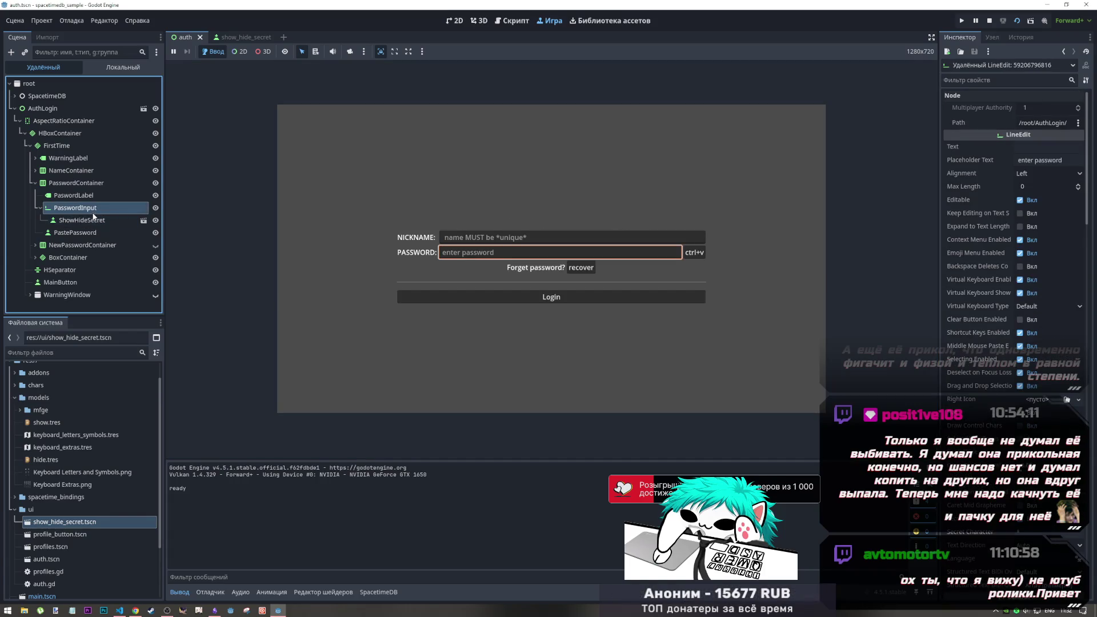
scroll(1012, 257, "down", 15)
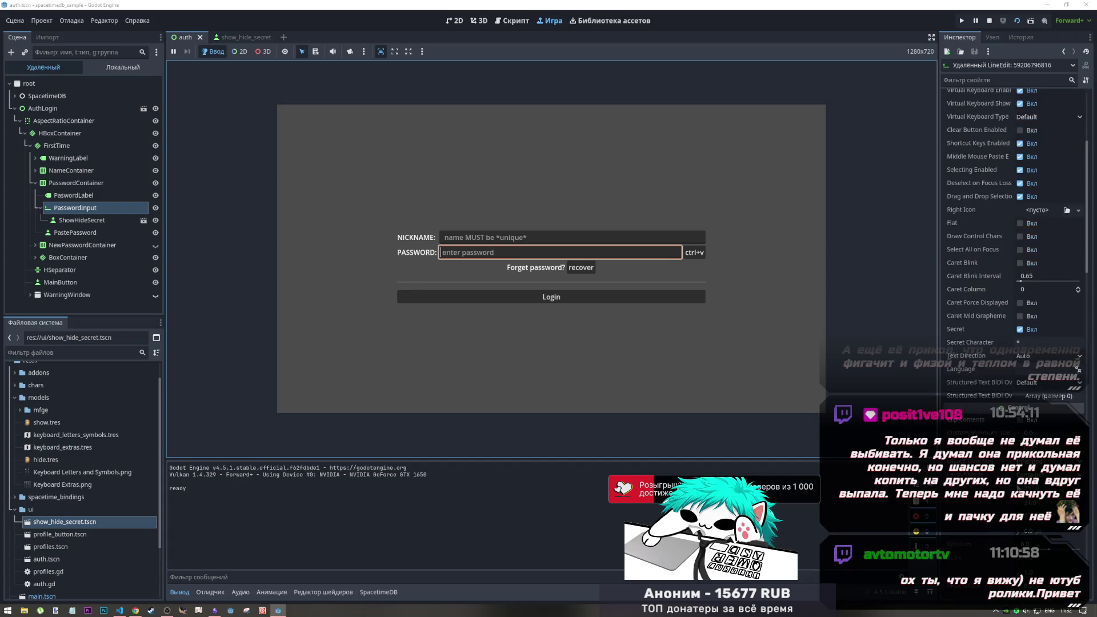
scroll(1011, 257, "down", 10)
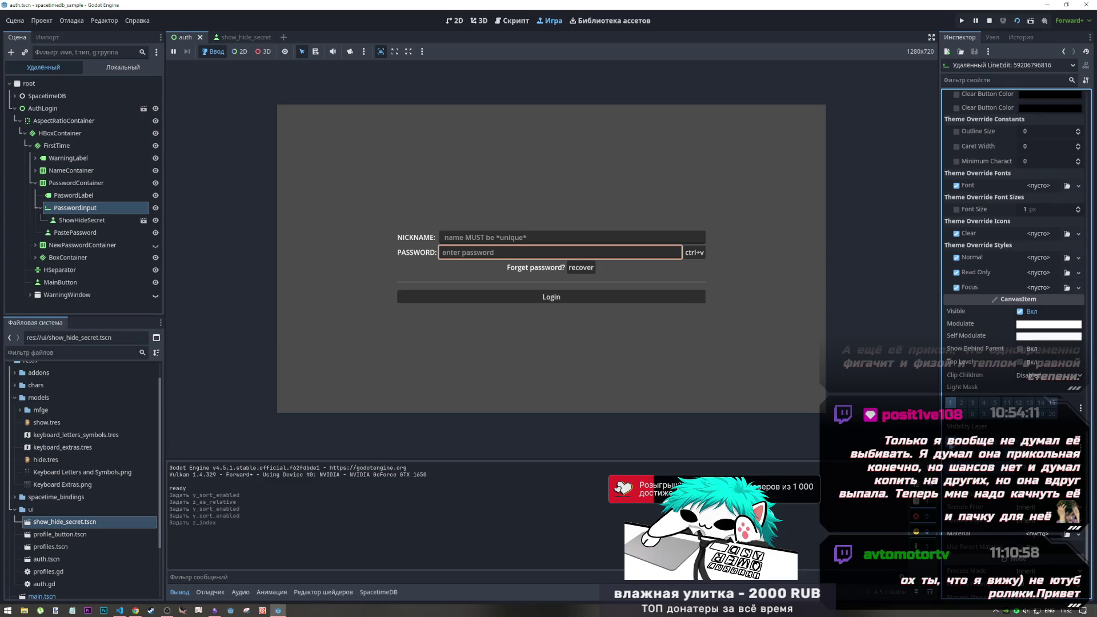
left_click(949, 449)
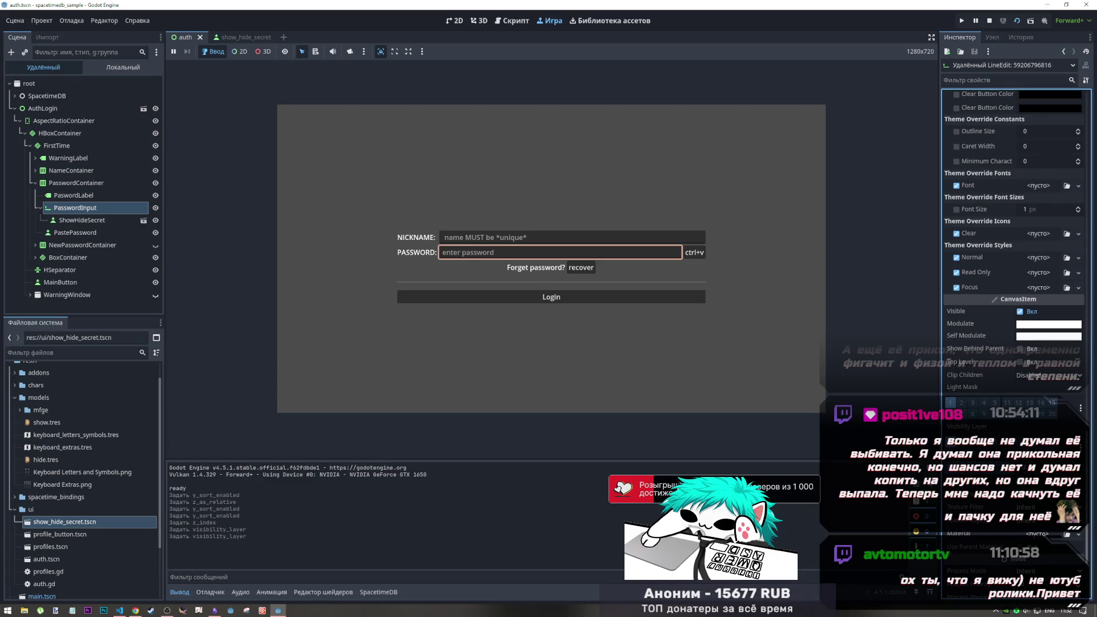
left_click(81, 220)
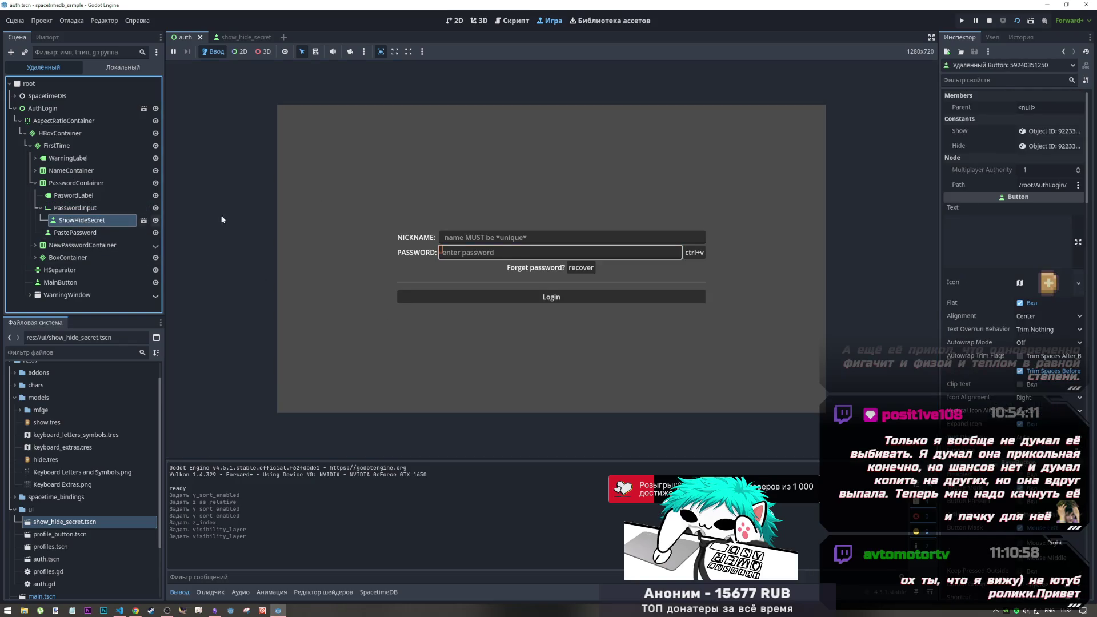
left_click(989, 21)
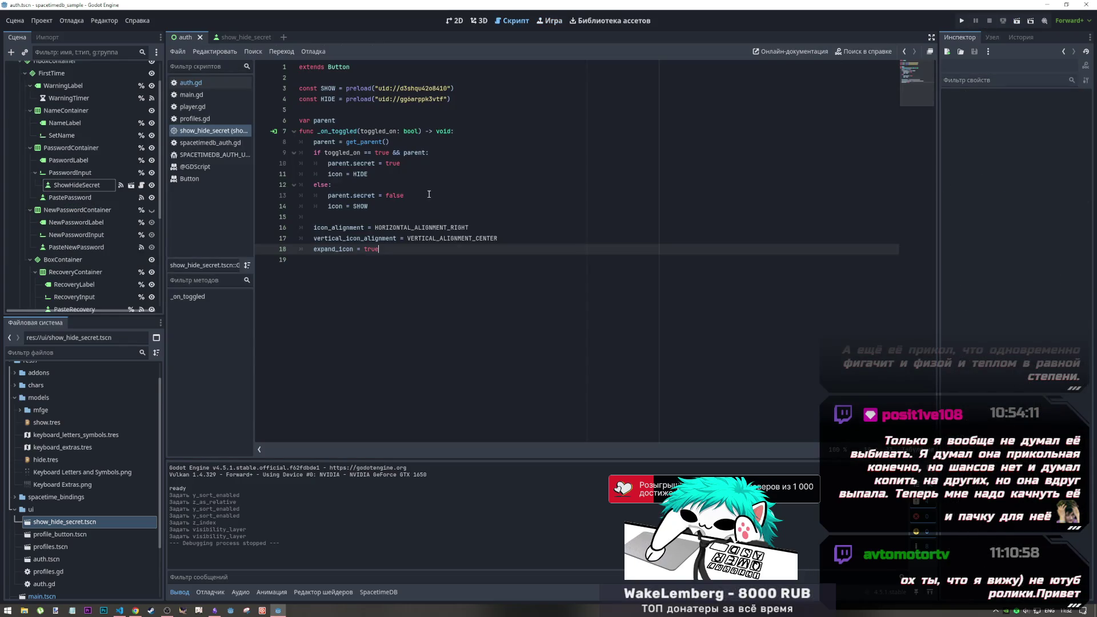
Step: Review the SHOW and HIDE preload constants and the parent assignment in the script
left_click(395, 110)
left_click(392, 88)
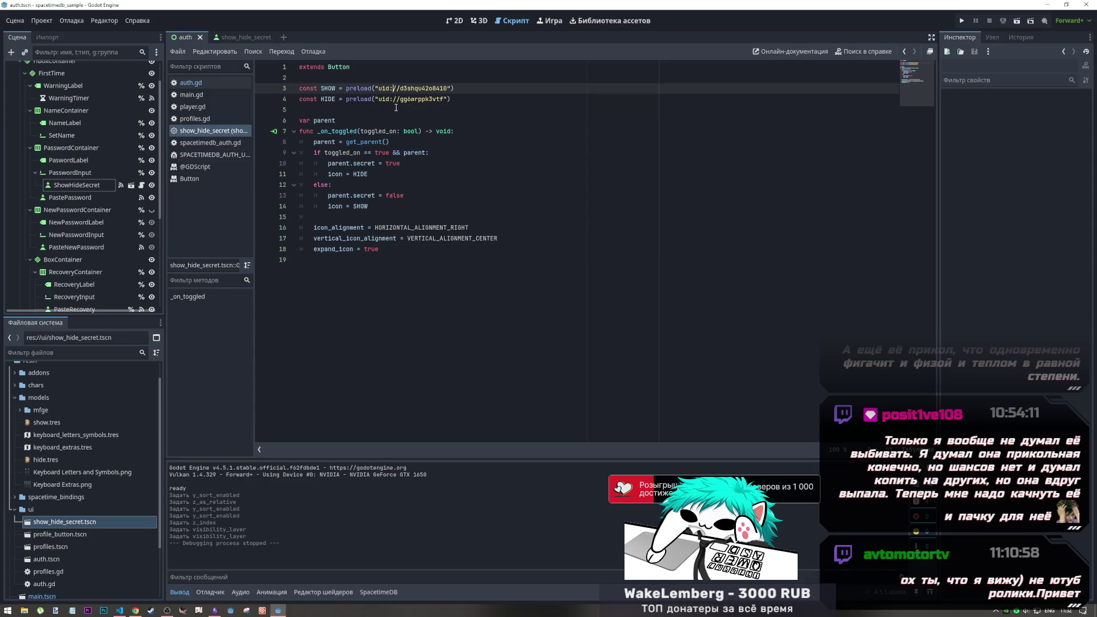
left_click(365, 152)
key("Up")
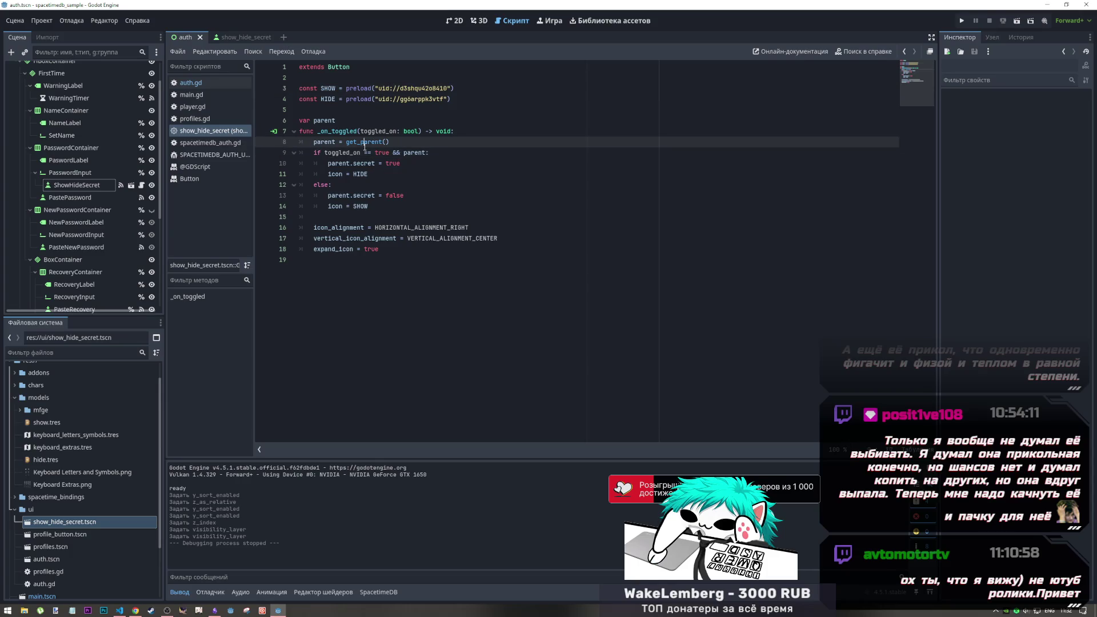
Step: Rewrite line 11 as set_icon(HIDE) and select the ShowHideSecret node
left_click(344, 173)
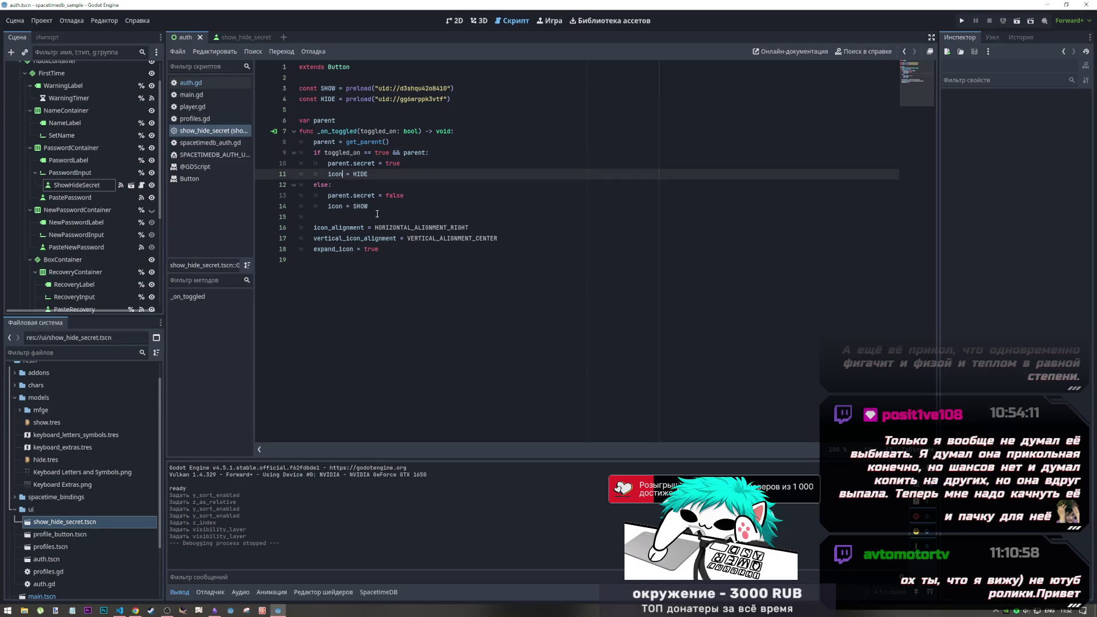
type("set")
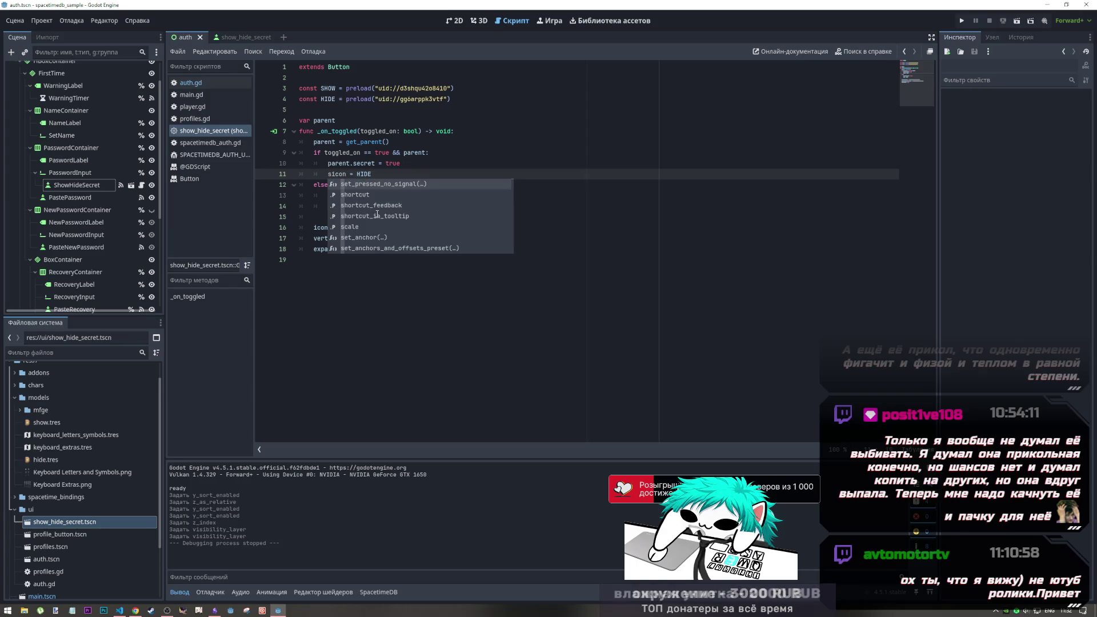
type("(")
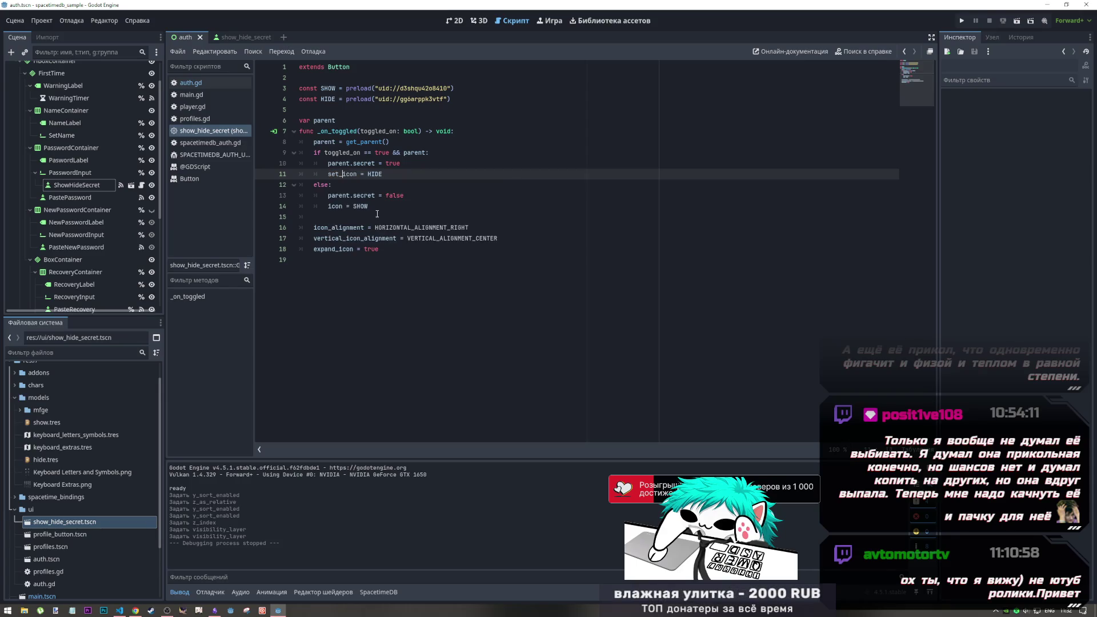
key("Escape")
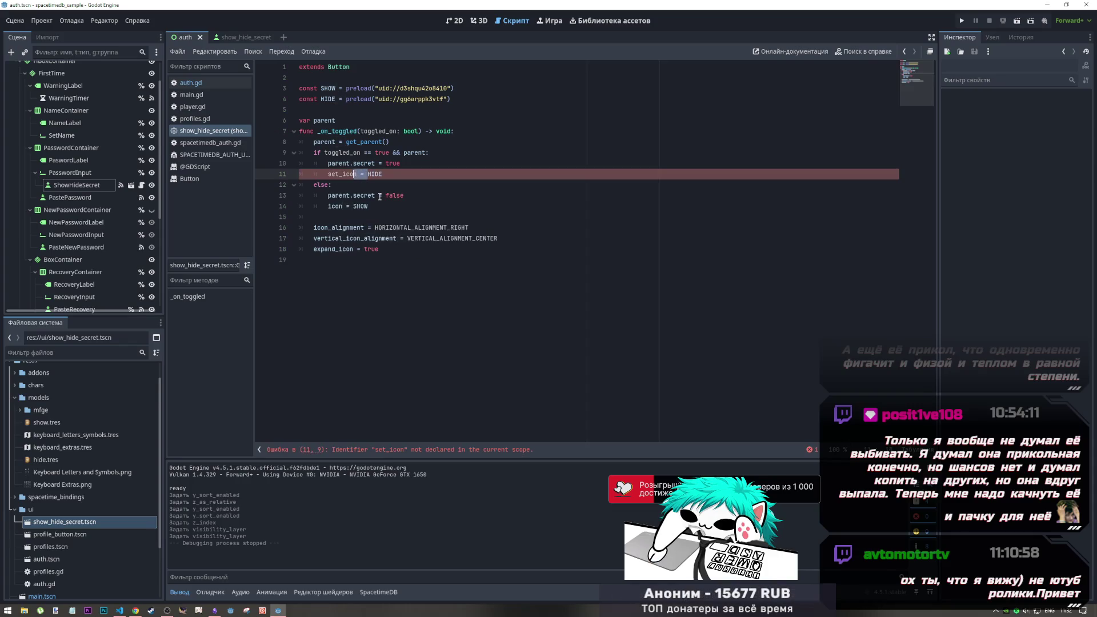
key("BackSpace")
type("(")
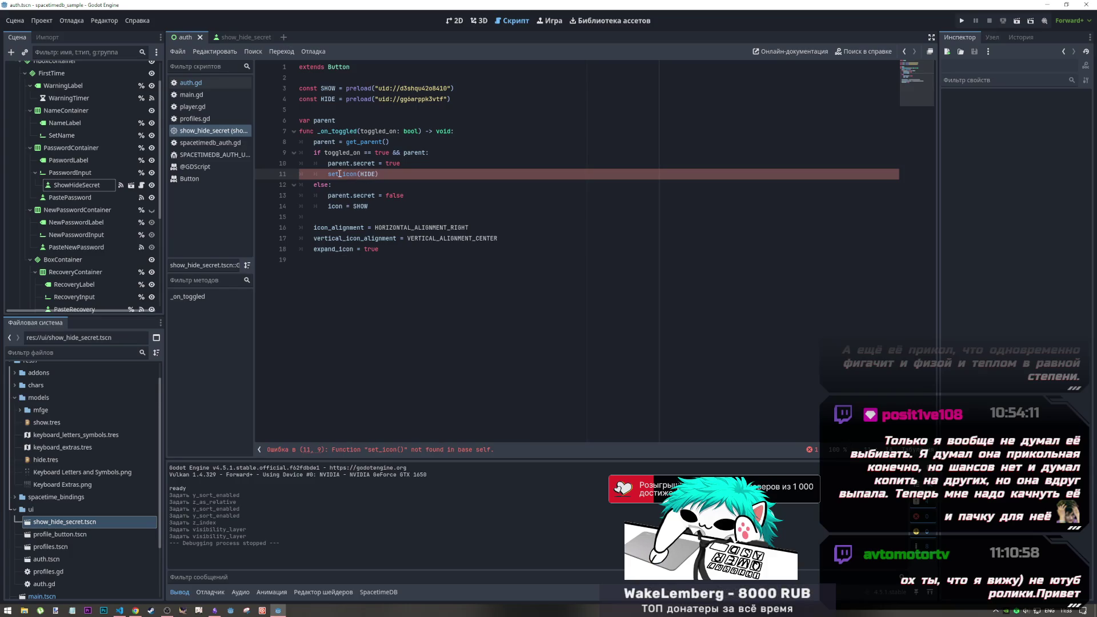
left_click(94, 187)
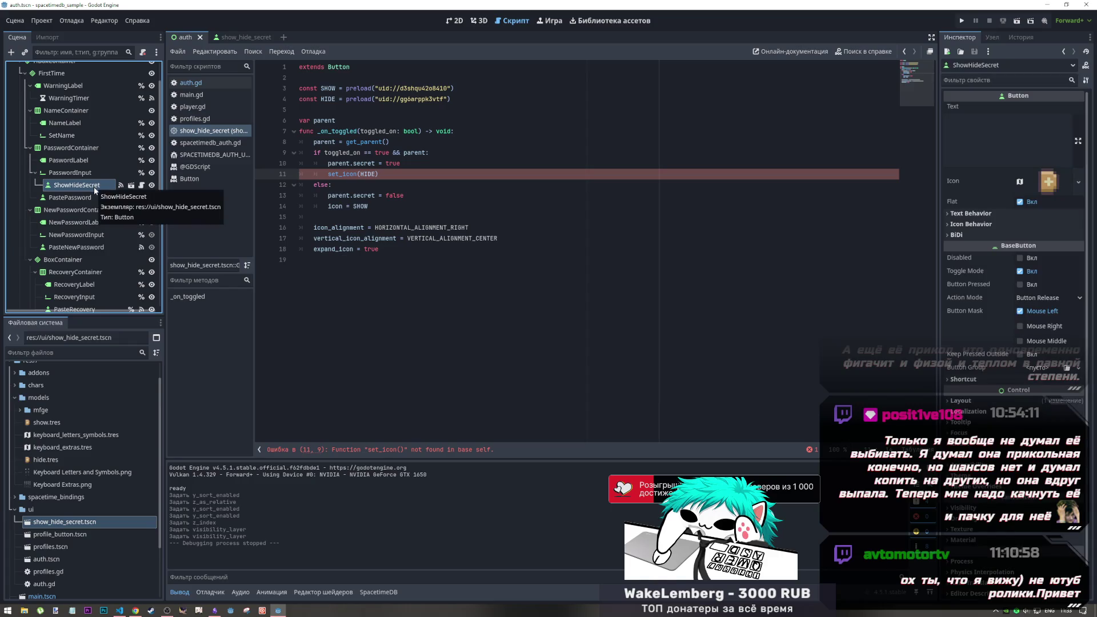
right_click(969, 186)
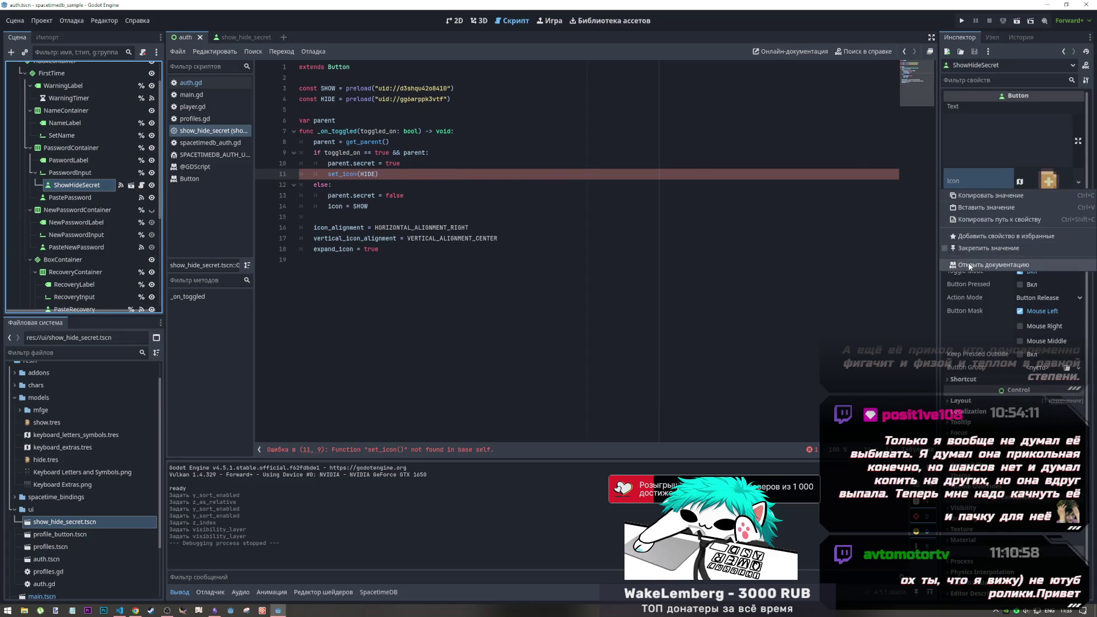
left_click(970, 265)
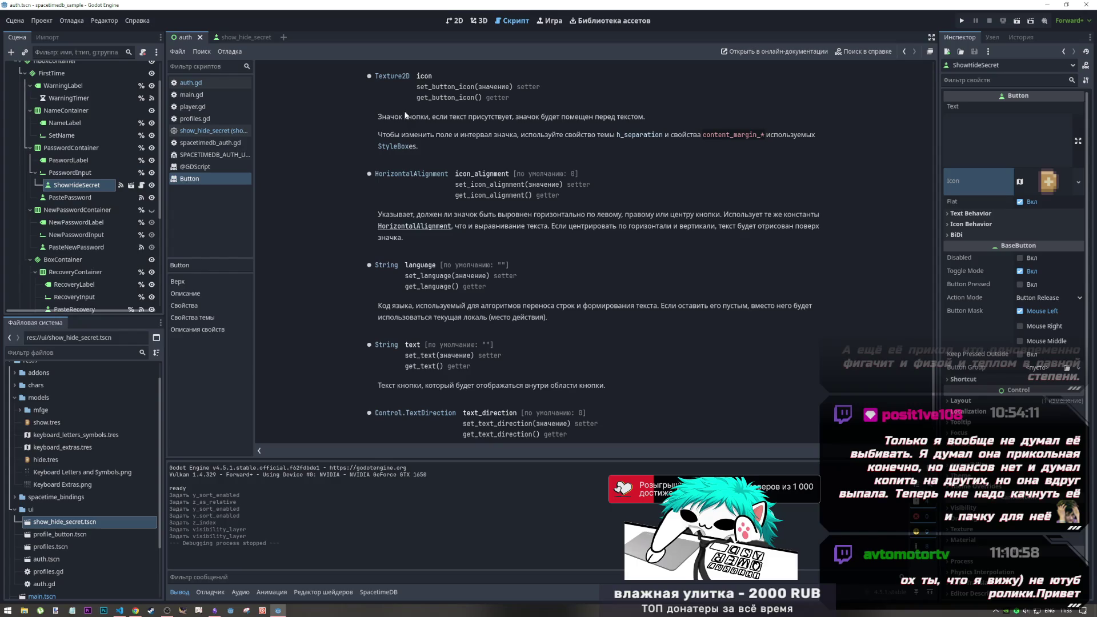
left_click_drag(439, 89, 475, 90)
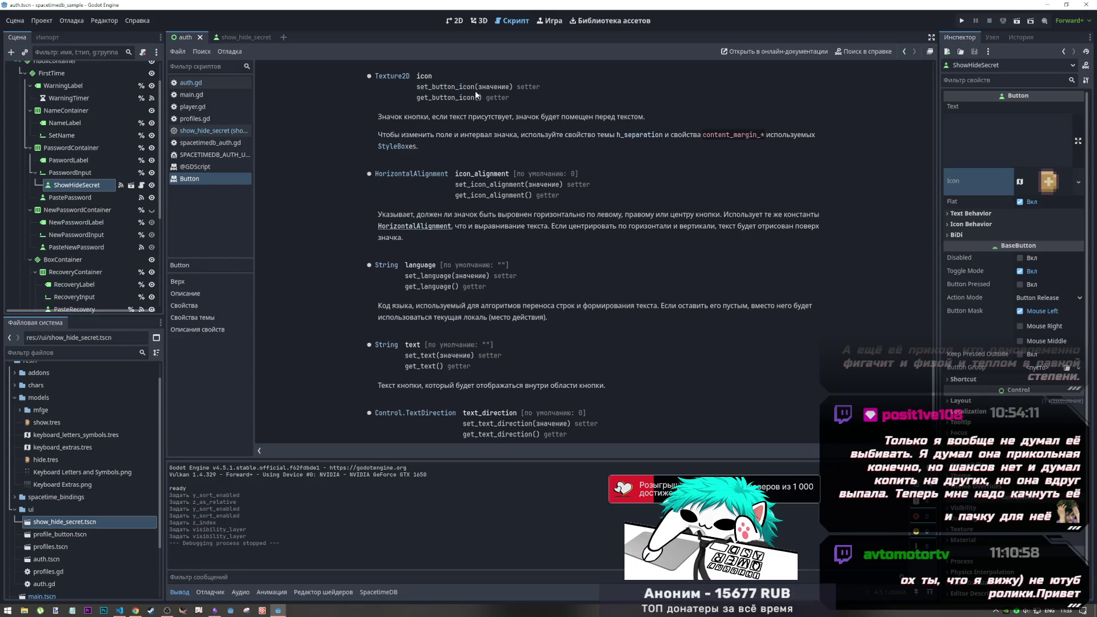
left_click(216, 130)
left_click_drag(357, 174, 338, 174)
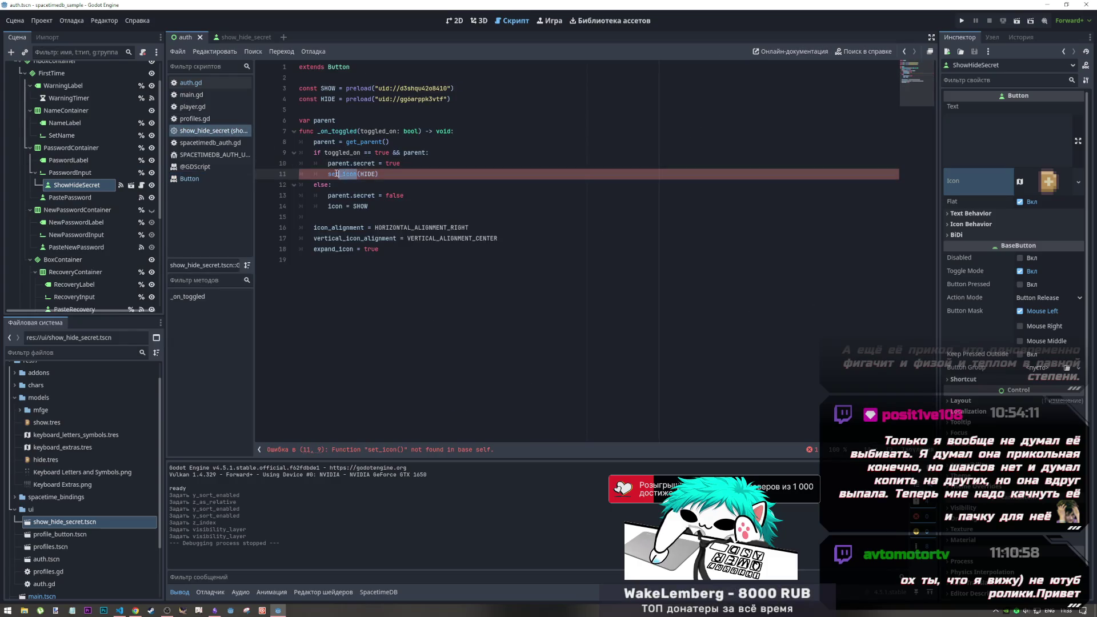
Step: Change line 11 to set_button_icon(HIDE)
key("ctrl+v")
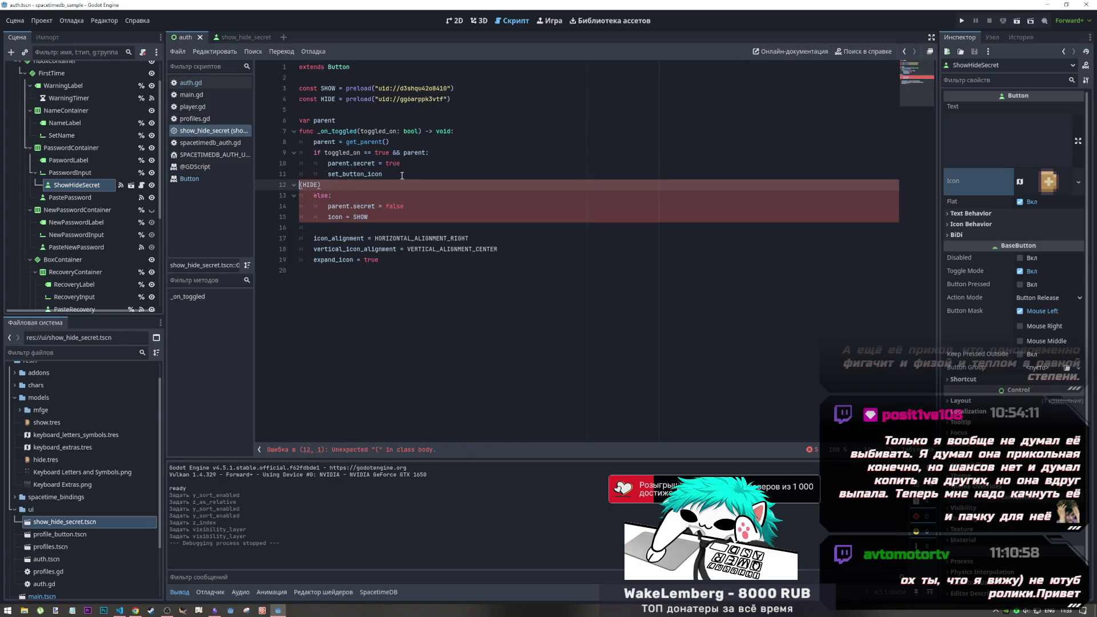
left_click(394, 174)
key("Delete")
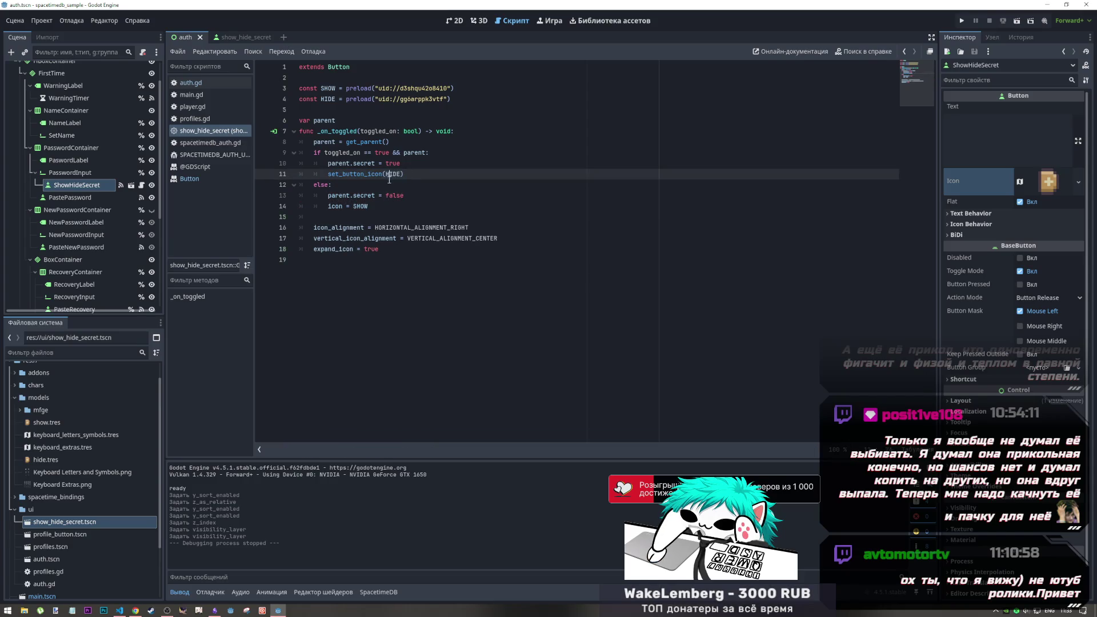
double_click(332, 174)
key("ctrl+c")
Step: Change line 14 to set_button_icon(SHOW) and test-run the scene
left_click_drag(327, 207, 360, 206)
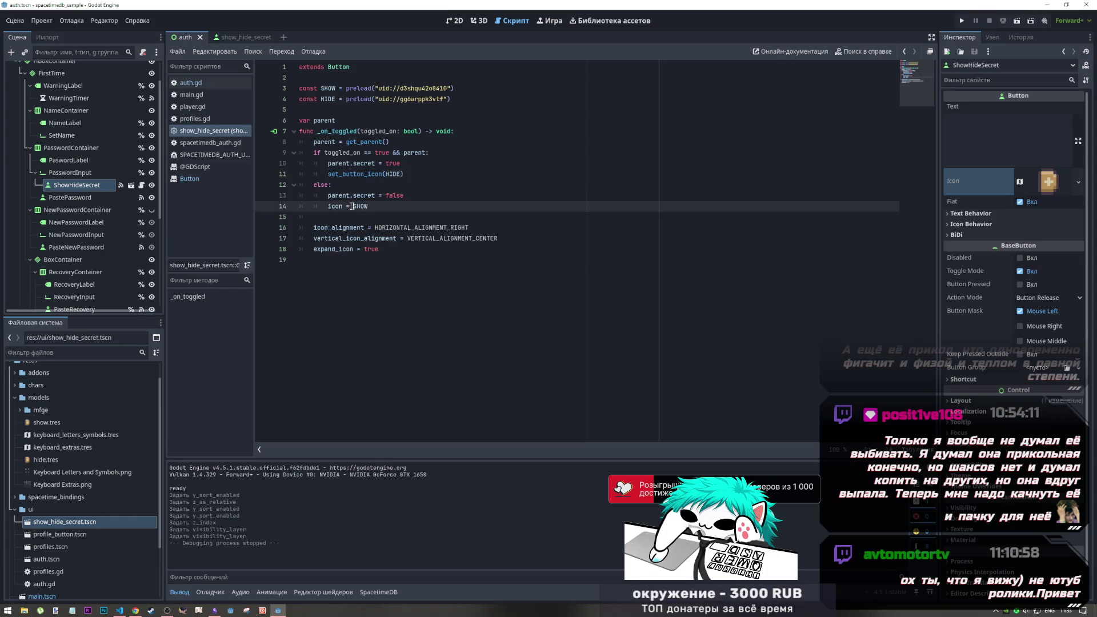
key("ctrl+v")
type("(SHOW")
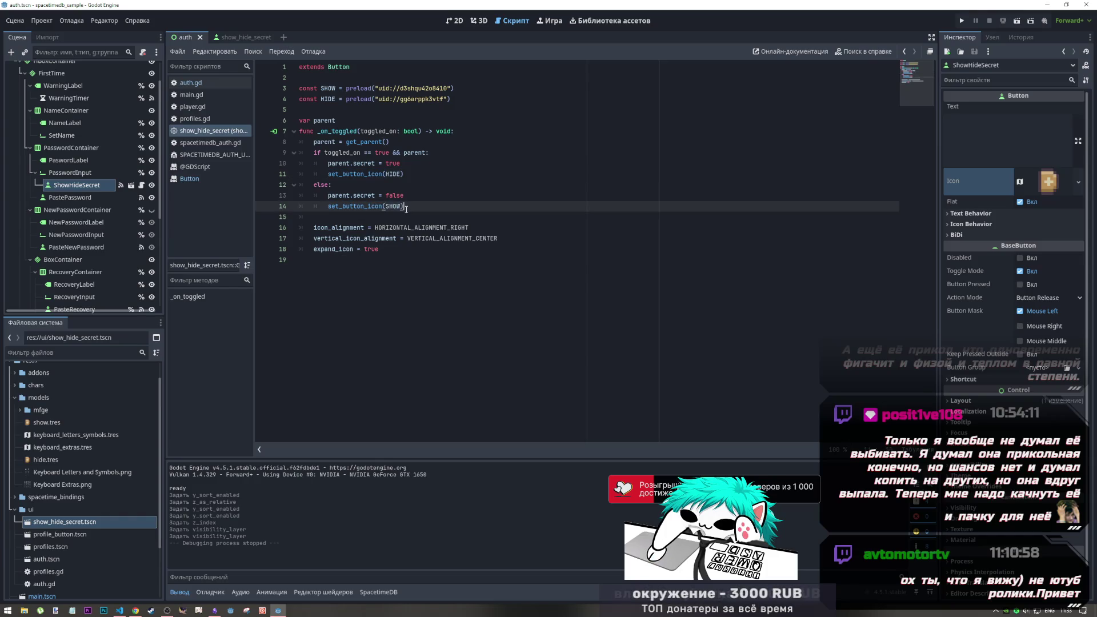
type(")")
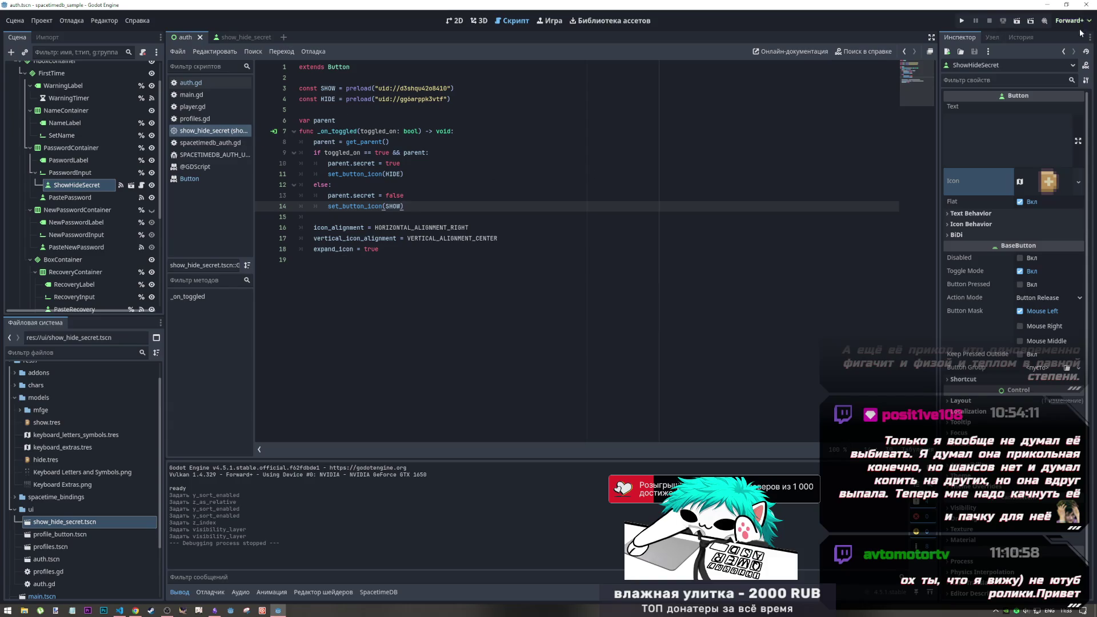
left_click(1016, 22)
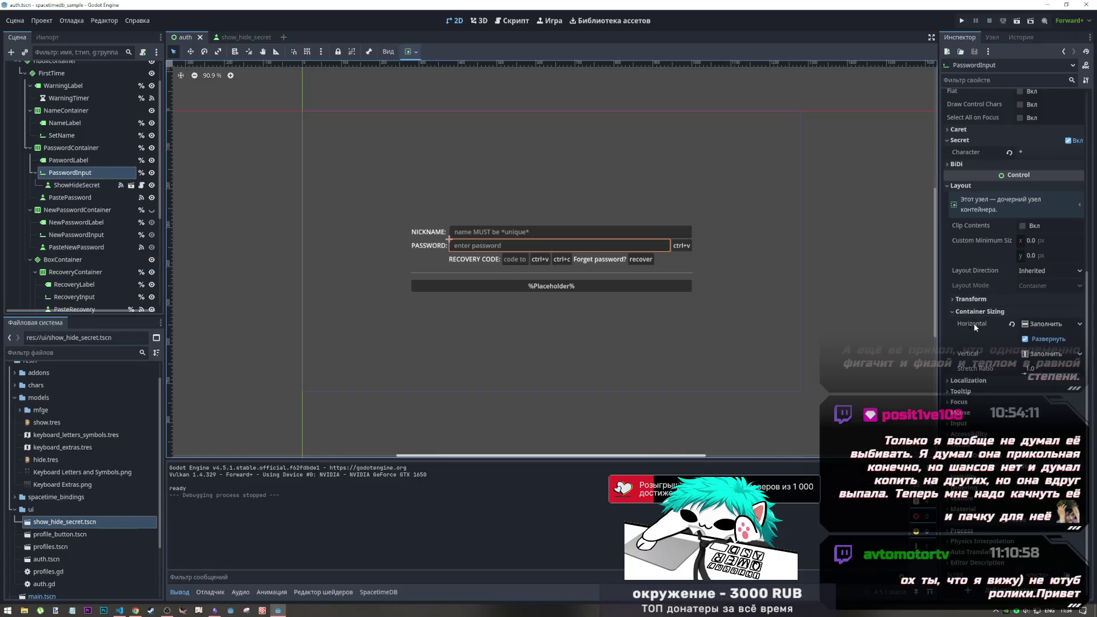
mouse_move(971, 324)
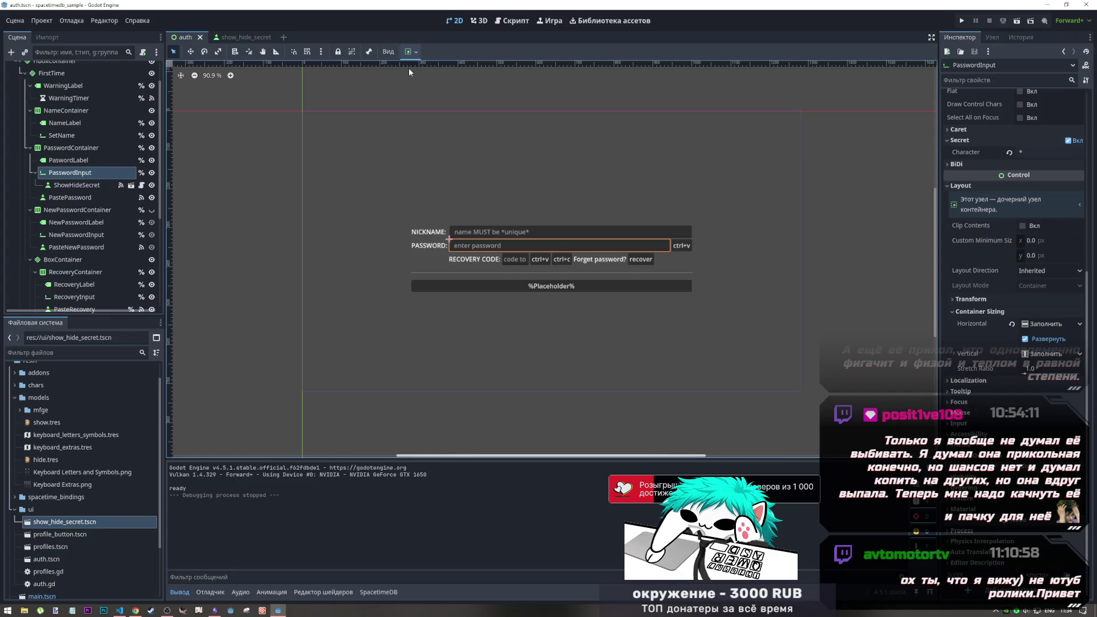
Step: In the show_hide_secret scene, expand the button's Layout and view the Anchors Preset choices without changing them
left_click(76, 184)
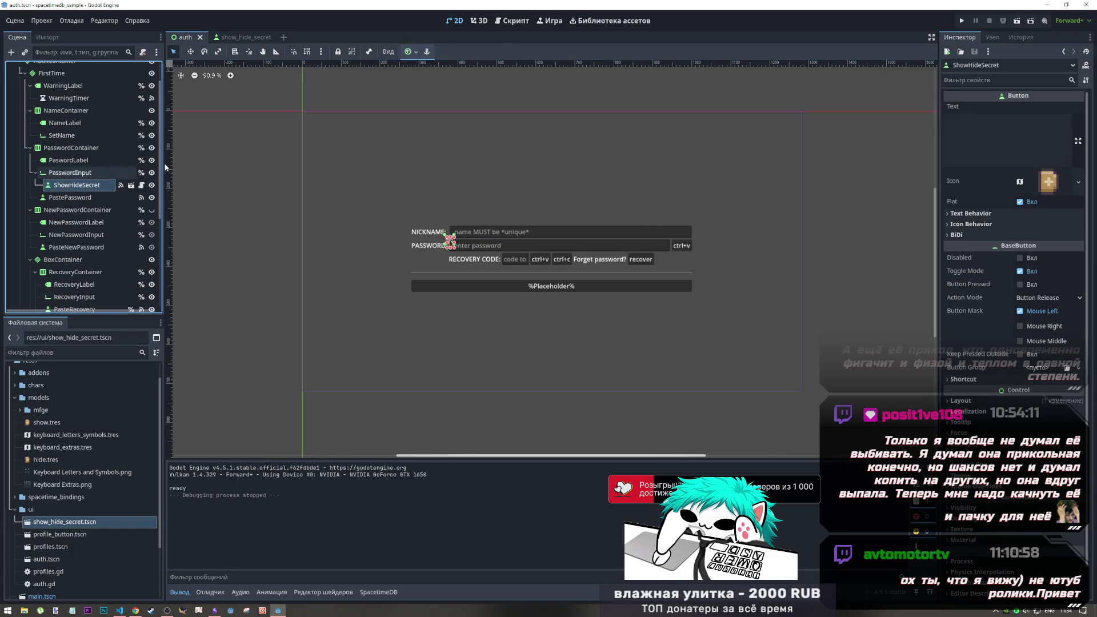
left_click(520, 26)
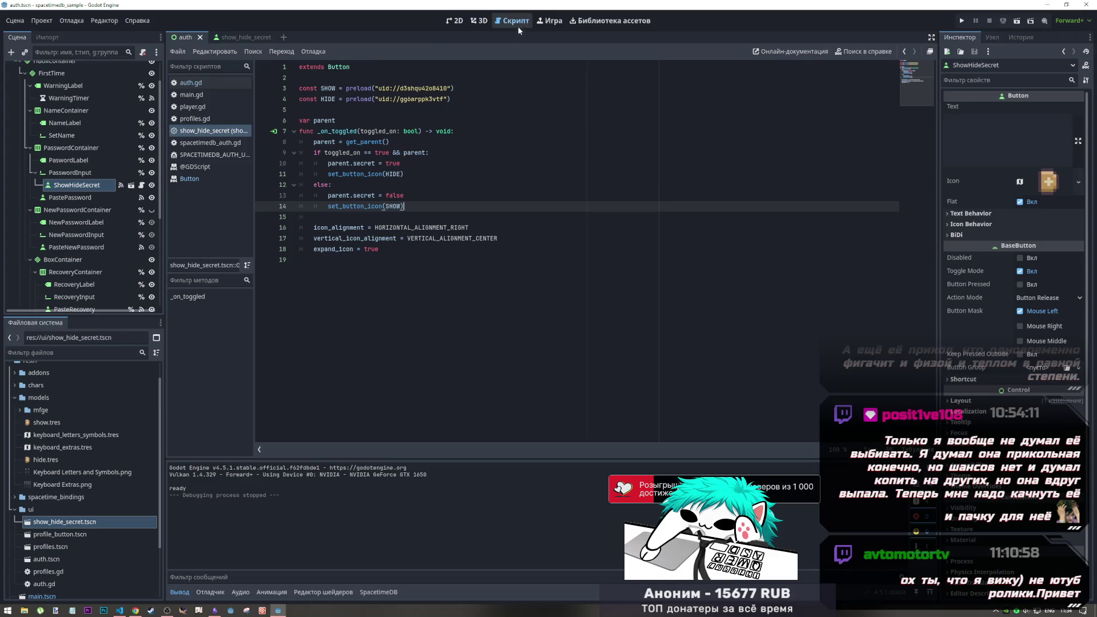
left_click(243, 38)
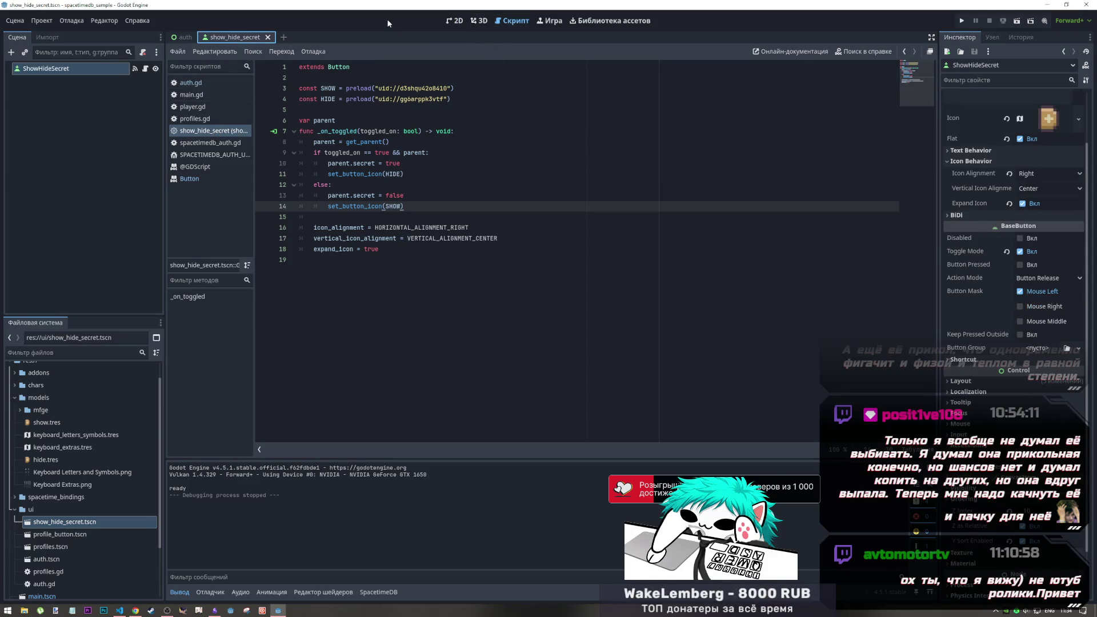
left_click(459, 21)
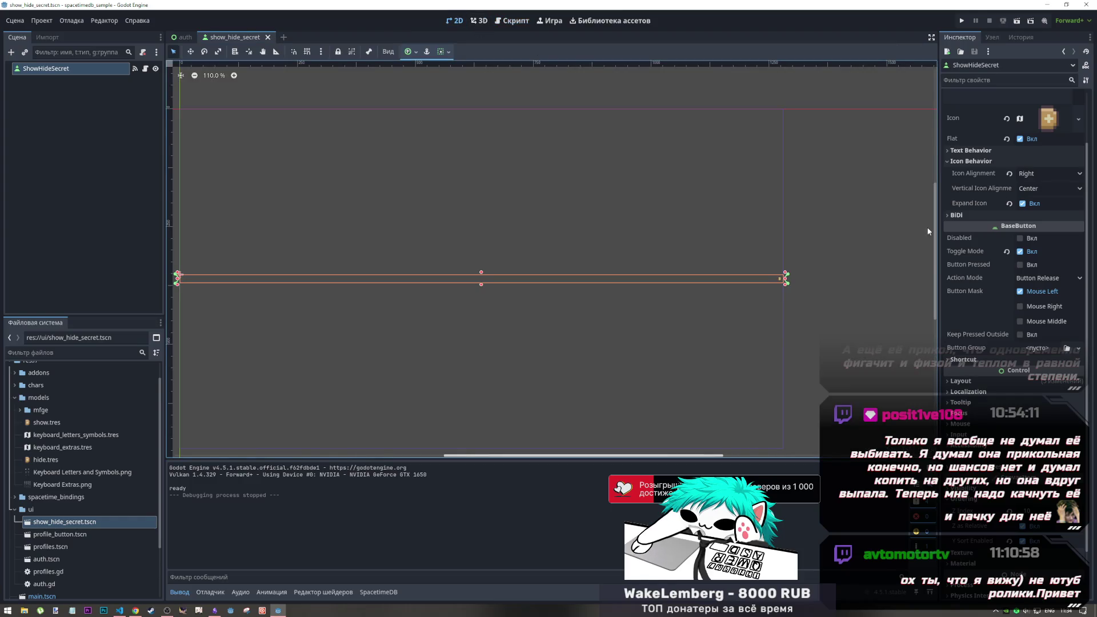
left_click(994, 381)
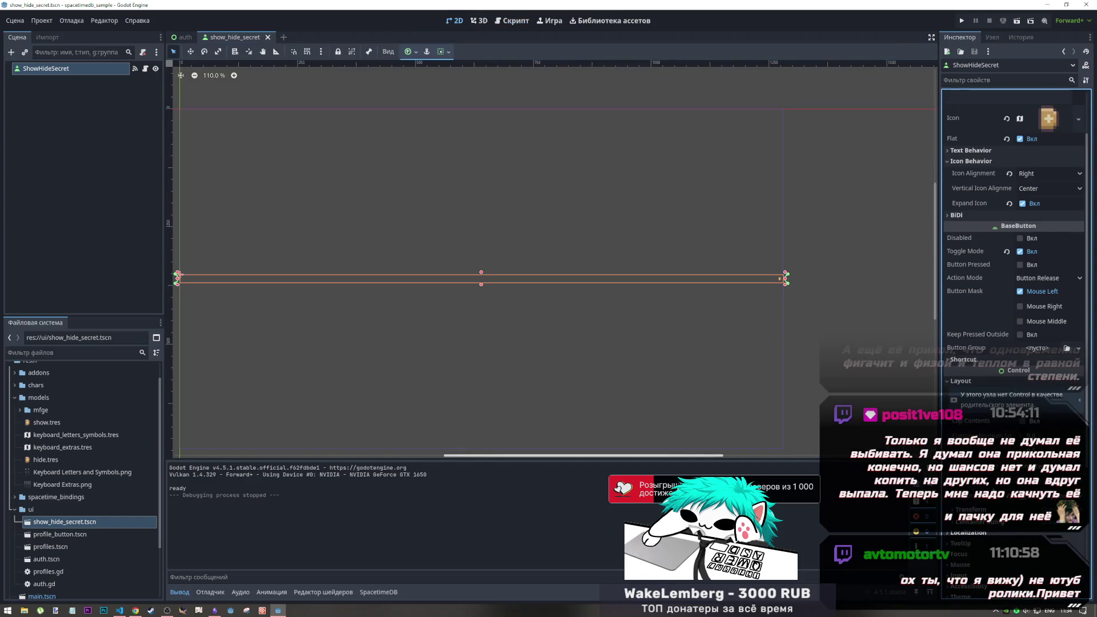
scroll(994, 435, "down", 3)
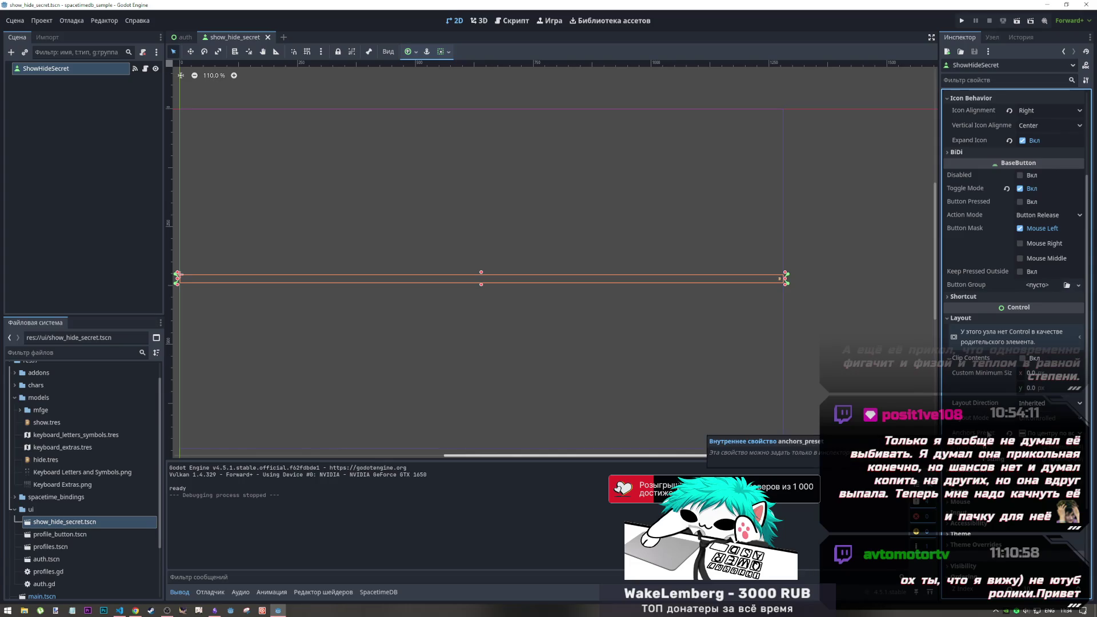
left_click(1039, 434)
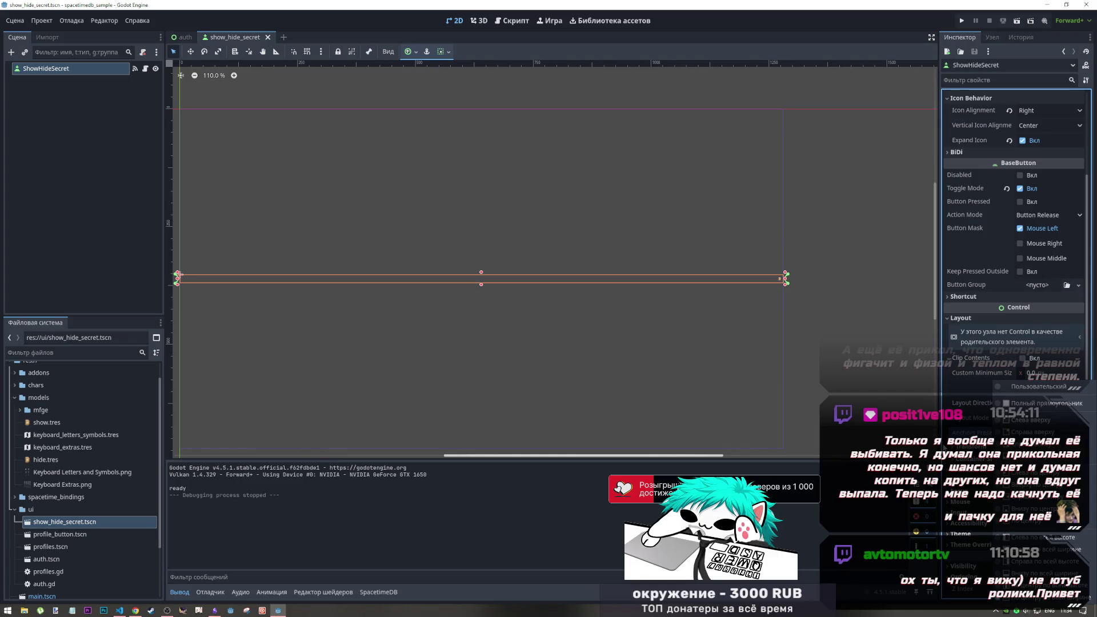
key("Escape")
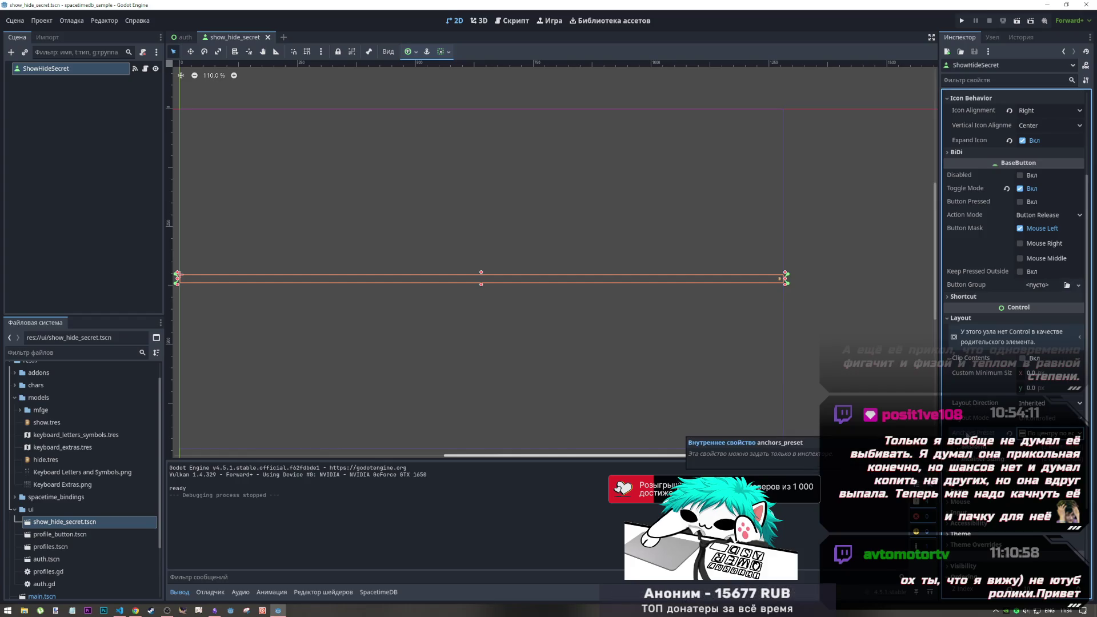
key("ctrl+F3")
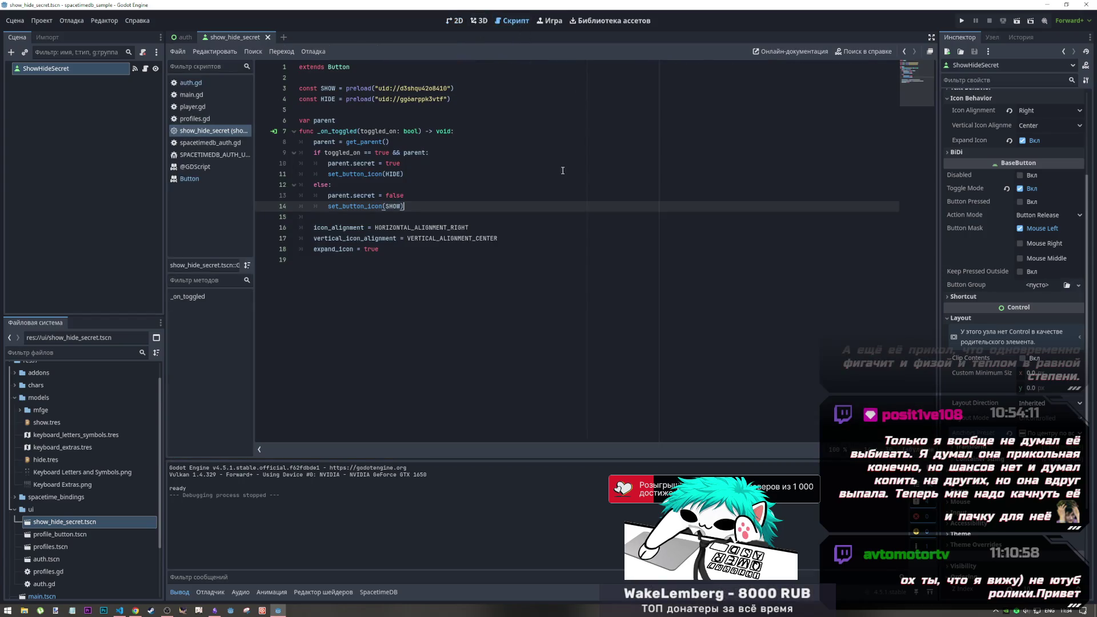
Step: Add a new line reading anchors_preset = using the property name dragged from the Inspector
mouse_move(400, 260)
left_mouse_down()
mouse_move(424, 241)
mouse_move(340, 217)
left_mouse_up()
left_click(426, 209)
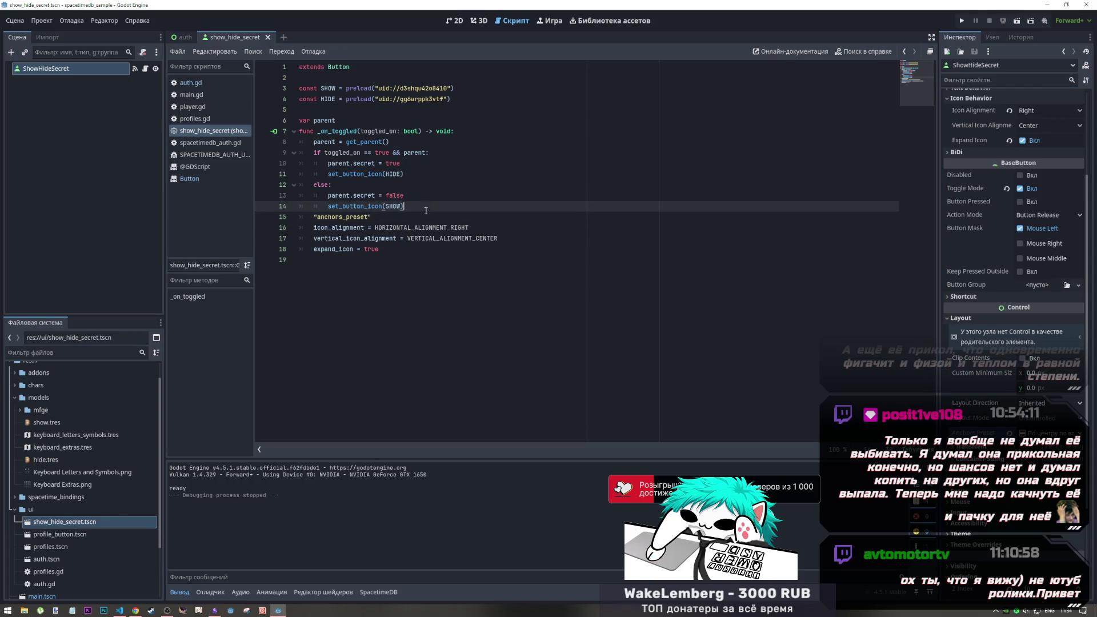
key("Return")
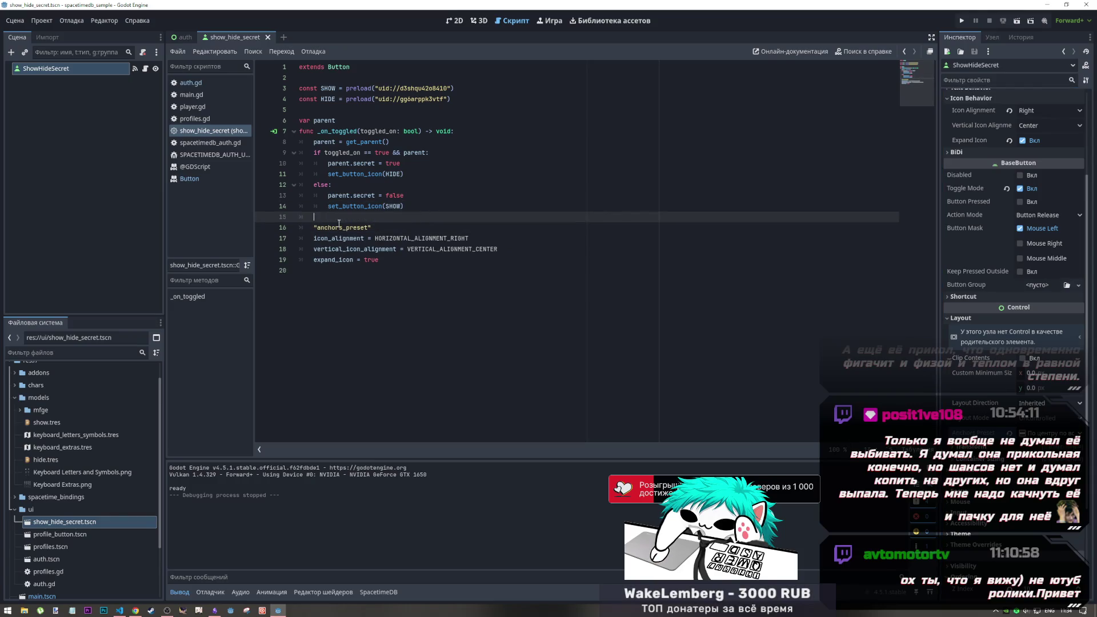
key("Down")
key("Delete")
key("End")
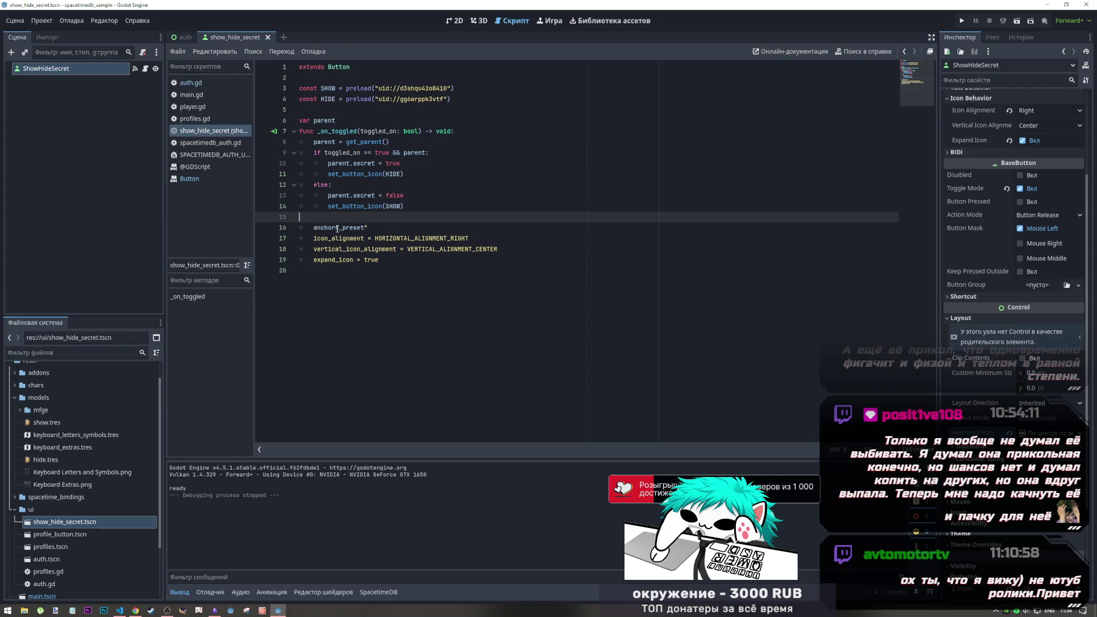
key("BackSpace")
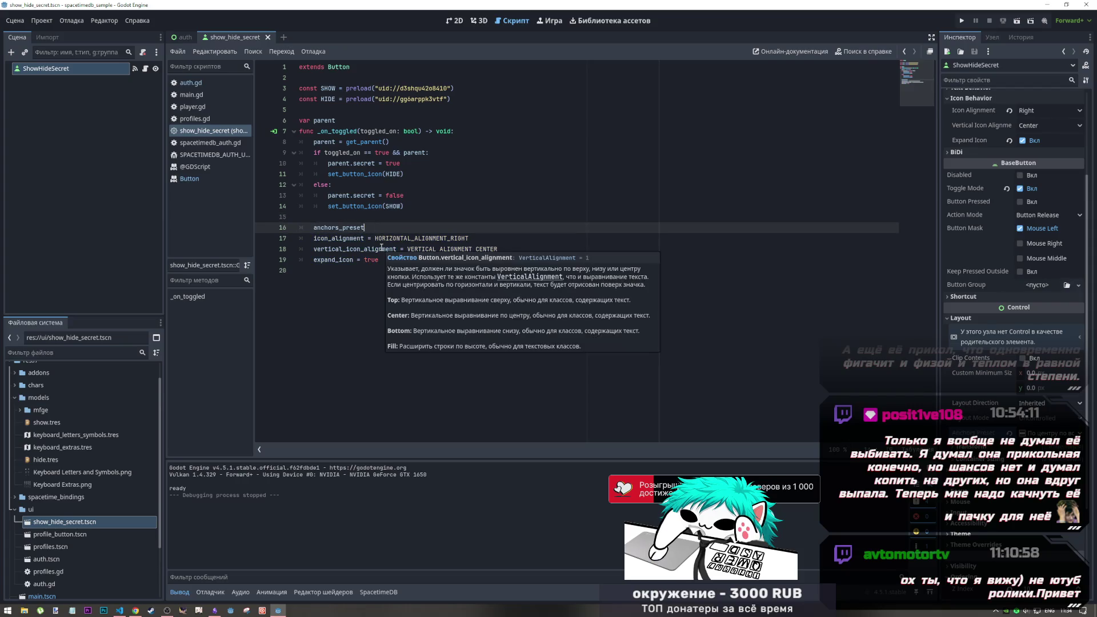
type("=")
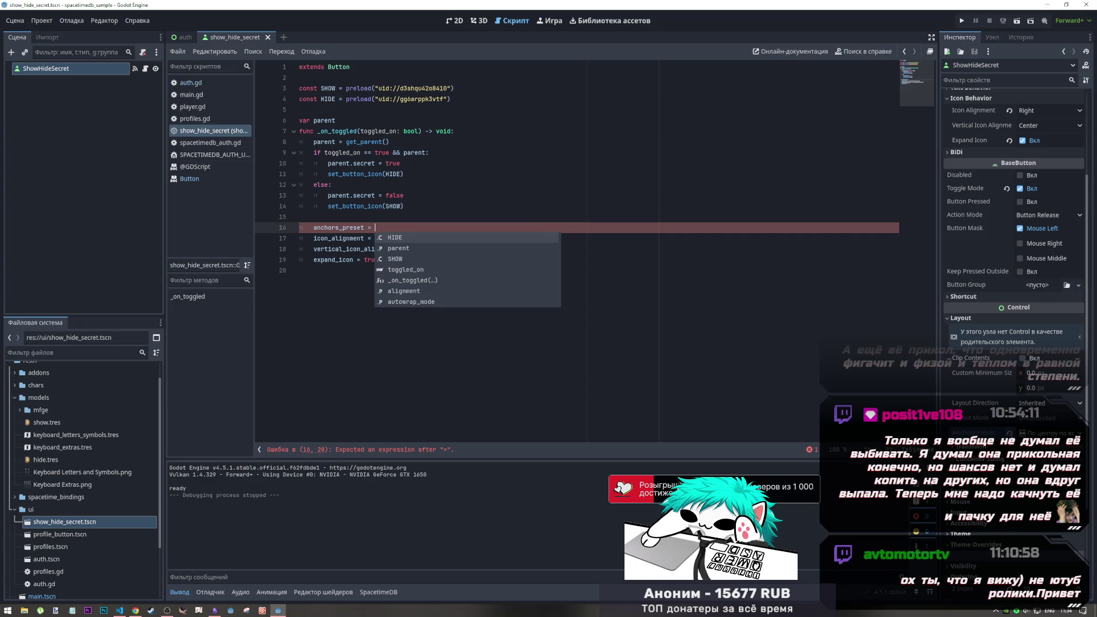
Step: Try the top-left anchors preset, undo it, and open the Control docs via Clip Contents
left_click(972, 456)
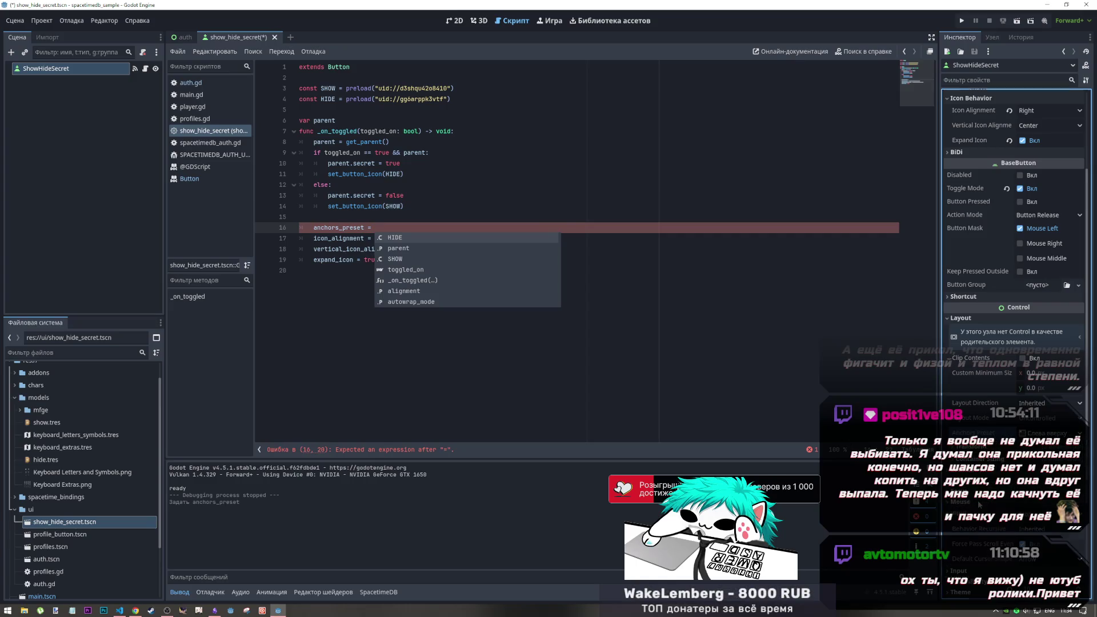
key("ctrl+z")
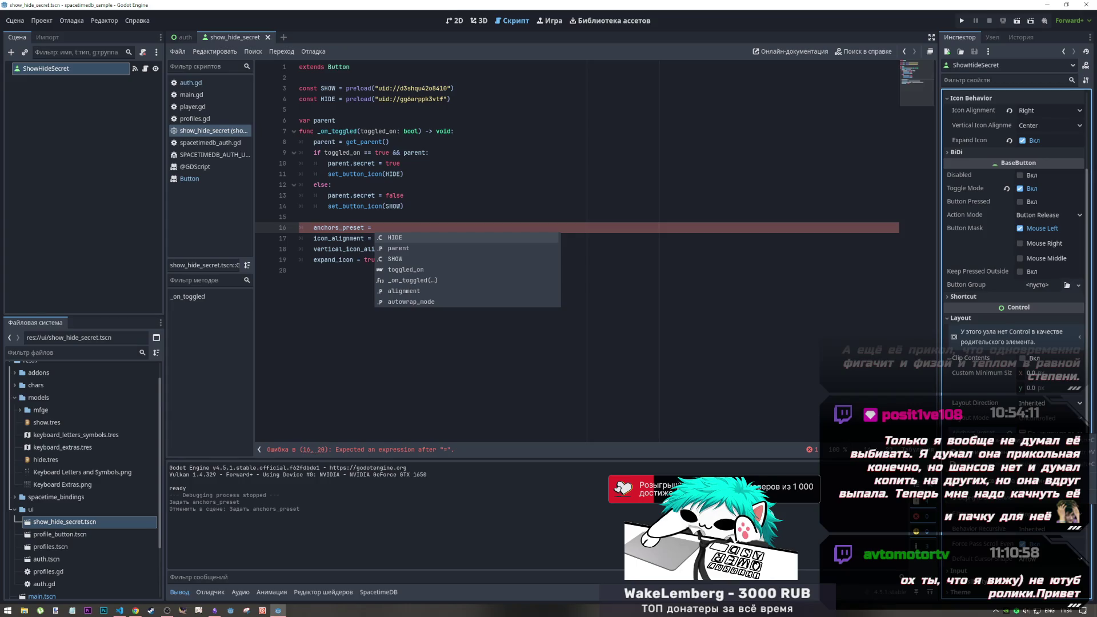
right_click(967, 370)
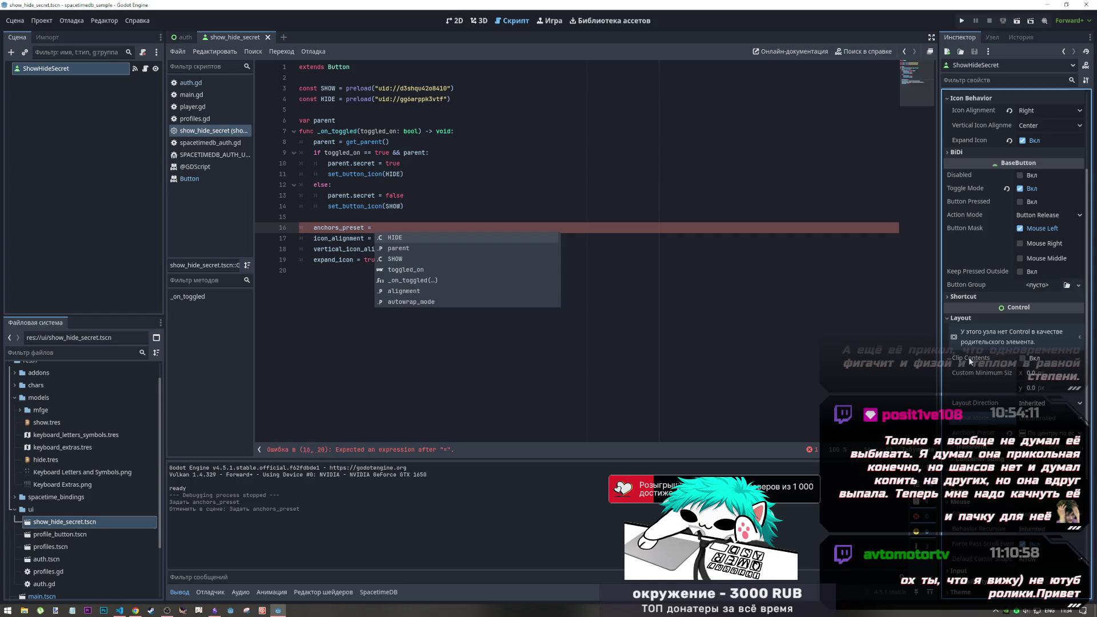
right_click(970, 361)
left_click(975, 421)
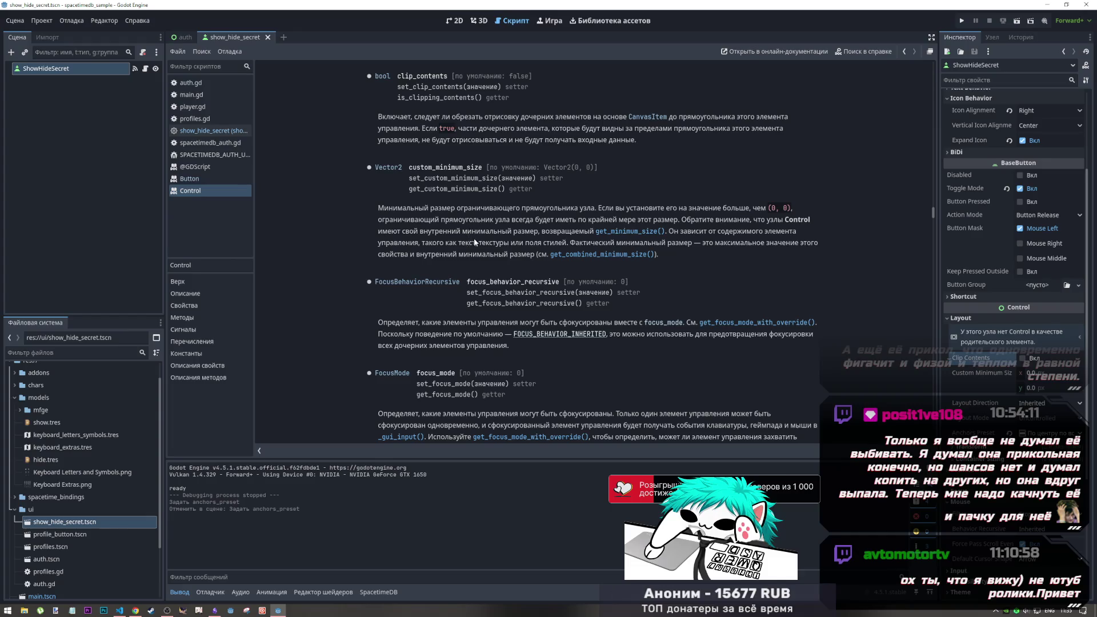
Step: Search the Control help page for 'preset' and open set_anchors_and_offsets_preset
key("ctrl+f")
type("ancho")
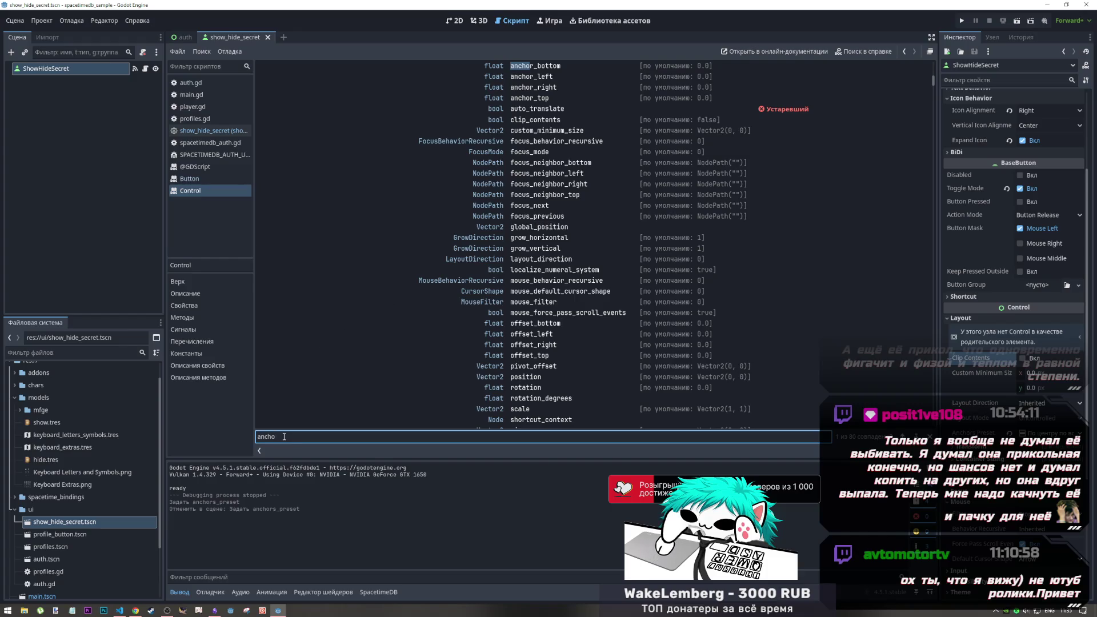
key("ctrl+a")
type("preset")
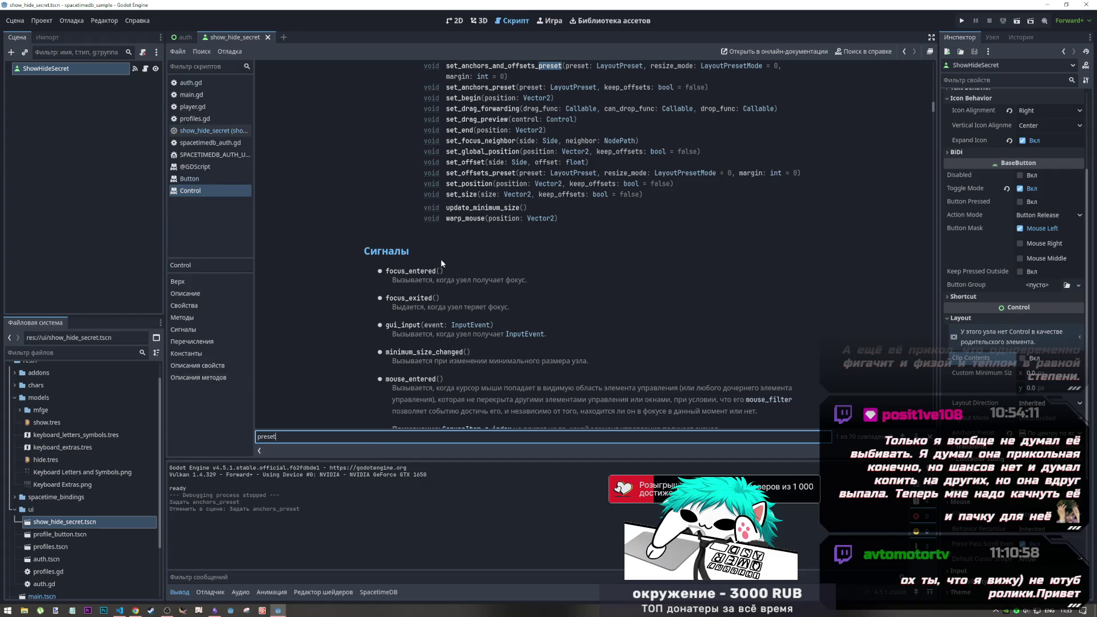
left_click(556, 69)
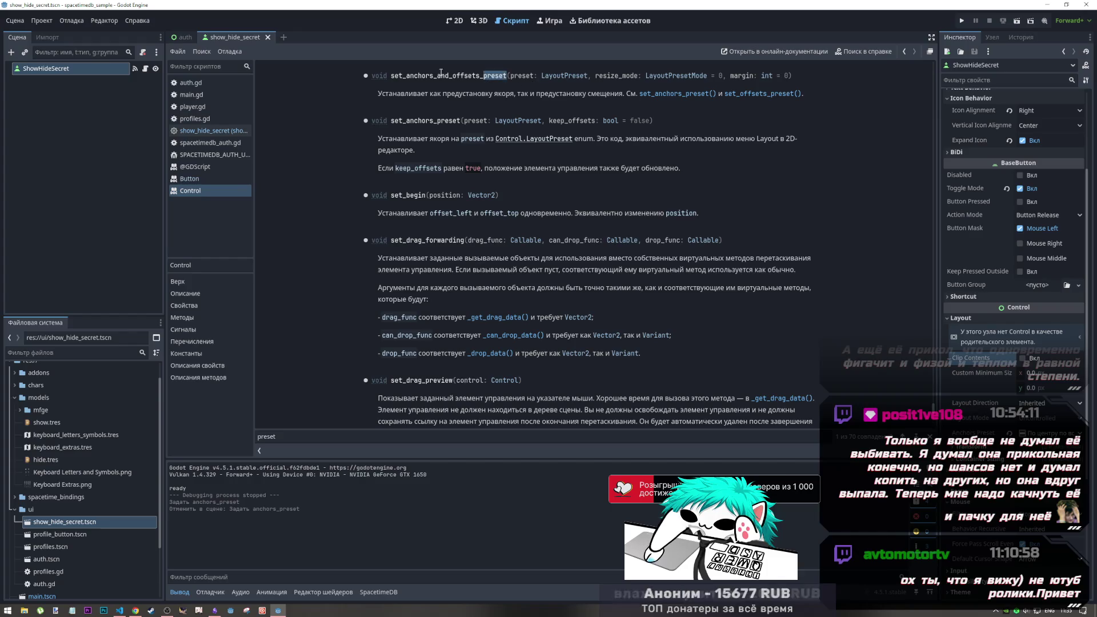
mouse_move(506, 75)
left_mouse_down()
mouse_move(377, 76)
mouse_move(395, 74)
left_mouse_up()
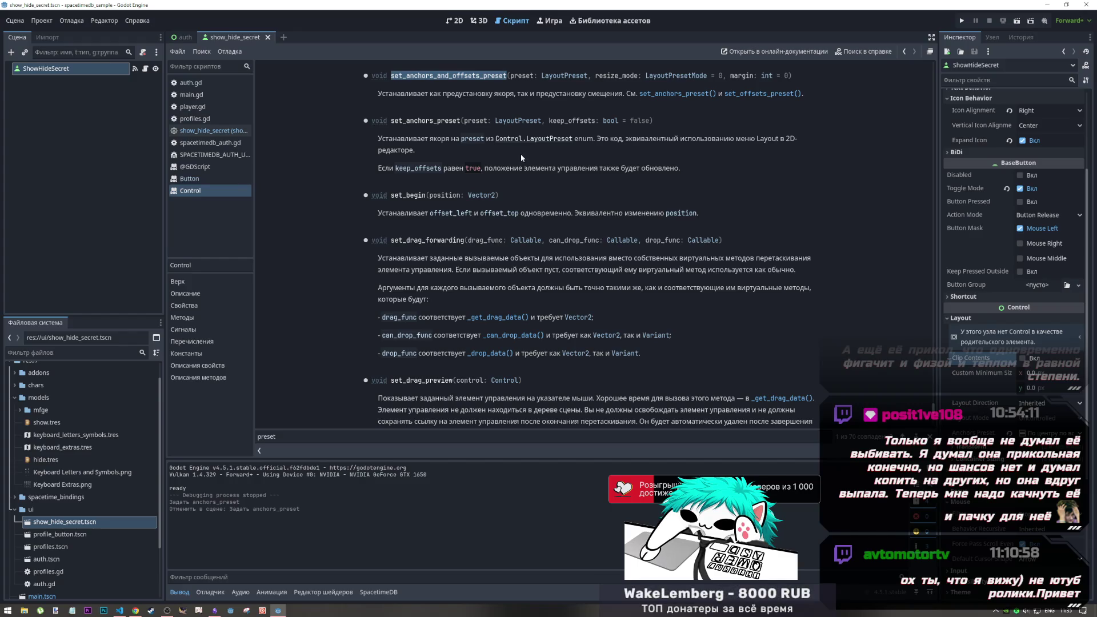
Step: Check the Inspector's Anchors Preset list unchanged, then return to show_hide_secret.gd
left_click(1046, 432)
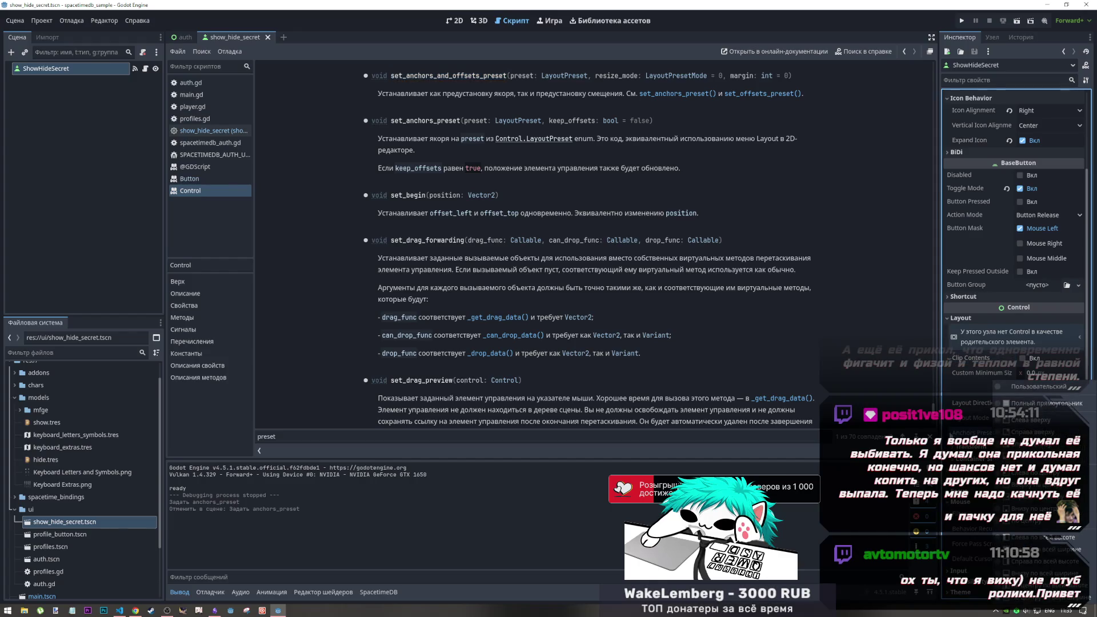
key("Escape")
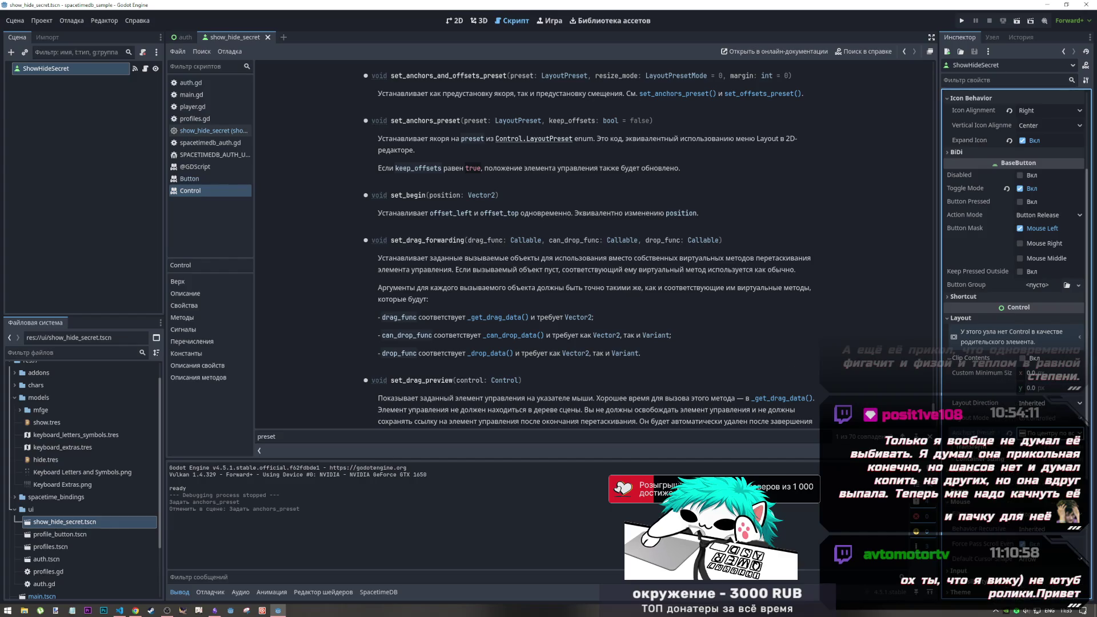
key("space")
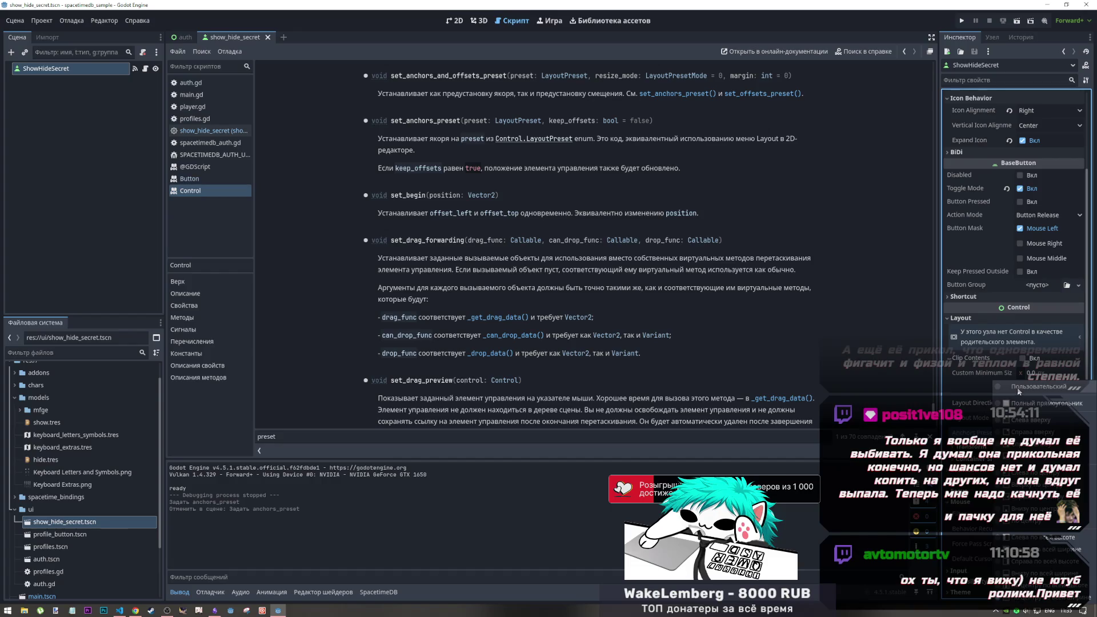
key("Escape")
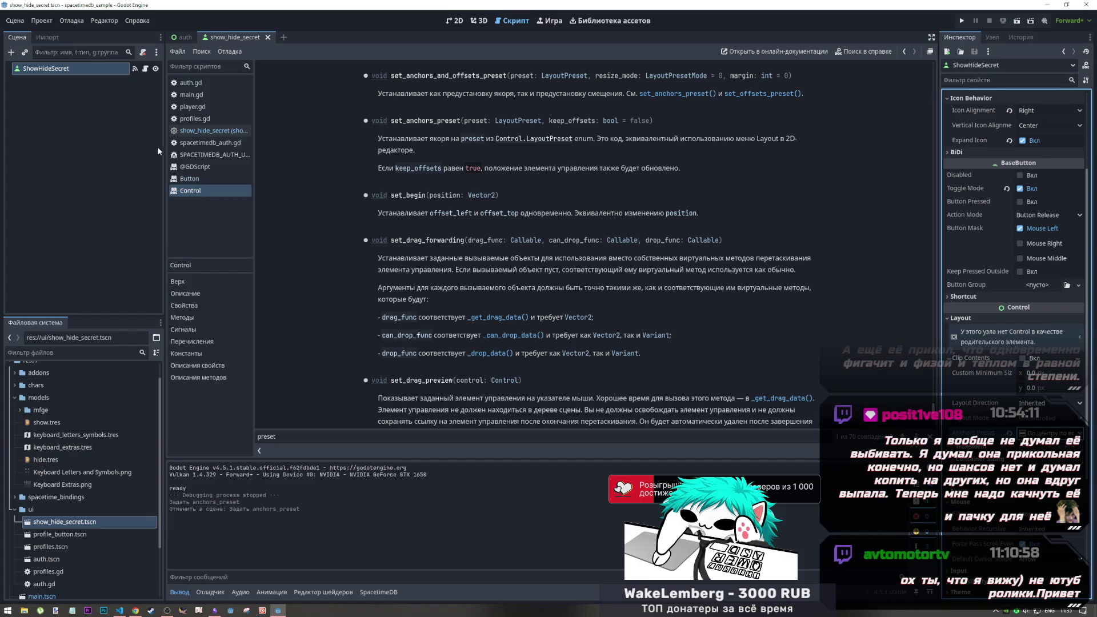
left_click(185, 132)
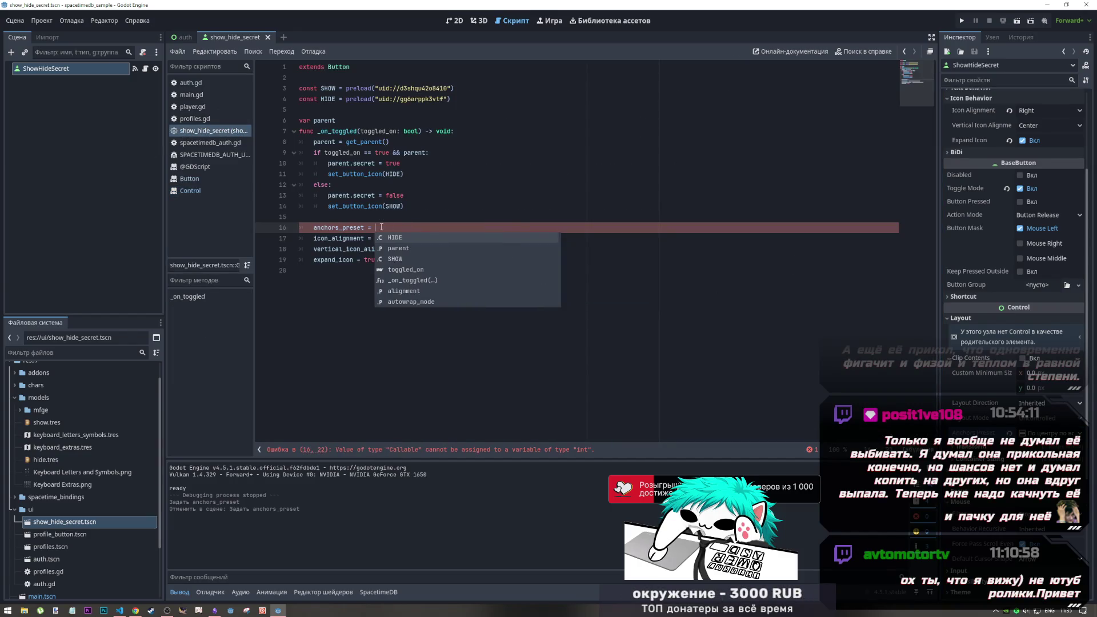
Step: Set line 16 to anchors_preset = 16 and save the script
left_click_drag(384, 226, 309, 225)
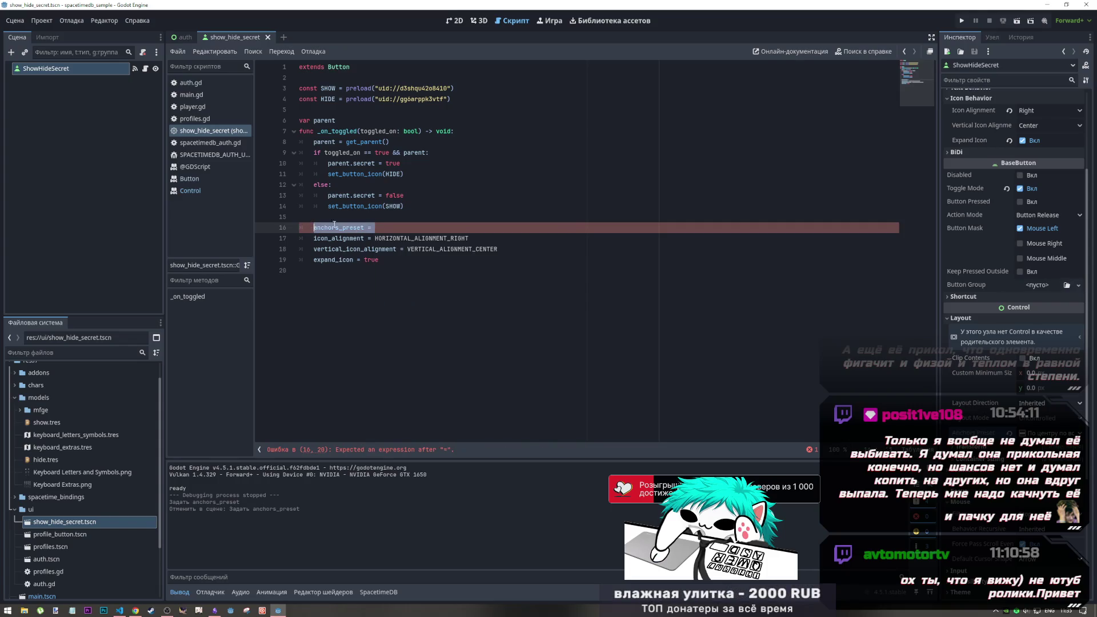
key("End")
type("0")
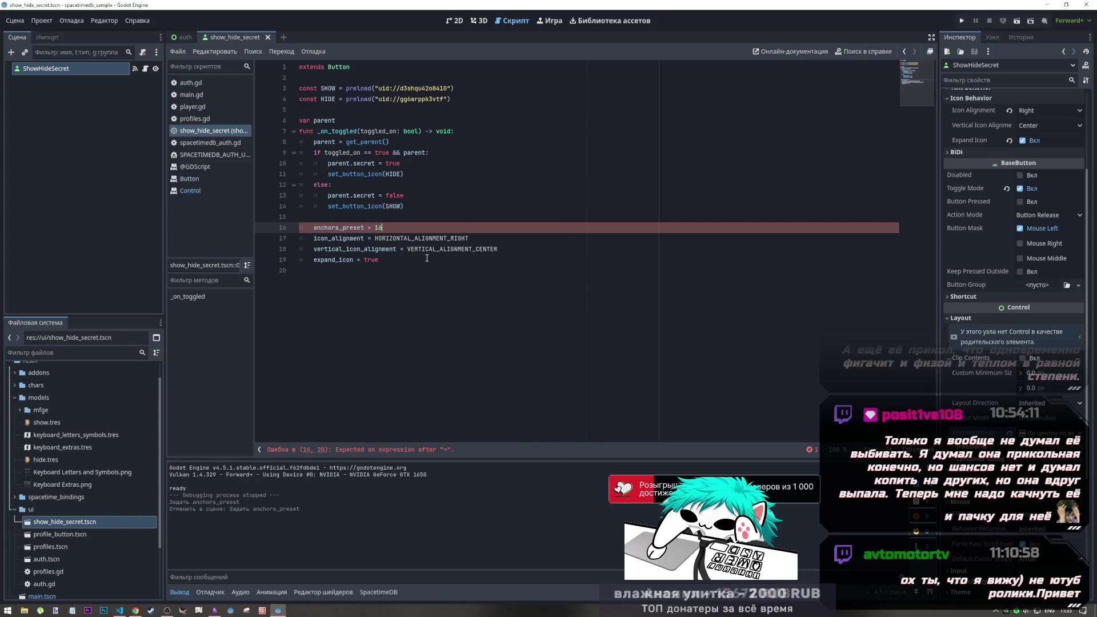
key("ctrl+s")
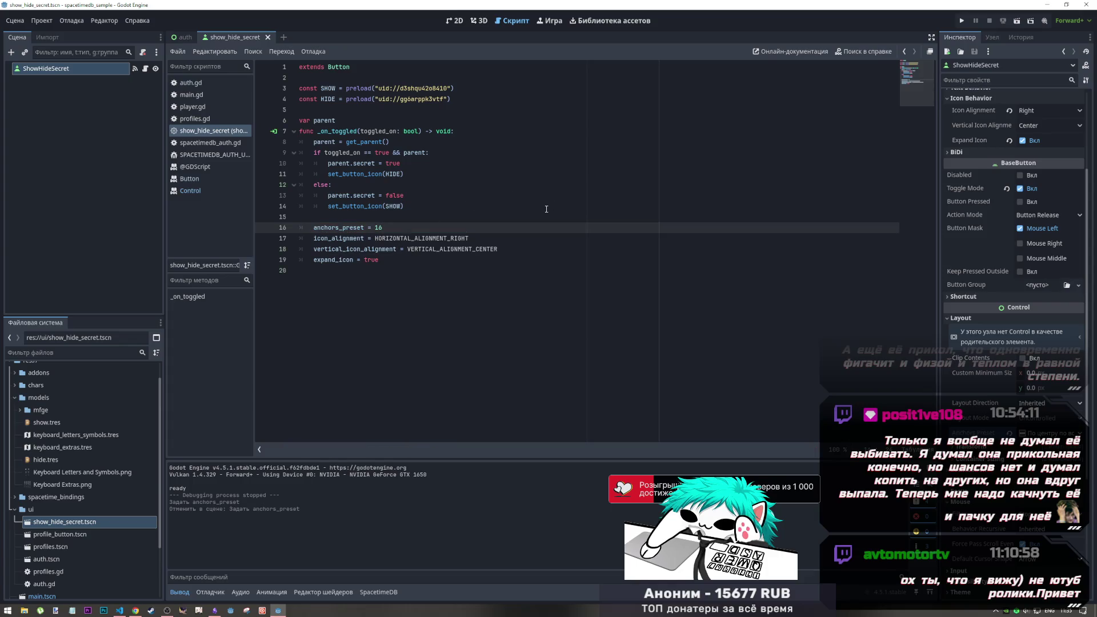
key("BackSpace")
type("6")
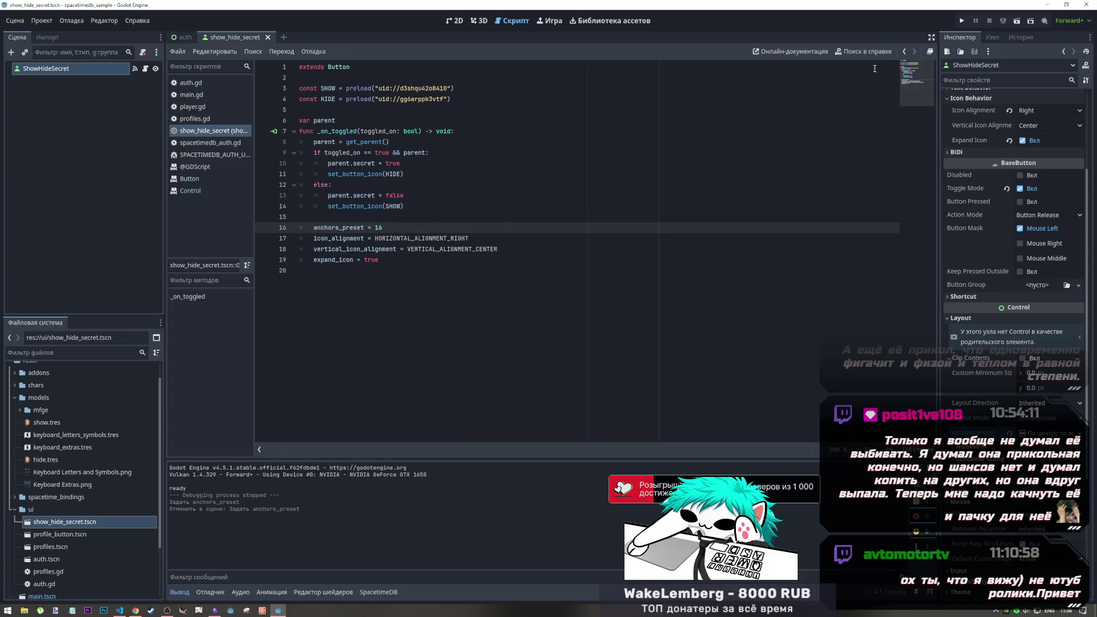
Step: Test-run the project and the current scene, checking the anchor presets, then stop
left_click(962, 21)
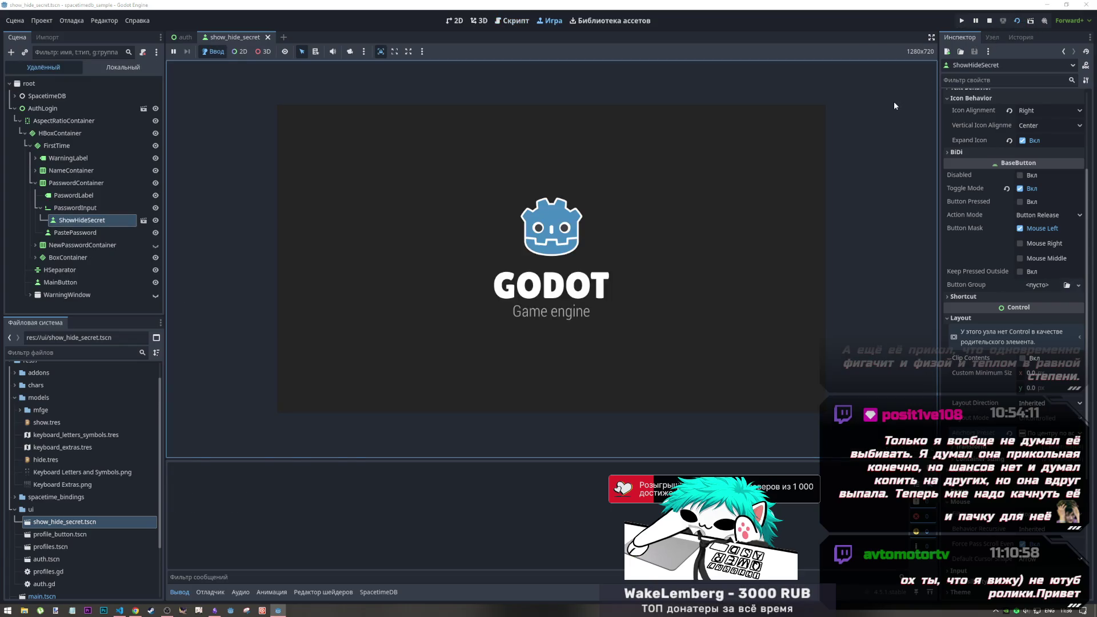
key("F8")
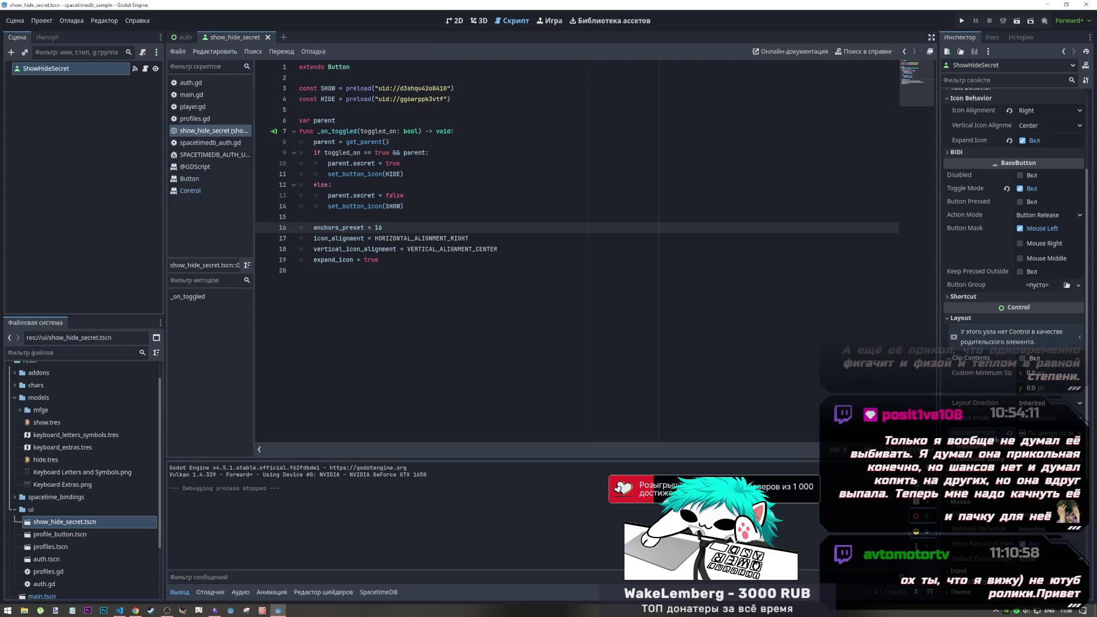
left_click(455, 23)
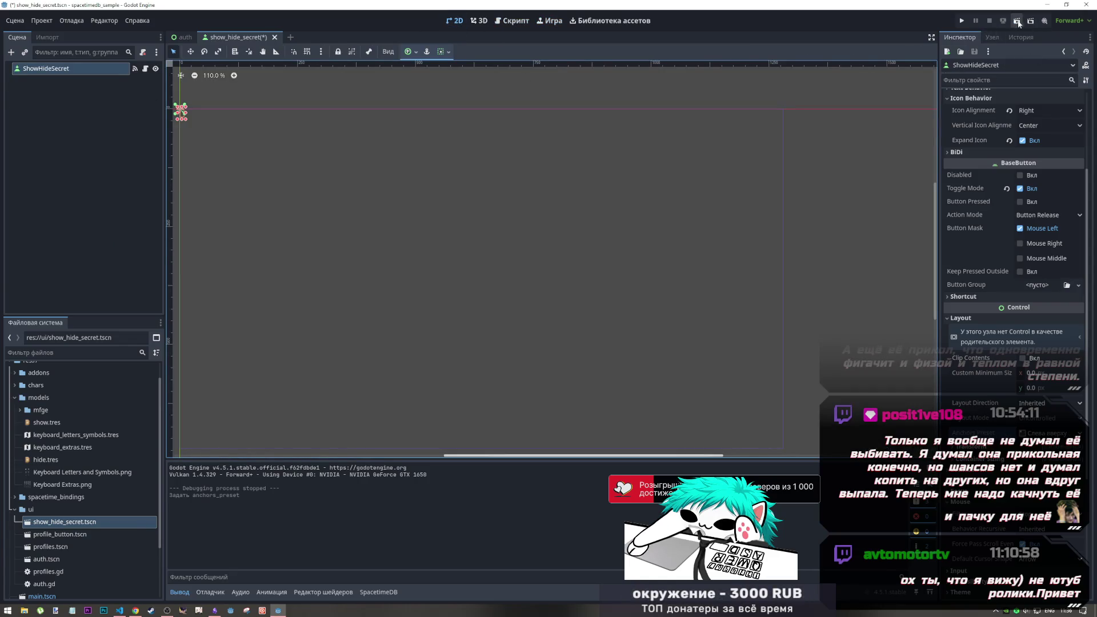
left_click(962, 21)
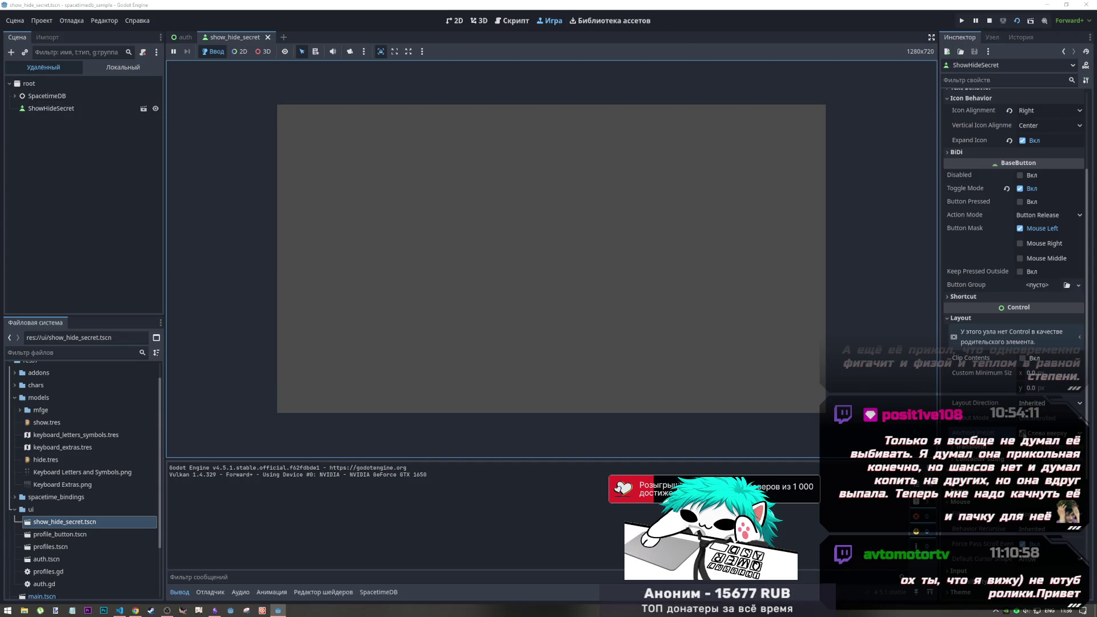
left_click(1042, 432)
key("Escape")
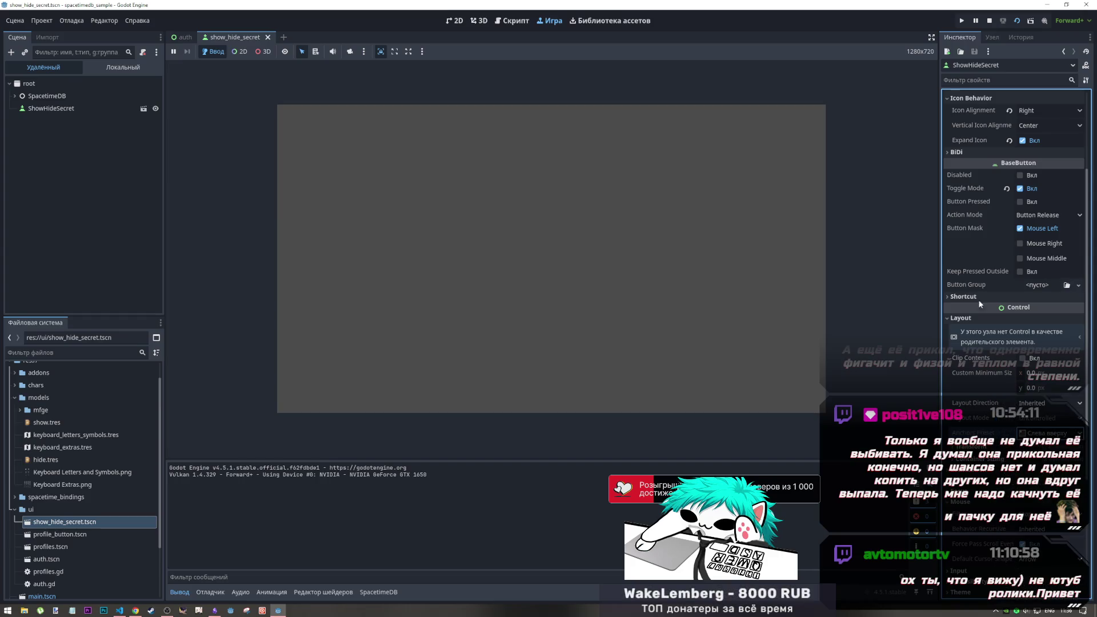
left_click(990, 21)
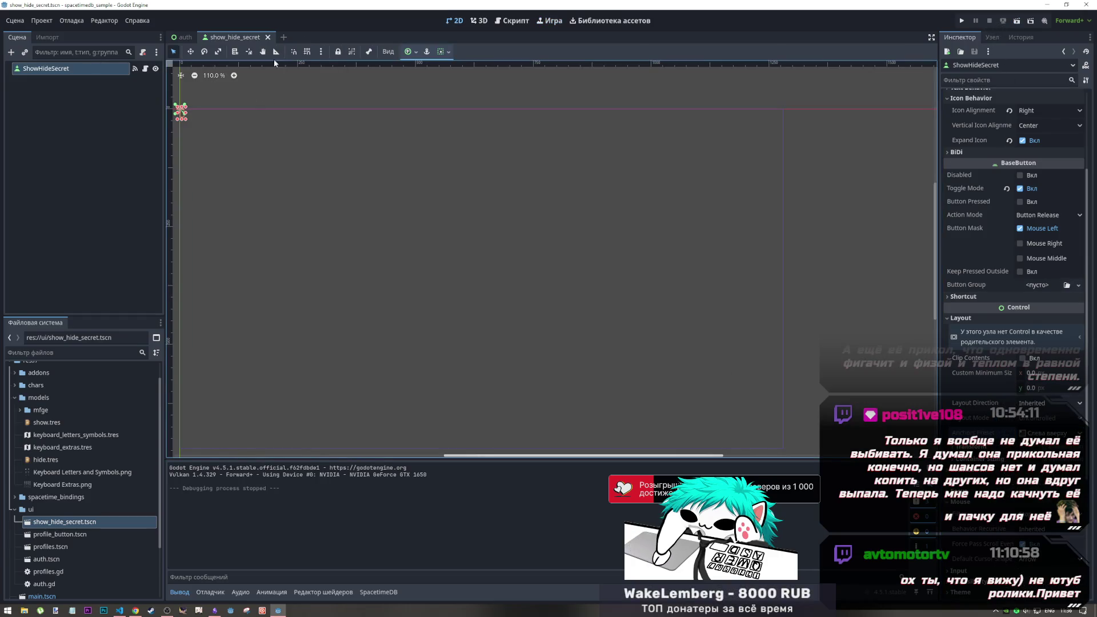
Step: Rewrite line 16 as set_anchors_and_offsets_preset(16) and save the script
left_click(514, 21)
key("shift+Home")
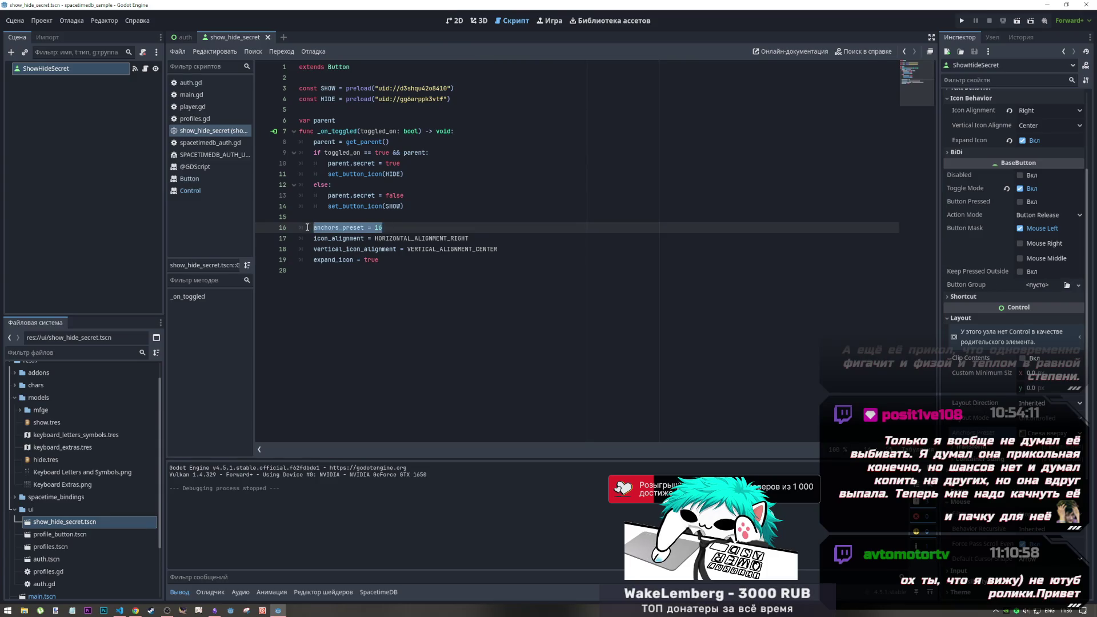
type("set_anchors_and_offsets_preset ")
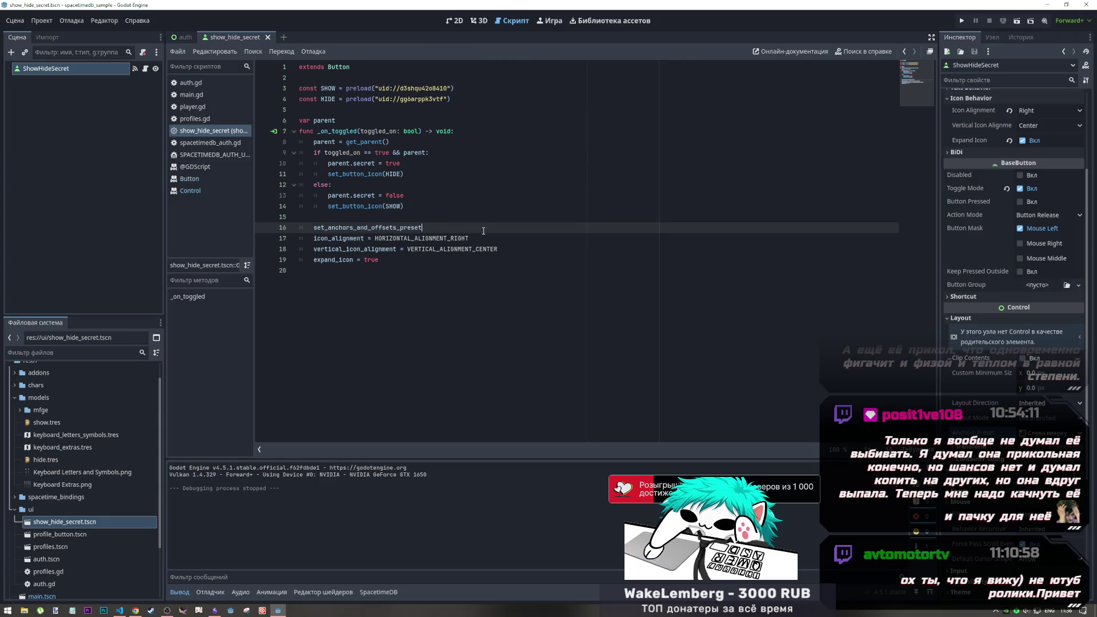
type("(16")
key("ctrl+s")
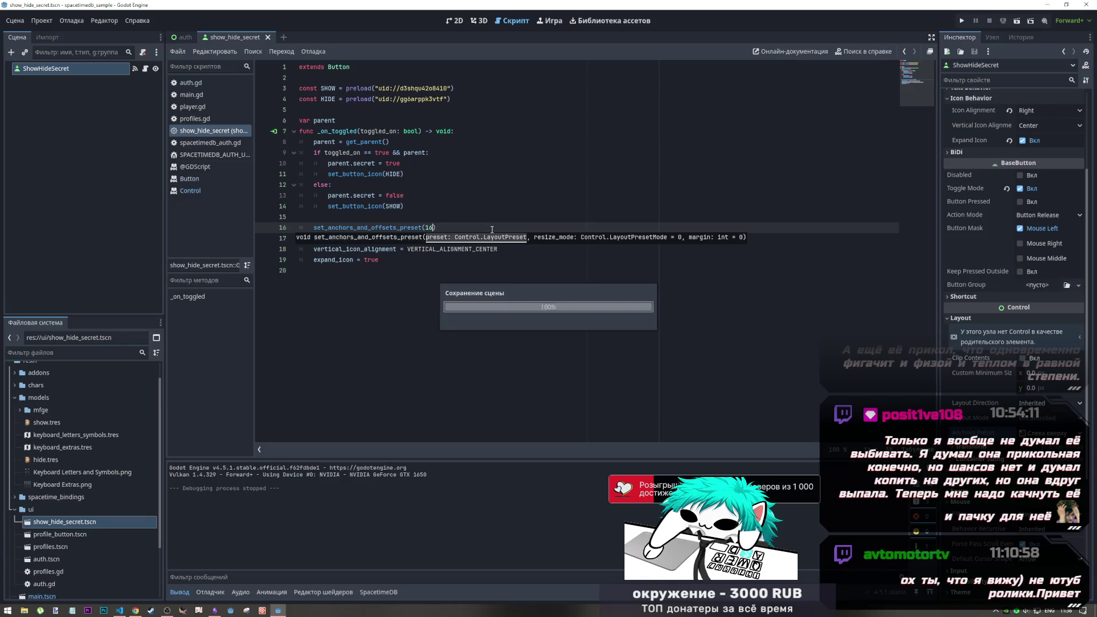
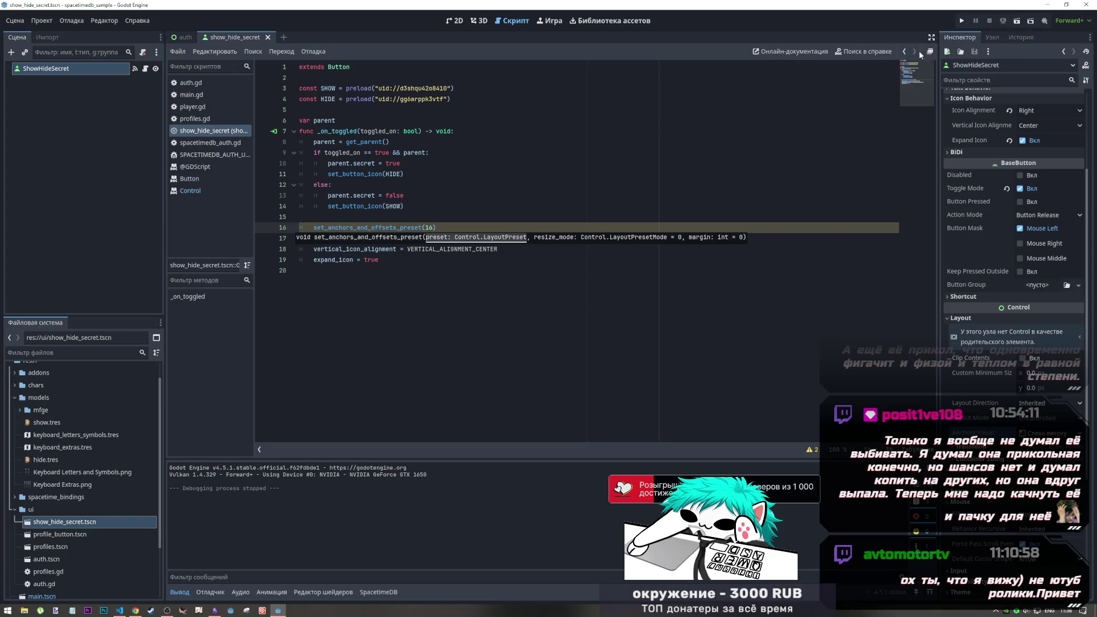
Step: Run the show_hide_secret scene and inspect the live ShowHideSecret button's properties in the Remote tree
left_click(1012, 24)
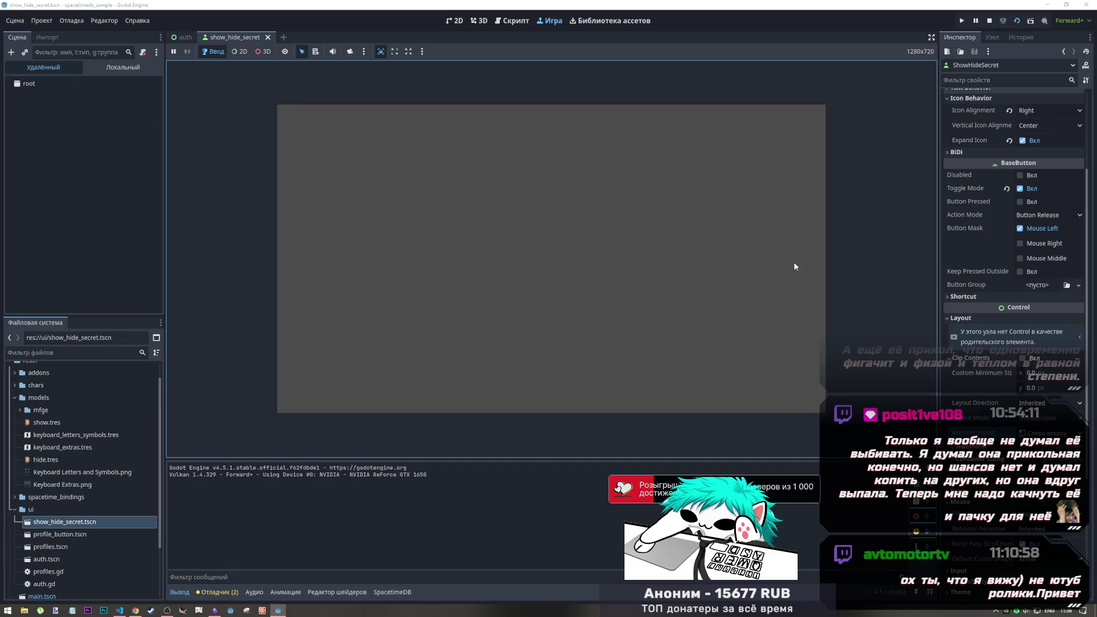
left_click(65, 108)
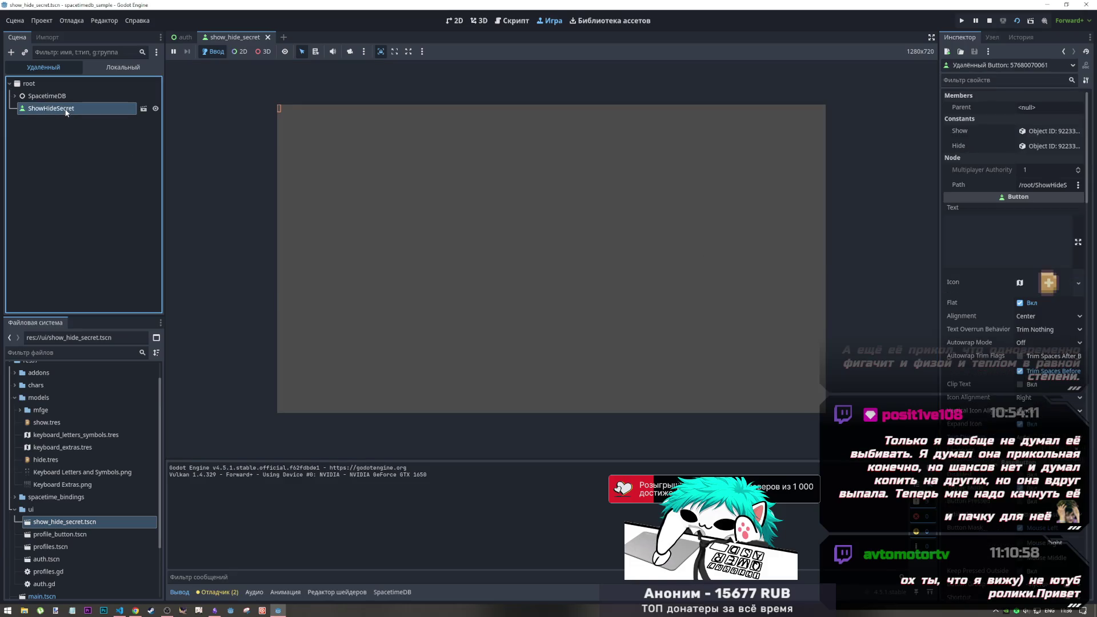
left_click(878, 343)
scroll(1014, 257, "down", 5)
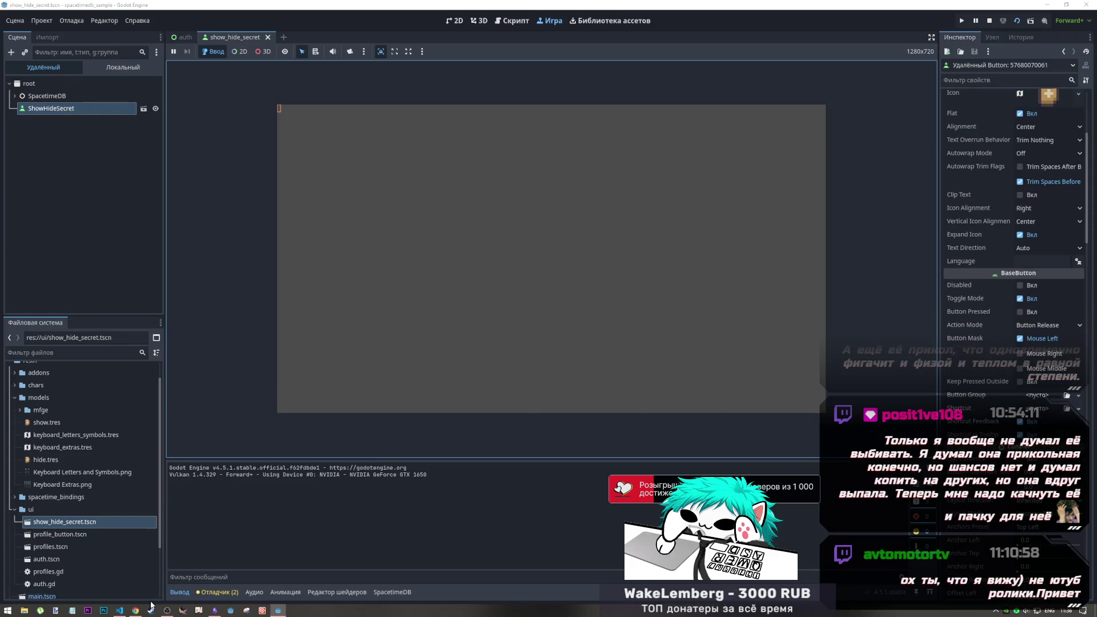
left_click(135, 610)
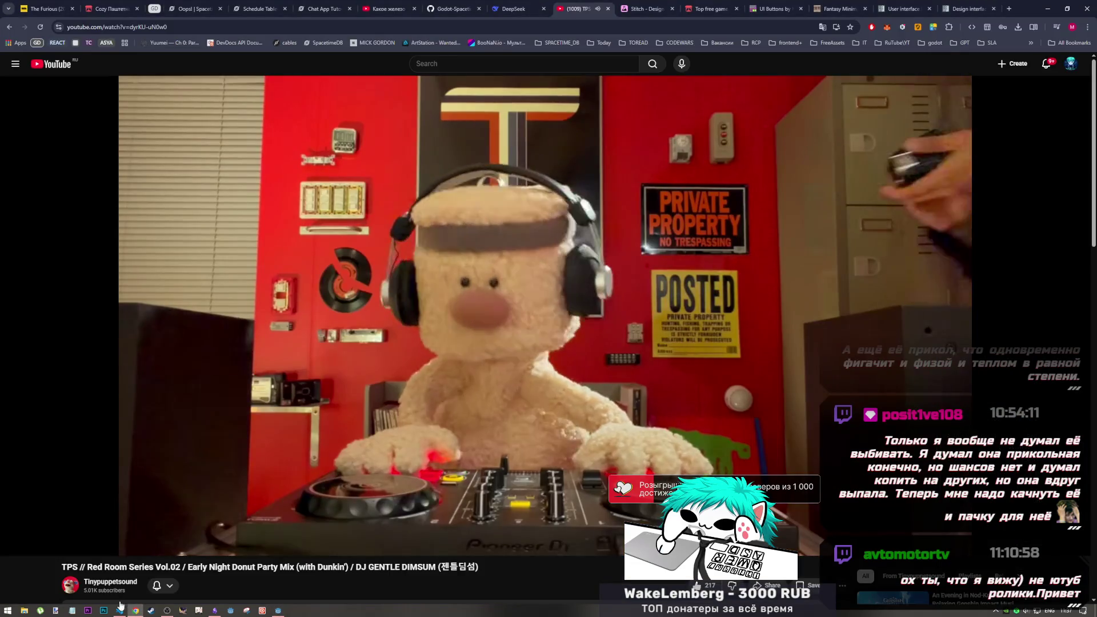
Step: Bring up the DeepSeek chat on making the status parameter optional, discard a draft, and return to Godot
left_click(120, 609)
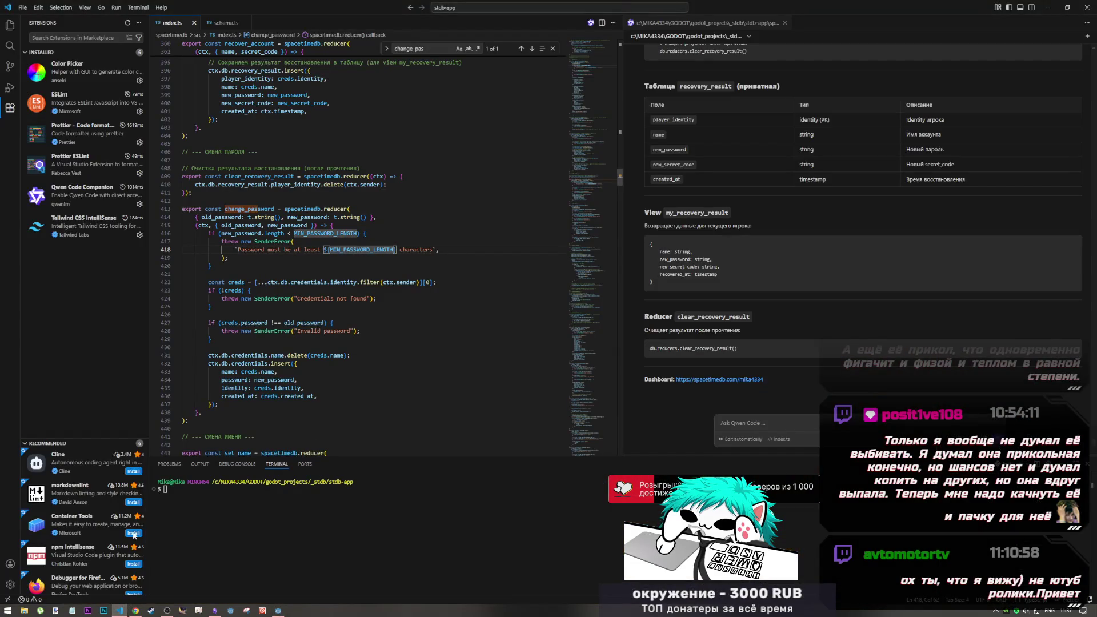
left_click(135, 610)
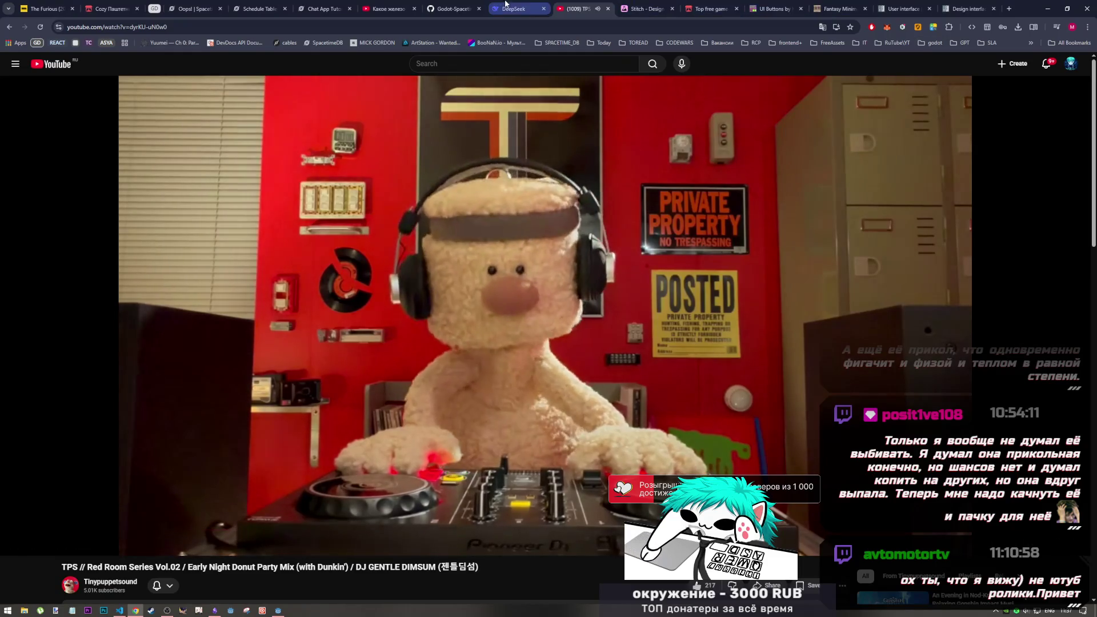
left_click(505, 4)
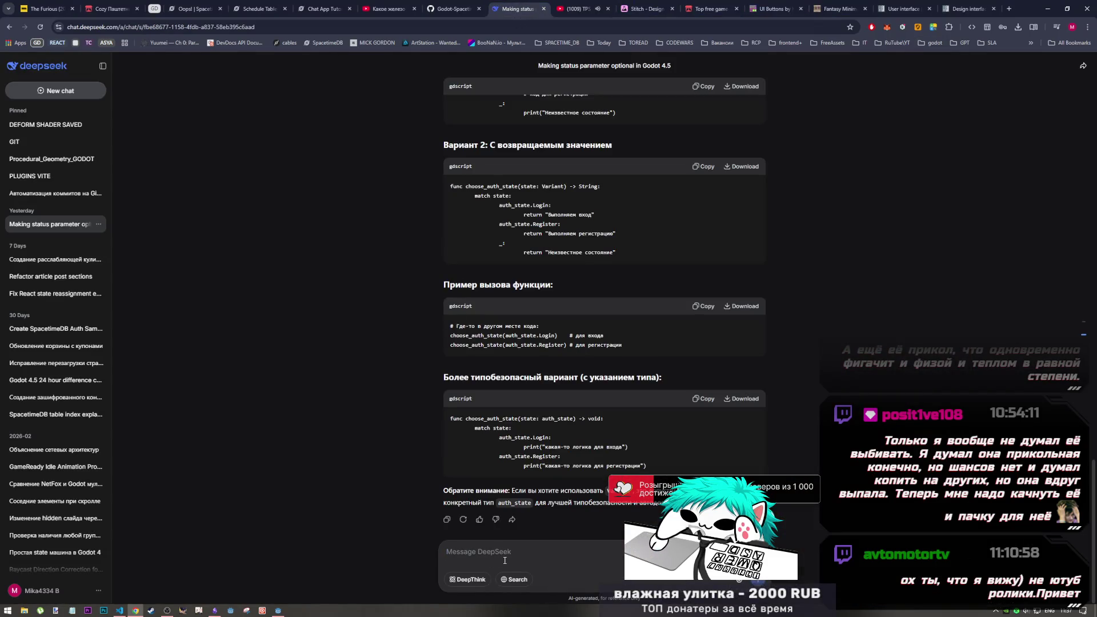
type("lay")
key("BackSpace")
key("BackSpace")
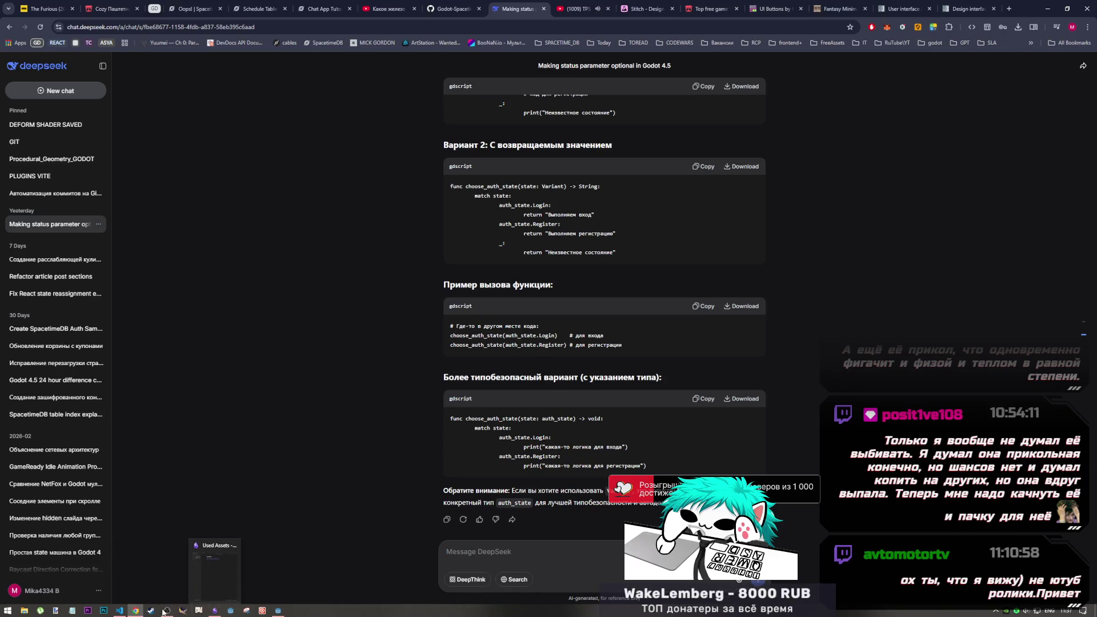
mouse_move(130, 611)
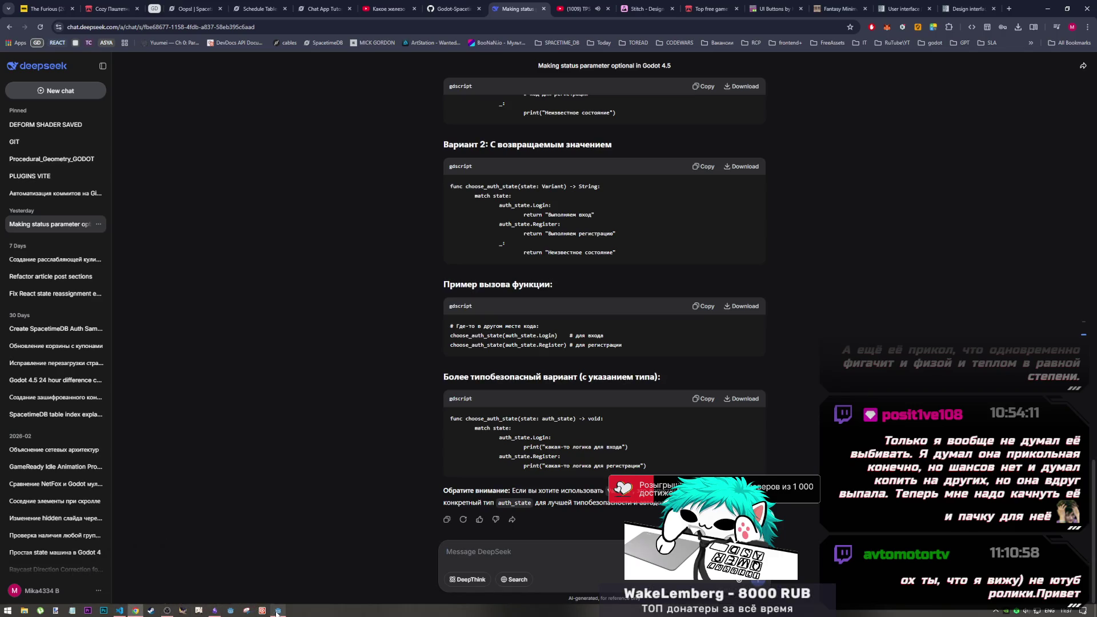
left_click(278, 610)
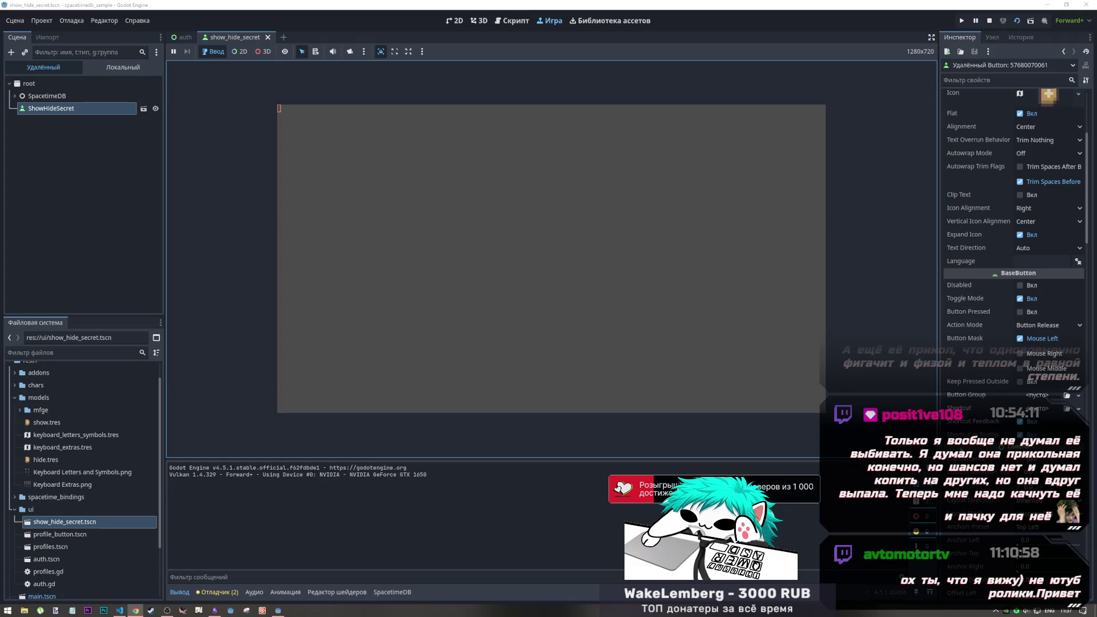
Step: Stop the running game, select ShowHideSecret and review its Anchors Preset options
scroll(967, 407, "up", 5)
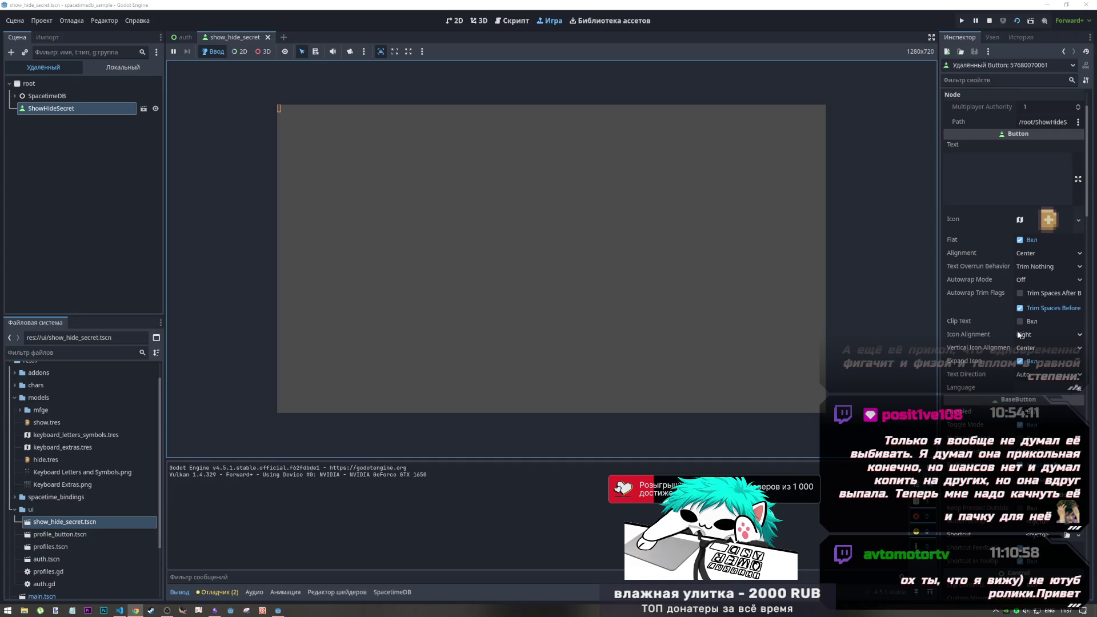
left_click(991, 22)
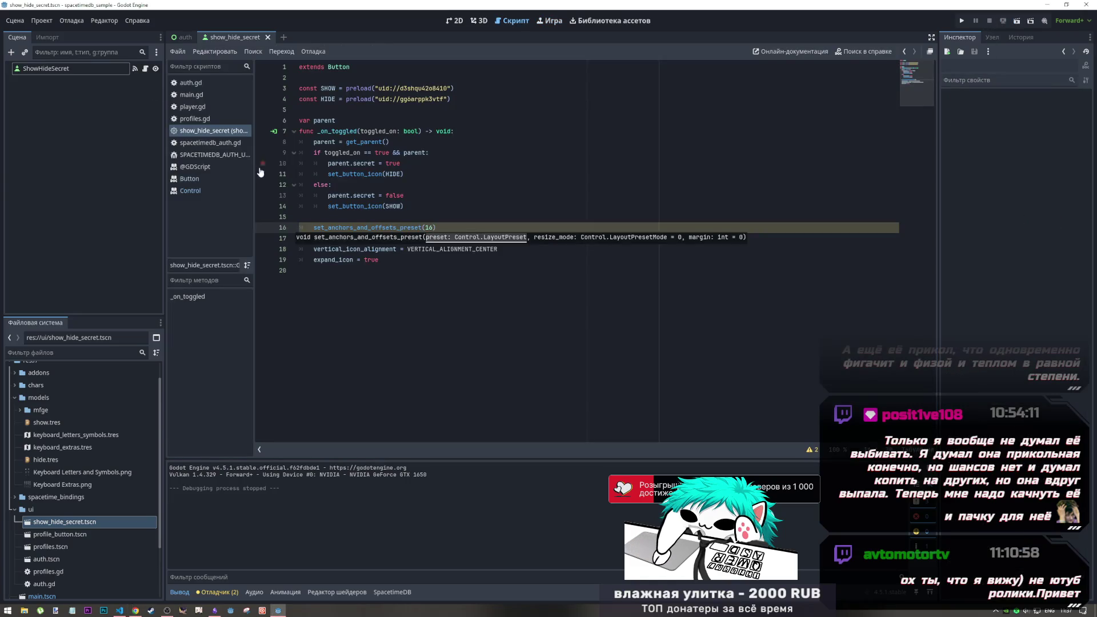
left_click(71, 70)
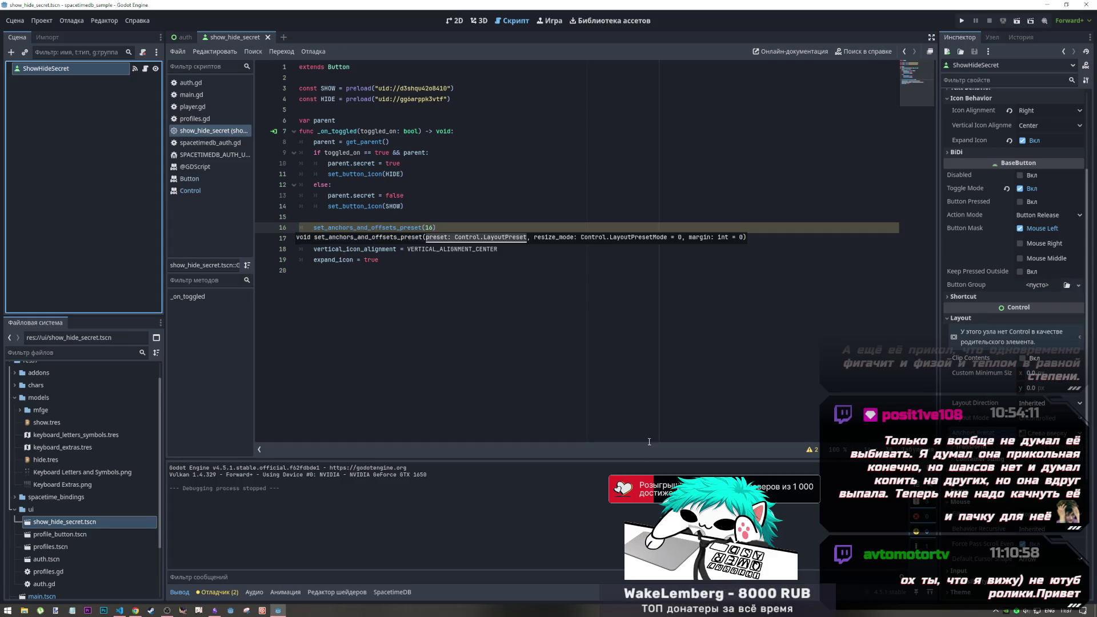
left_click(1045, 433)
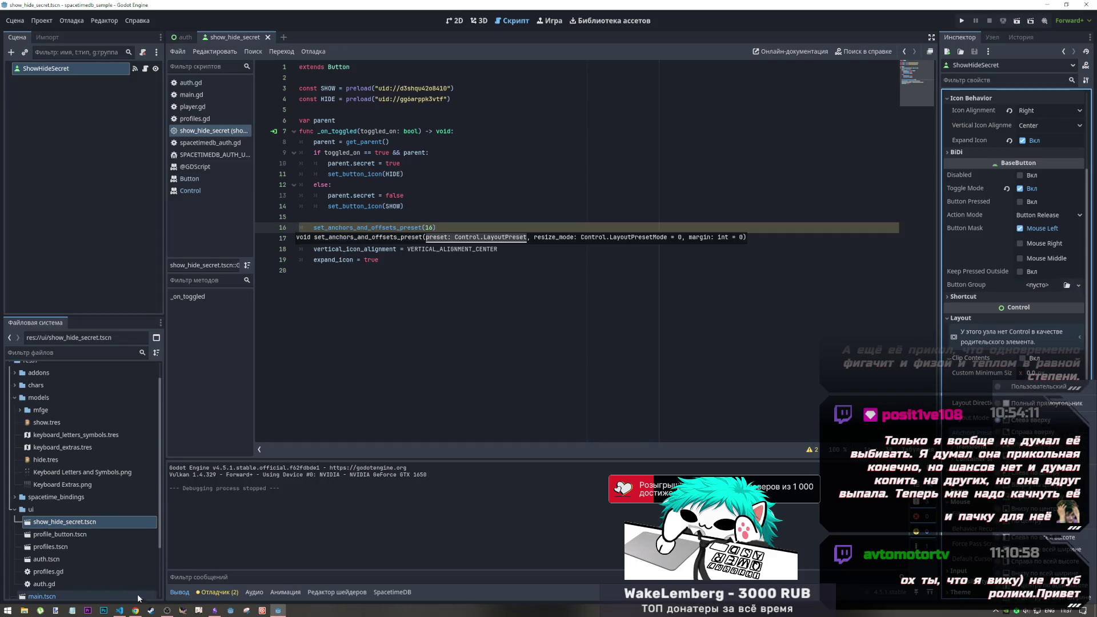
left_click(119, 610)
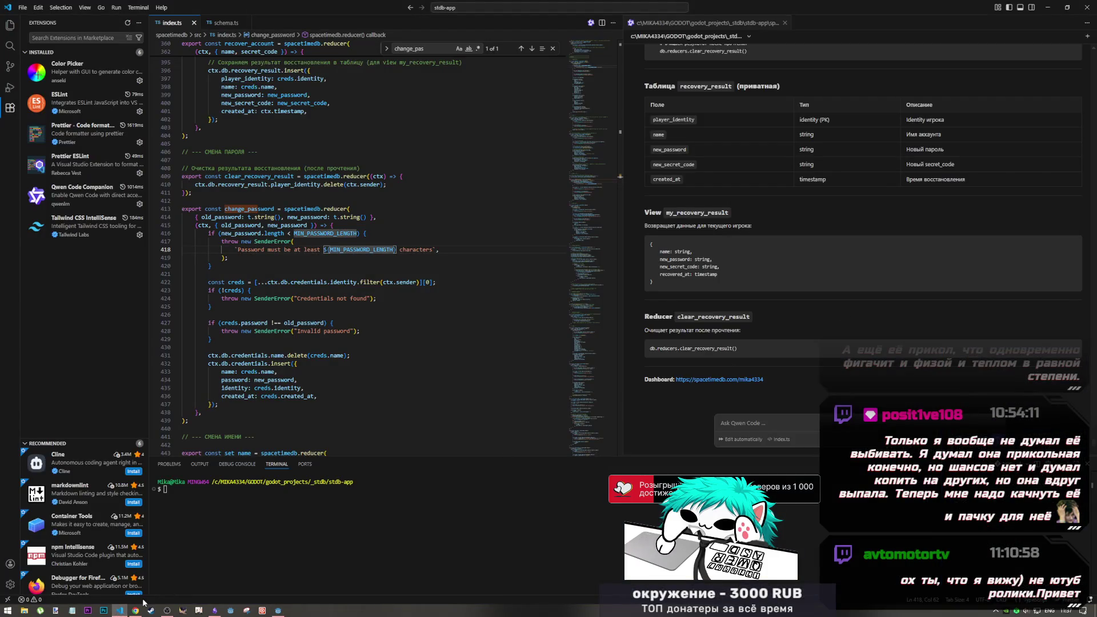
Step: Draft a Russian question about centring the button across the full width, with set_anchors_and_offsets_preset pasted in
left_click(136, 610)
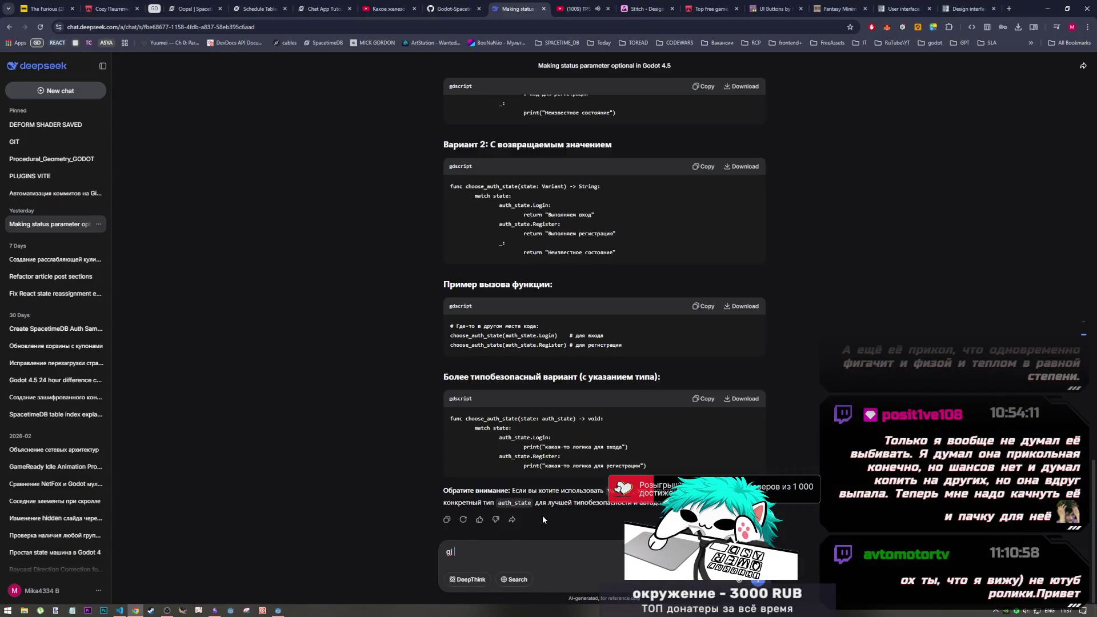
type("wtynhe")
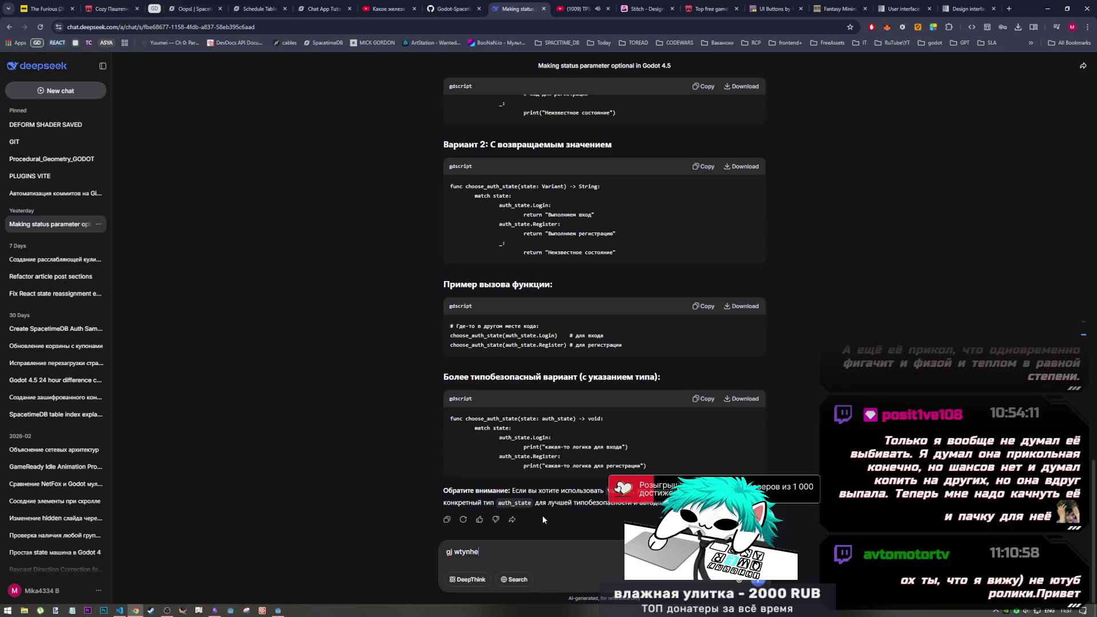
type(" gj dctq it")
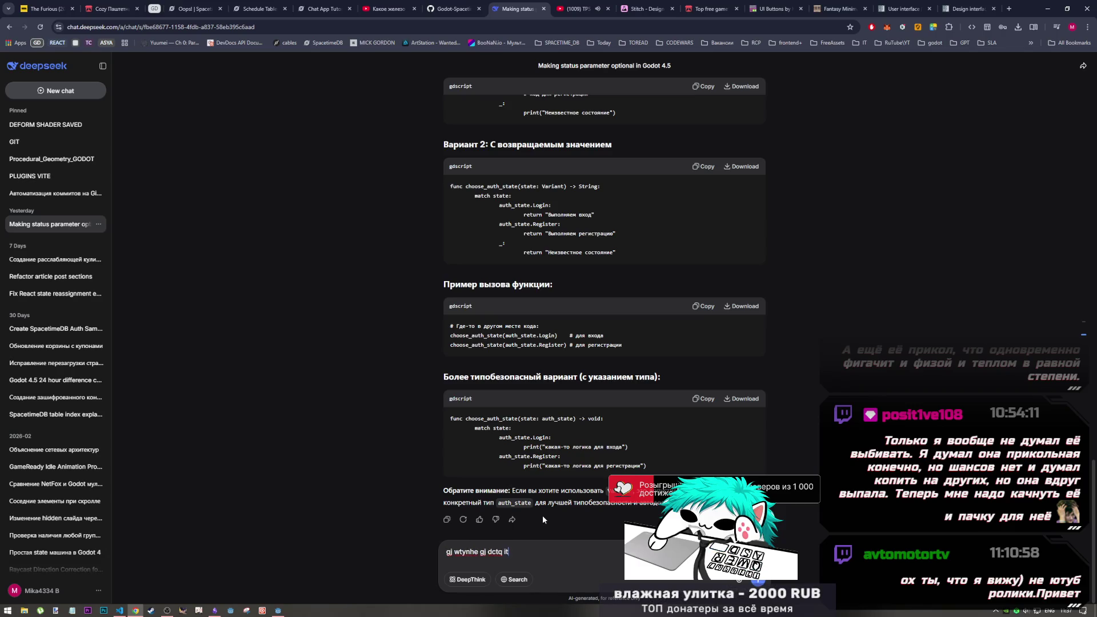
type("hbyt")
key("ctrl+a")
key("alt+shift")
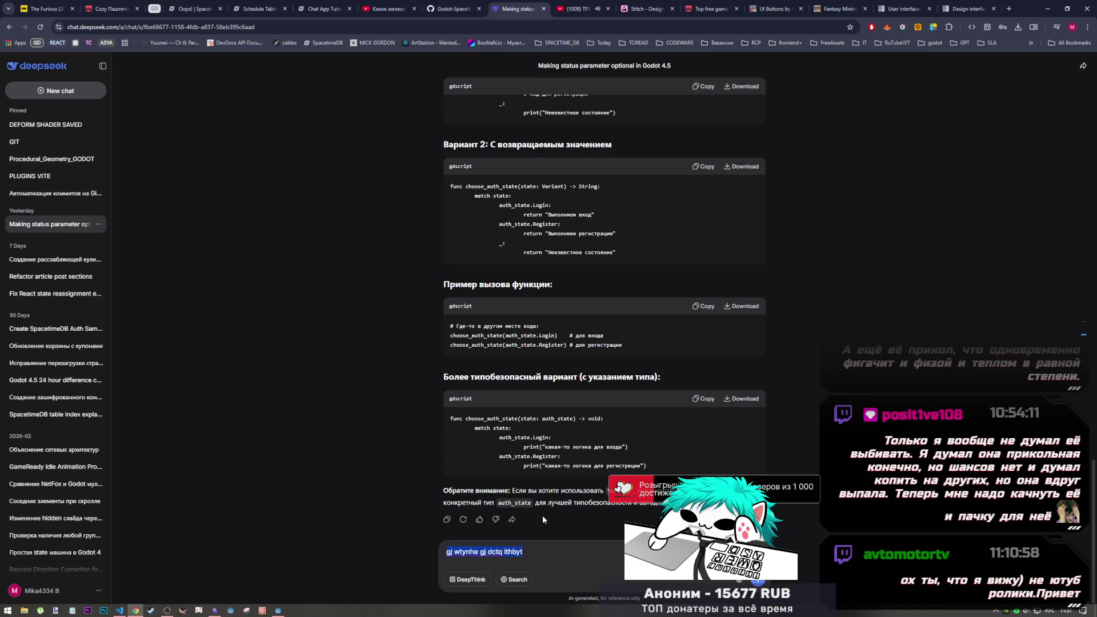
type("по центру по вс")
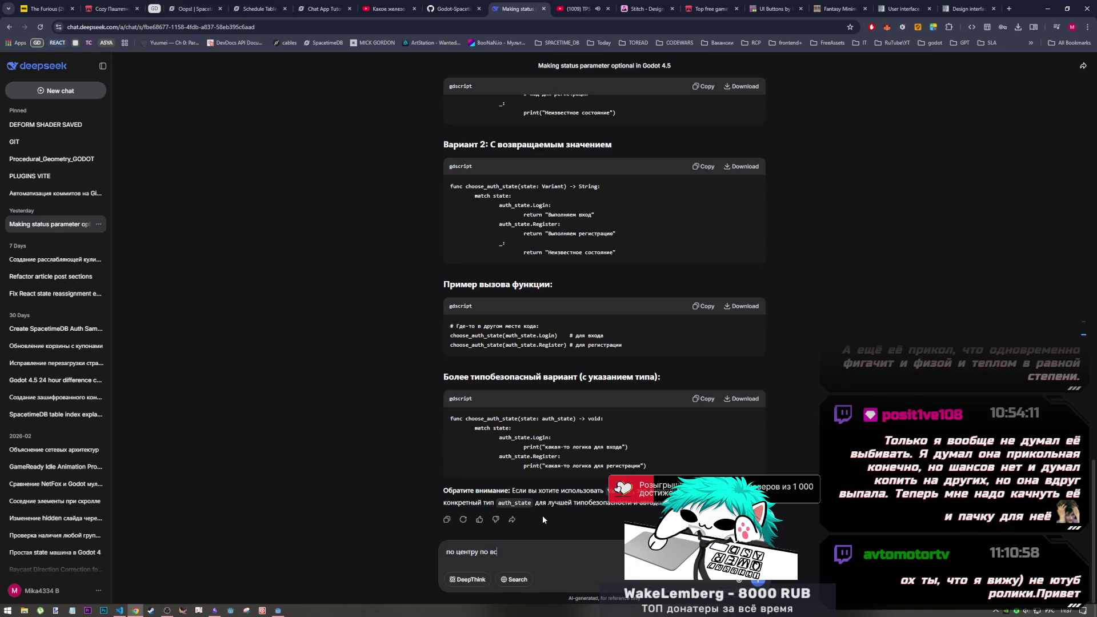
type("ей шерине")
type("set_anchors_and_offsets_preset")
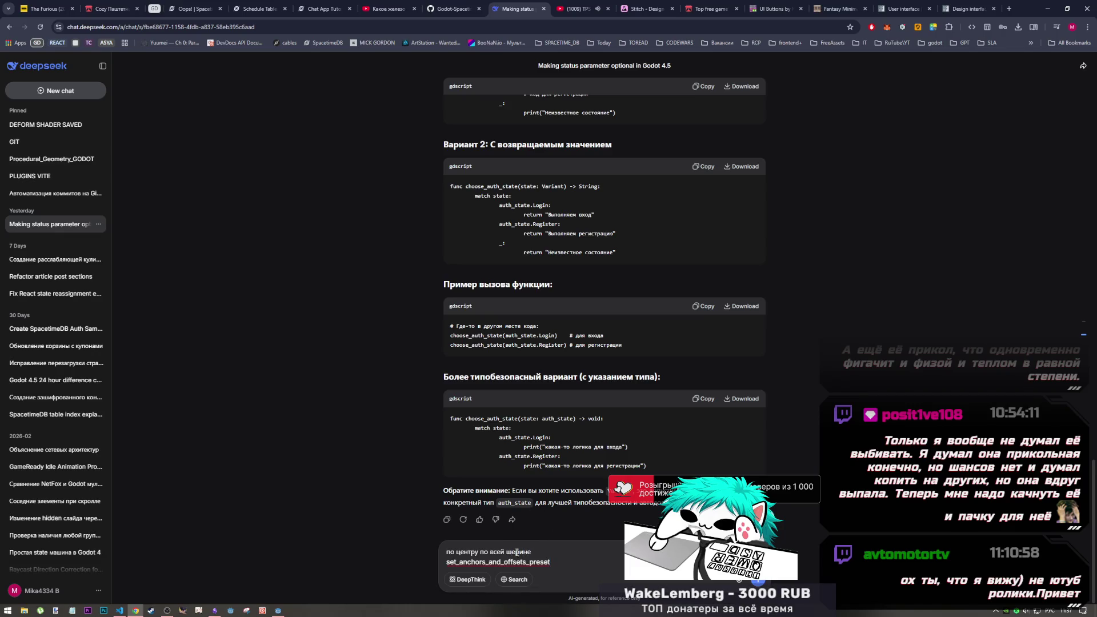
left_click(521, 550)
key("BackSpace")
type("и")
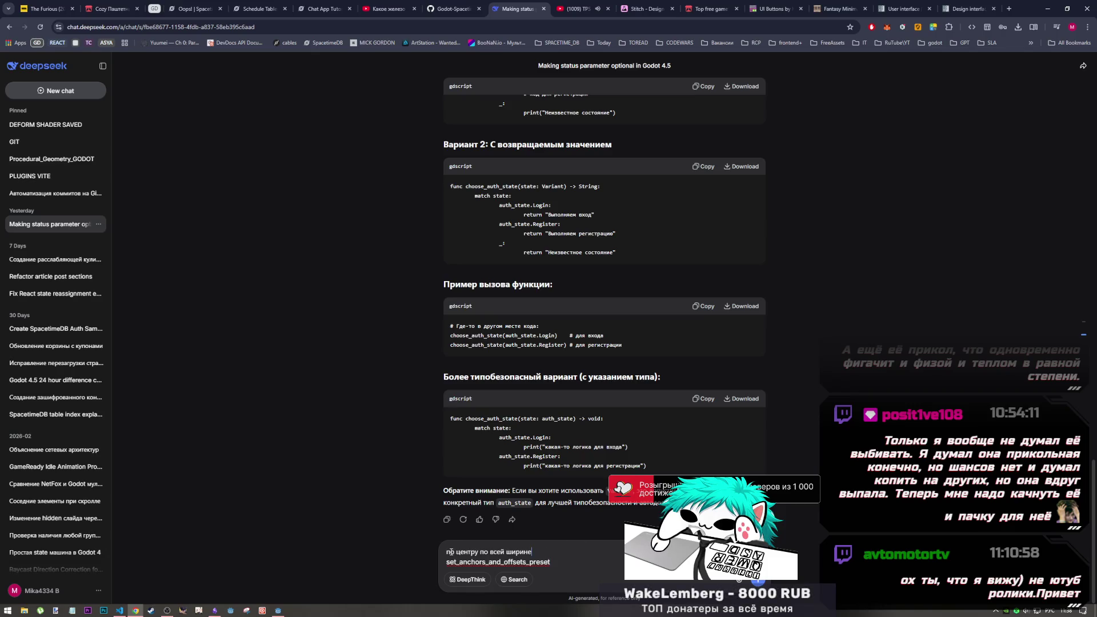
type("кнопку ")
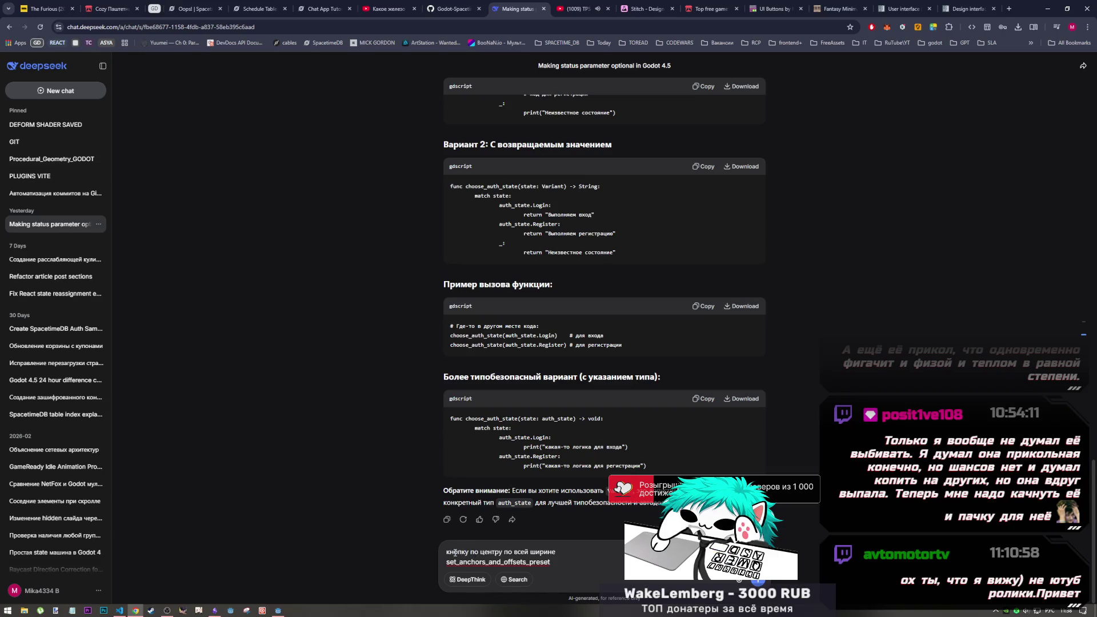
type("расположить ")
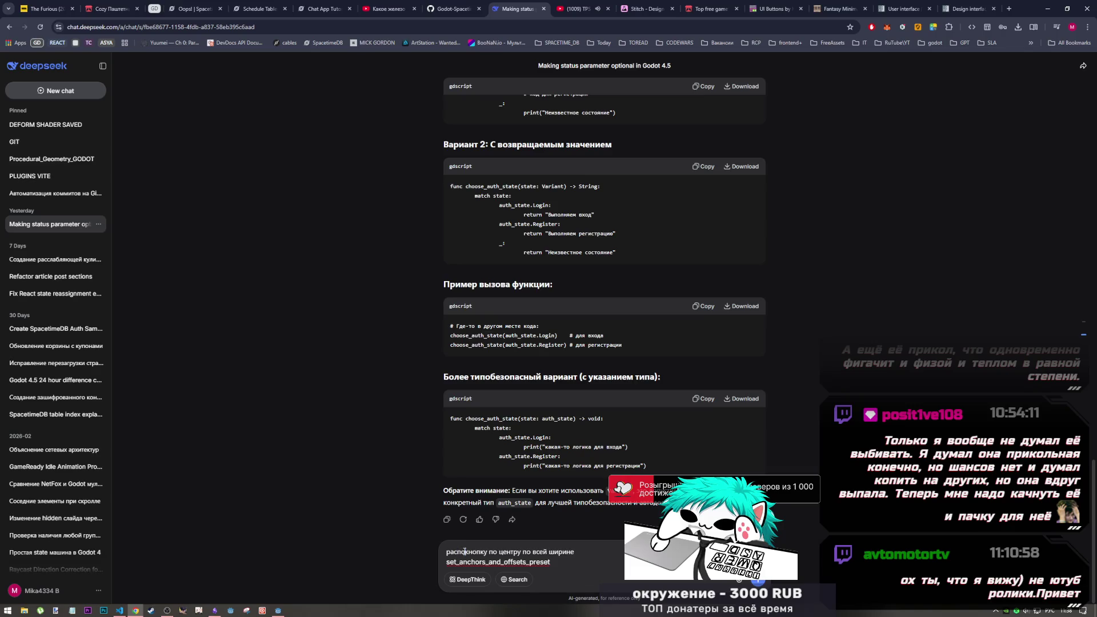
type(" икн")
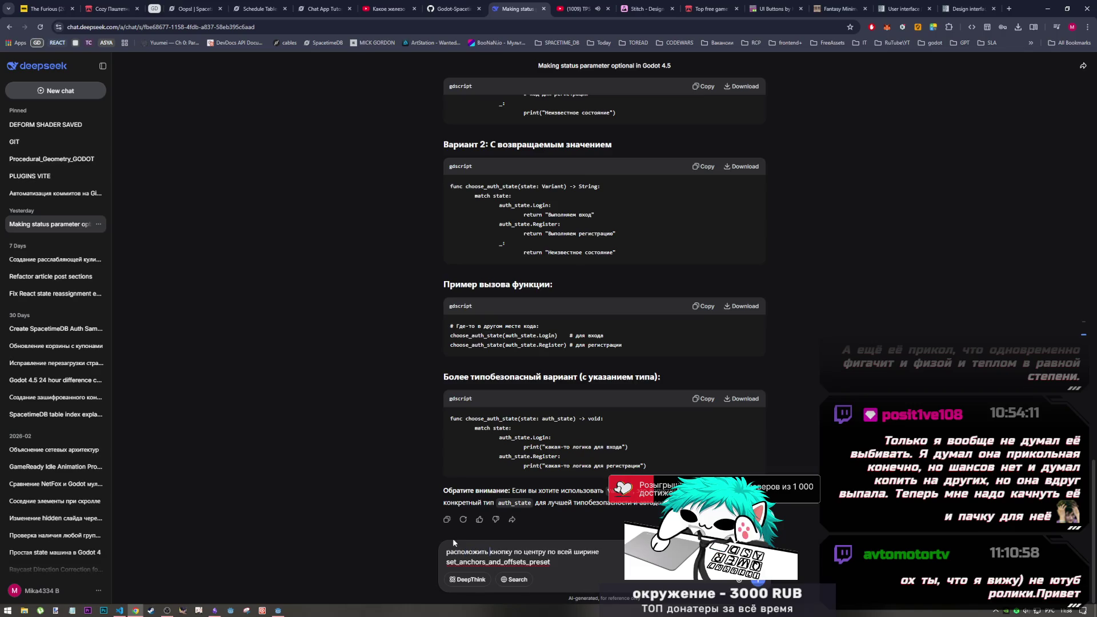
key("BackSpace")
type("онку кнопки")
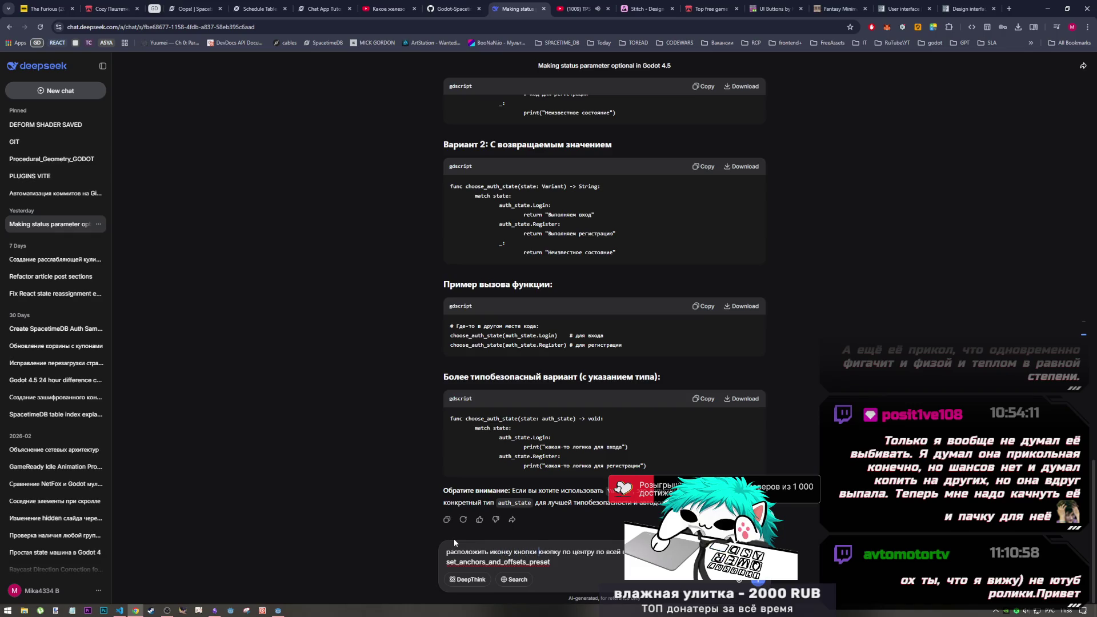
Step: Prefix the question with 'godot 4.5', remove the function name and stray word, and send it
key("alt+Tab")
key("alt+Tab")
key("alt+Tab")
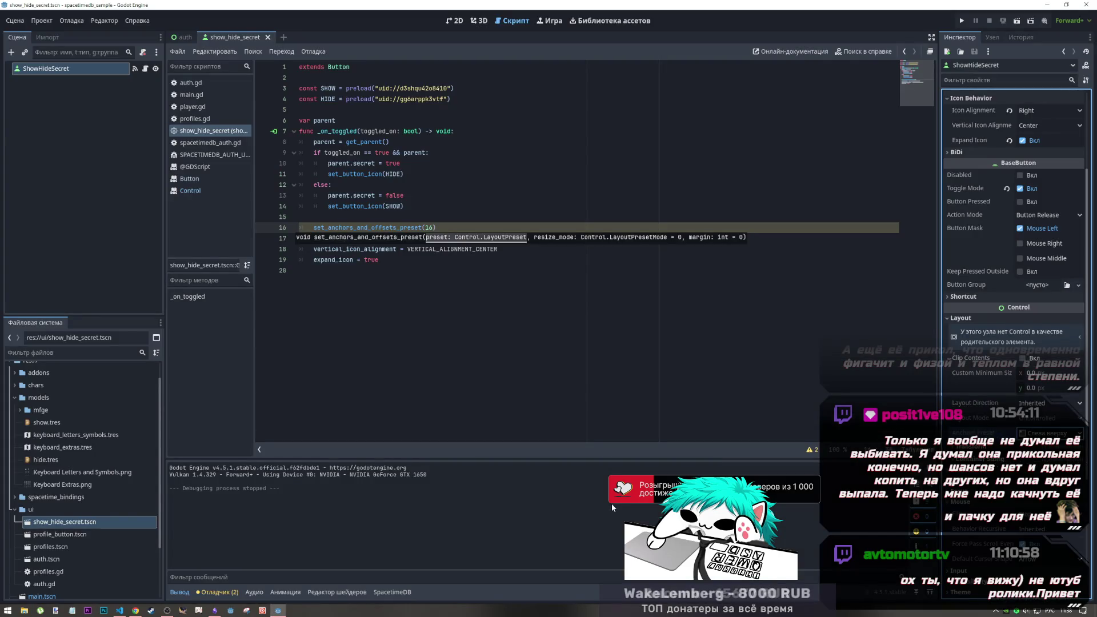
key("alt+Tab")
key("alt+Tab")
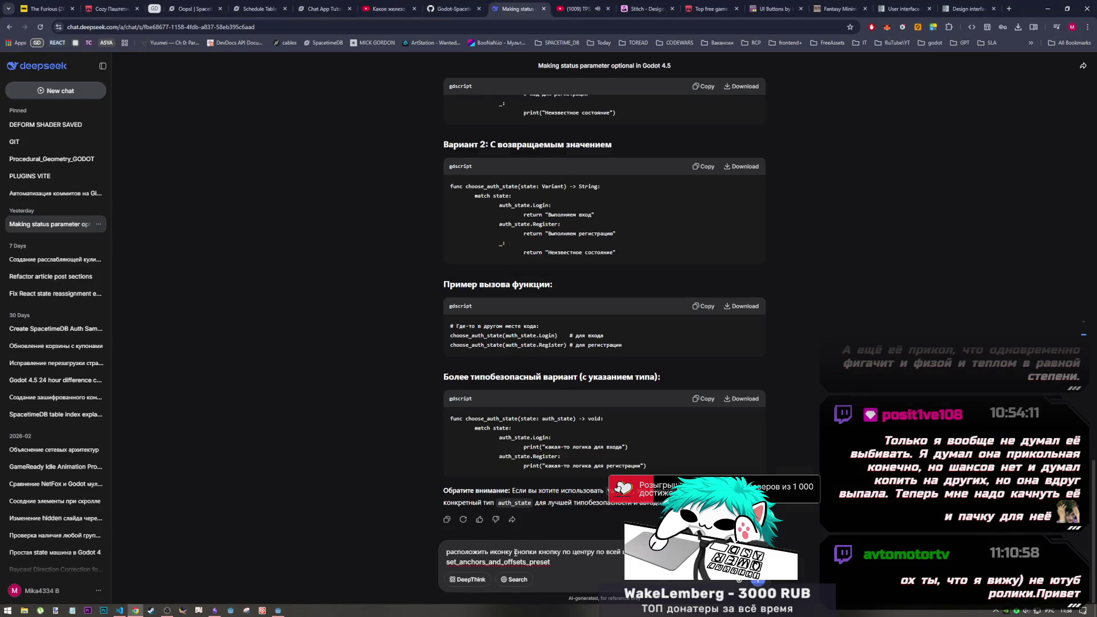
double_click(501, 552)
key("BackSpace")
left_click_drag(514, 552, 509, 552)
type("у")
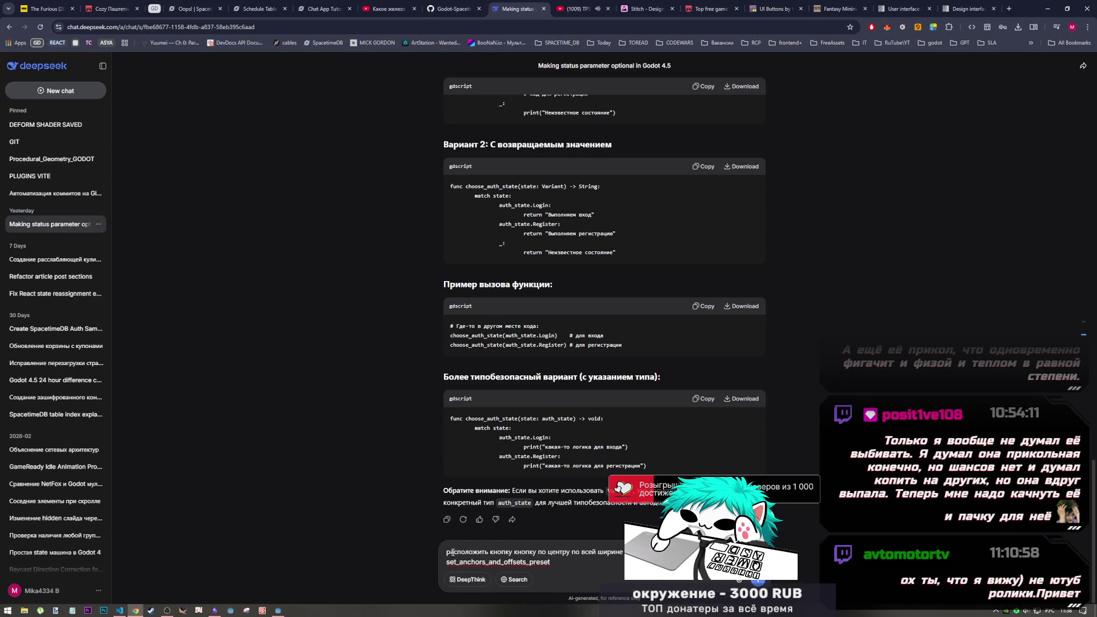
key("alt+shift")
key("Home")
type("godot 4.")
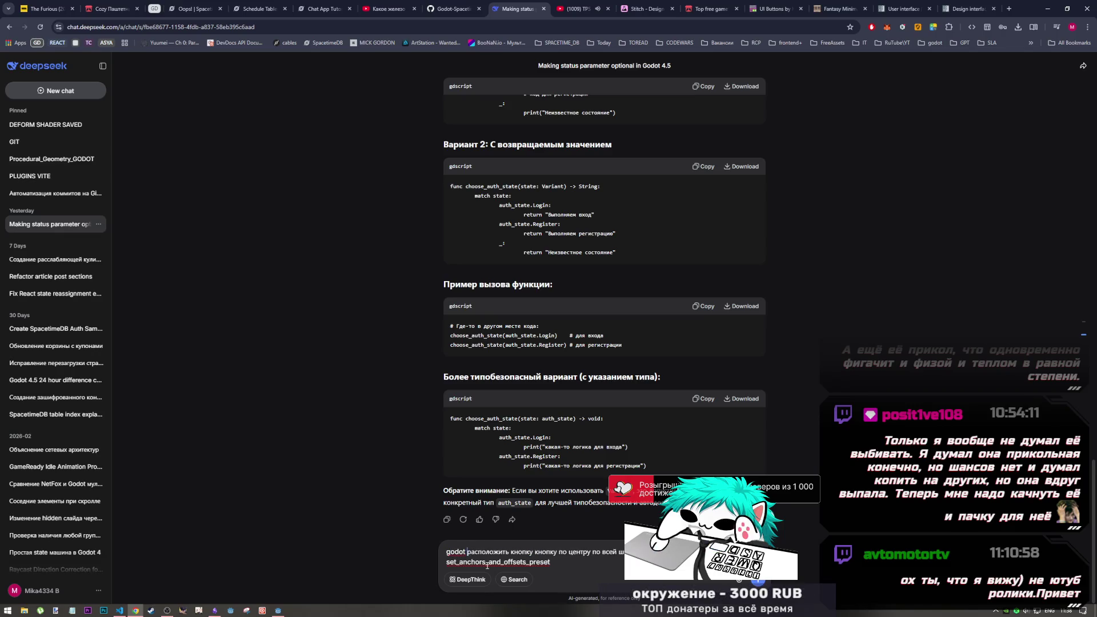
type("5")
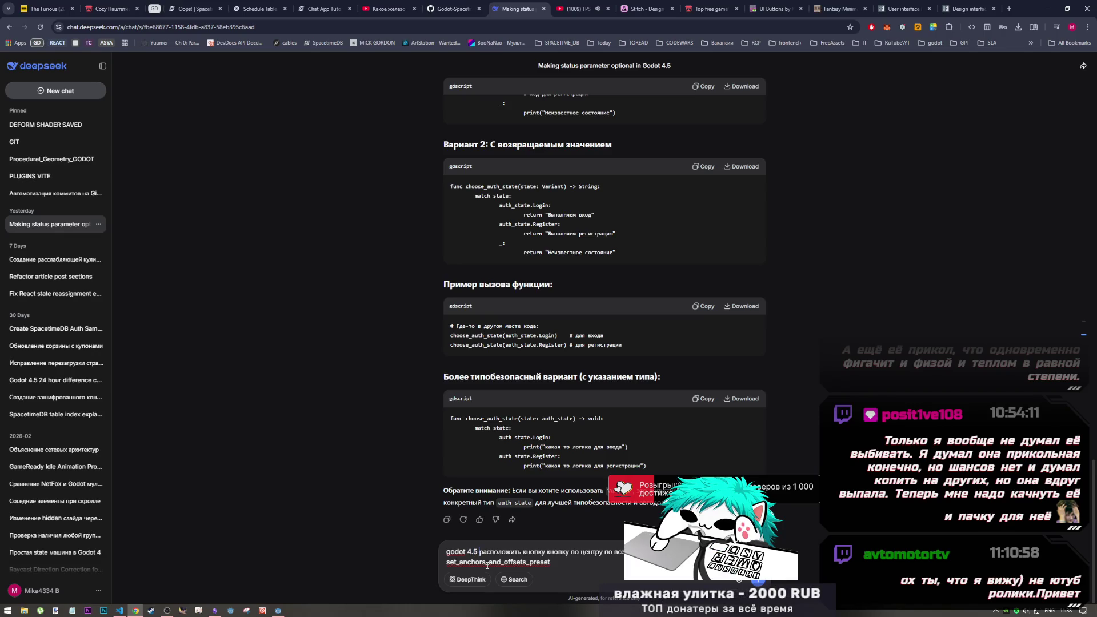
left_click(580, 561)
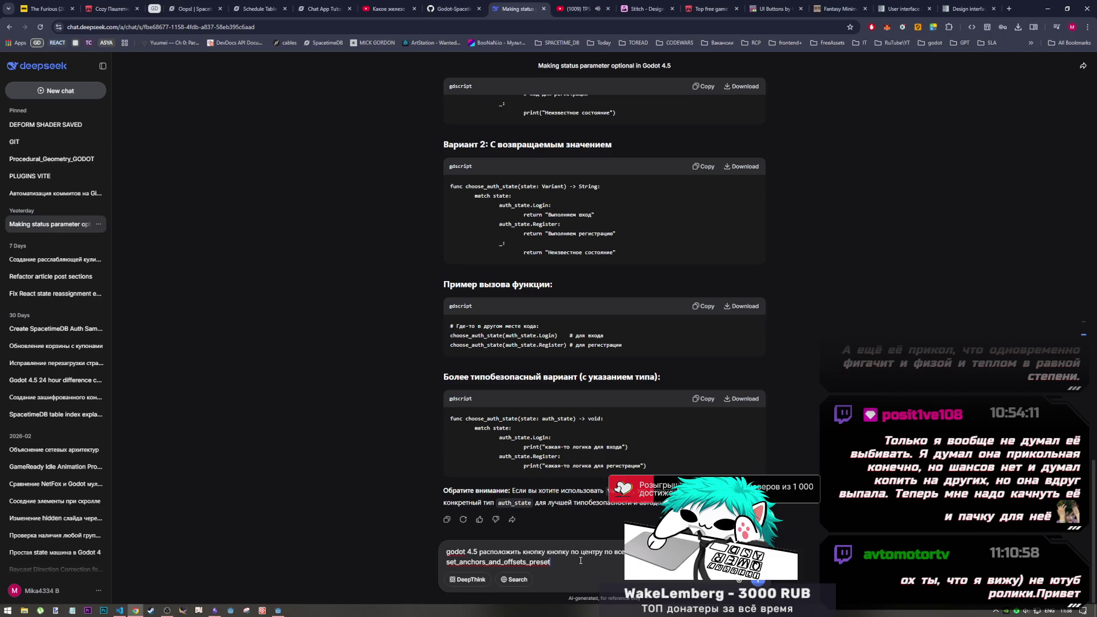
double_click(477, 564)
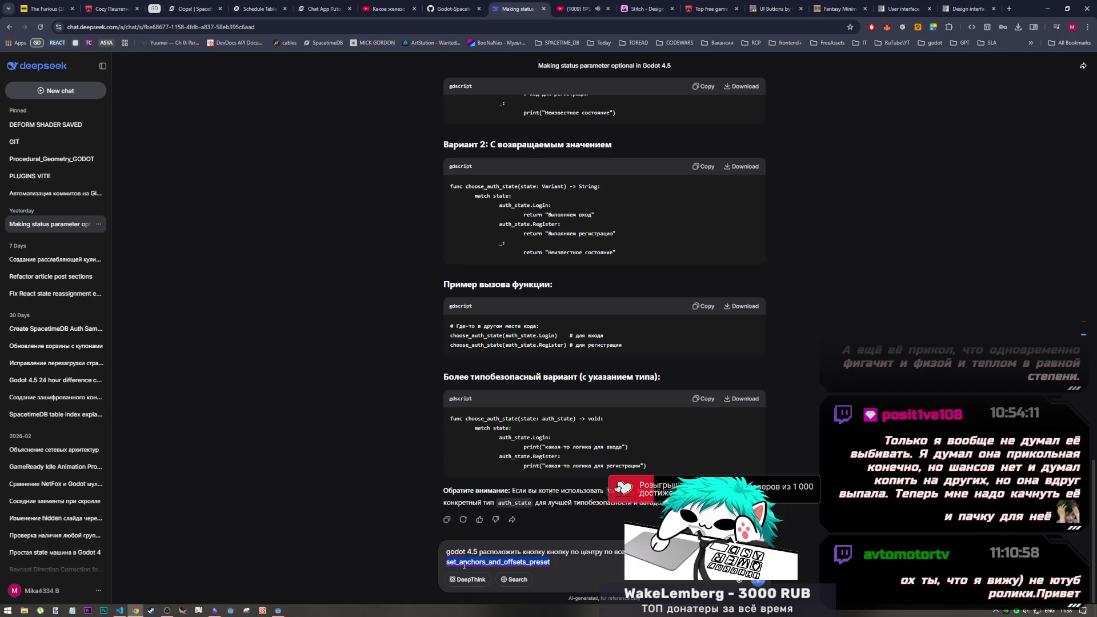
key("BackSpace")
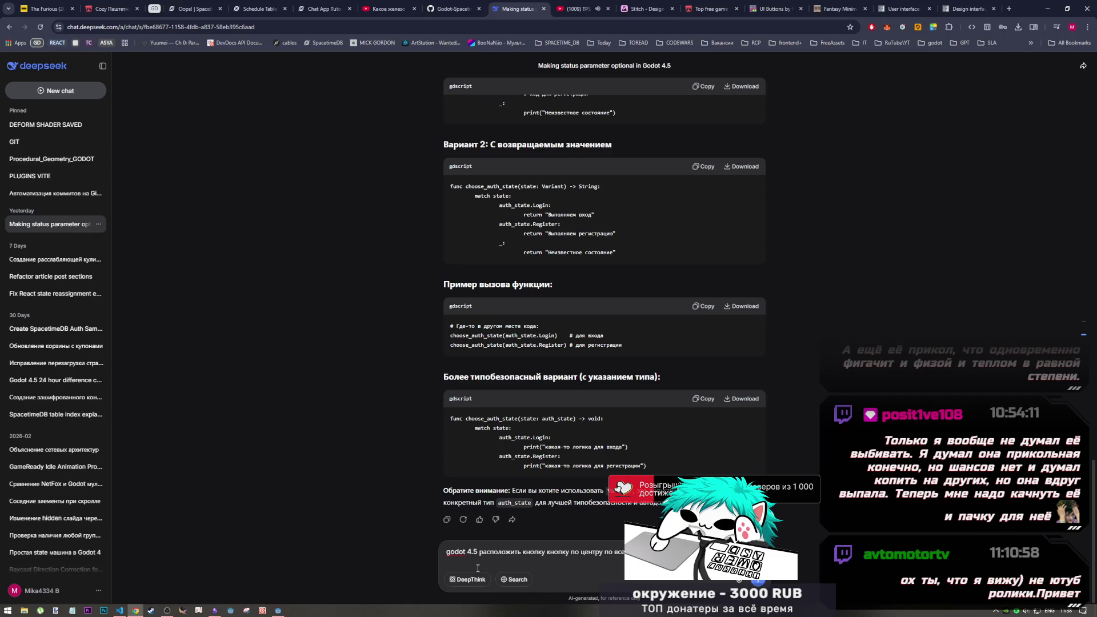
key("alt+shift")
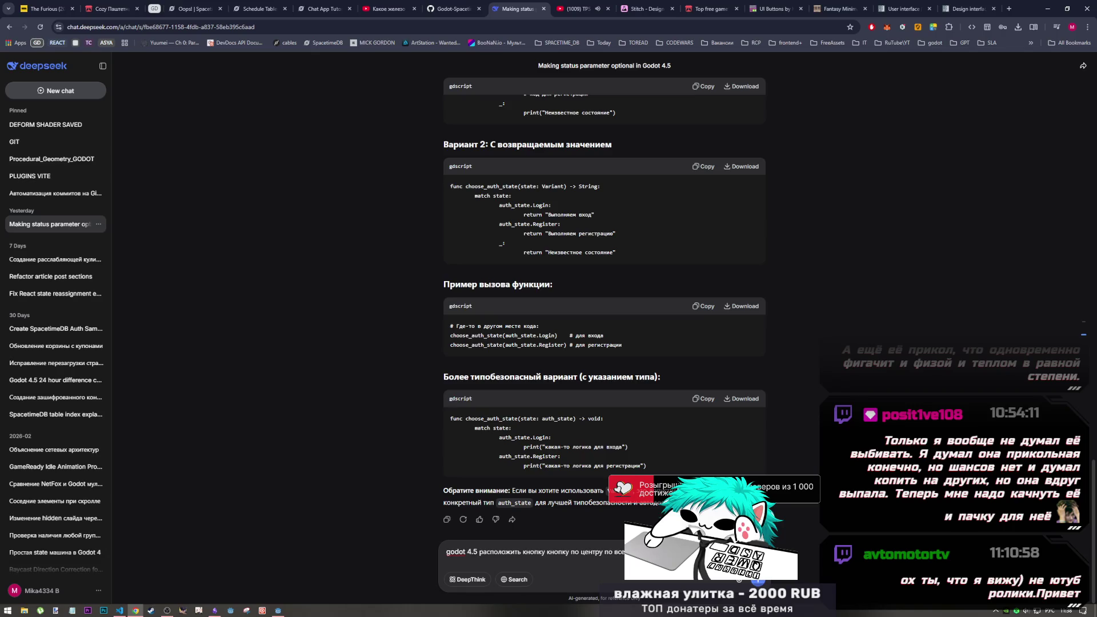
key("Return")
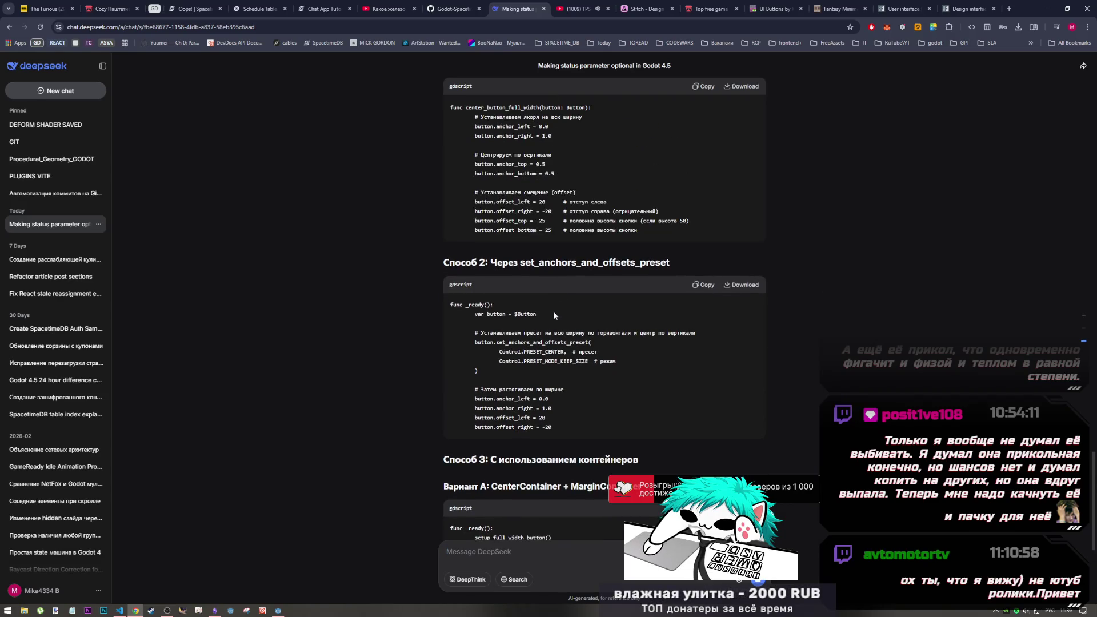
Step: Copy the reply's set_anchors_and_offsets_preset(Control.PRESET_CENTER, Control.PRESET_MODE_KEEP_SIZE) snippet into the message box
left_click_drag(479, 372, 497, 348)
key("ctrl+c")
key("alt+Tab")
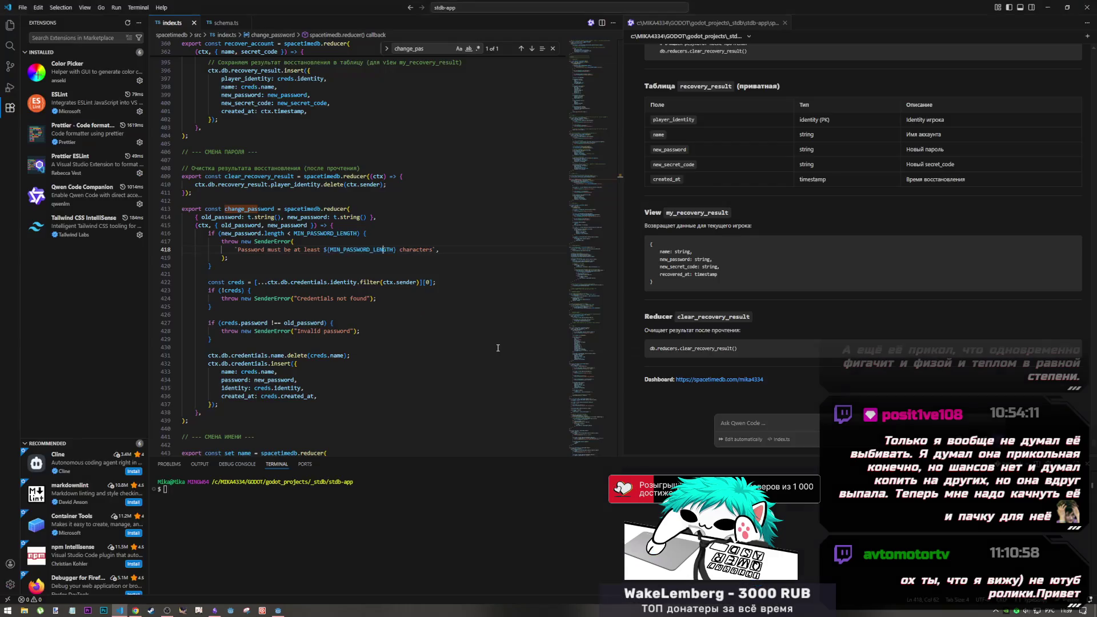
key("alt+Tab")
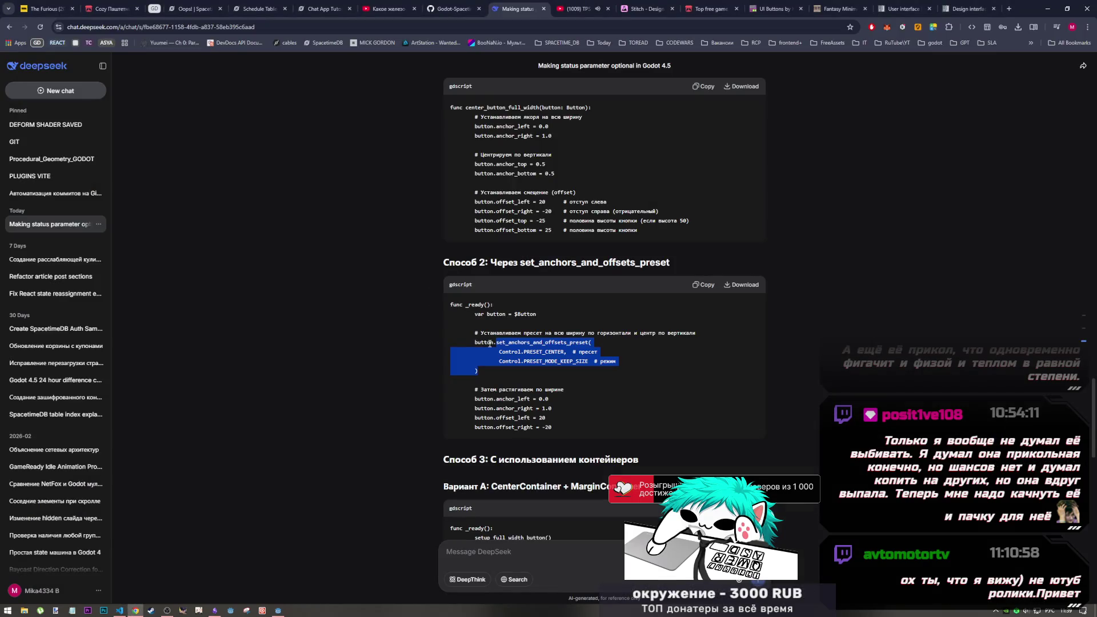
scroll(489, 343, "down", 5)
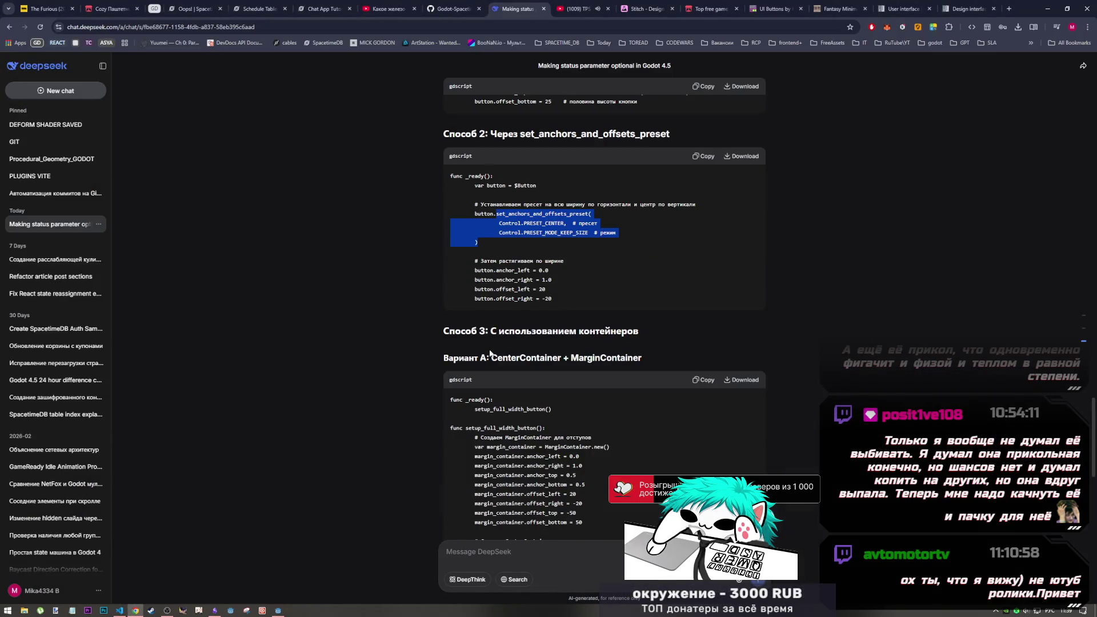
scroll(493, 352, "down", 1)
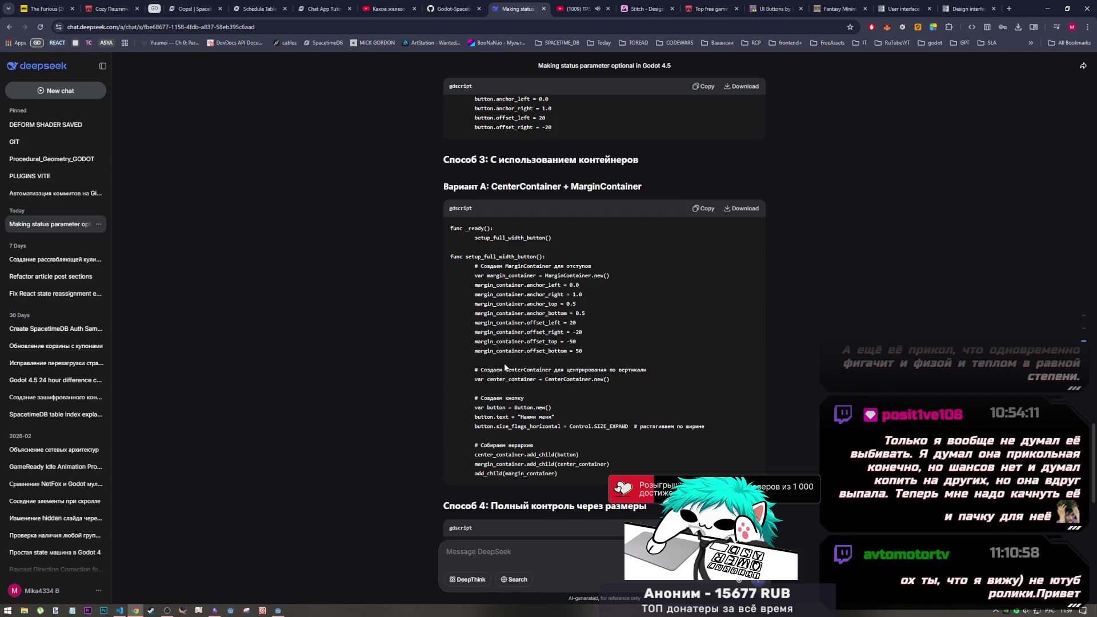
scroll(505, 367, "down", 5)
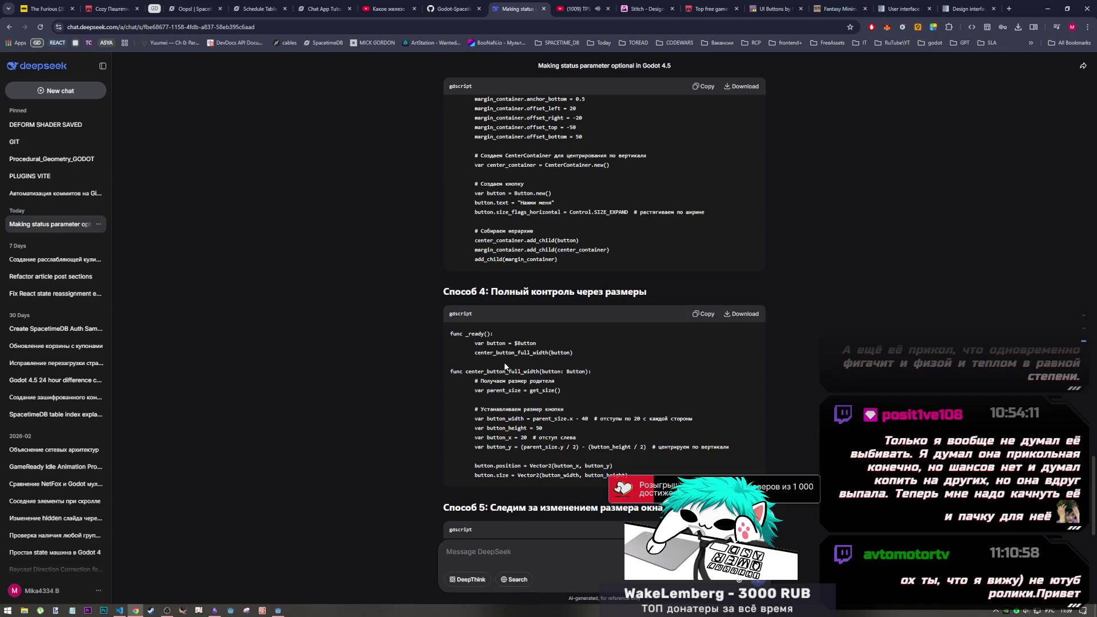
scroll(505, 368, "down", 5)
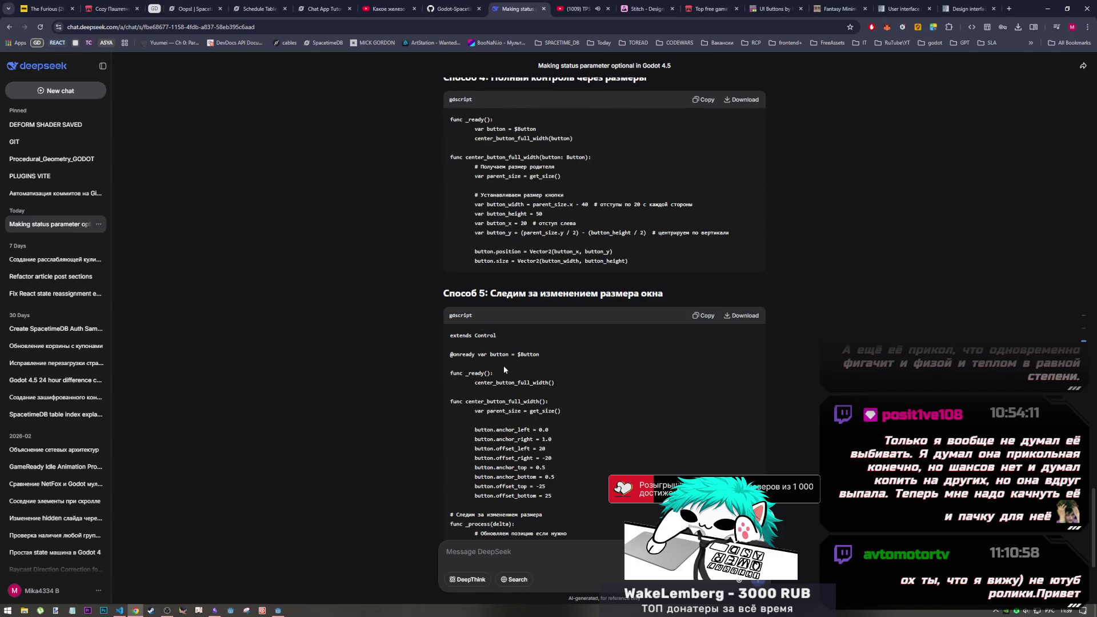
scroll(504, 369, "down", 5)
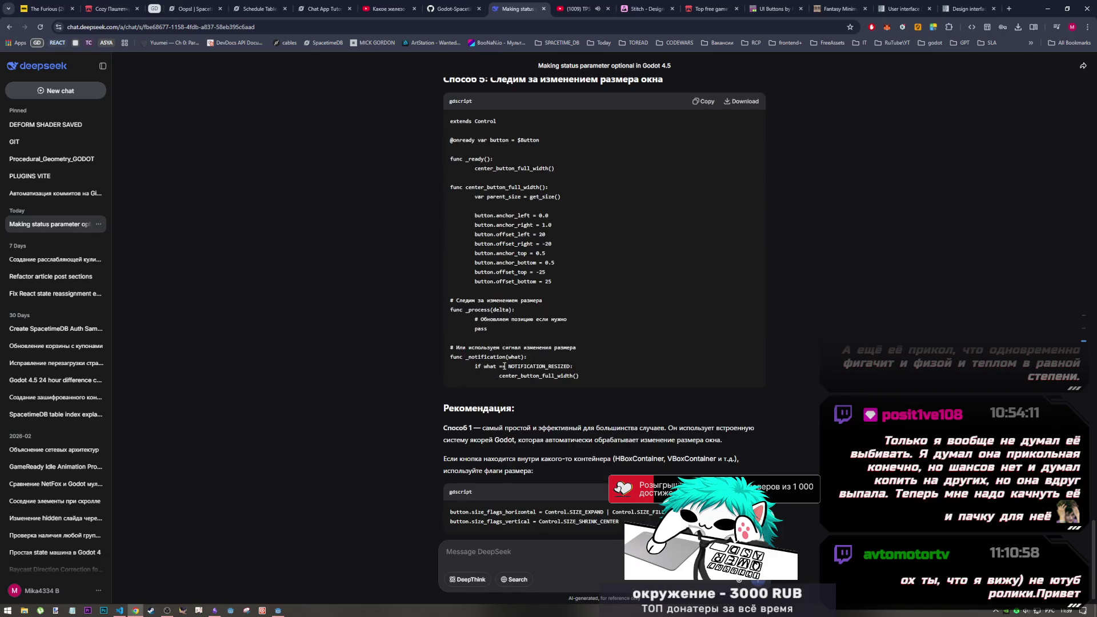
scroll(503, 366, "up", 2)
scroll(504, 367, "down", 2)
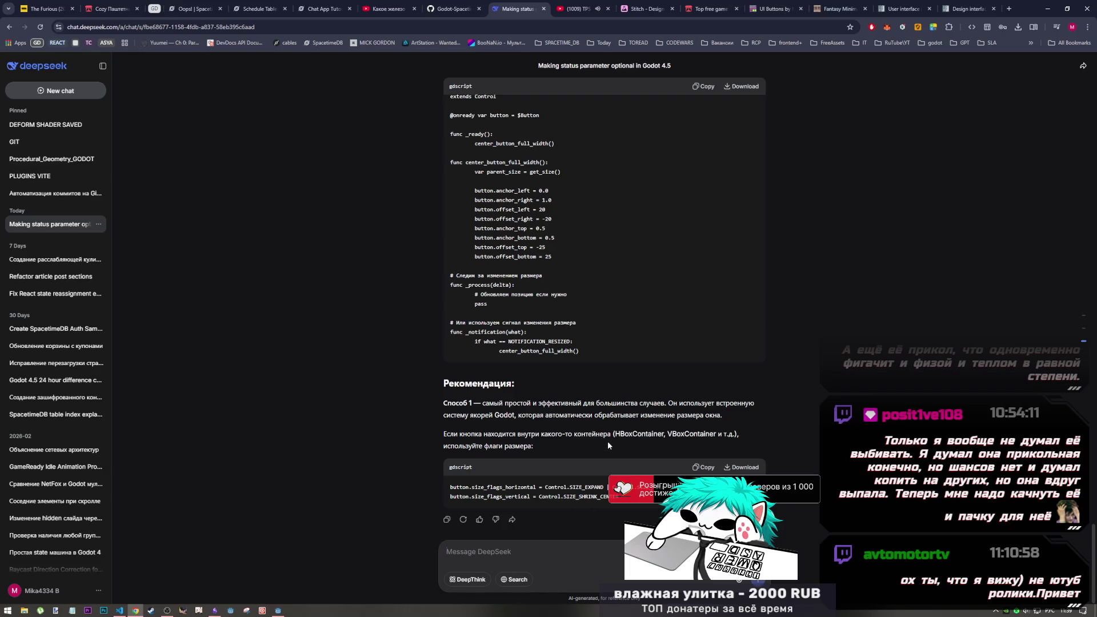
key("ctrl+v")
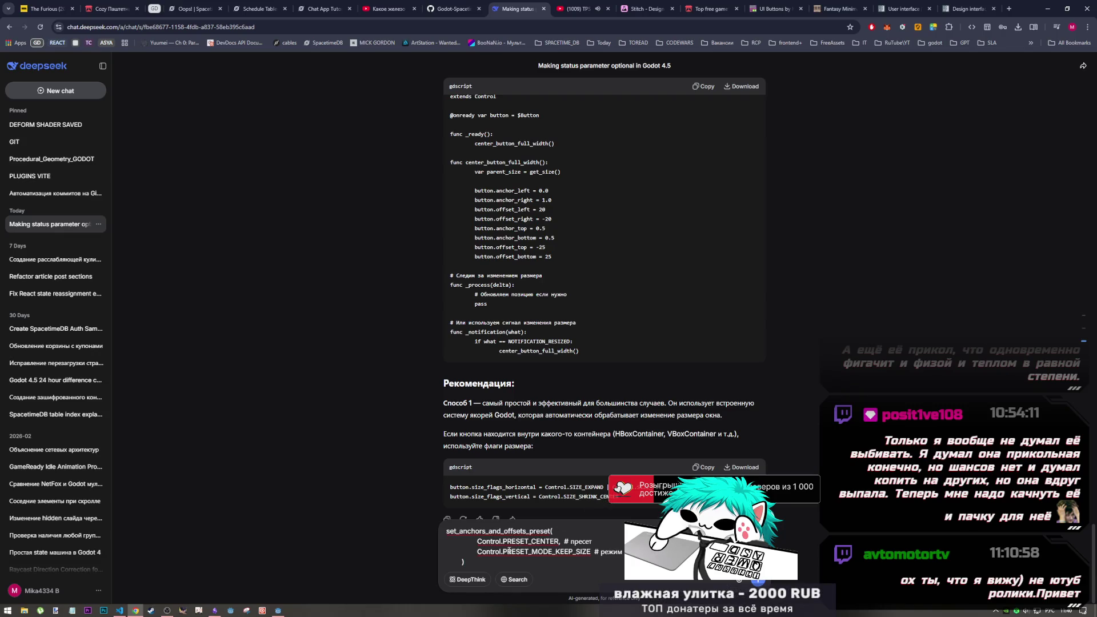
Step: Replace the set_anchors_and_offsets_preset(16) line in show_hide_secret.gd with the PRESET_CENTER, PRESET_MODE_KEEP_SIZE call
left_click_drag(474, 564, 423, 513)
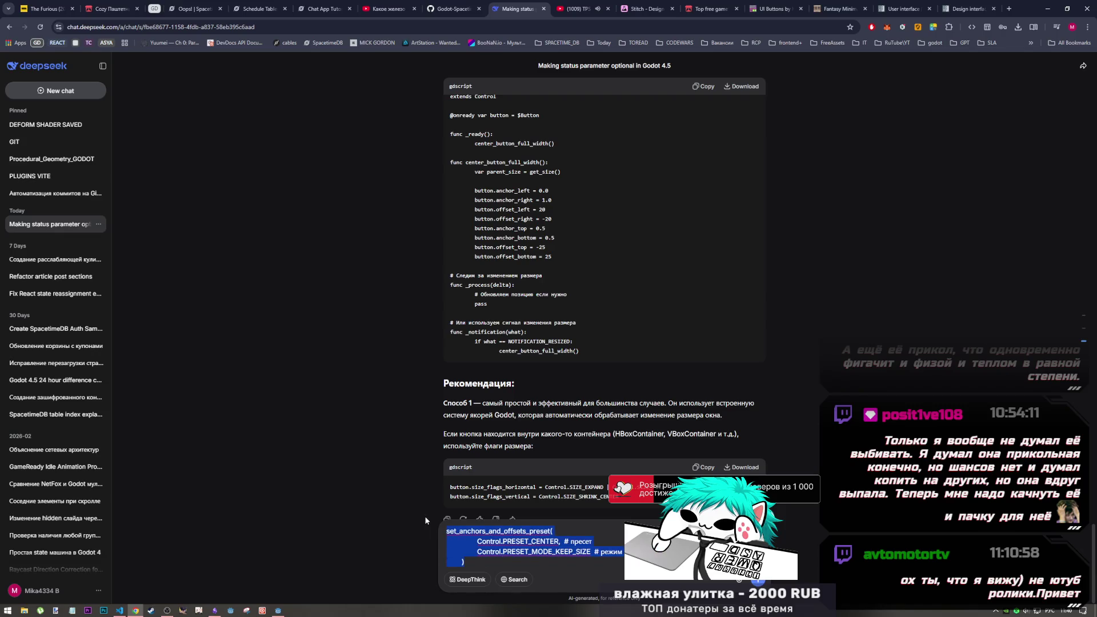
left_click(216, 611)
left_click(279, 611)
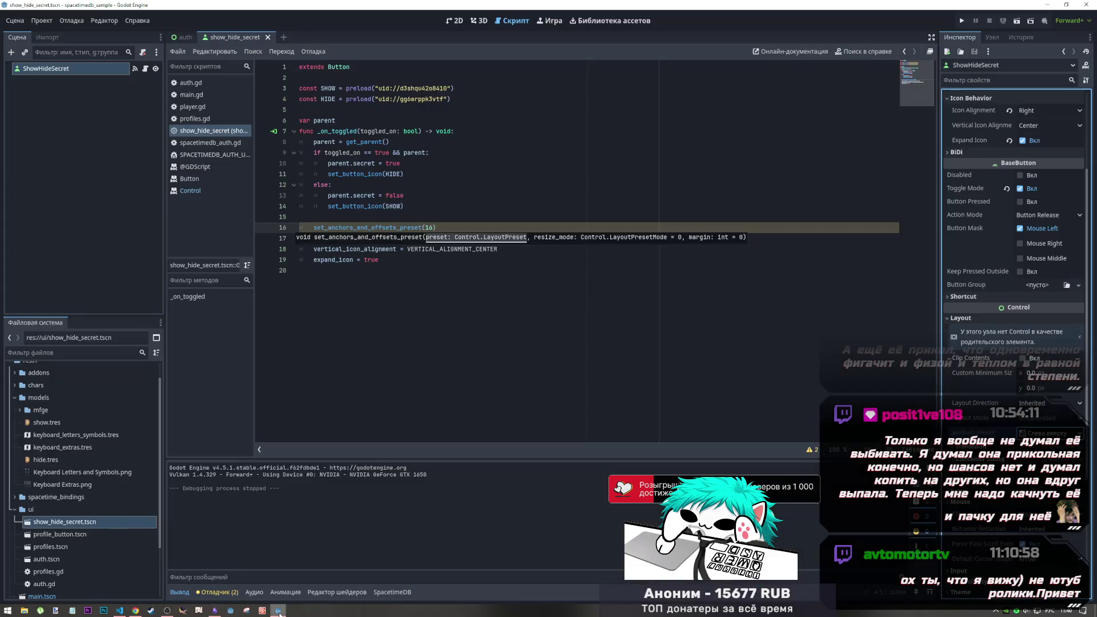
left_click_drag(436, 227, 314, 227)
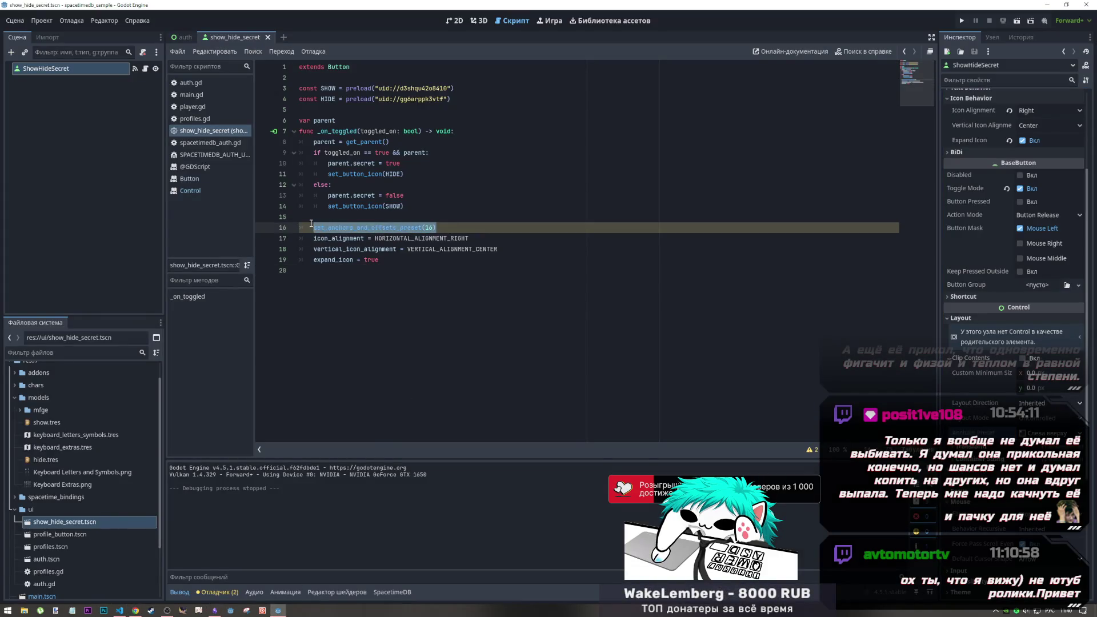
key("ctrl+v")
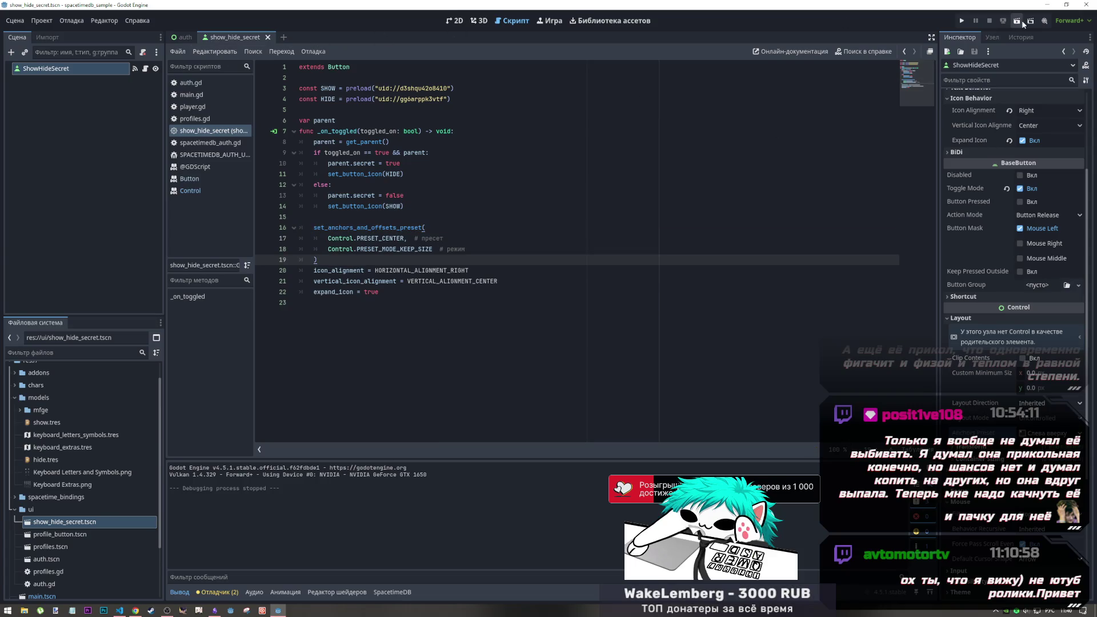
Step: Test-run the scene, inspect the live ShowHideSecret button, then stop it
left_click(1013, 24)
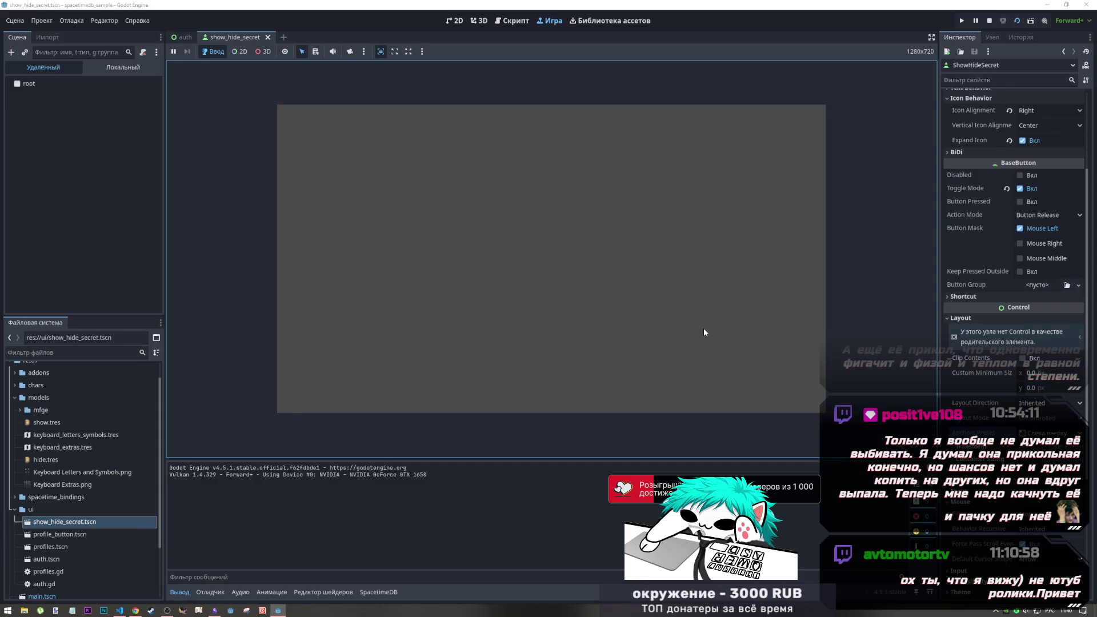
left_click(83, 108)
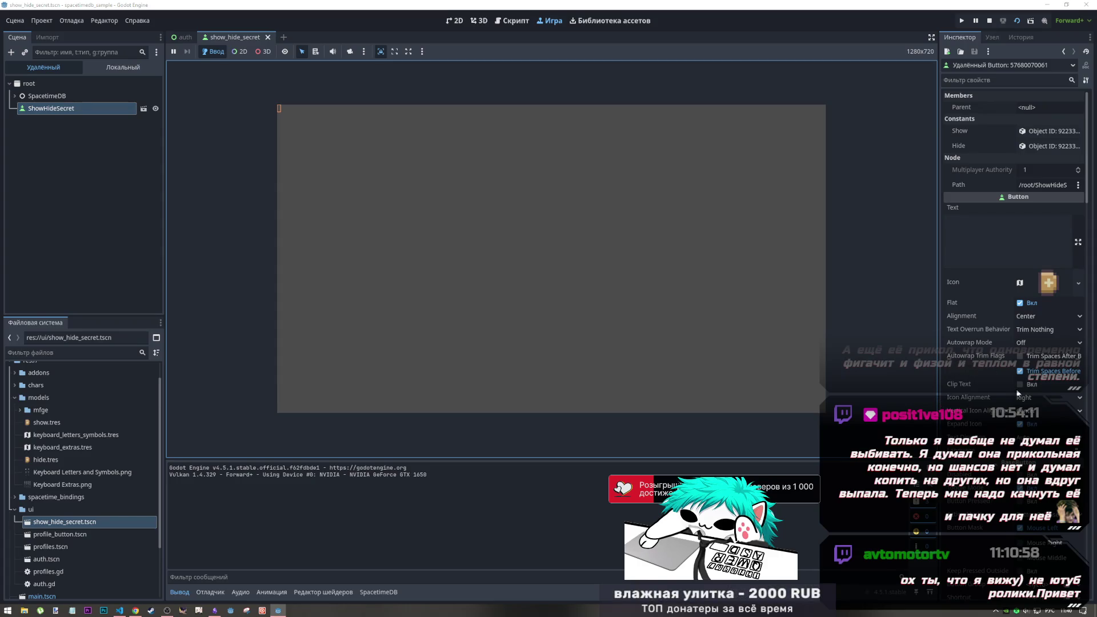
left_click(989, 21)
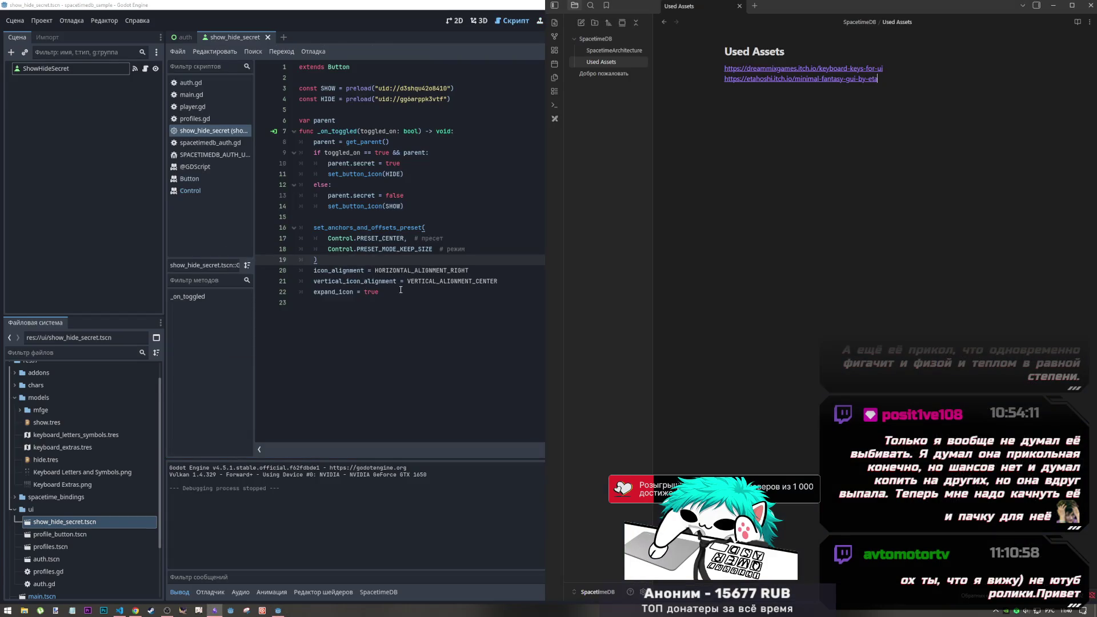
key("alt+Tab")
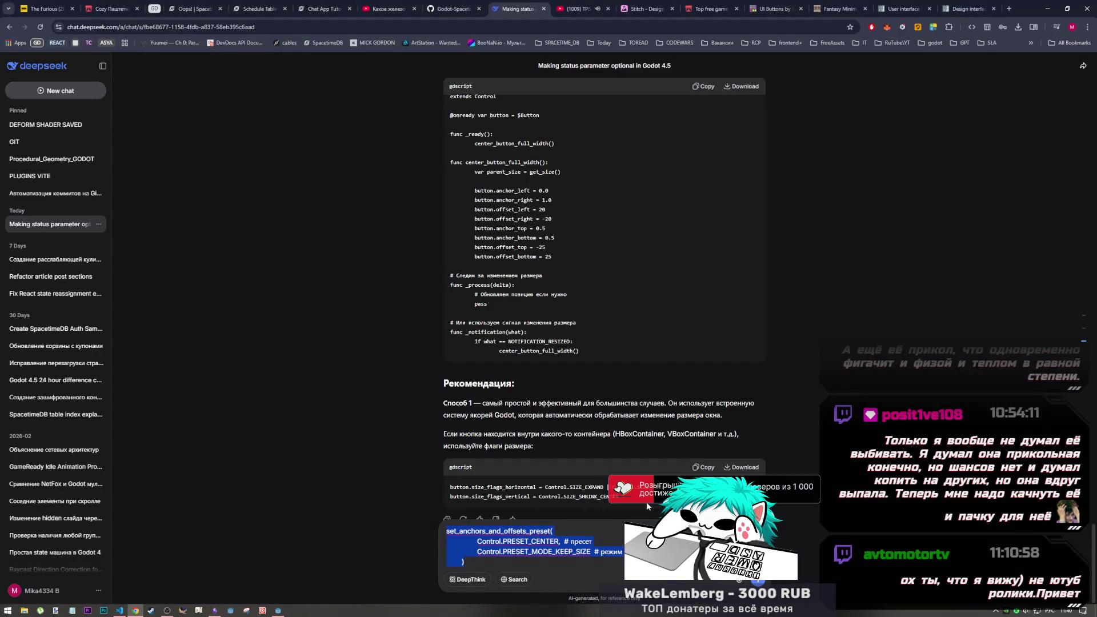
Step: Replace the preset block with DeepSeek's size_flags_horizontal and size_flags_vertical lines, correctly indented
left_click_drag(646, 500, 441, 485)
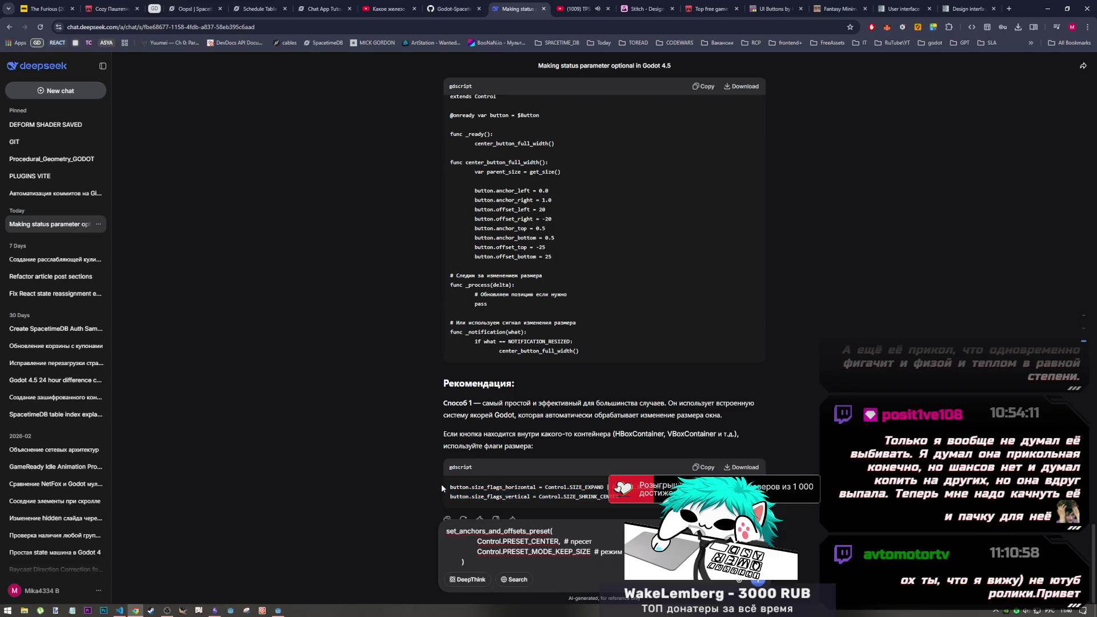
left_click(698, 467)
key("alt+Tab")
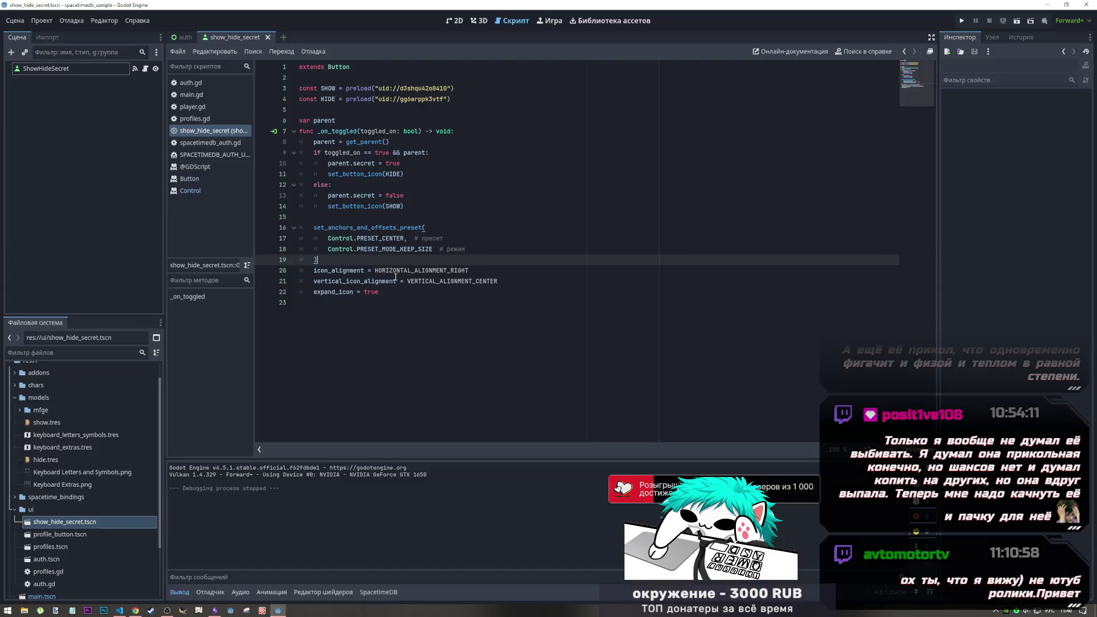
left_click_drag(318, 260, 316, 228)
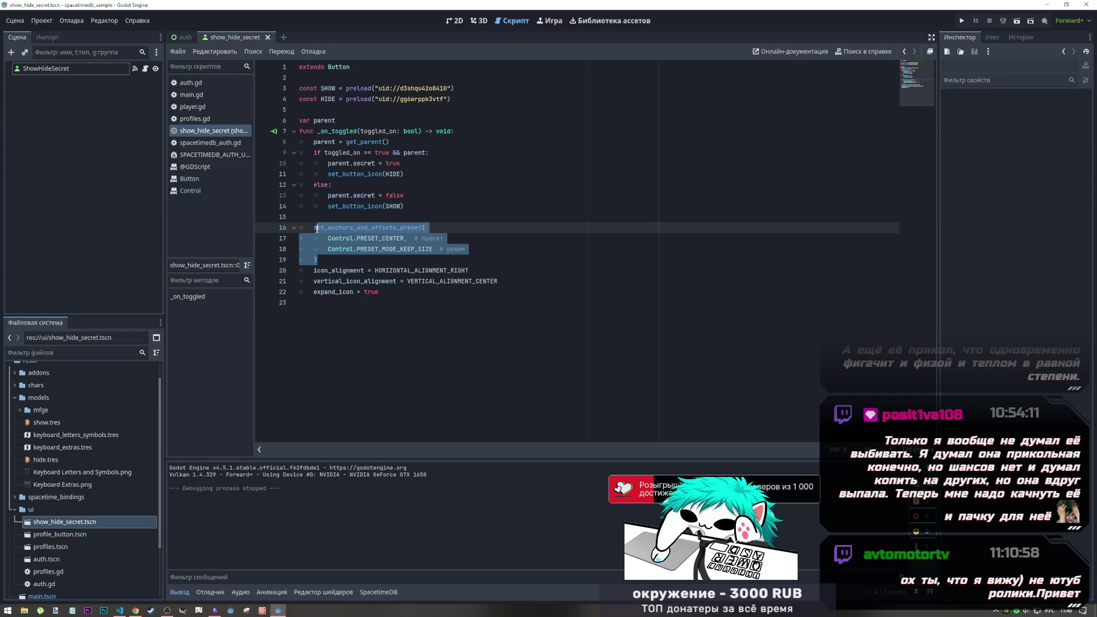
key("ctrl+v")
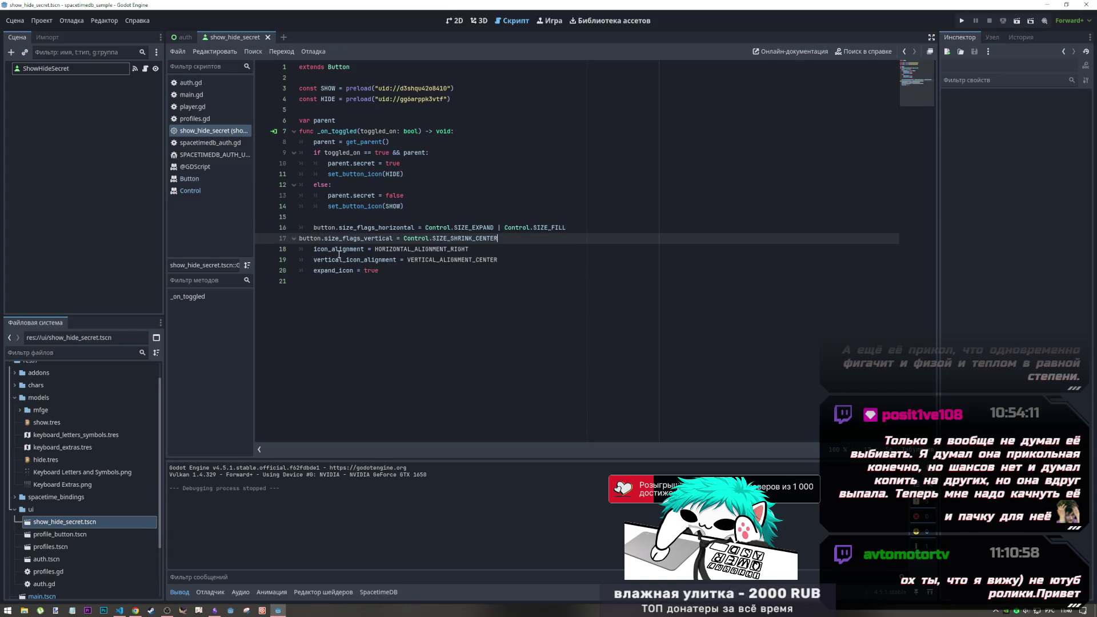
left_click(335, 238)
key("Tab")
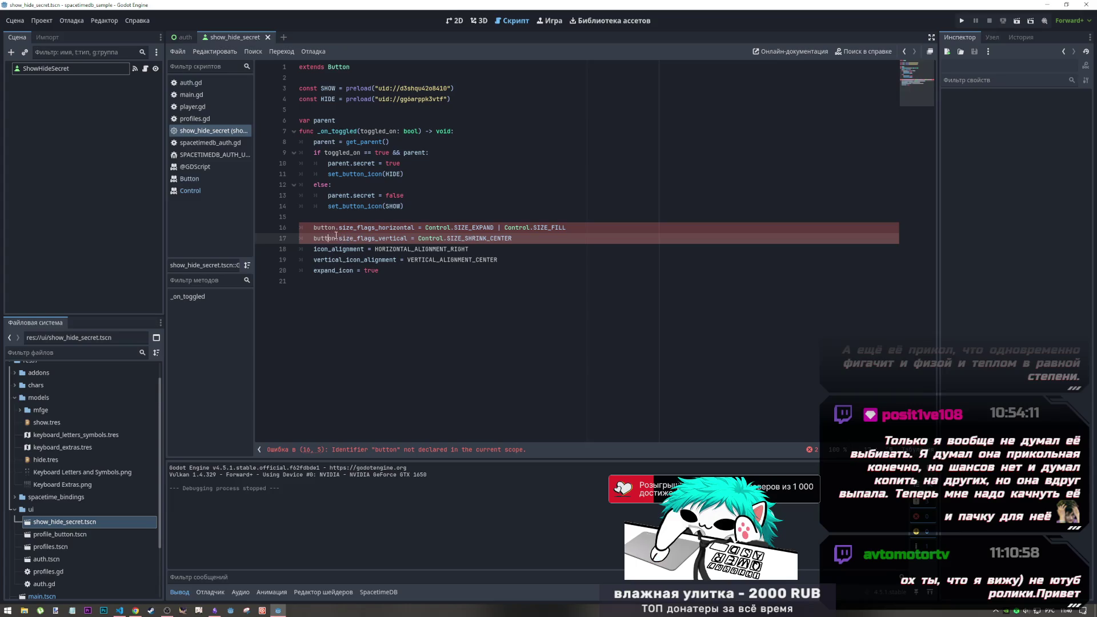
Step: Remove the 'button.' prefix from lines 16 and 17 and save the script
double_click(336, 227)
left_click(337, 228)
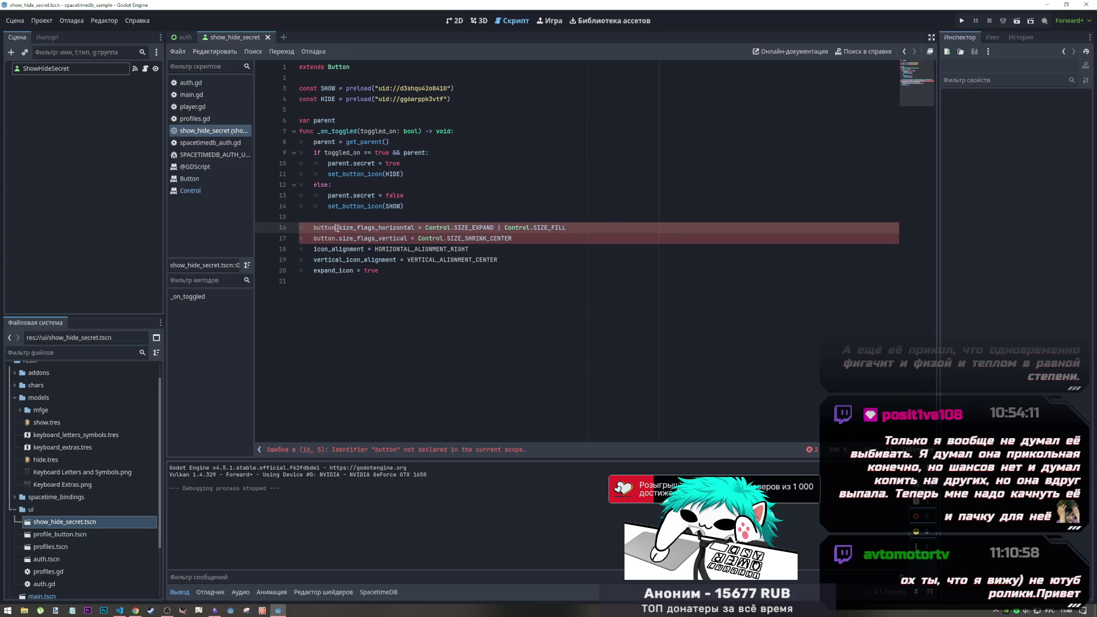
key("shift+Home")
key("BackSpace")
left_click(337, 238)
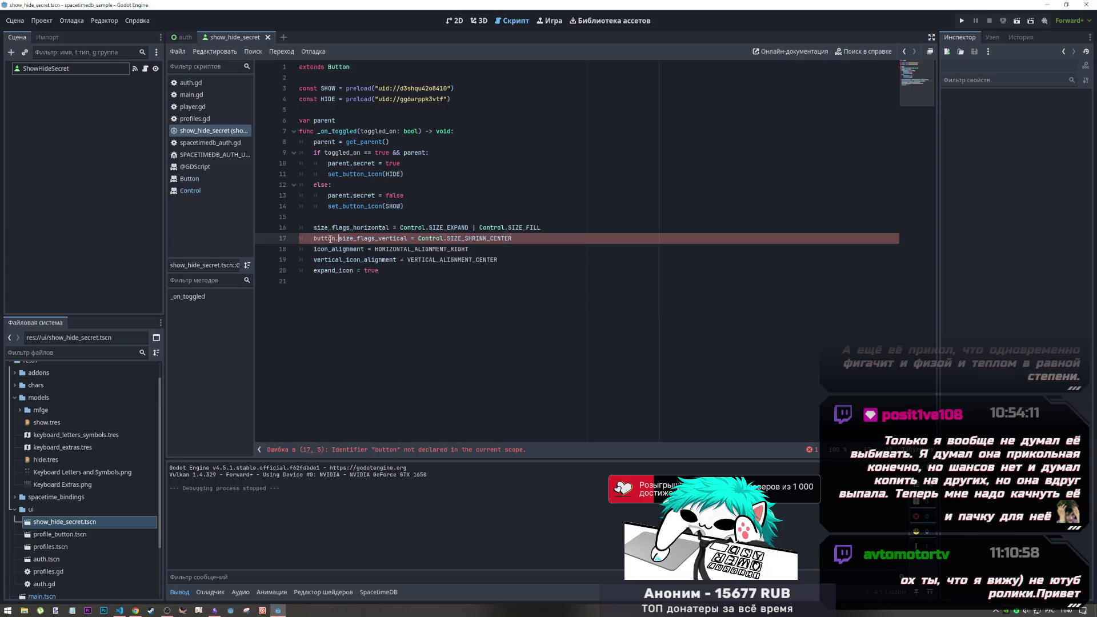
key("shift+Home")
key("BackSpace")
key("ctrl+s")
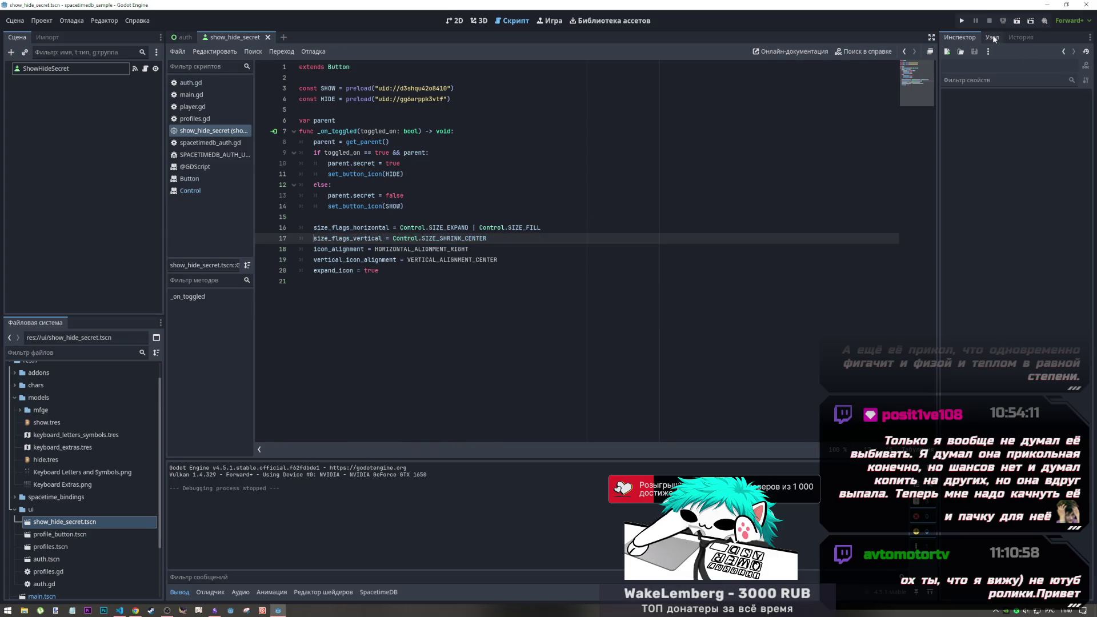
Step: Run the scene, check the live ShowHideSecret button's properties, and stop the game
left_click(1017, 22)
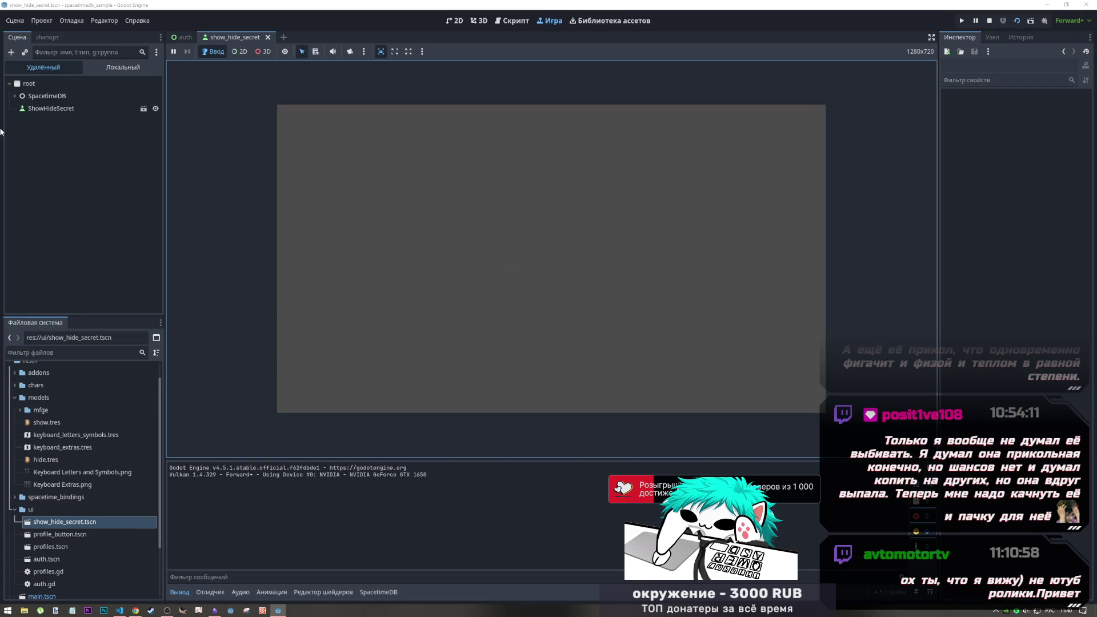
left_click(34, 108)
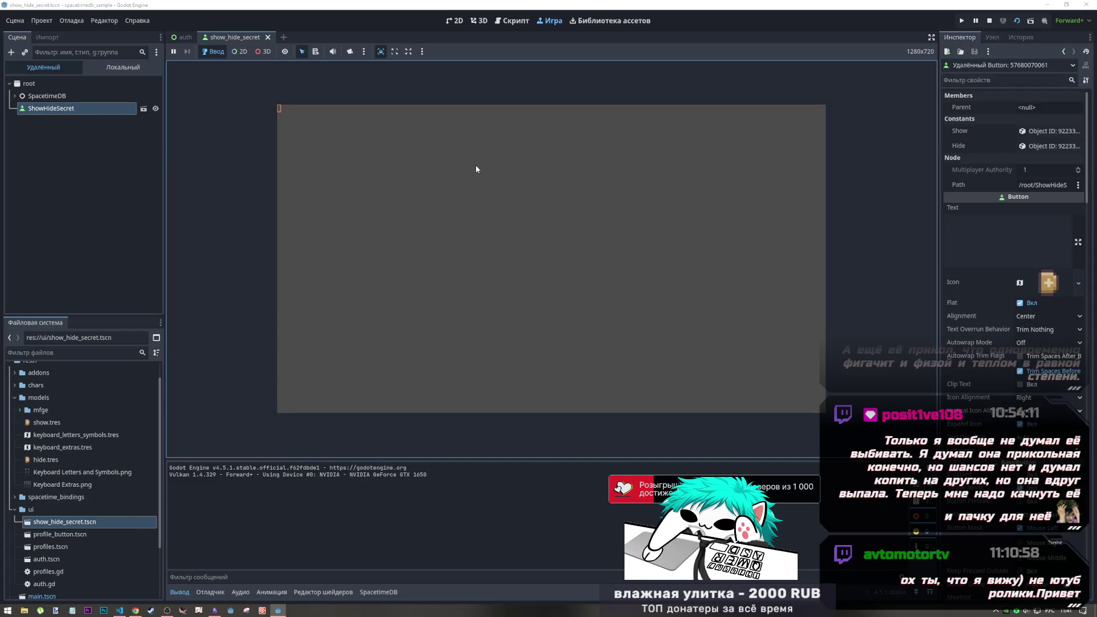
left_click(991, 23)
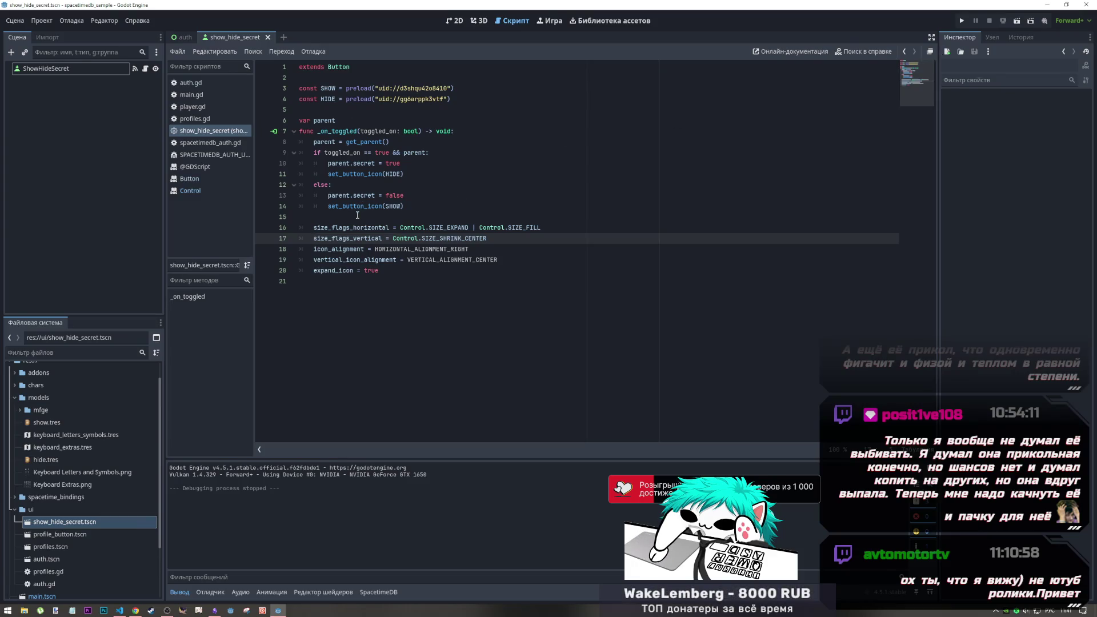
Step: Move the five property lines 16–20 into a new ready() function above _on_toggled
mouse_move(400, 273)
left_mouse_down()
mouse_move(314, 239)
mouse_move(306, 223)
left_mouse_up()
key("ctrl+c")
key("BackSpace")
key("BackSpace")
key("BackSpace")
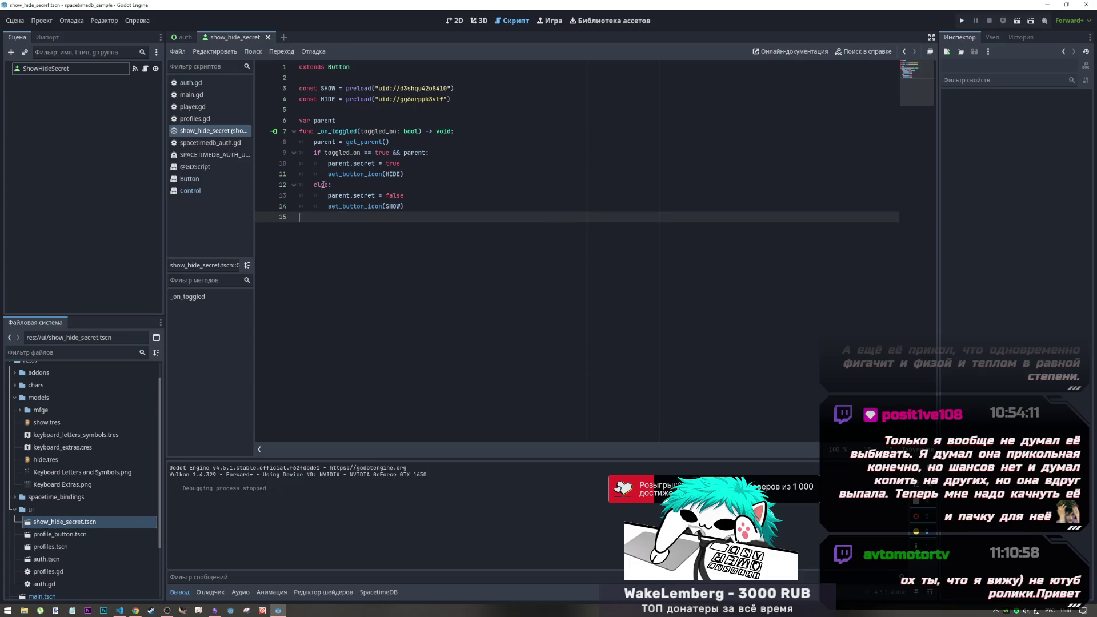
left_click(352, 122)
key("Down")
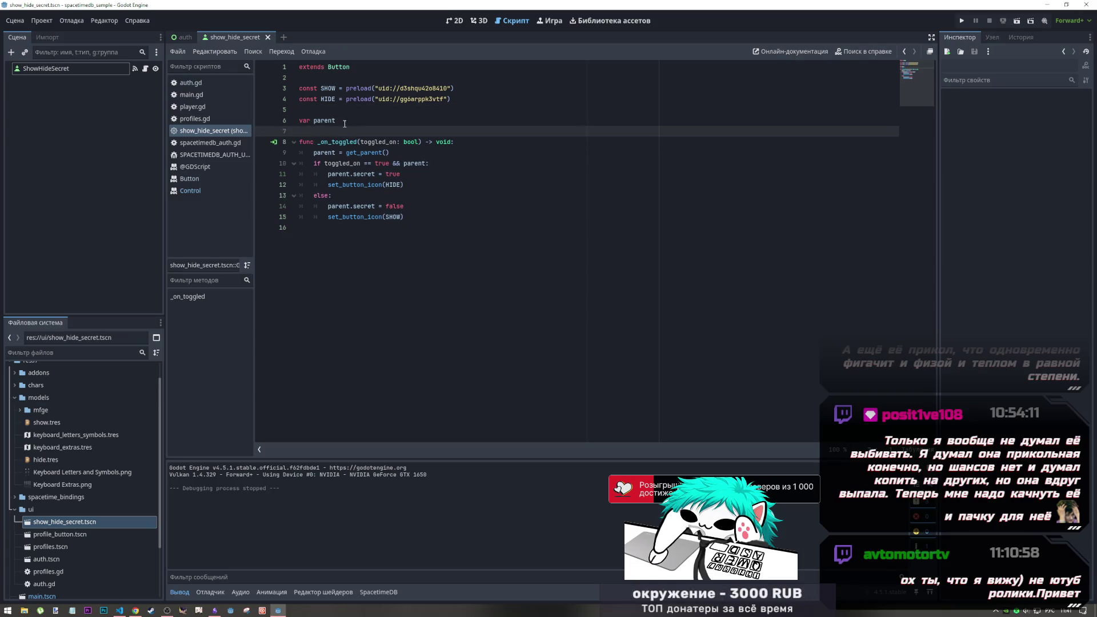
key("Up")
key("Up")
key("alt+Down")
key("Return")
key("Up")
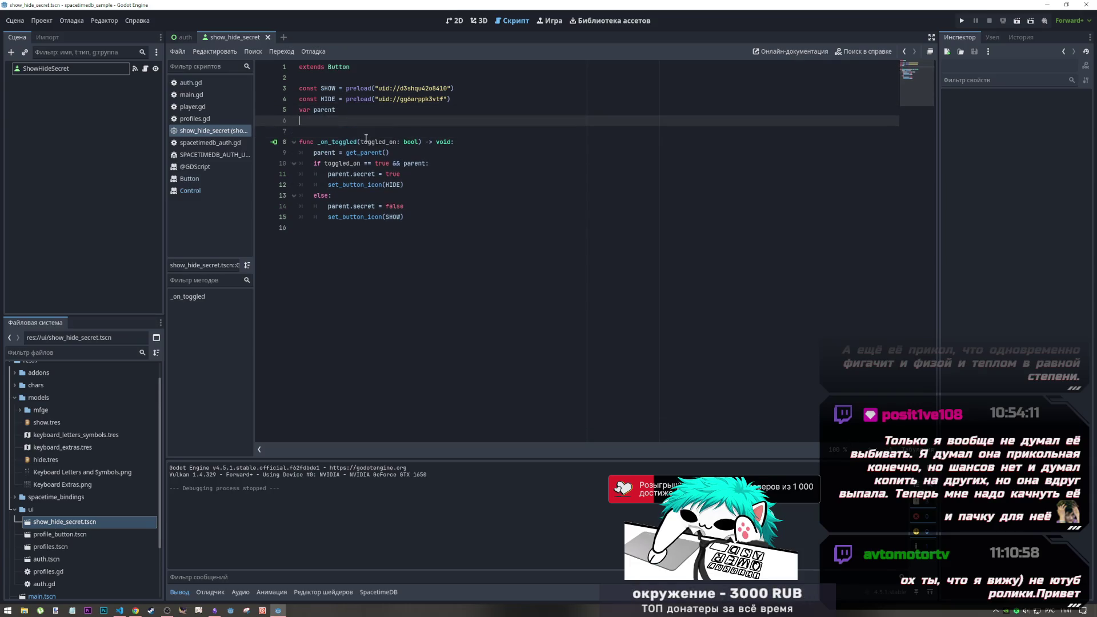
key("Return")
type("c ")
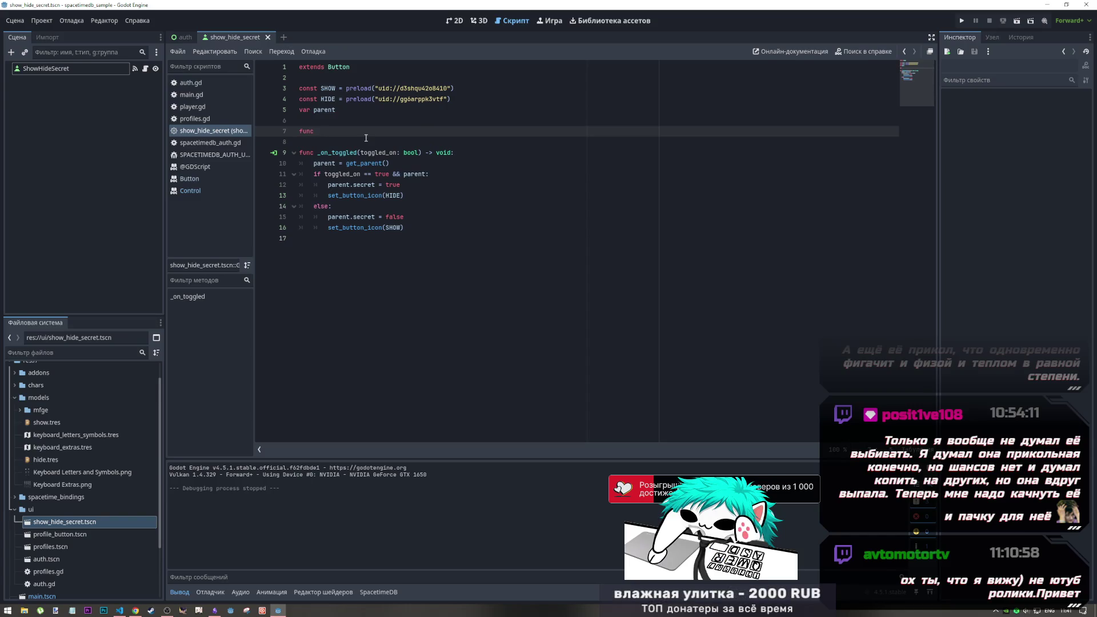
type("ready")
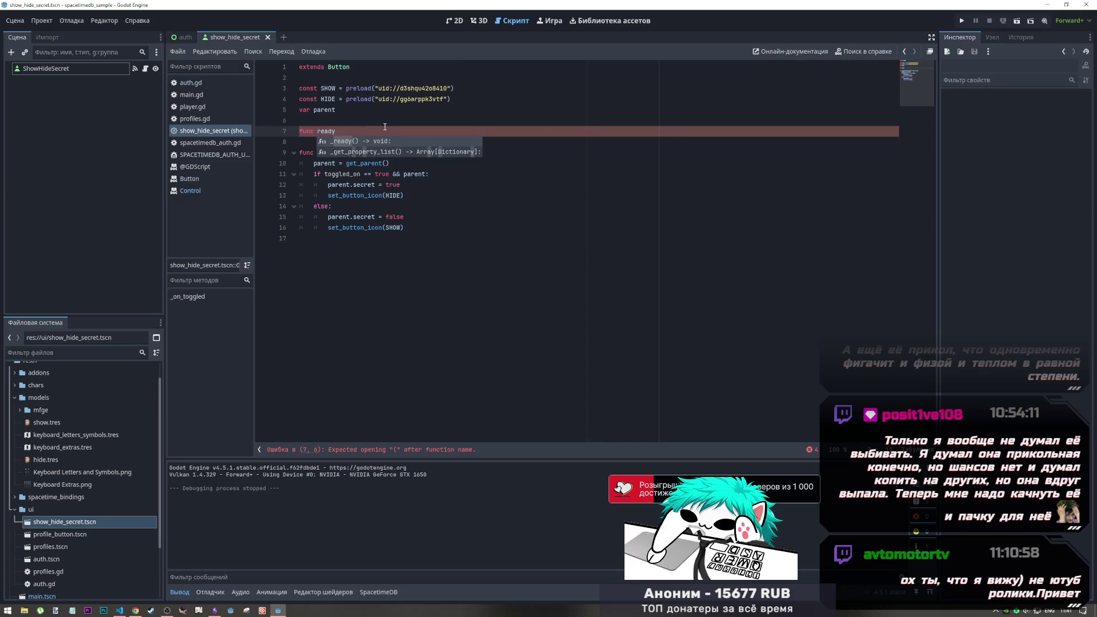
type("():")
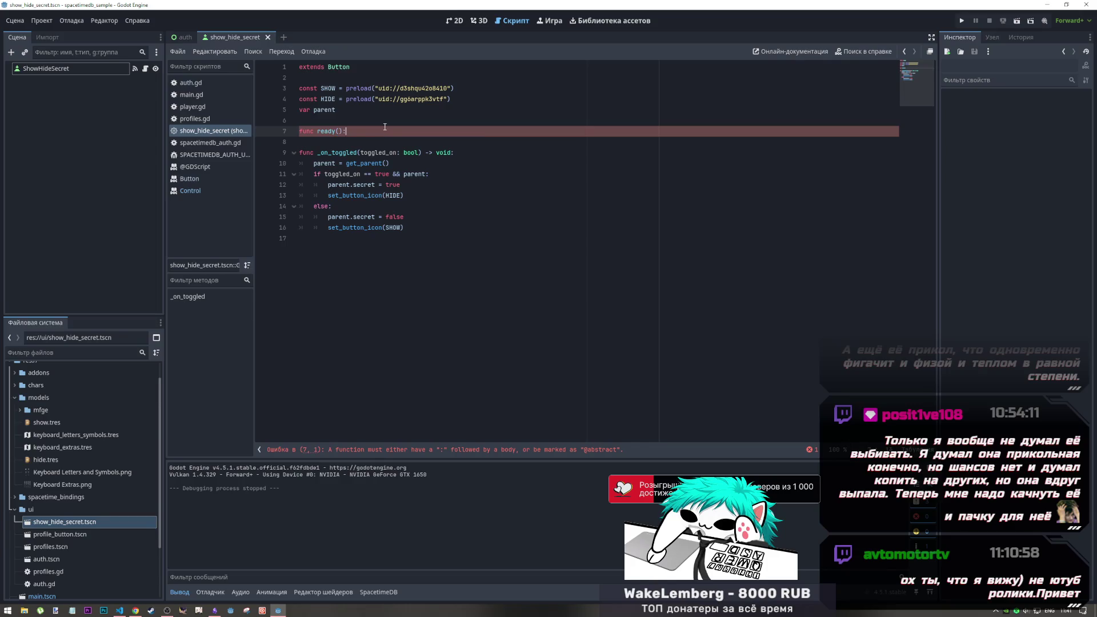
key("Return")
key("ctrl+v")
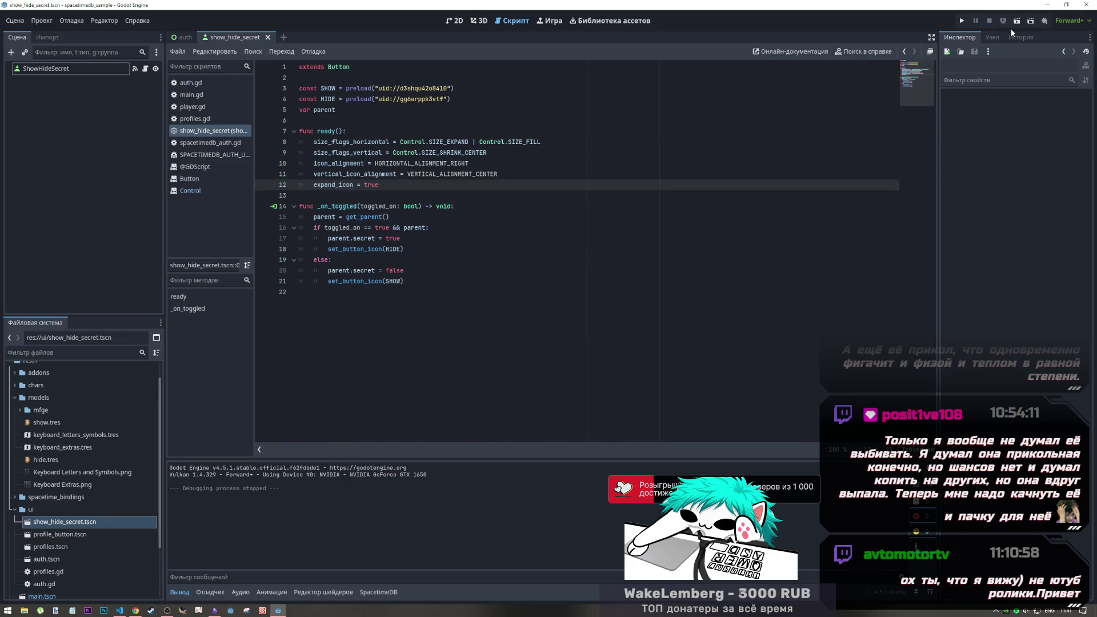
Step: Run the scene again and inspect the live ShowHideSecret button's properties
left_click(1012, 23)
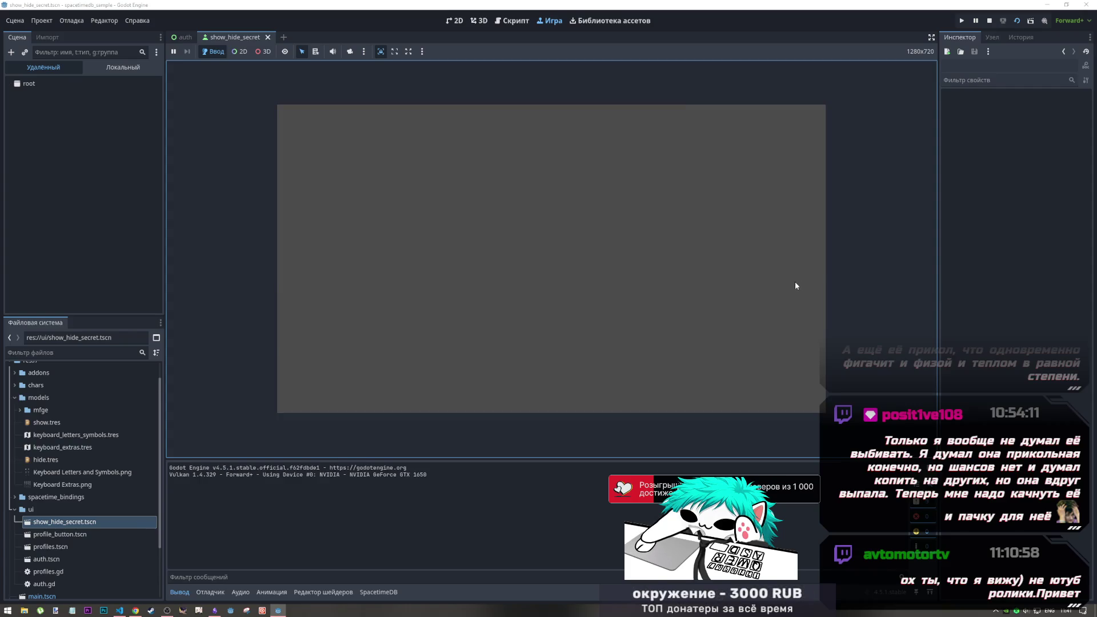
left_click(33, 109)
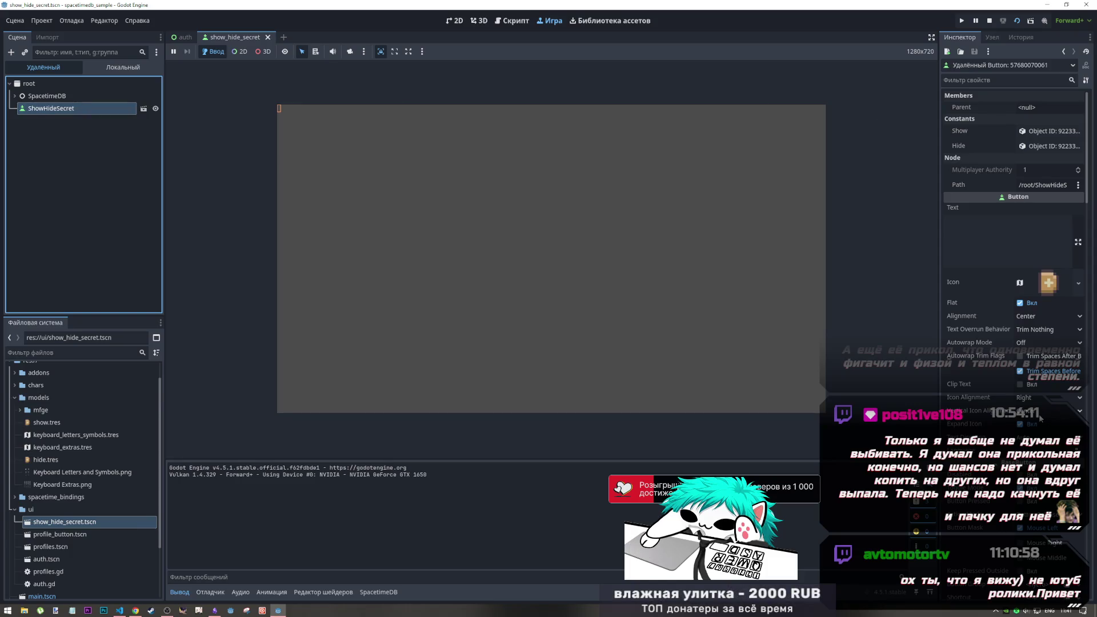
scroll(1038, 415, "down", 10)
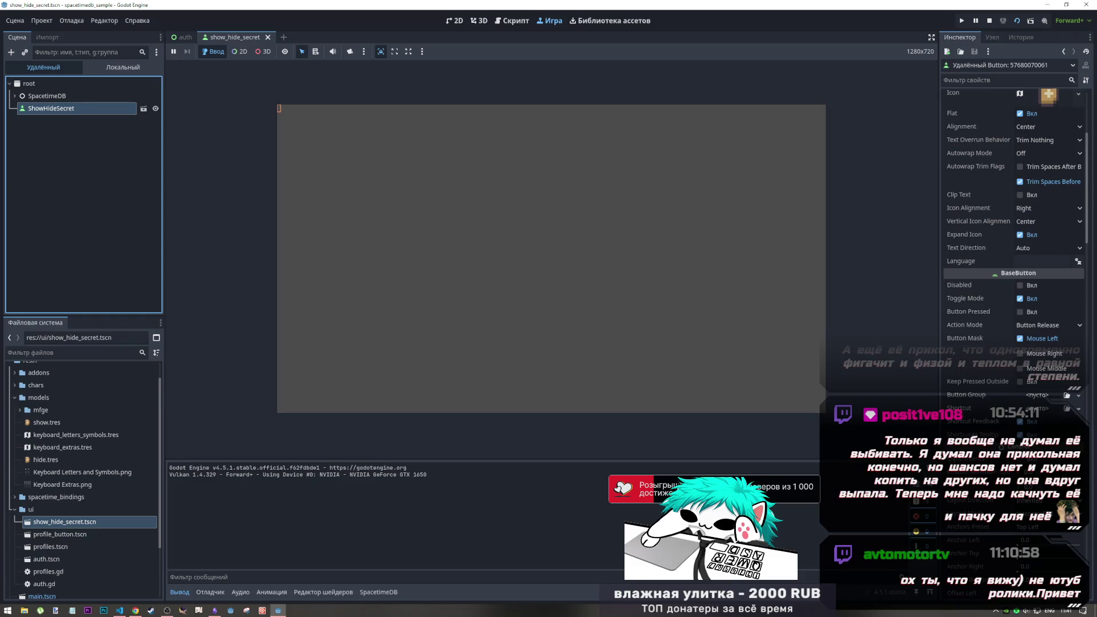
key("alt+Tab")
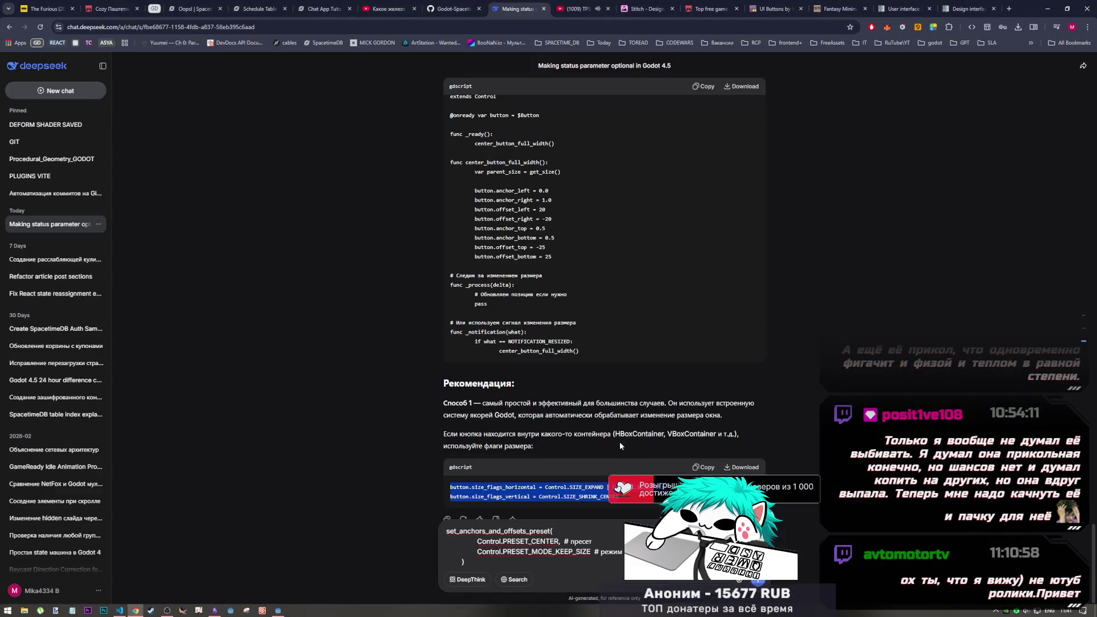
Step: Ask DeepSeek in Russian how to place the button on the right inside the LineEdit input
left_click(469, 554)
key("ctrl+a")
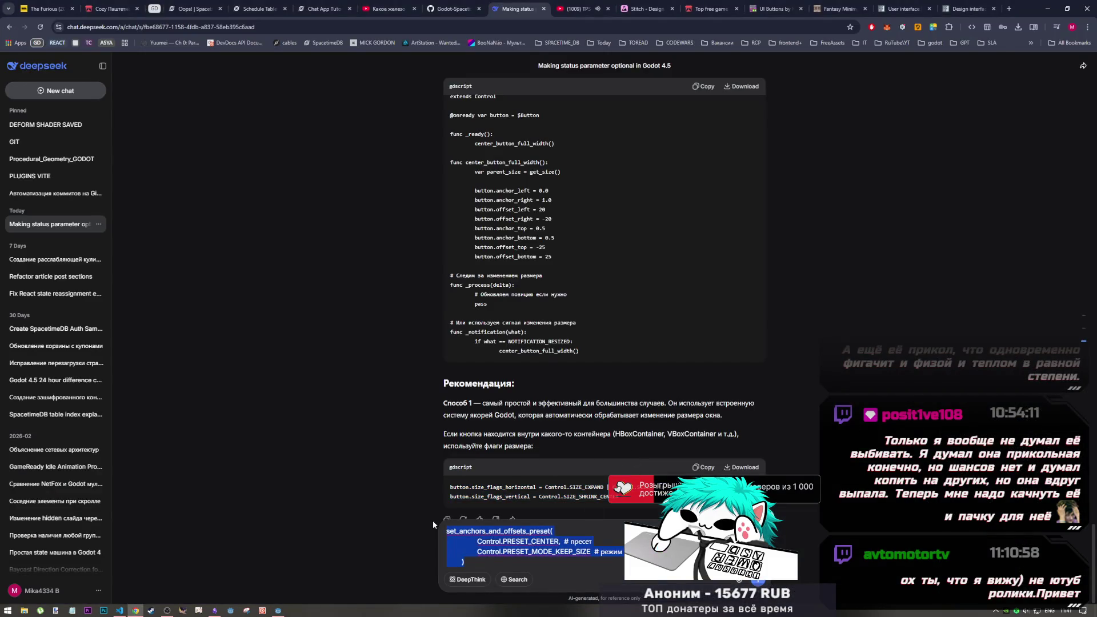
key("BackSpace")
key("alt+shift")
type("кнопка ")
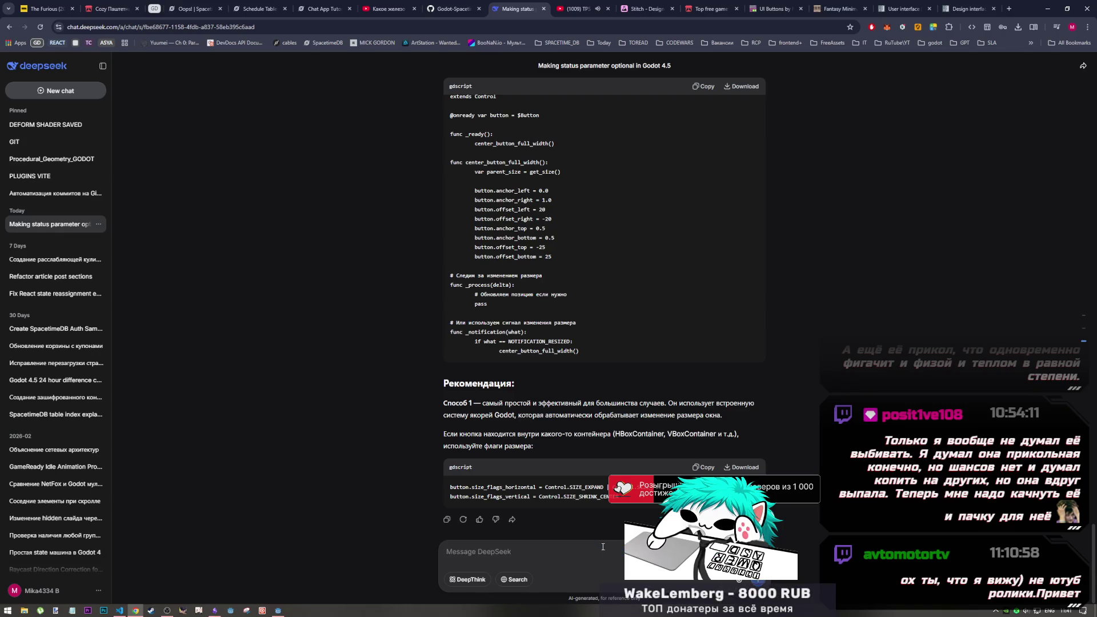
type("находится внутри")
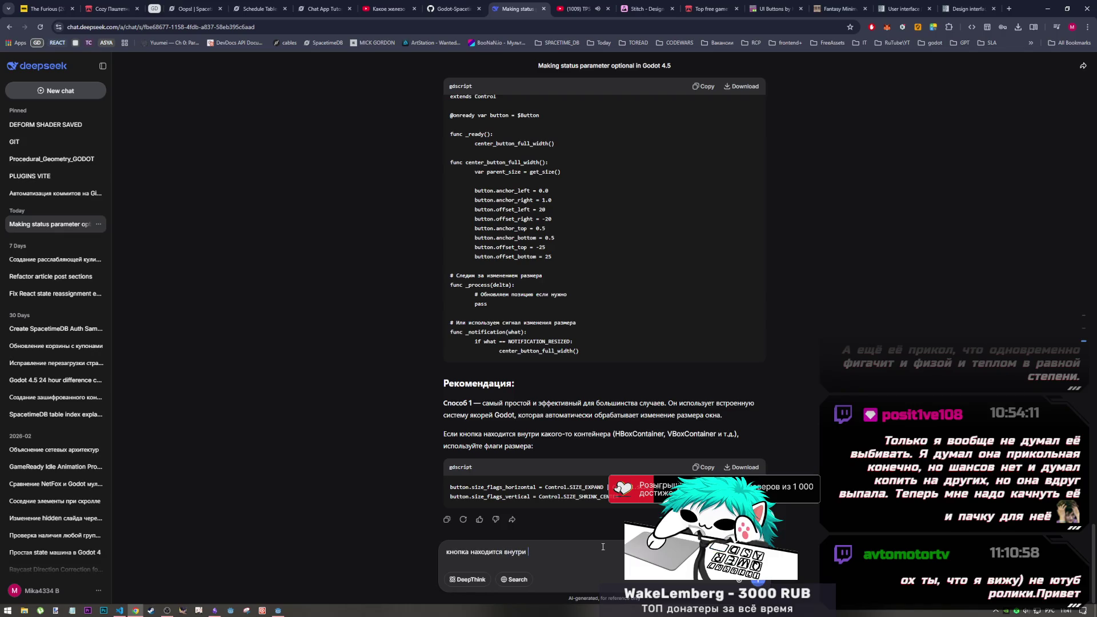
type(" ин")
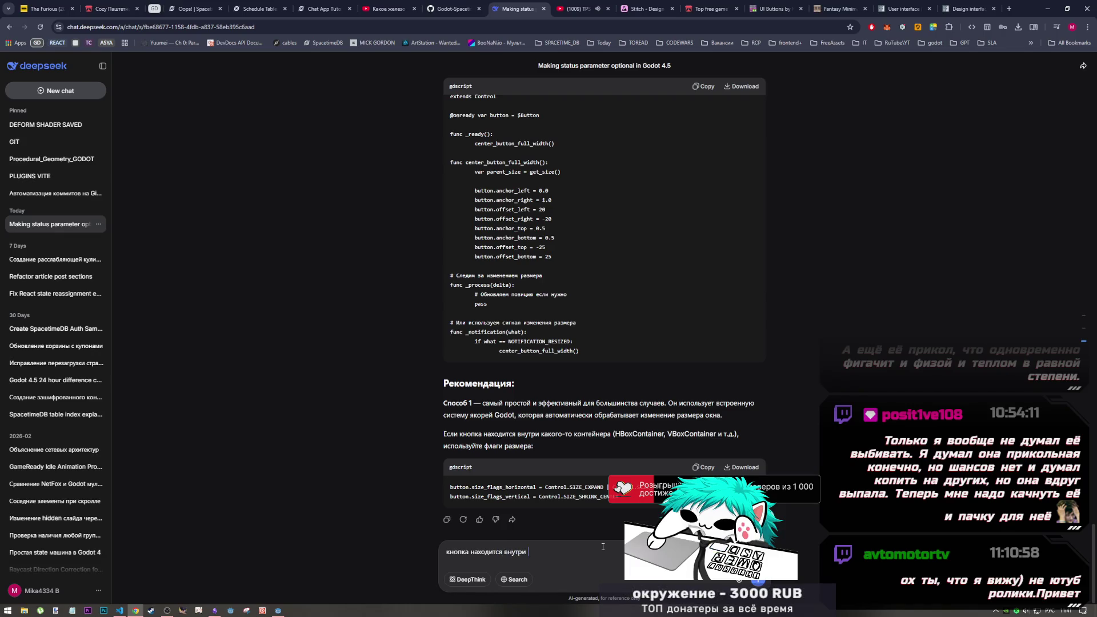
type("пута, мне ну")
type("жно располо")
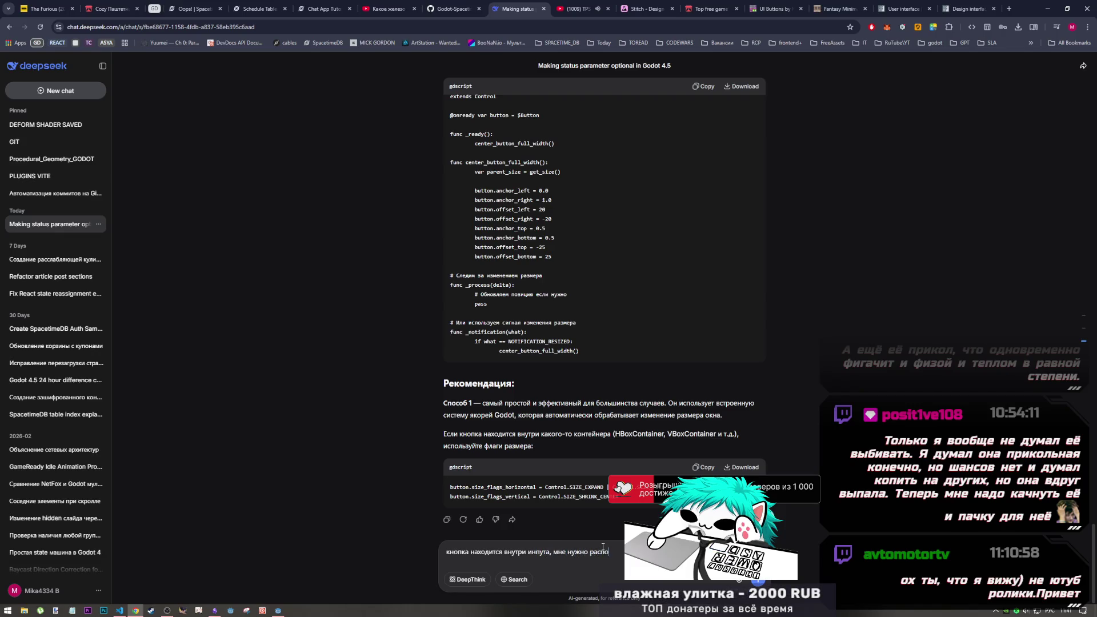
type("жи")
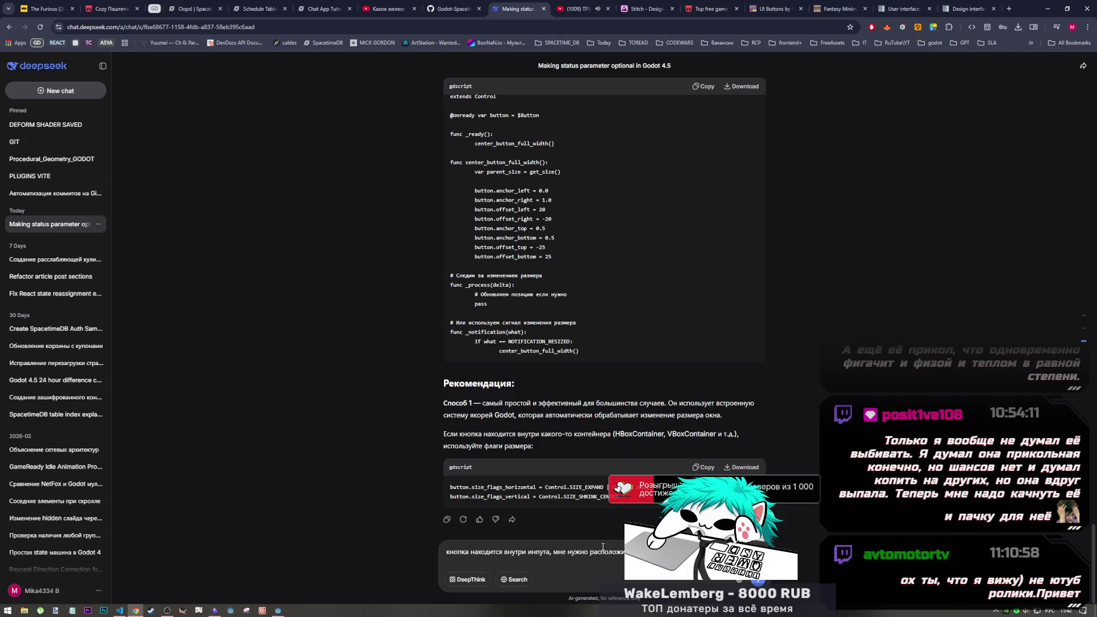
scroll(557, 400, "up", 3)
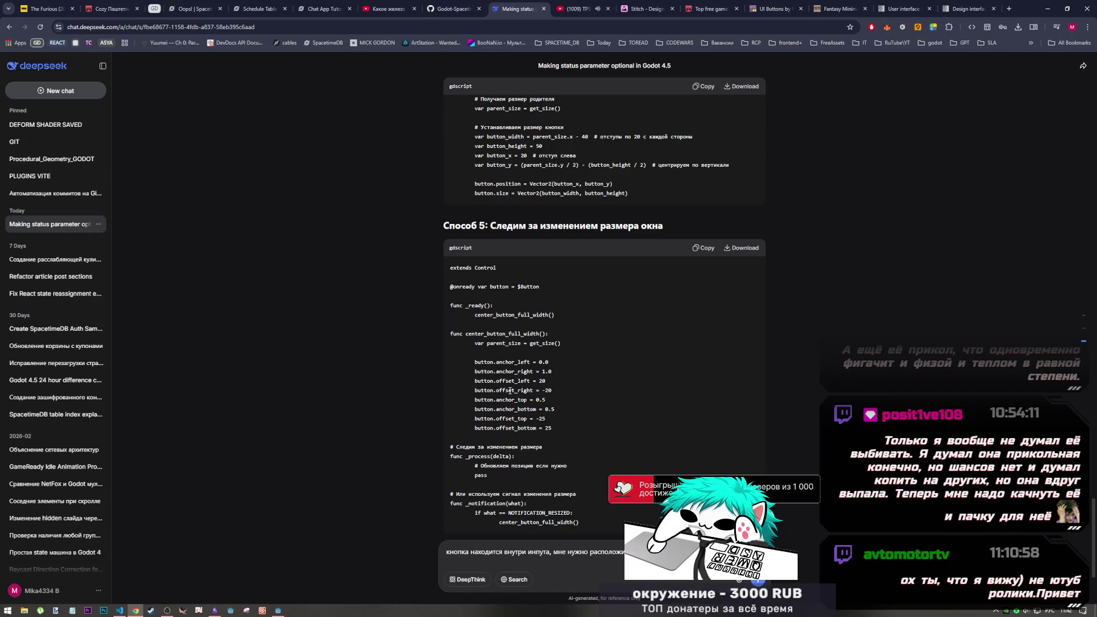
left_click_drag(510, 390, 484, 363)
scroll(623, 390, "up", 3)
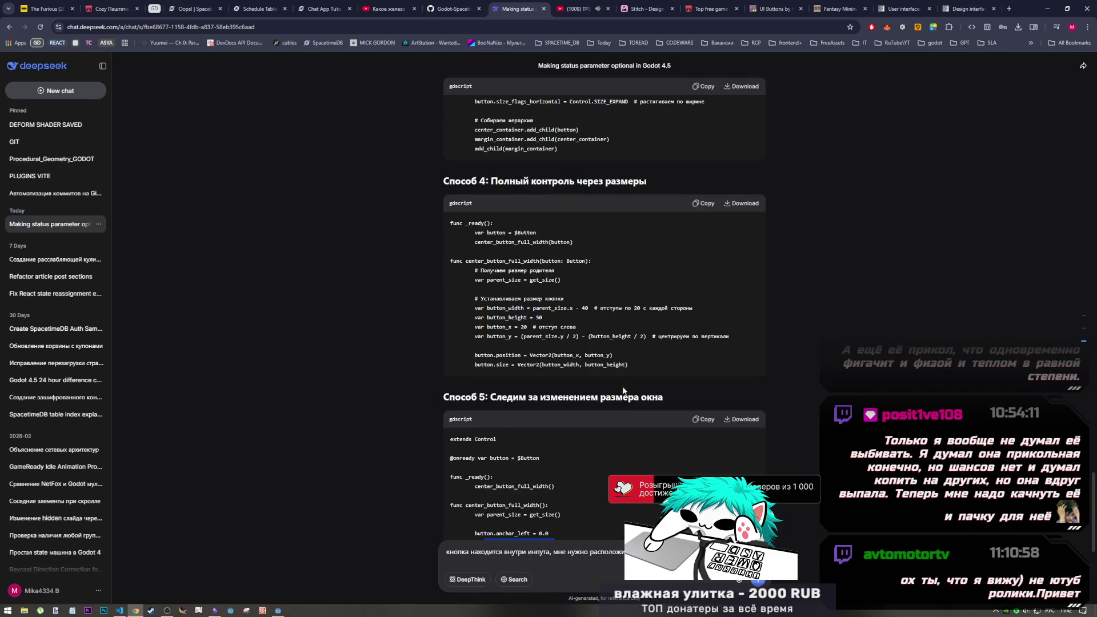
key("Return")
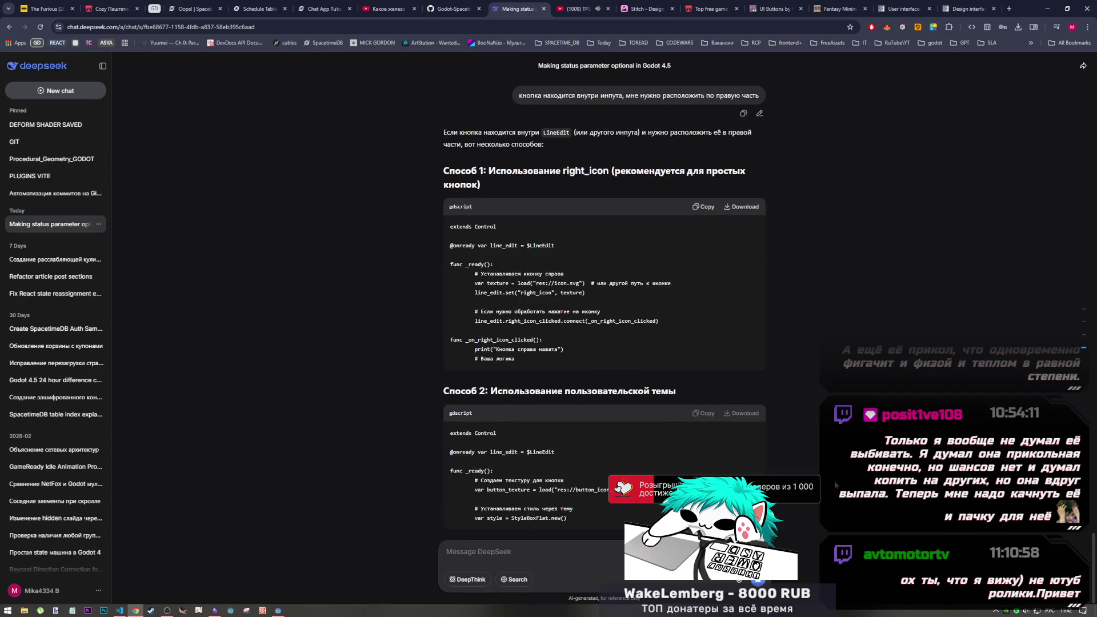
scroll(722, 353, "up", 2)
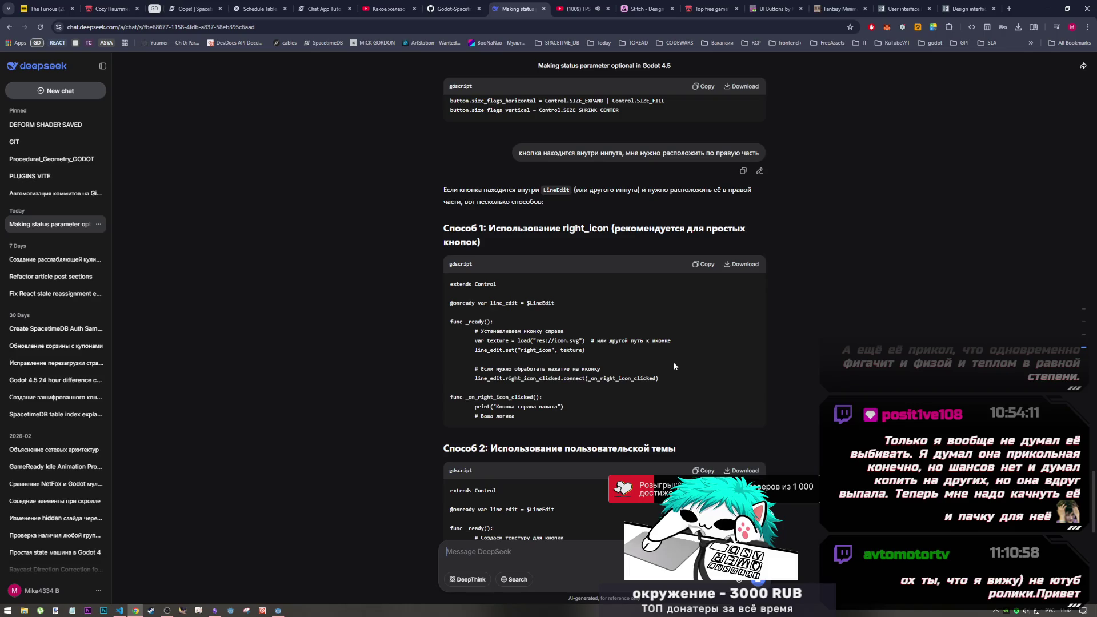
left_click(278, 610)
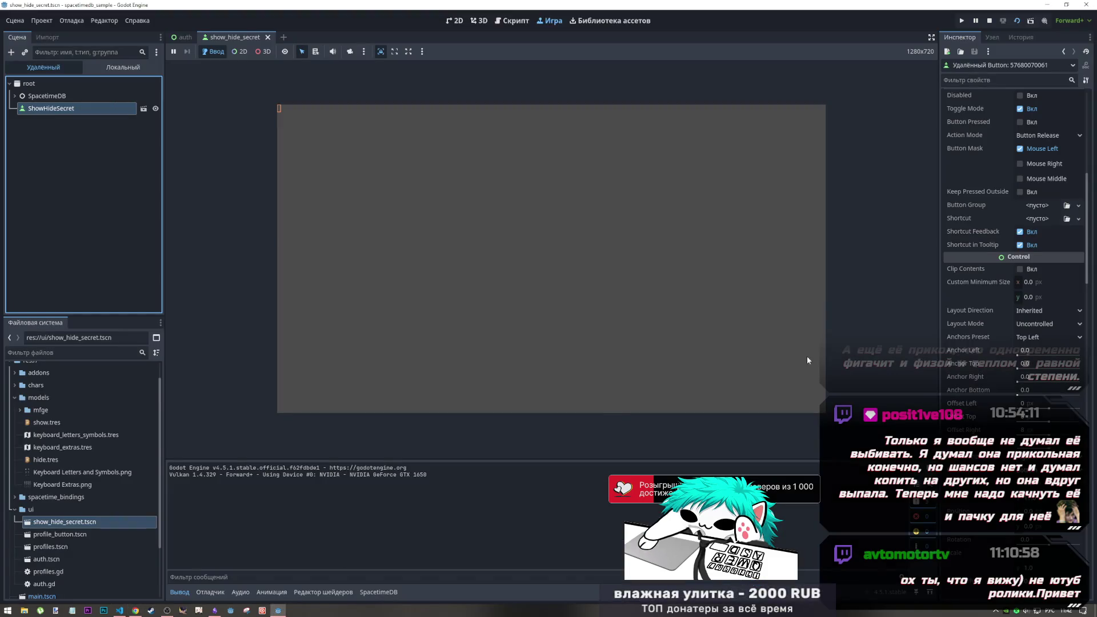
Step: Stop the game, apply the Full Rect anchor preset to ShowHideSecret, and save show_hide_secret.tscn
left_click(131, 93)
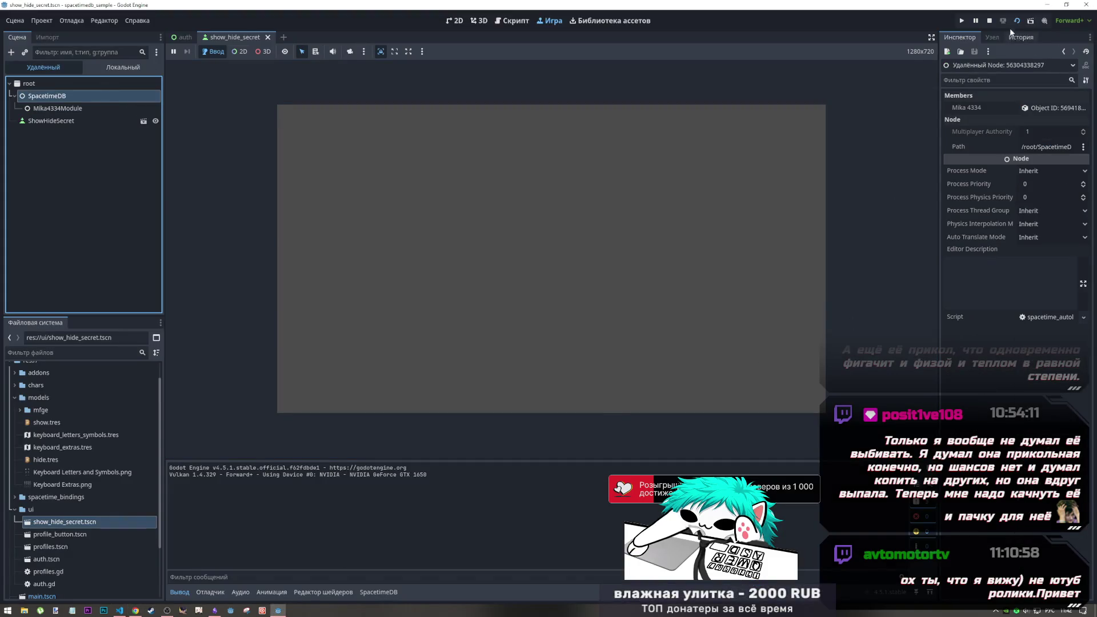
left_click(988, 20)
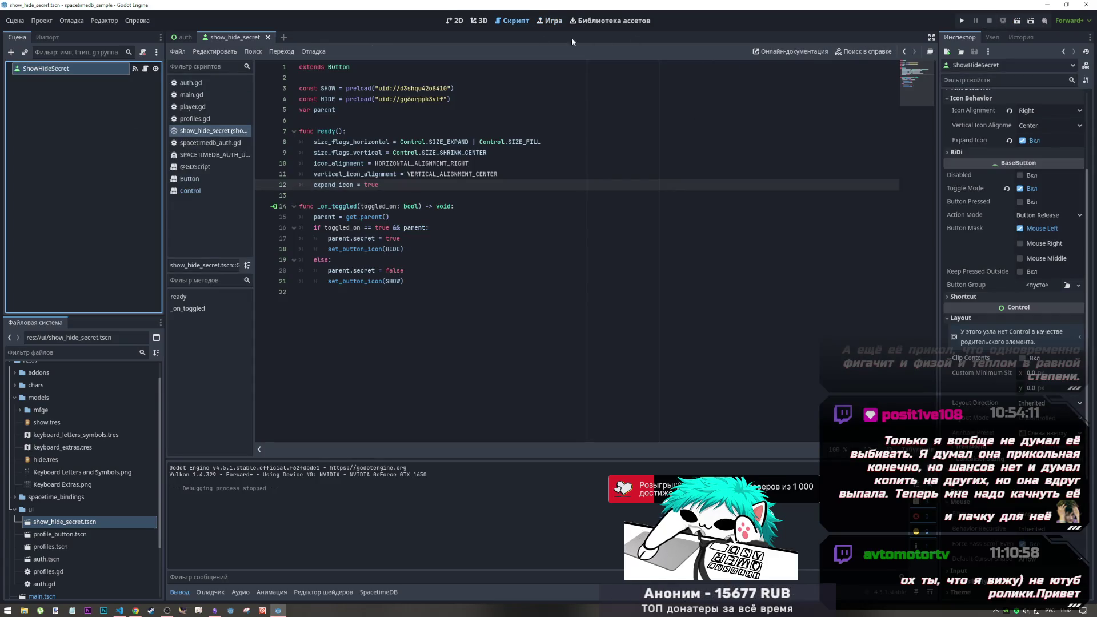
left_click(454, 21)
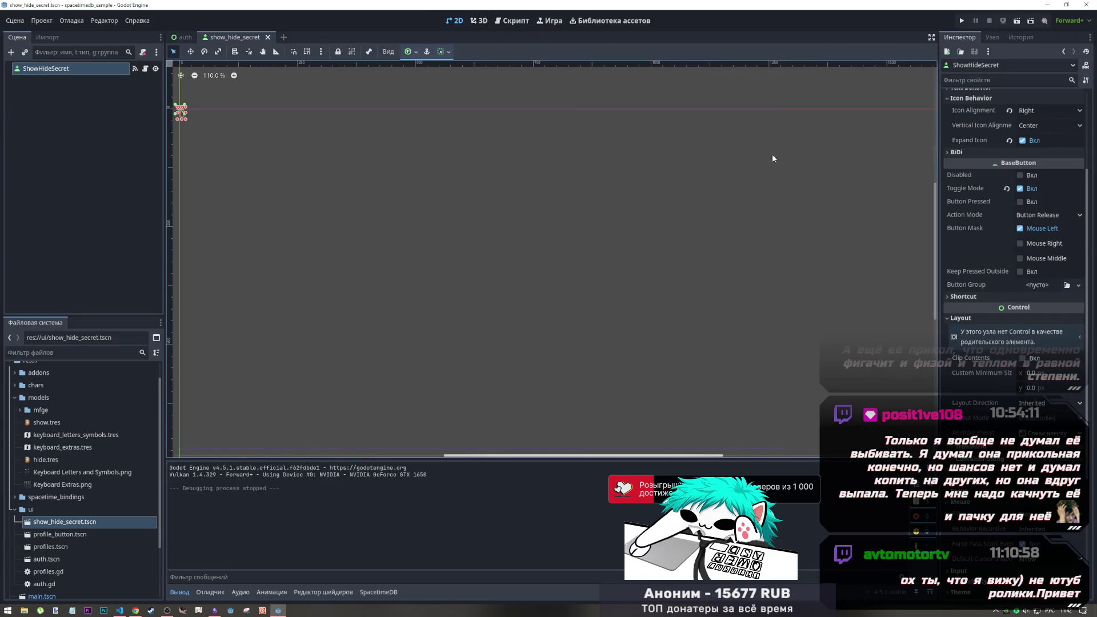
scroll(1000, 372, "up", 3)
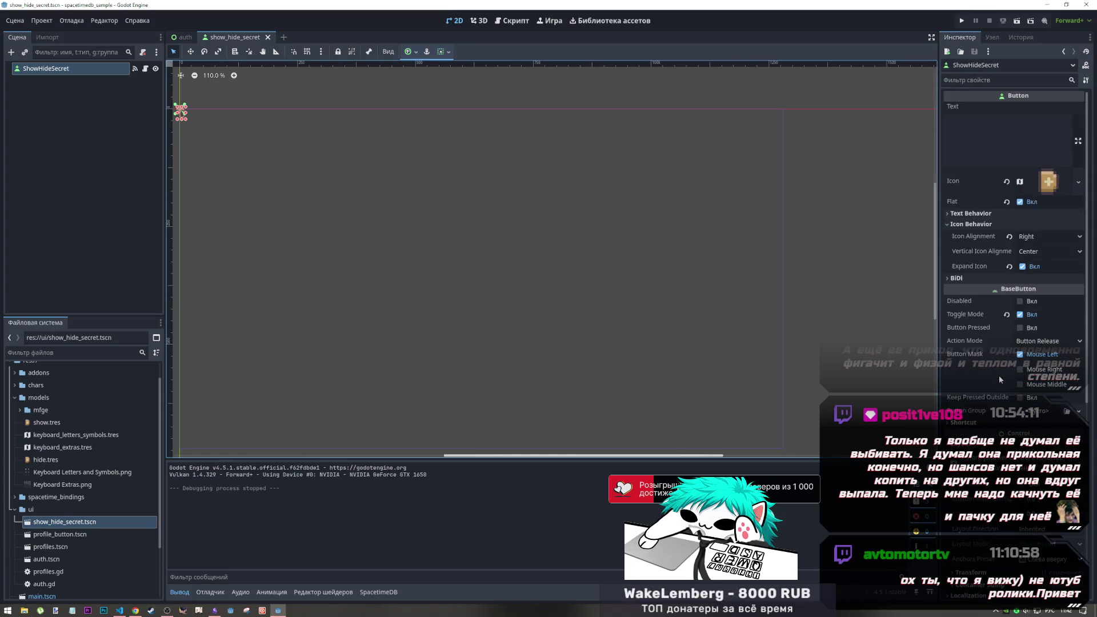
scroll(998, 375, "down", 5)
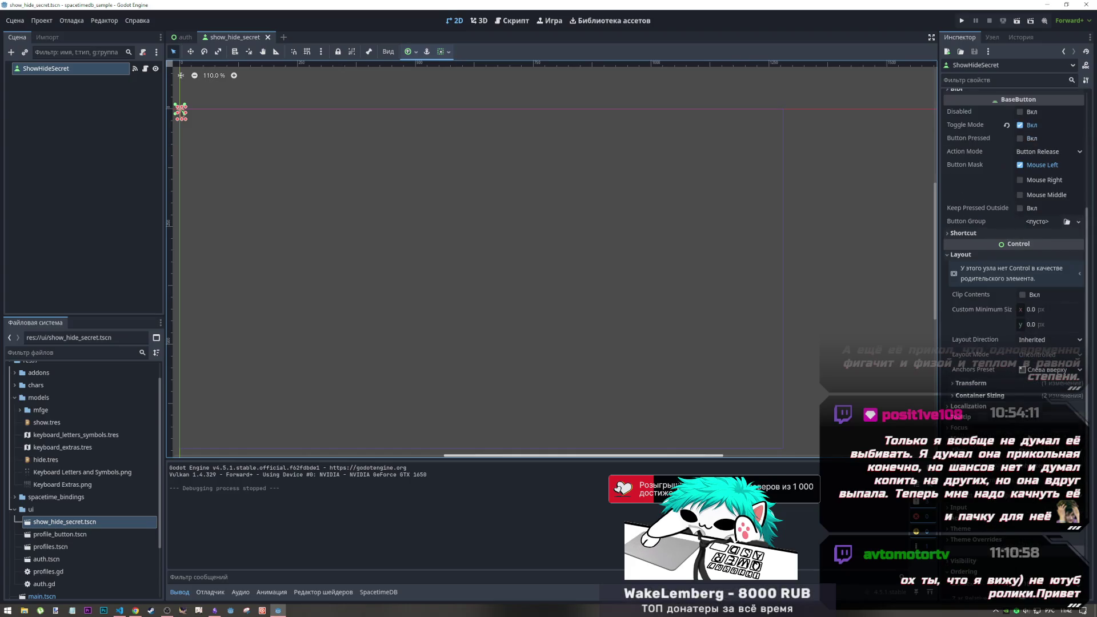
left_click(425, 52)
left_click(481, 131)
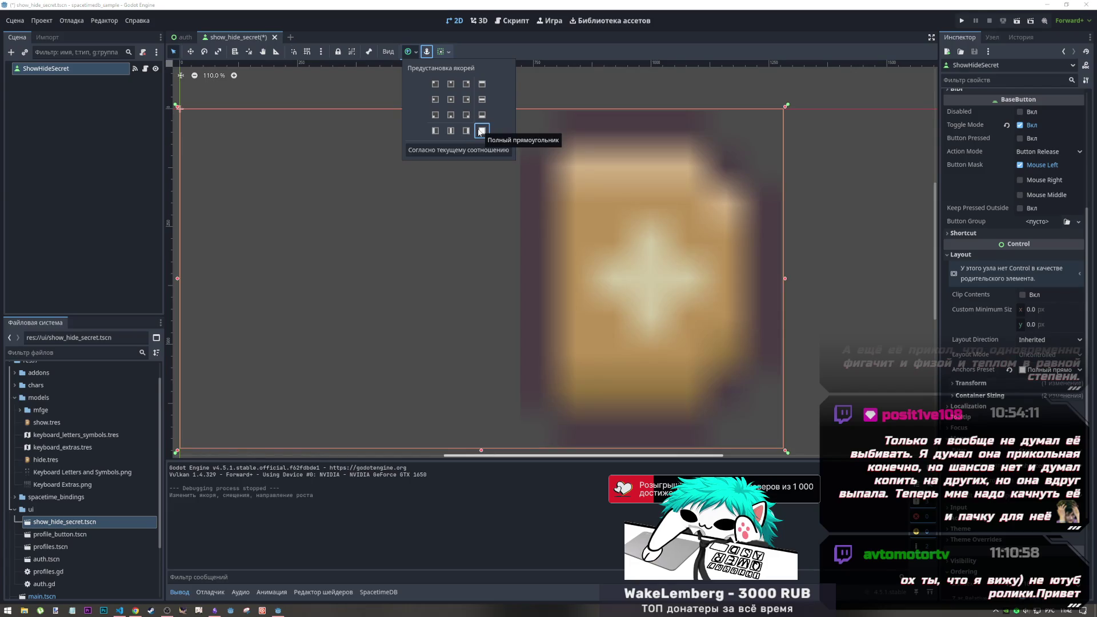
left_click(511, 41)
key("ctrl+s")
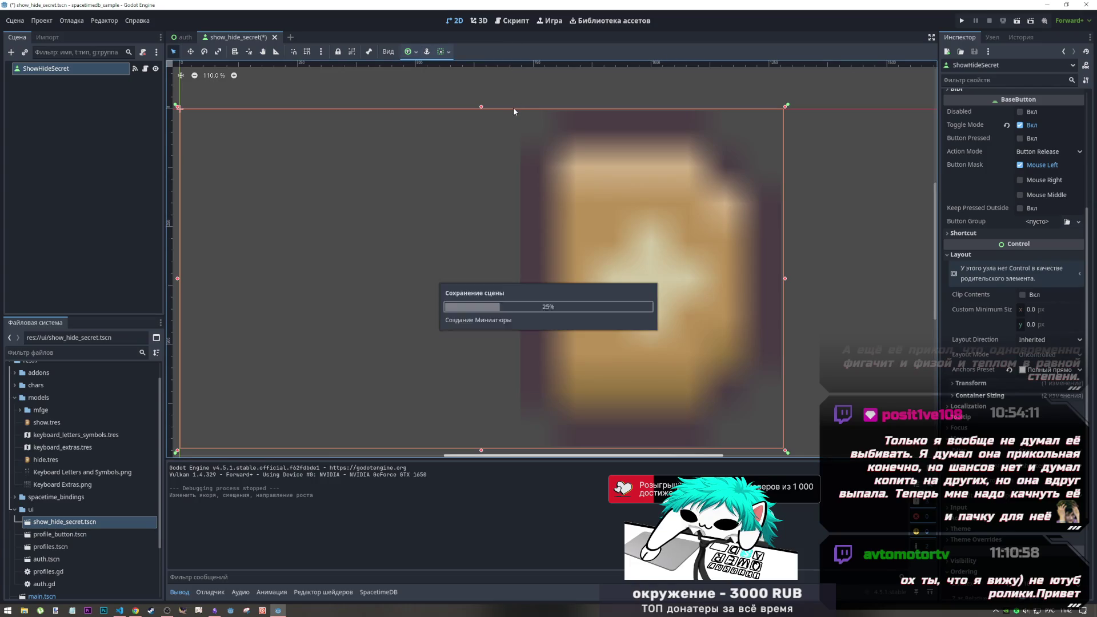
left_click(185, 39)
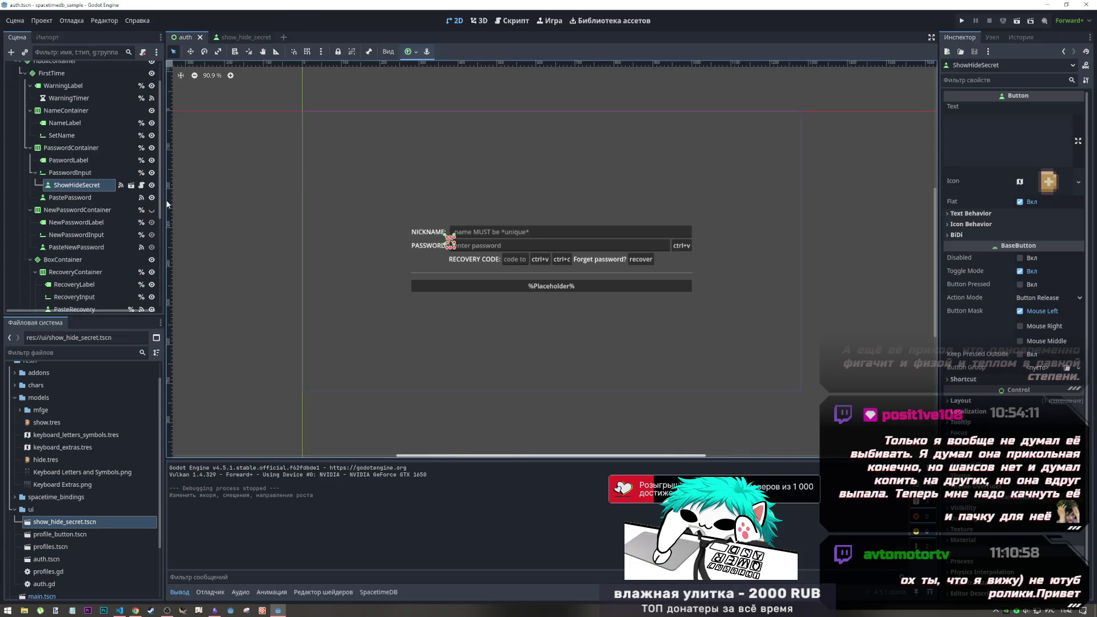
Step: Replace ShowHideSecret under PasswordInput with a fresh show_hide_secret.tscn instance, save auth.tscn, and reopen show_hide_secret
left_click(83, 186)
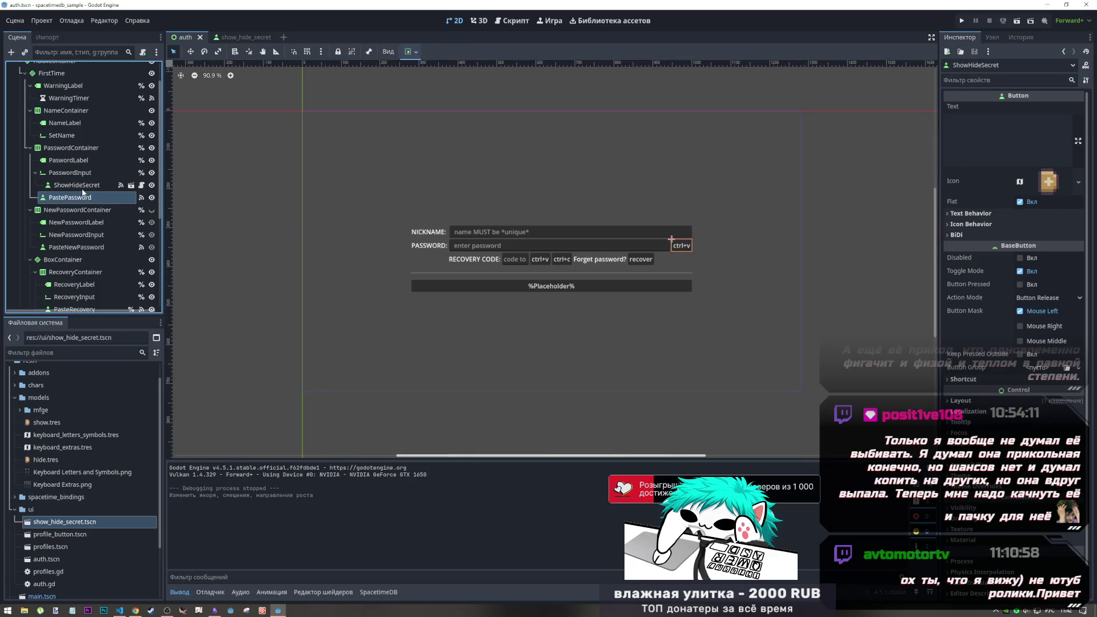
key("Delete")
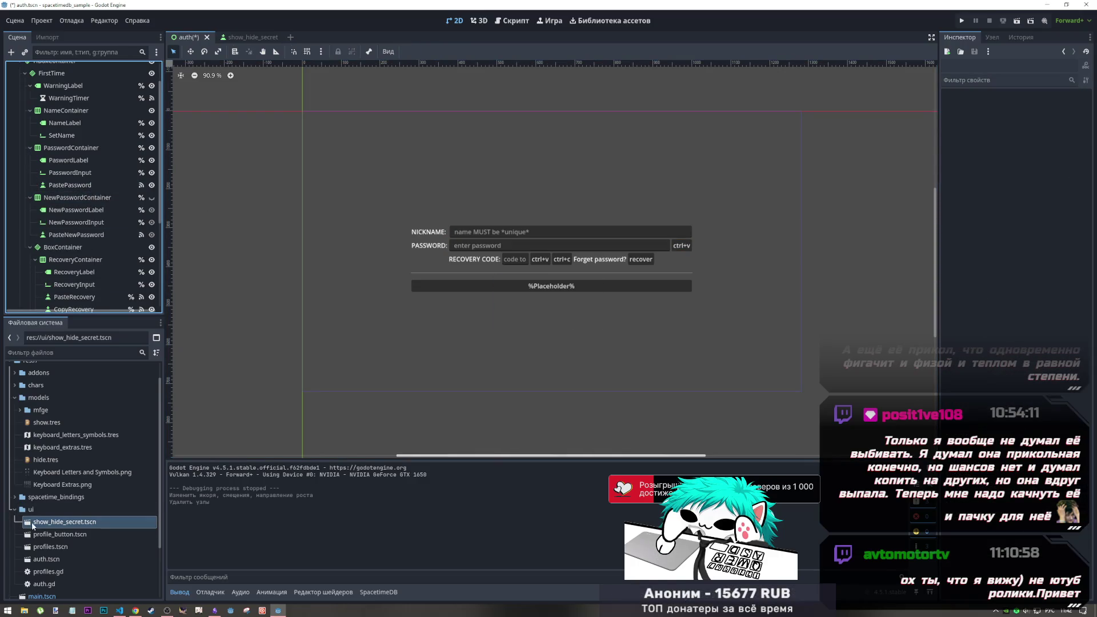
mouse_move(32, 522)
left_mouse_down()
mouse_move(84, 240)
mouse_move(80, 175)
left_mouse_up()
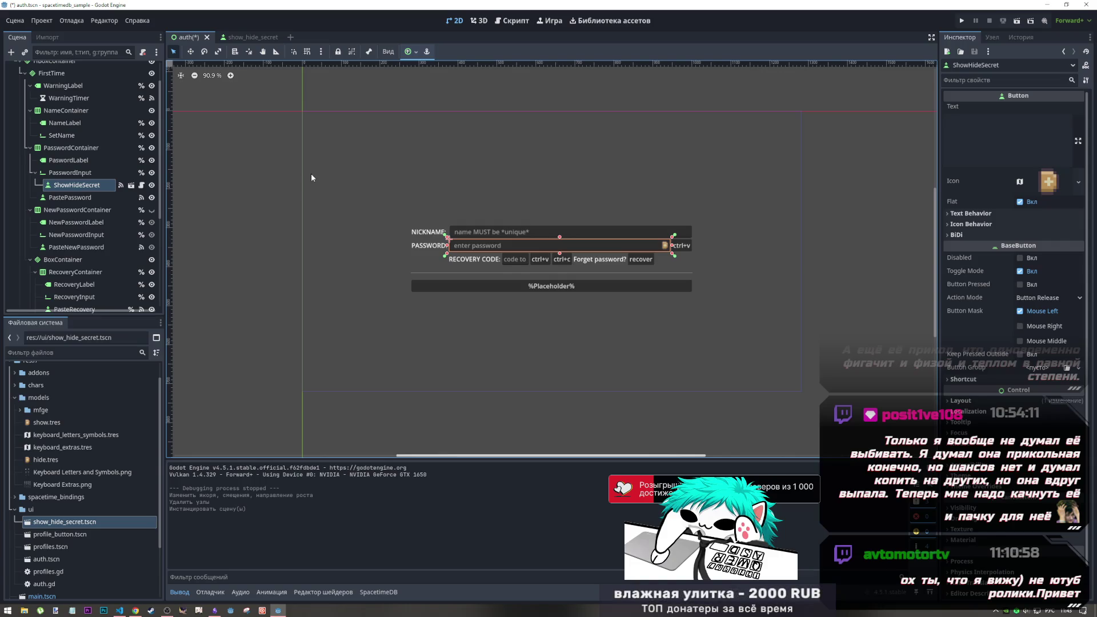
mouse_move(270, 38)
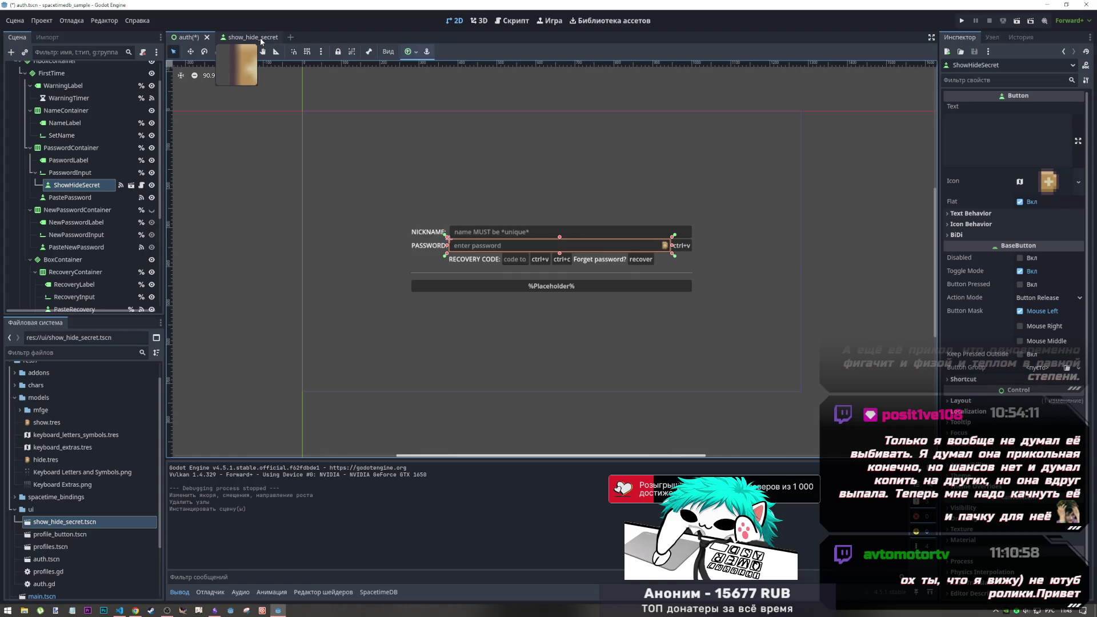
key("ctrl+s")
left_click(248, 37)
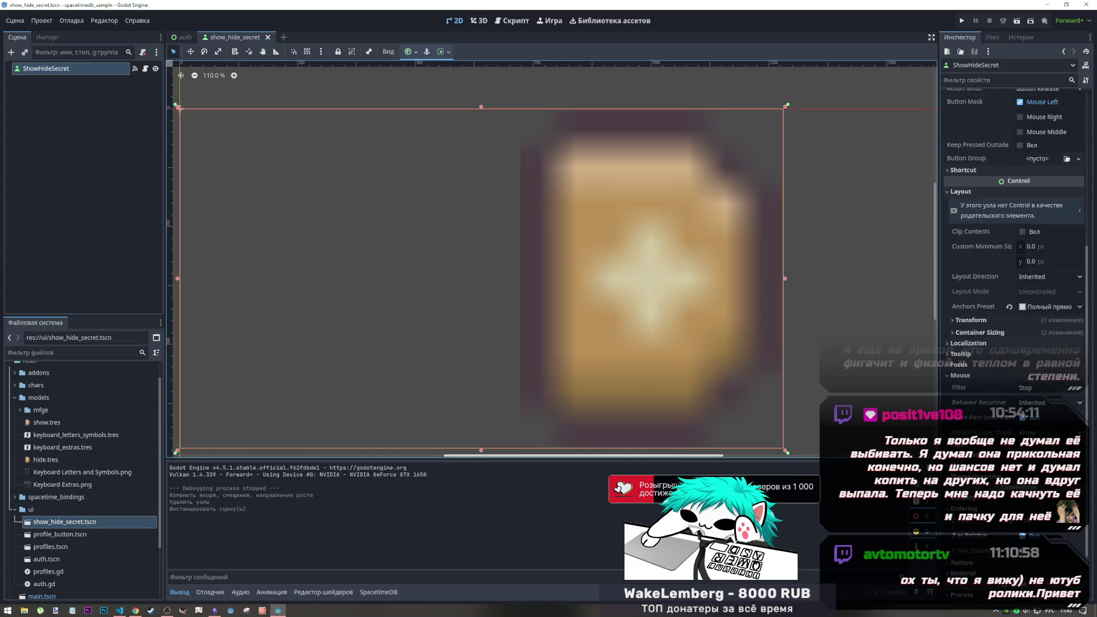
Step: Uncheck Expand Icon on the ShowHideSecret button, save show_hide_secret.tscn, and return to auth.tscn
left_click(59, 75)
left_click(59, 71)
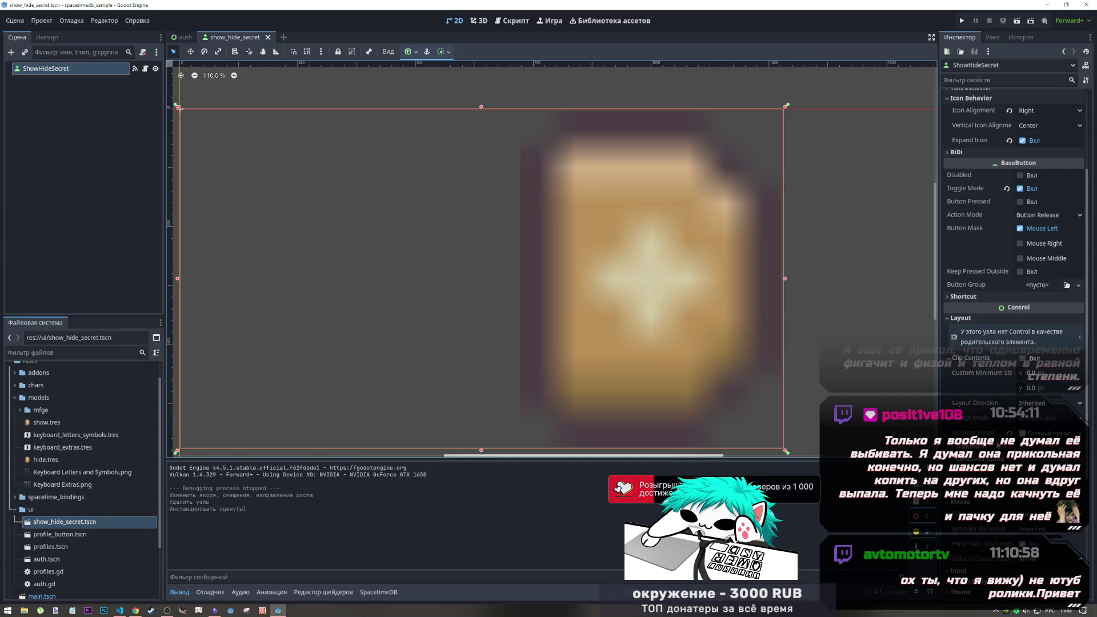
left_click(996, 459)
scroll(995, 459, "down", 3)
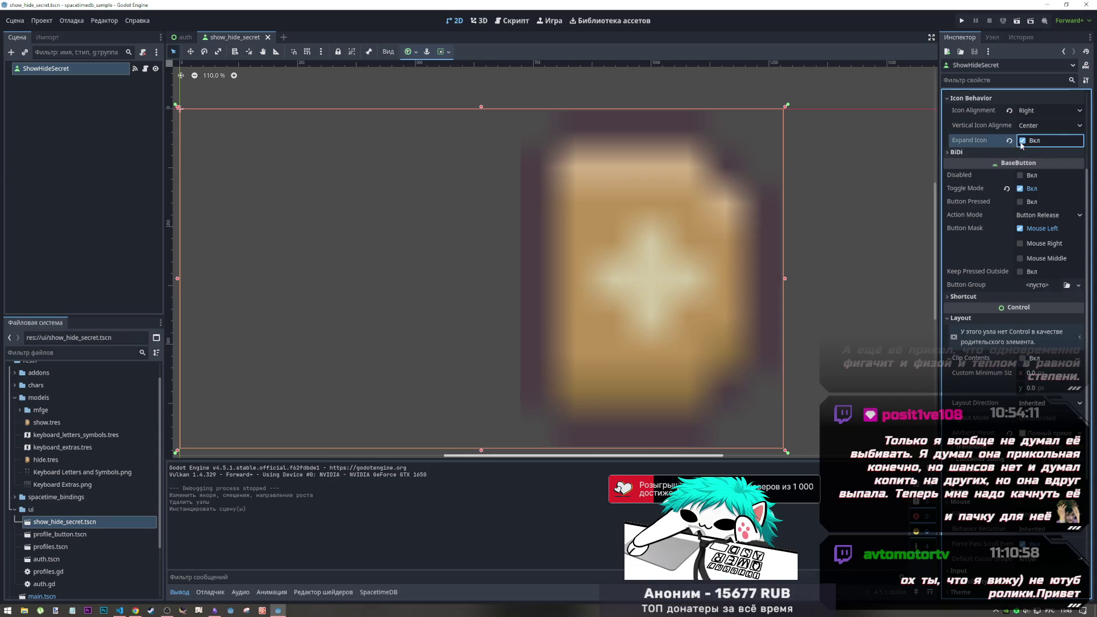
left_click(983, 141)
scroll(982, 143, "up", 2)
key("ctrl+s")
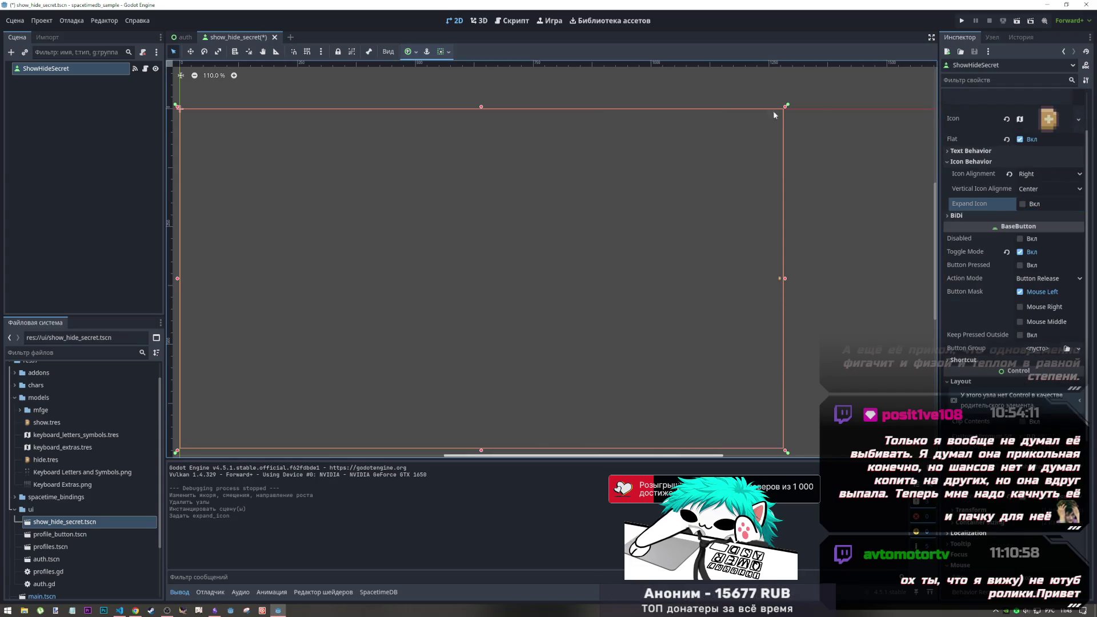
left_click(174, 37)
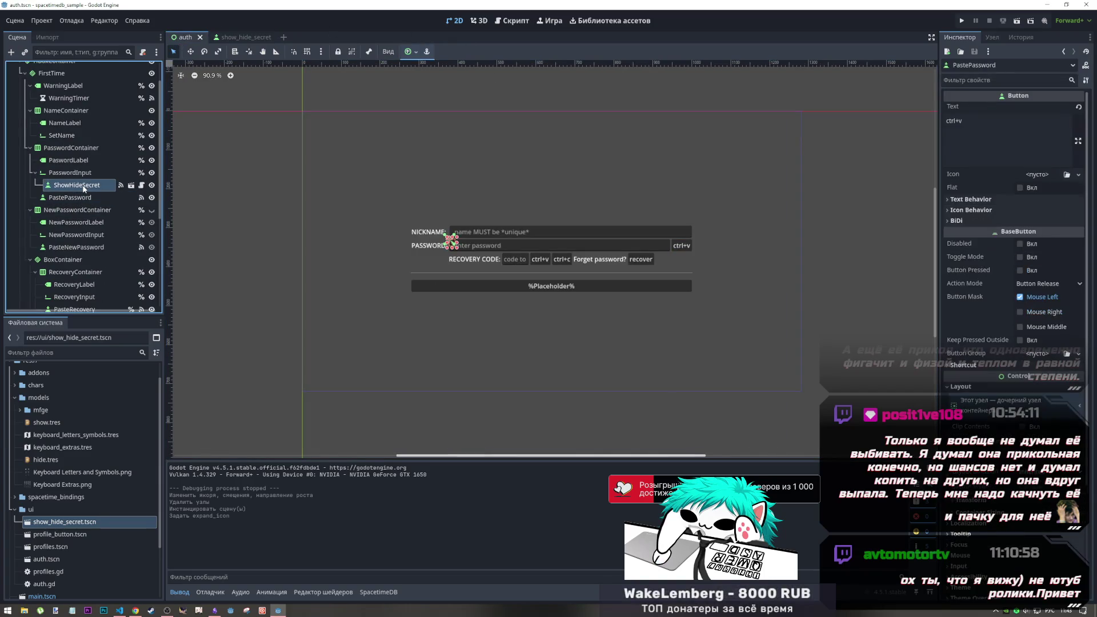
Step: Put a new show_hide_secret.tscn instance under PasswordInput, save auth.tscn, and run the current scene
key("Delete")
key("Return")
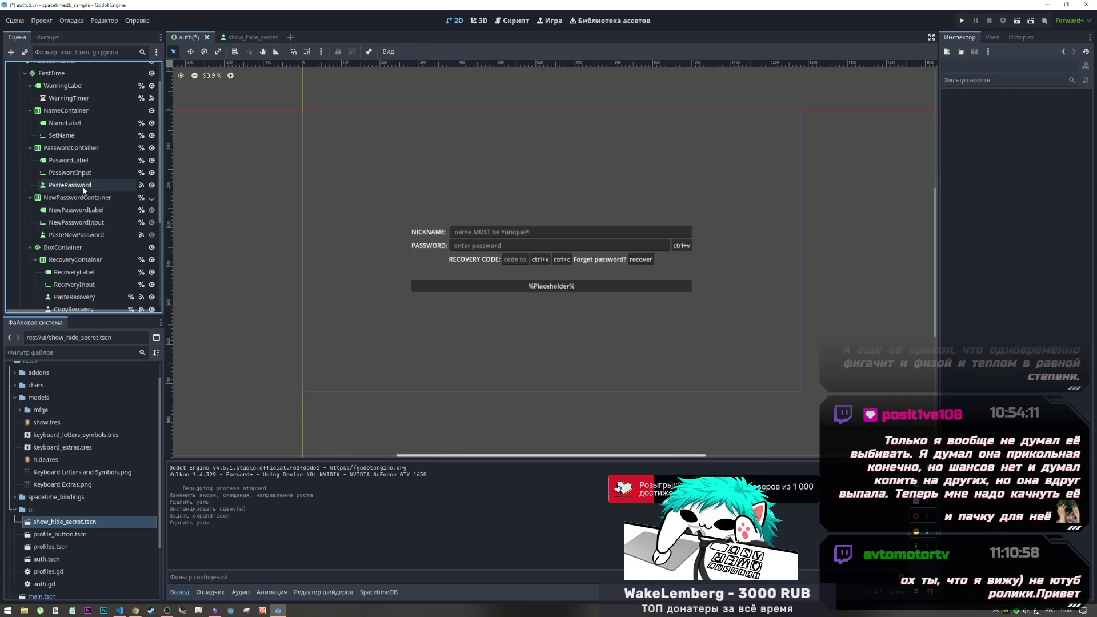
left_click_drag(65, 522, 73, 173)
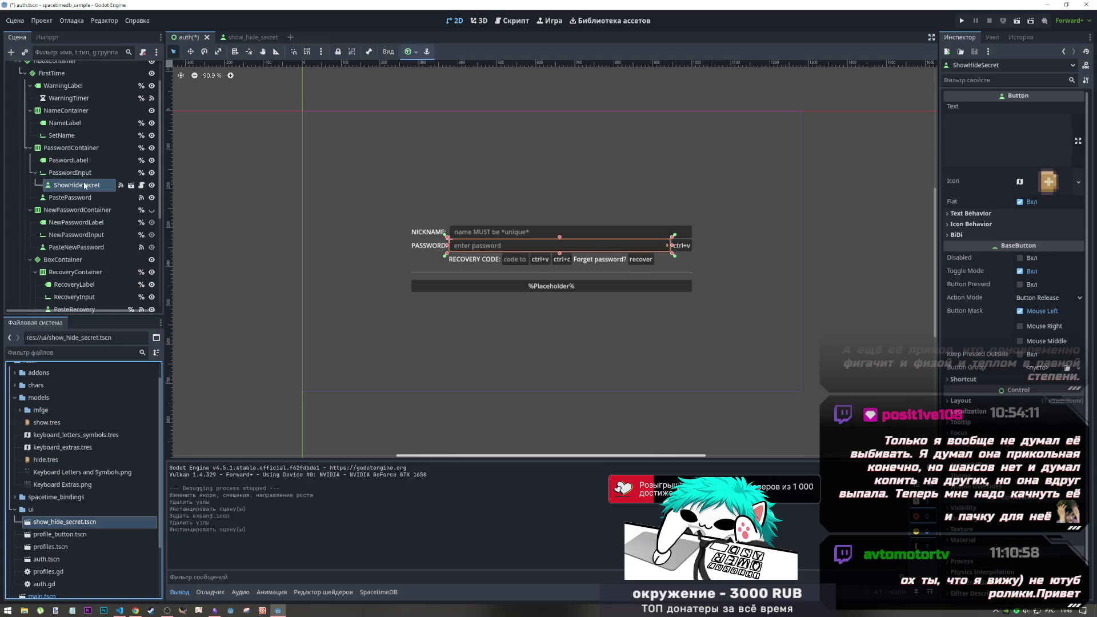
key("ctrl+z")
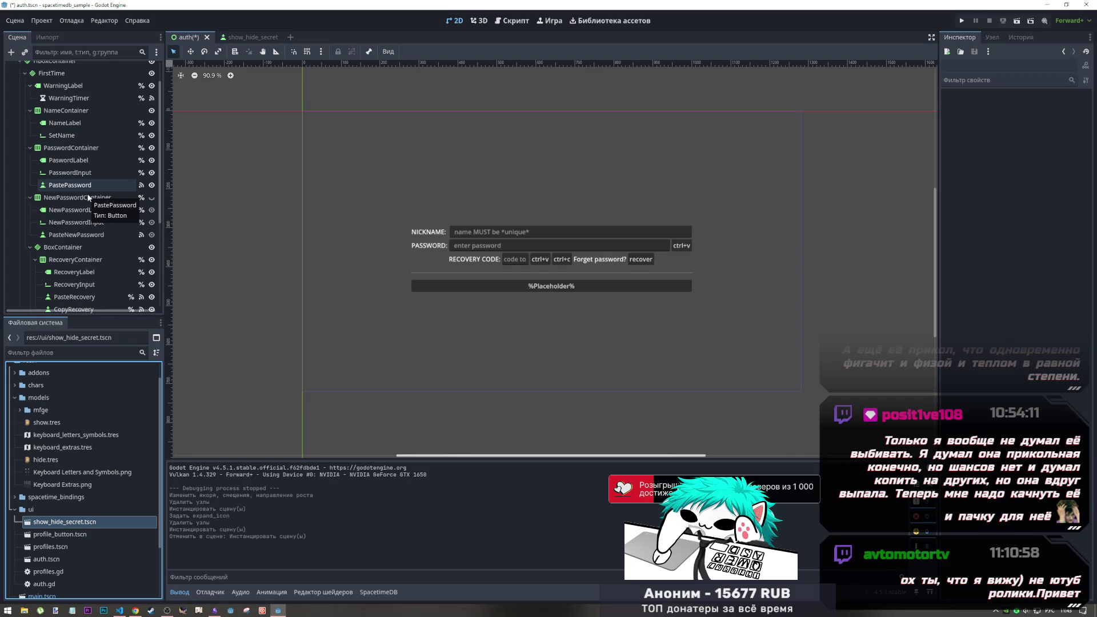
key("ctrl+s")
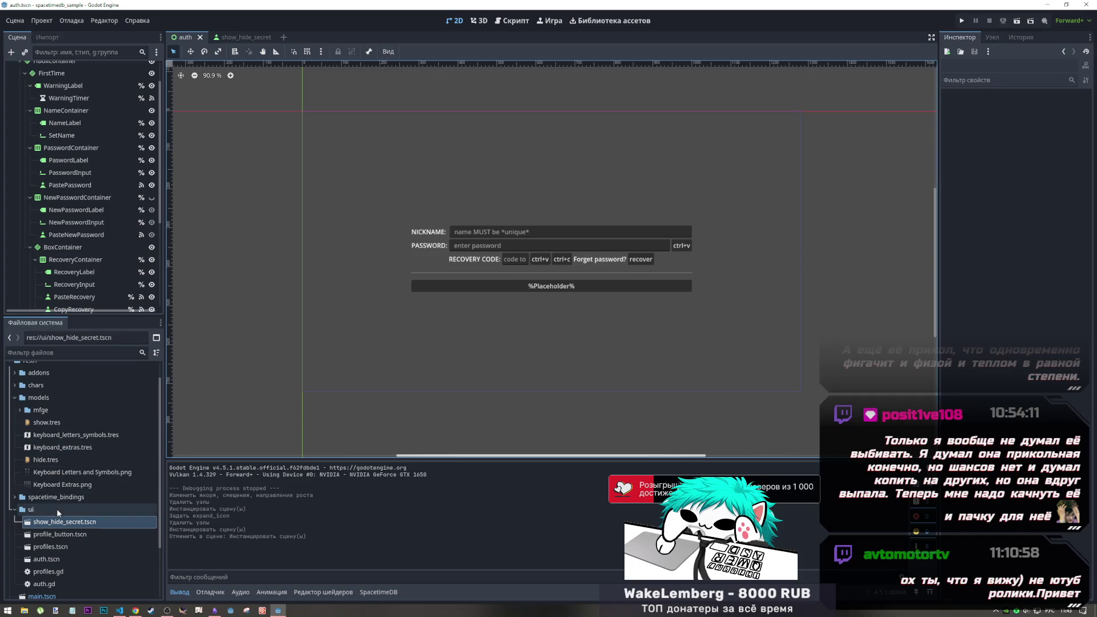
left_click_drag(59, 524, 75, 168)
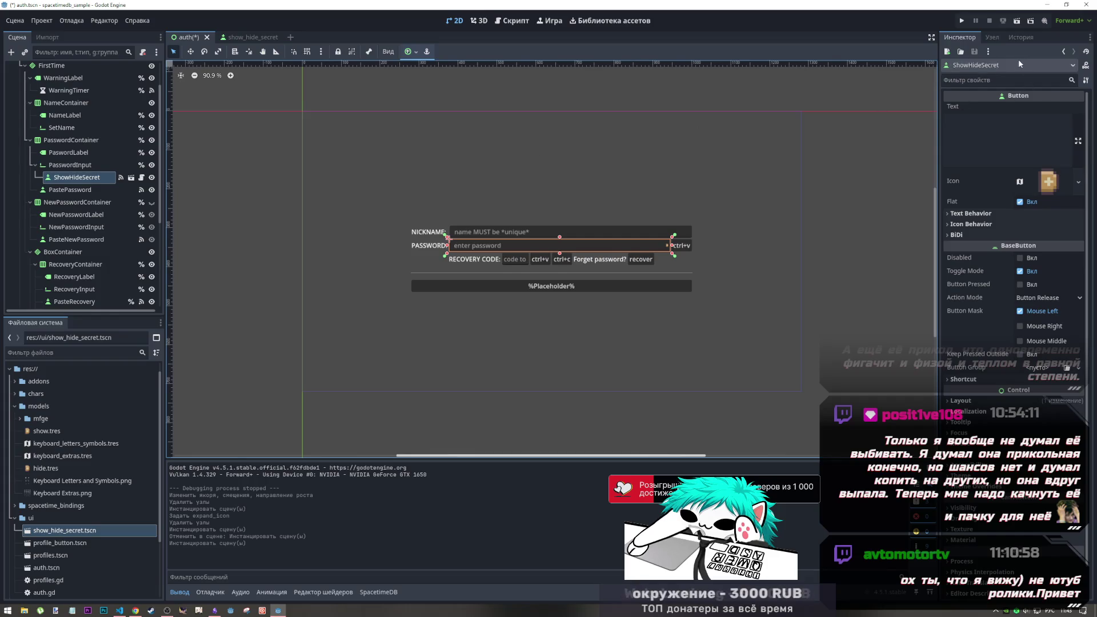
left_click(1016, 21)
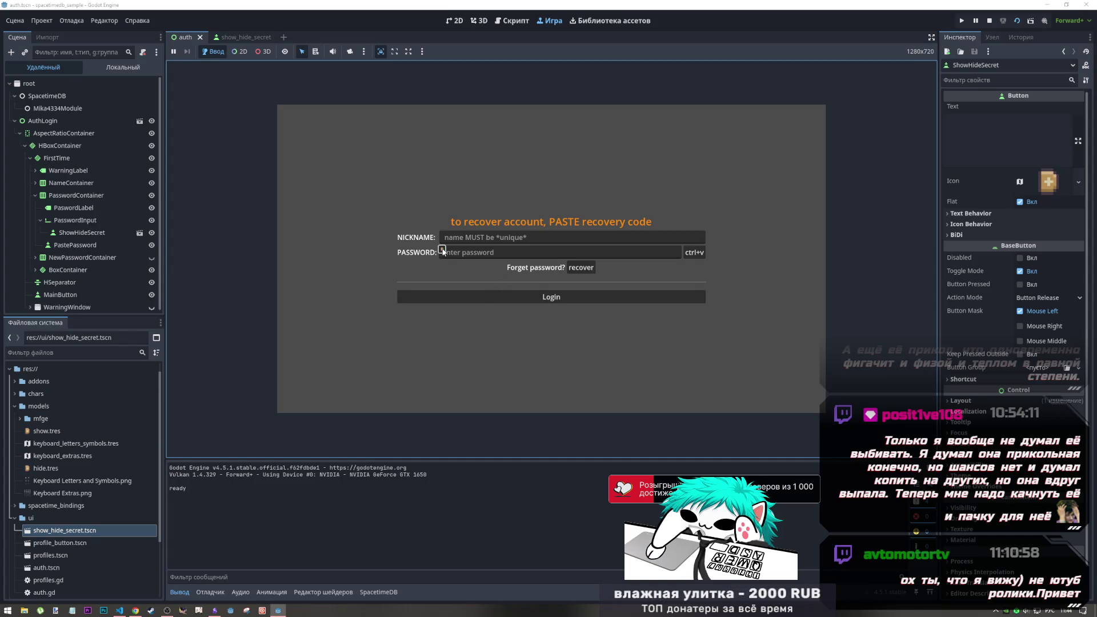
Step: Enter a test password in the running login form's password field, then stop the game
left_click(468, 252)
type("123")
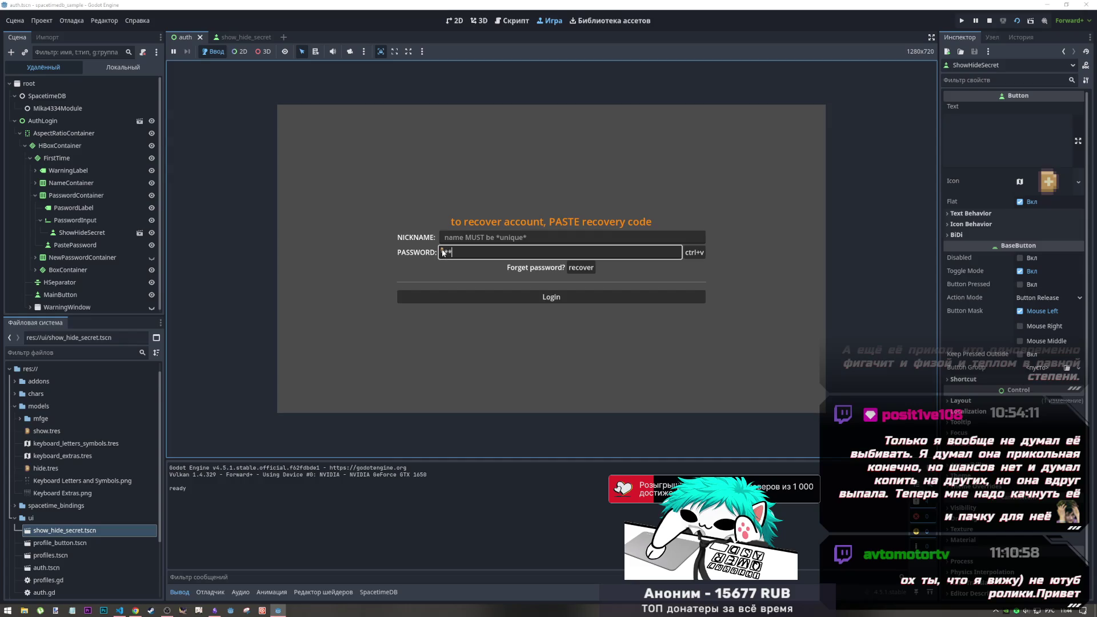
key("Return")
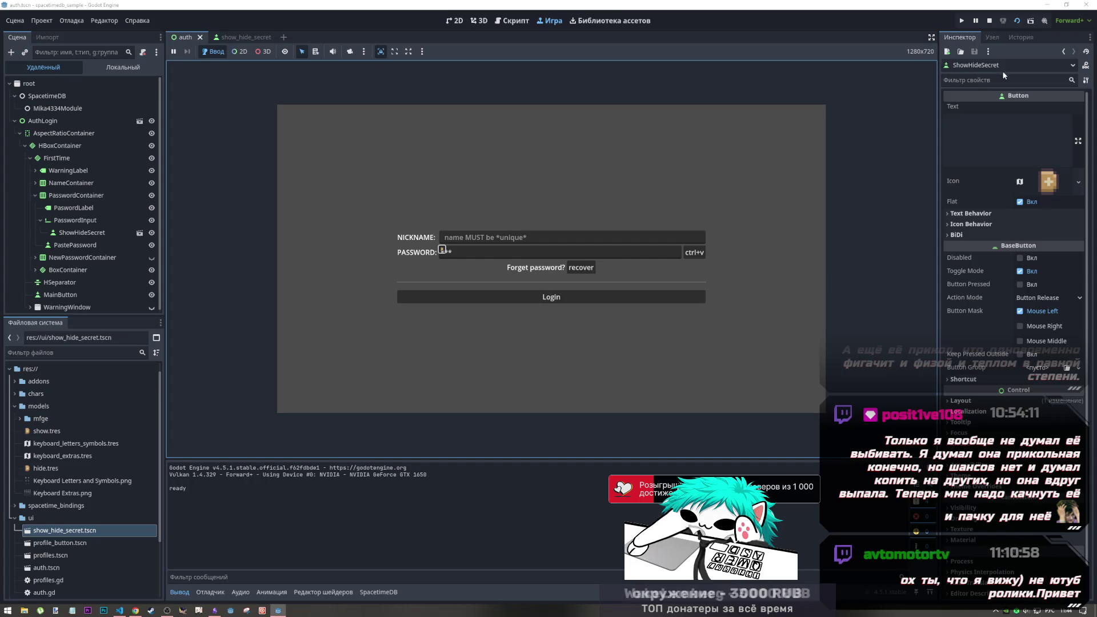
left_click(990, 21)
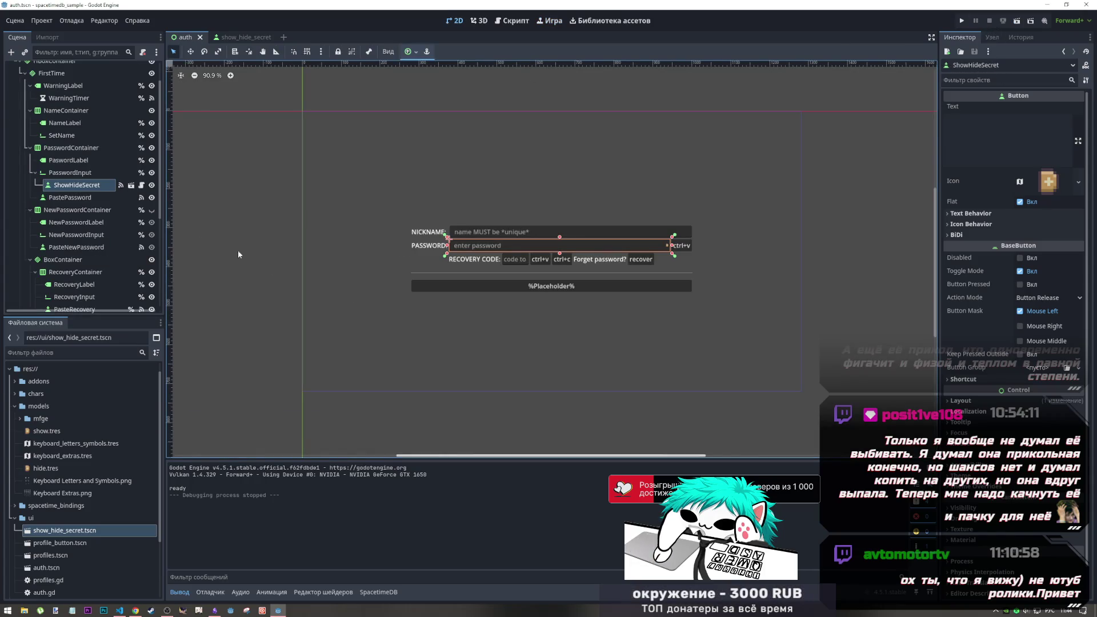
Step: Delete the ShowHideSecret node under PasswordInput in auth.tscn, confirming the prompt
left_click(95, 188)
key("Delete")
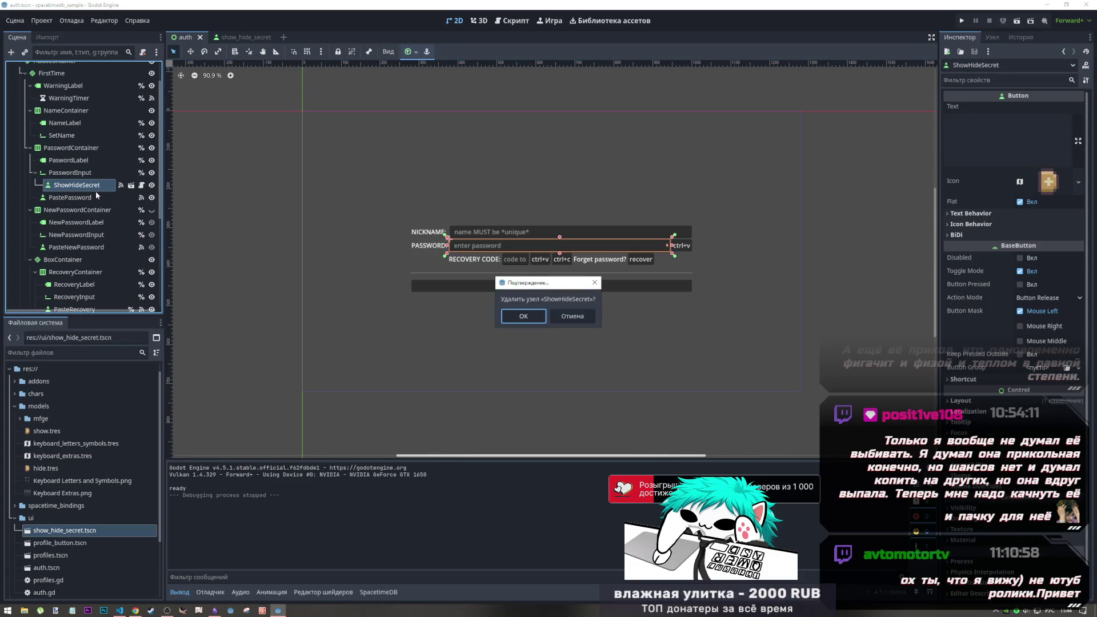
key("Return")
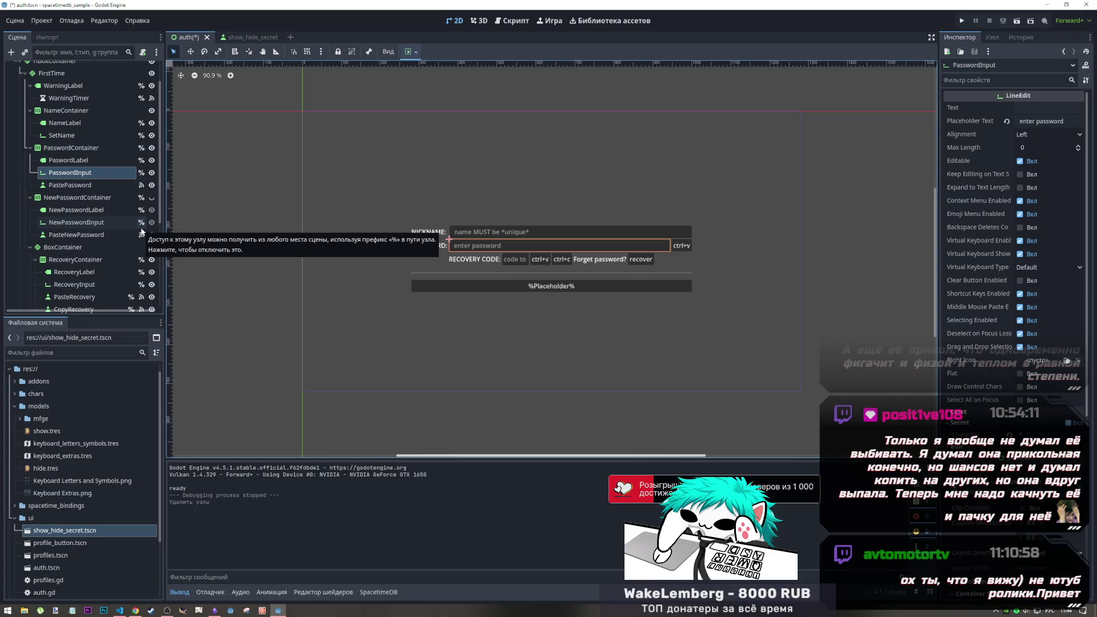
Step: Save auth.tscn and try PasswordInput's Caret Blink and Draw Control Chars, leaving both off
key("ctrl+s")
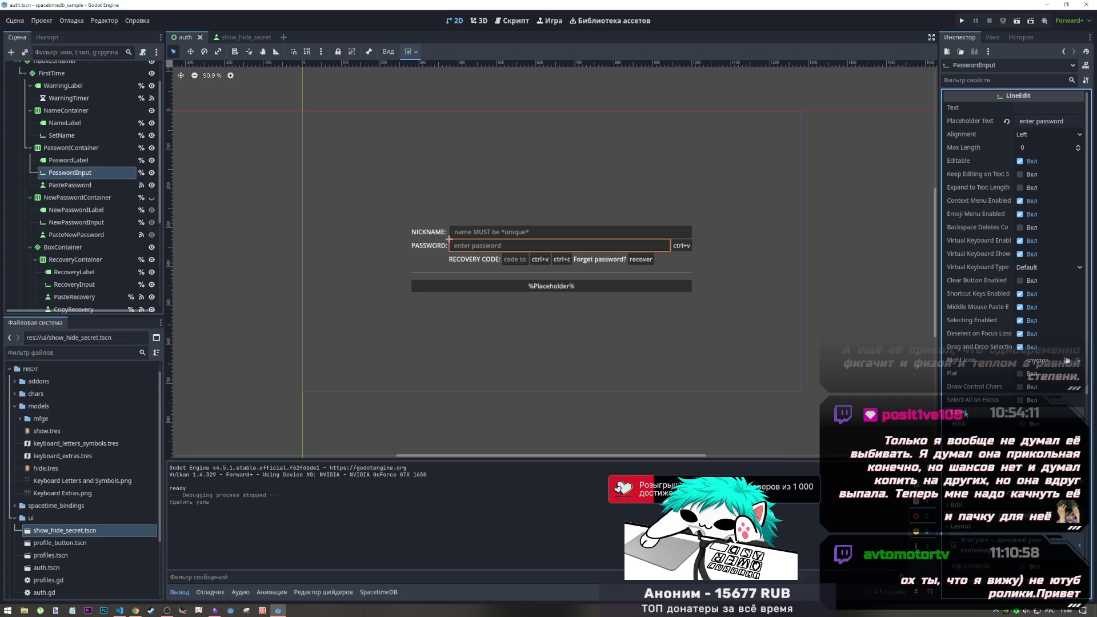
left_click(1019, 424)
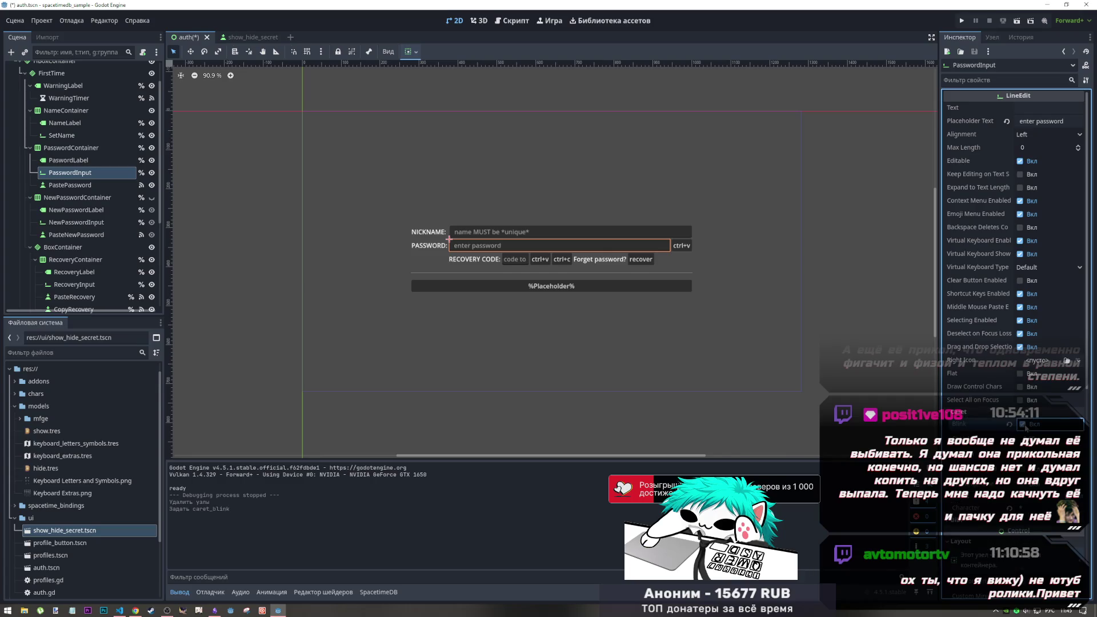
left_click(1020, 424)
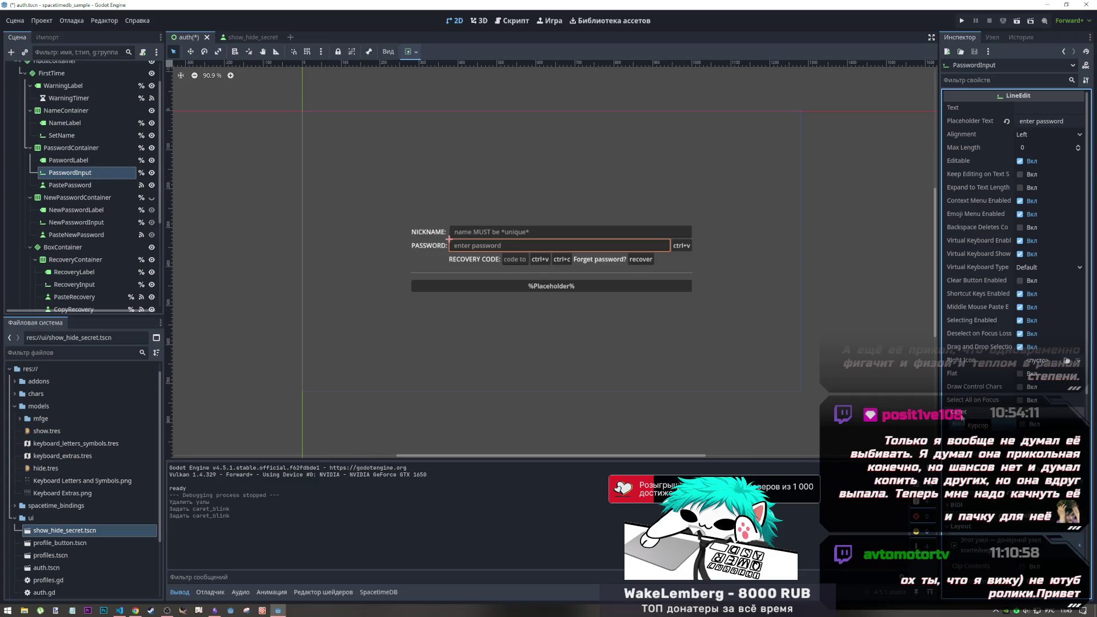
left_click(962, 417)
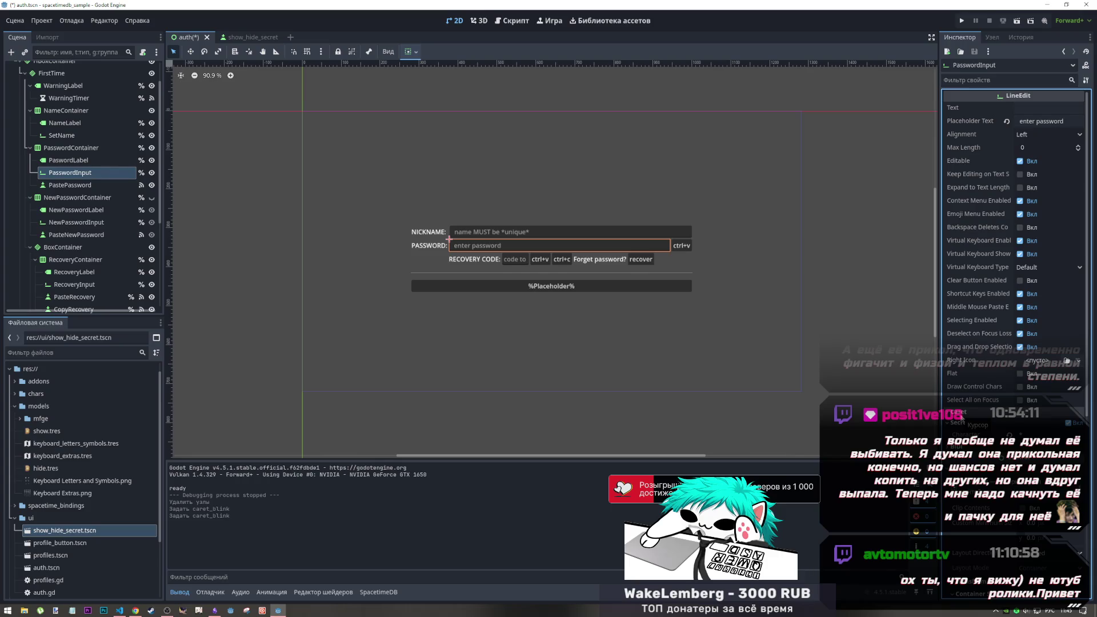
left_click(1019, 388)
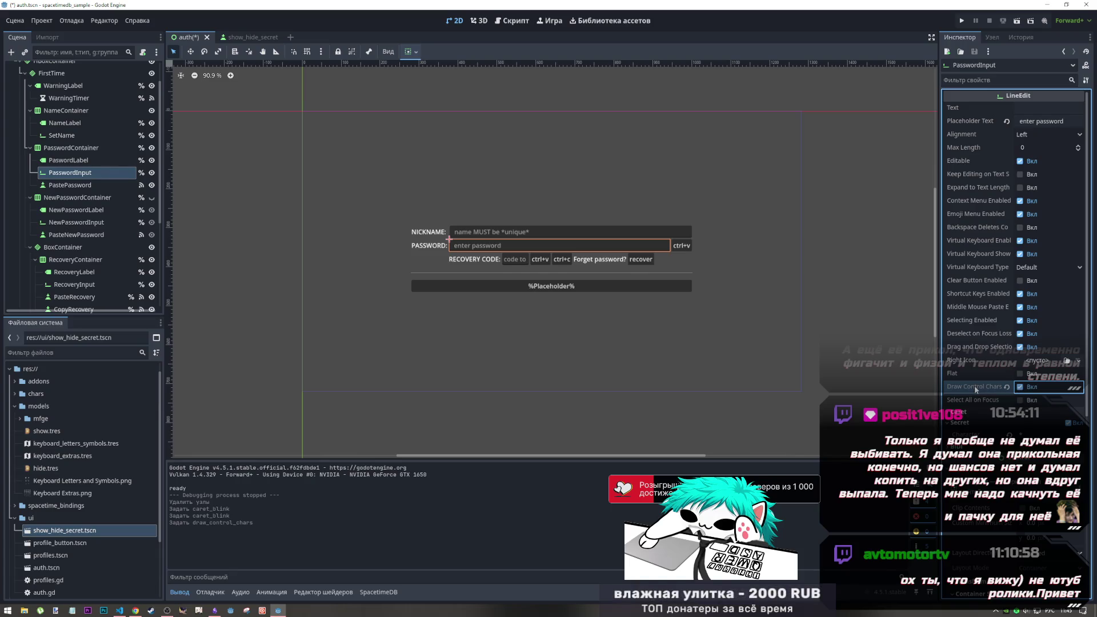
mouse_move(975, 385)
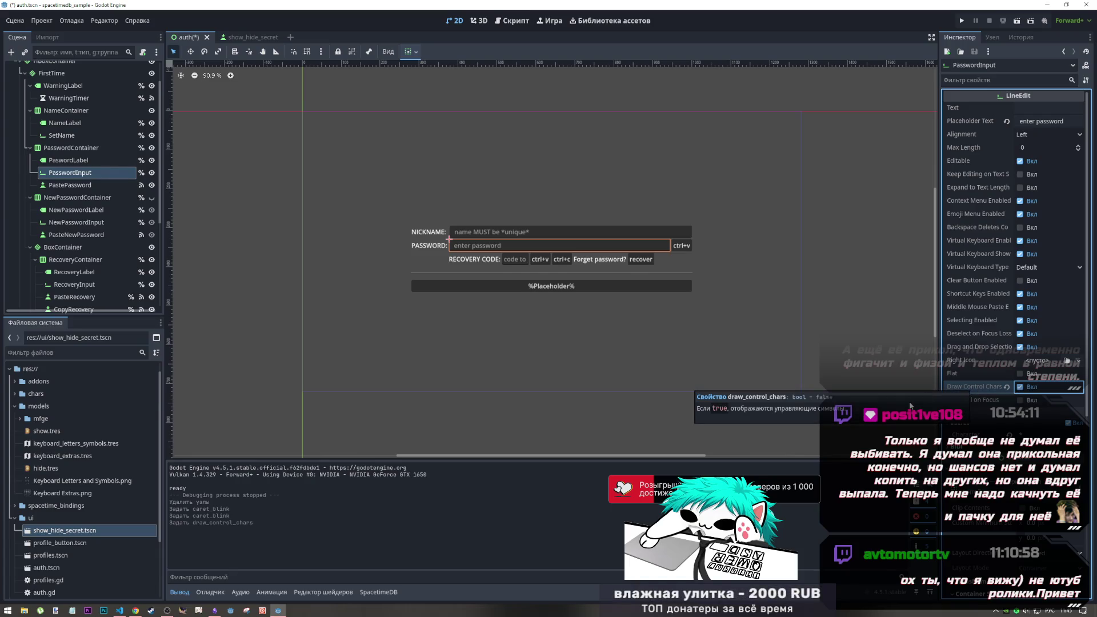
left_click(1019, 386)
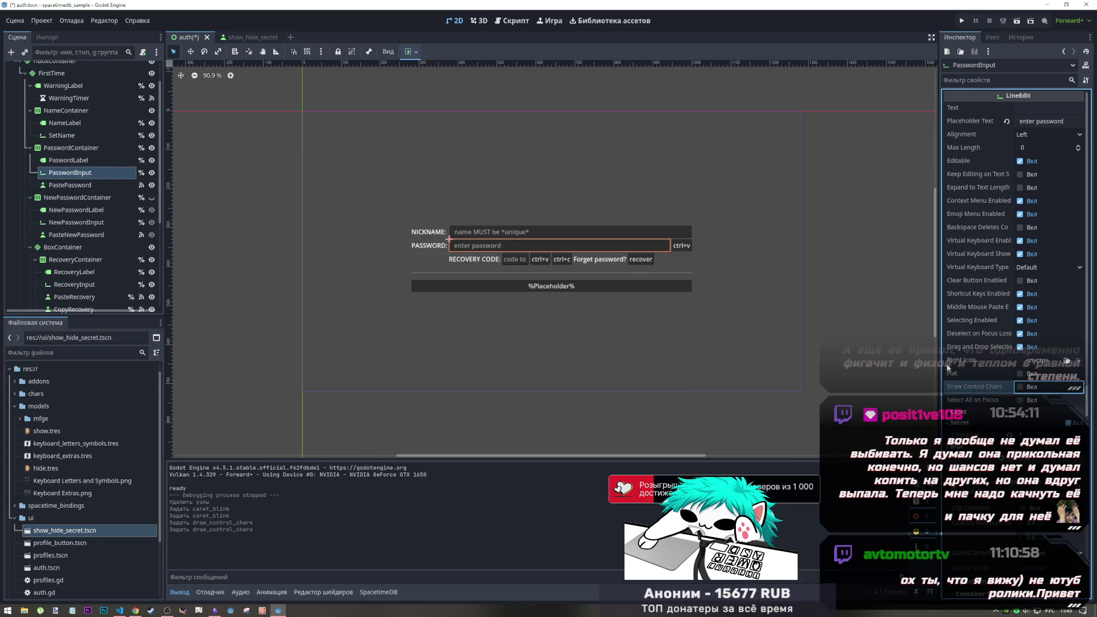
mouse_move(948, 367)
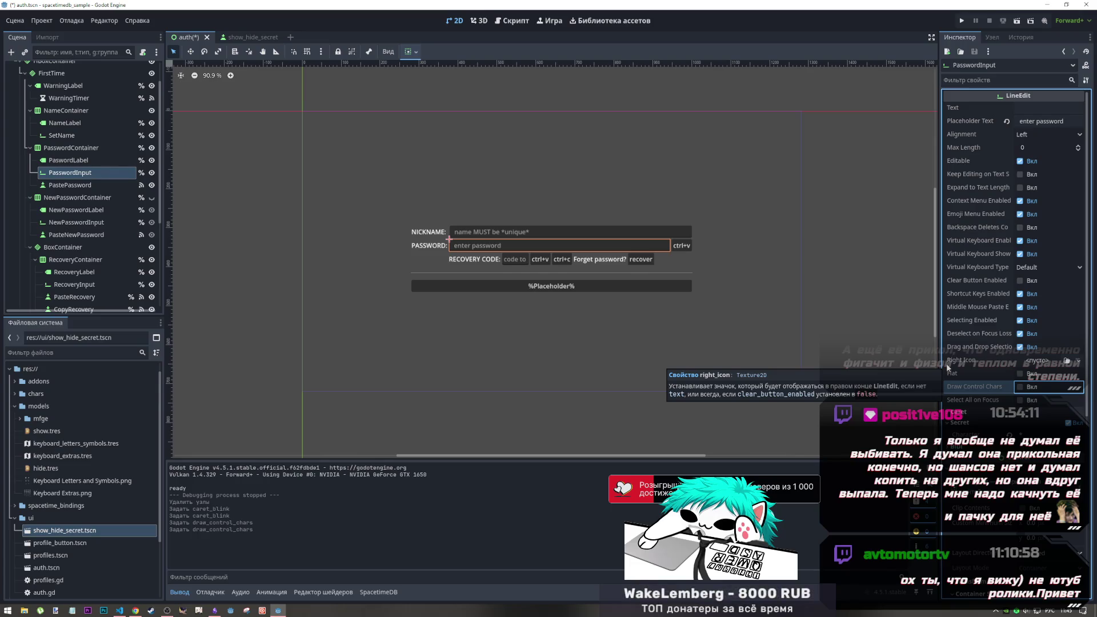
Step: Enable Clear Button on PasswordInput, then switch to show_hide_secret.tscn
left_click(1019, 280)
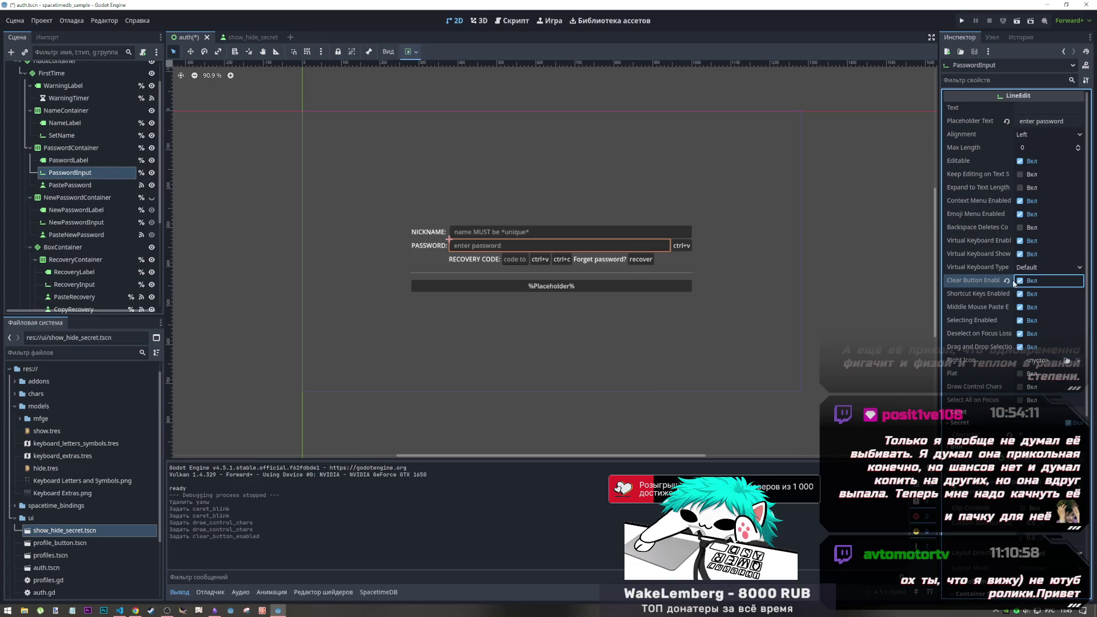
mouse_move(974, 281)
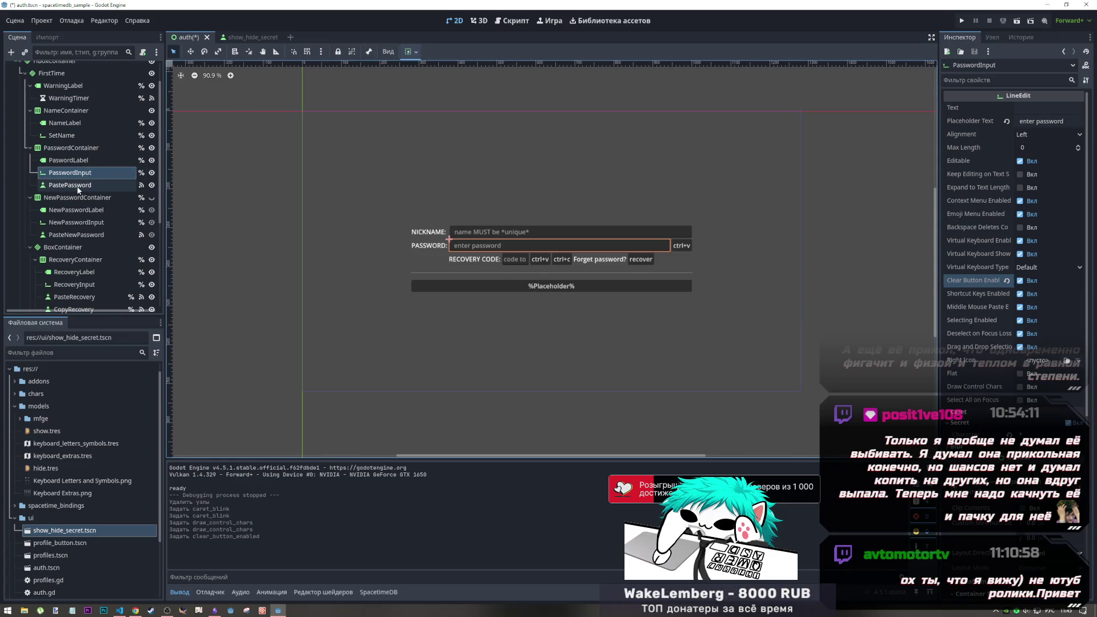
left_click(242, 37)
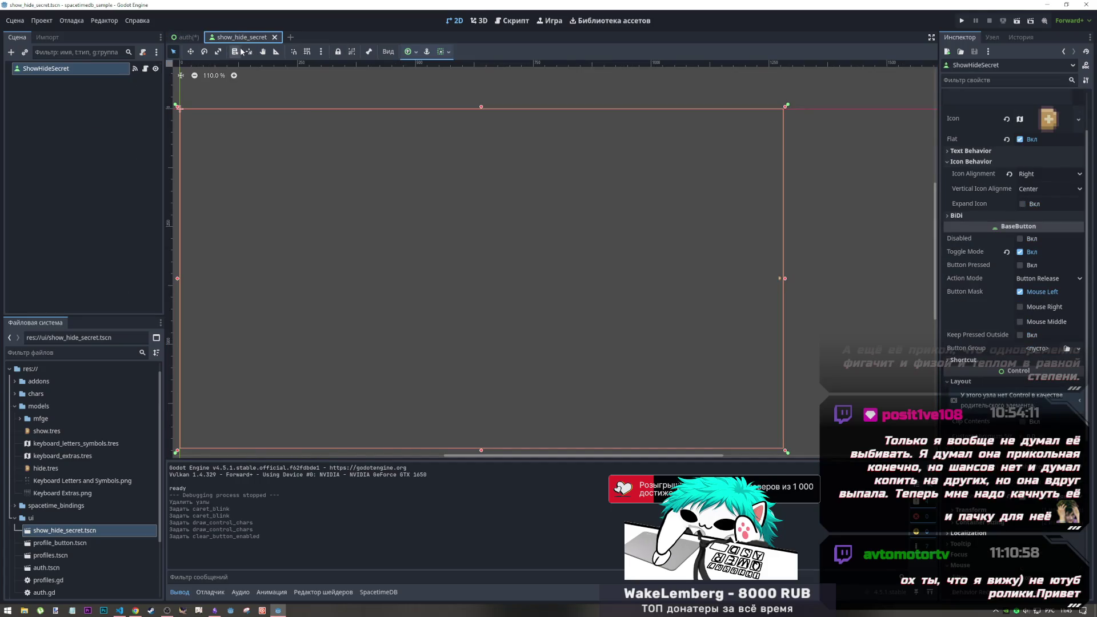
Step: Back in auth.tscn, check PasswordInput's Virtual Keyboard Type, keeping it at Default
left_click(182, 37)
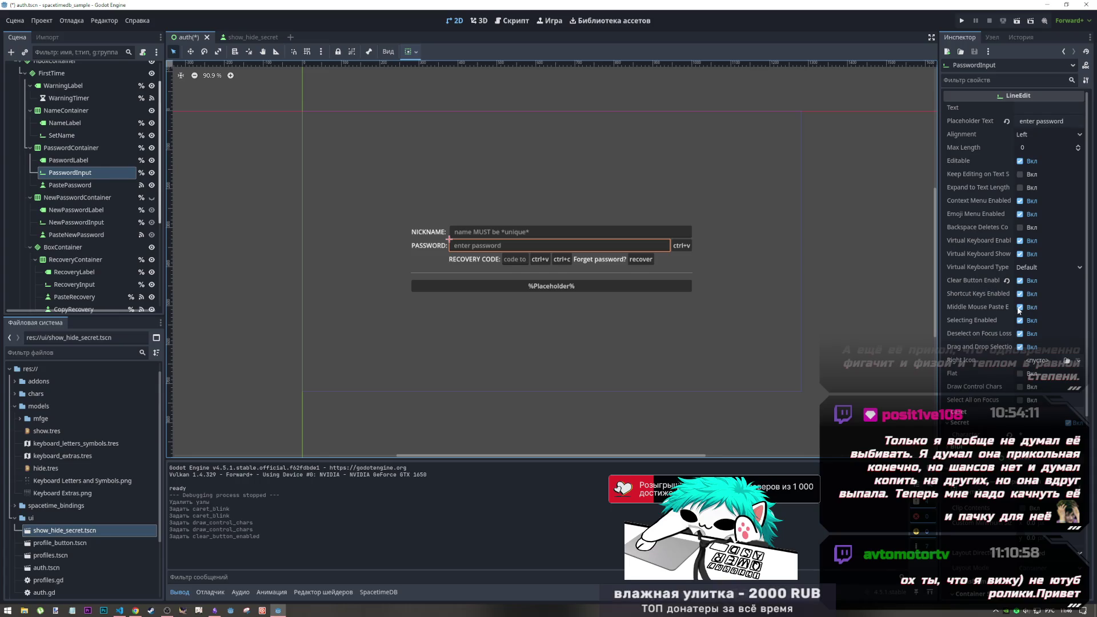
left_click(1029, 268)
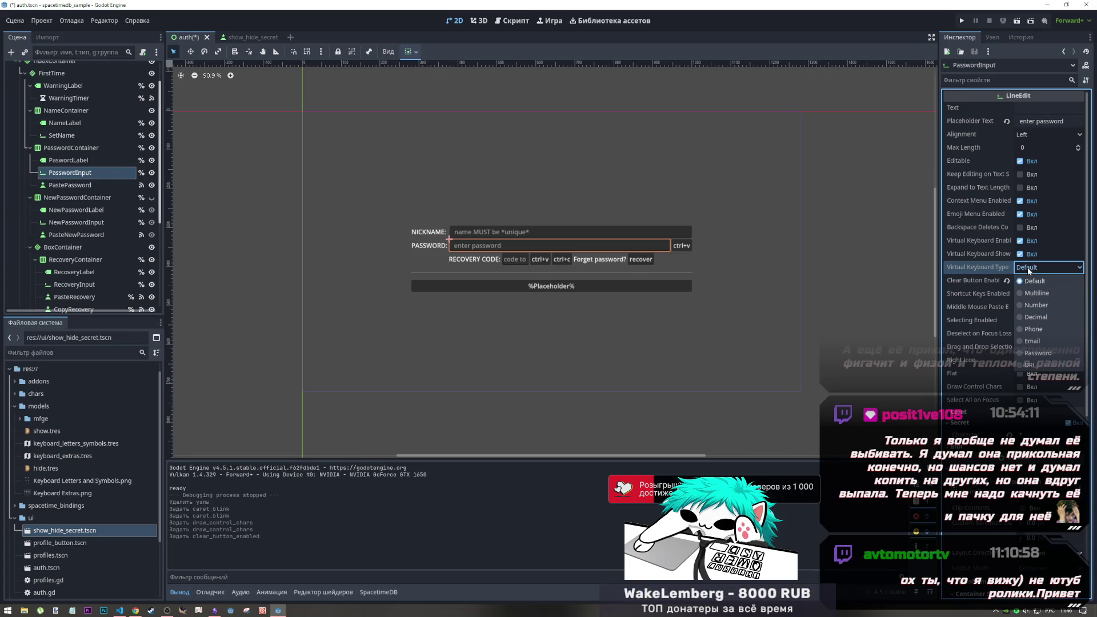
left_click(1014, 269)
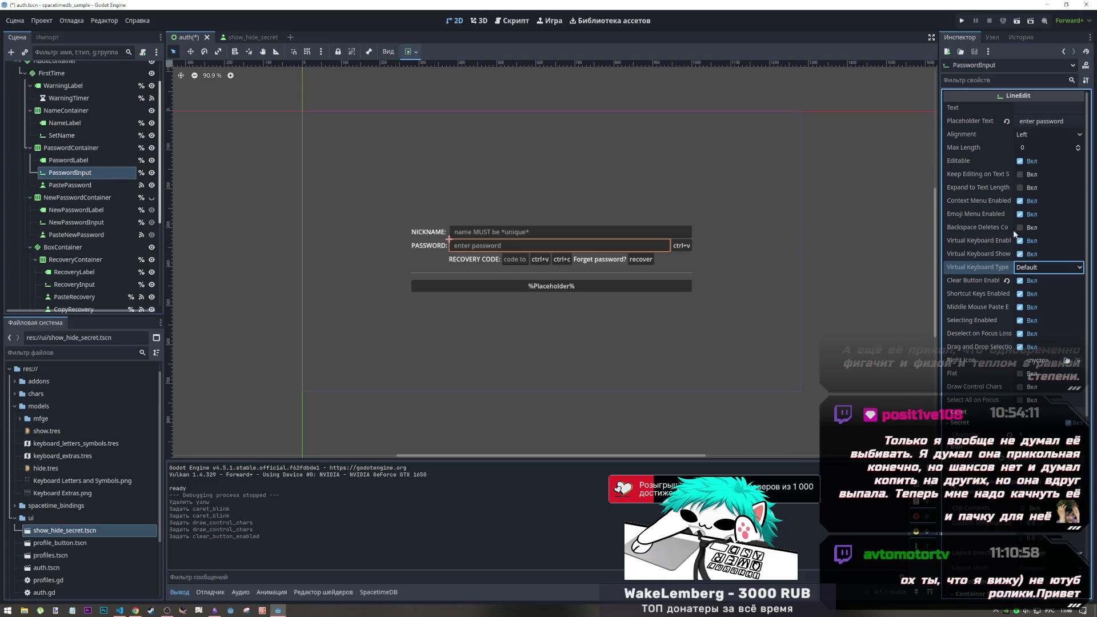
mouse_move(1006, 228)
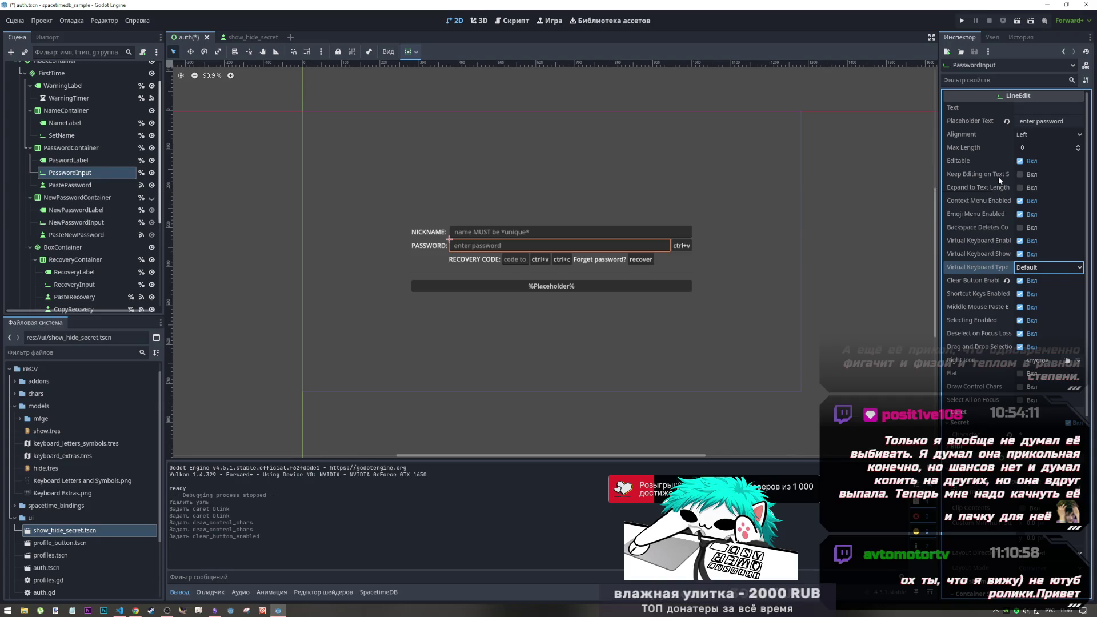
mouse_move(999, 173)
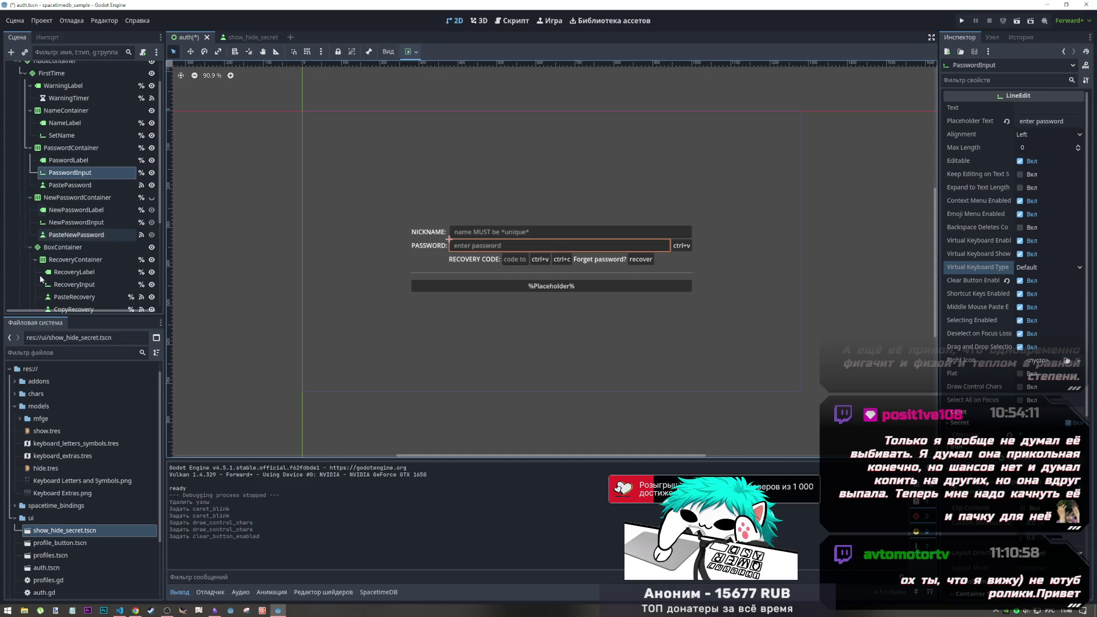
Step: Turn PasswordInput's Clear Button back off and save auth.tscn
mouse_move(43, 531)
left_mouse_down()
mouse_move(123, 349)
mouse_move(103, 188)
mouse_move(55, 536)
left_mouse_up()
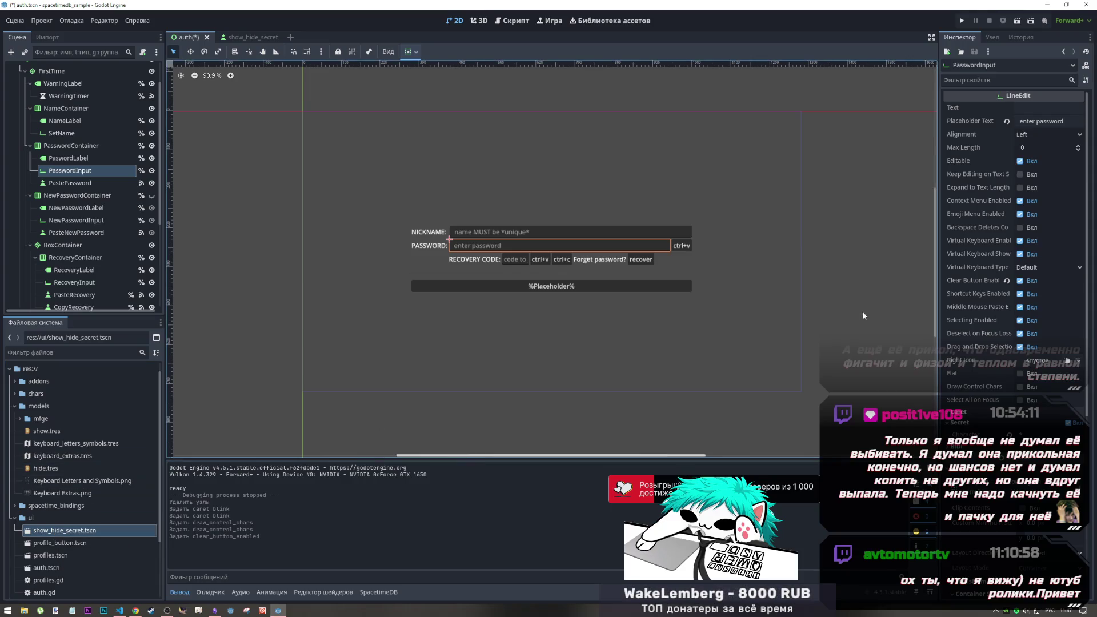
left_click(1020, 280)
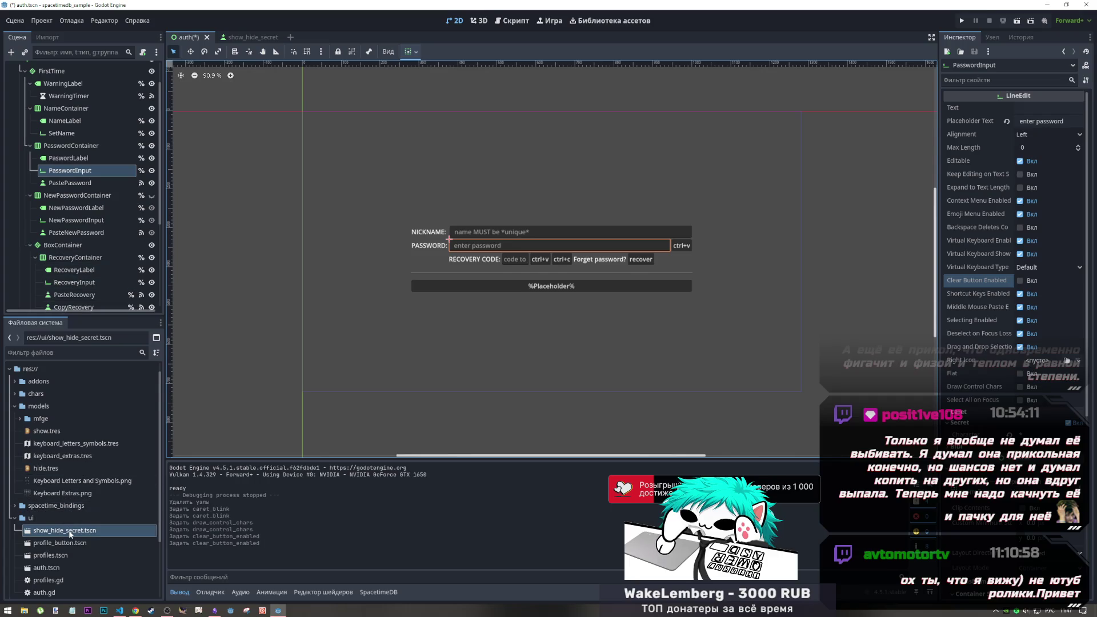
mouse_move(69, 531)
left_mouse_down()
mouse_move(85, 429)
mouse_move(74, 191)
mouse_move(86, 169)
mouse_move(68, 539)
left_mouse_up()
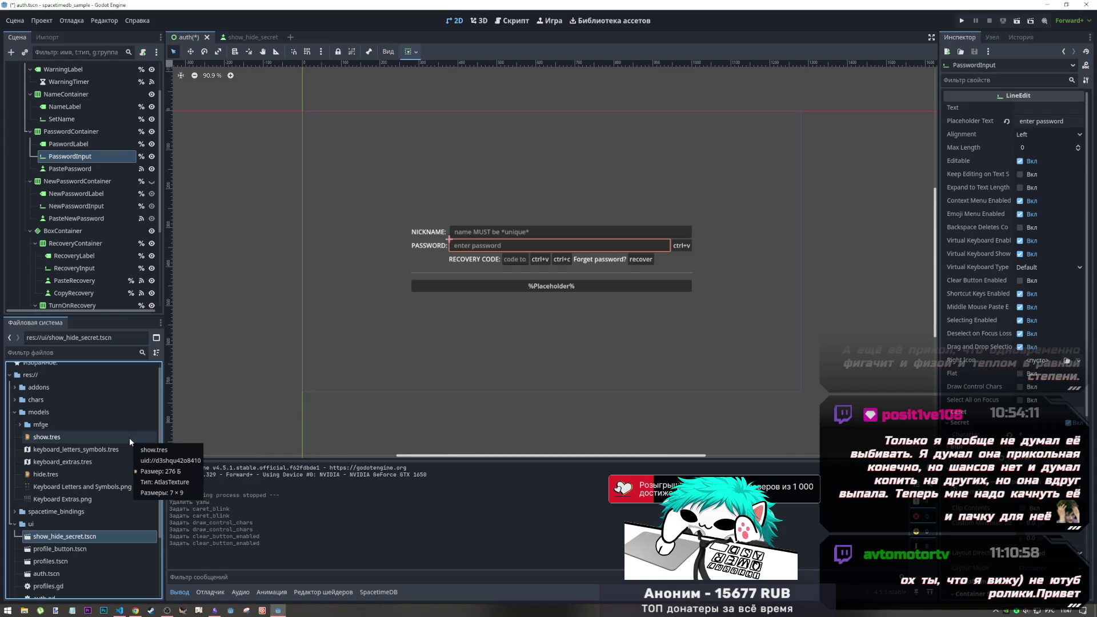
key("ctrl+s")
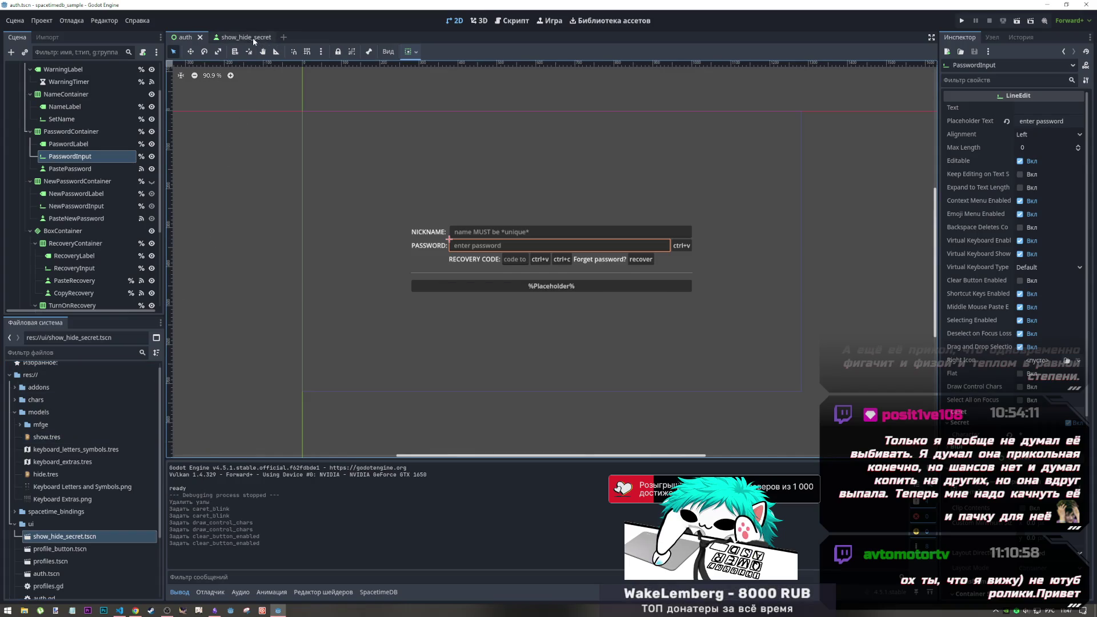
Step: Close show_hide_secret.tscn and the Button and Control documentation pages in the Script workspace
left_click(252, 37)
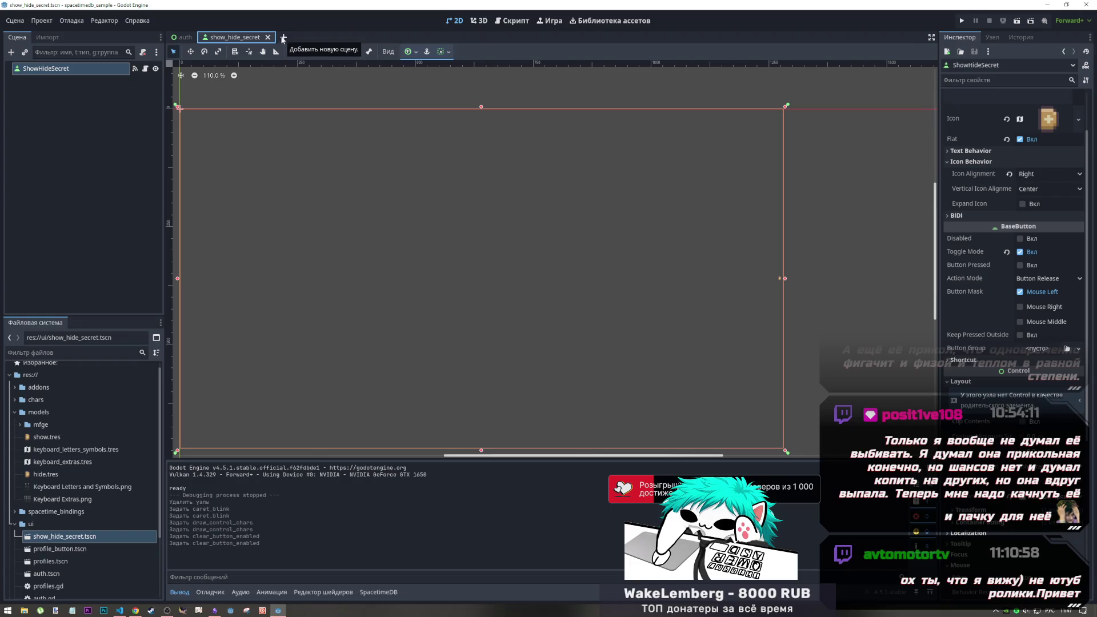
left_click(267, 37)
left_click(521, 23)
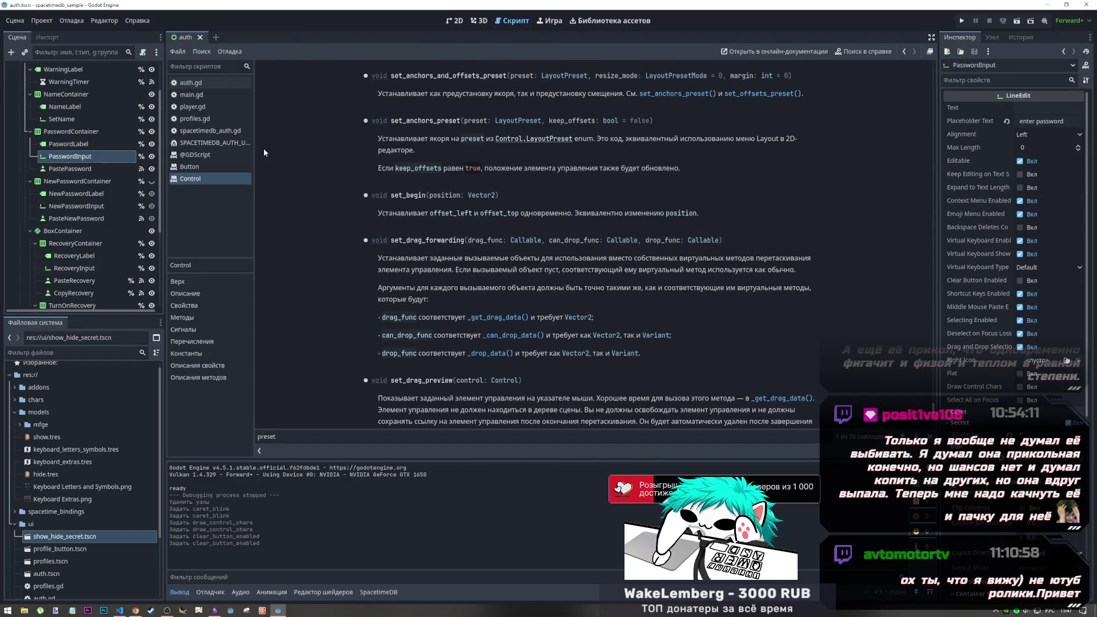
middle_click(217, 178)
middle_click(215, 169)
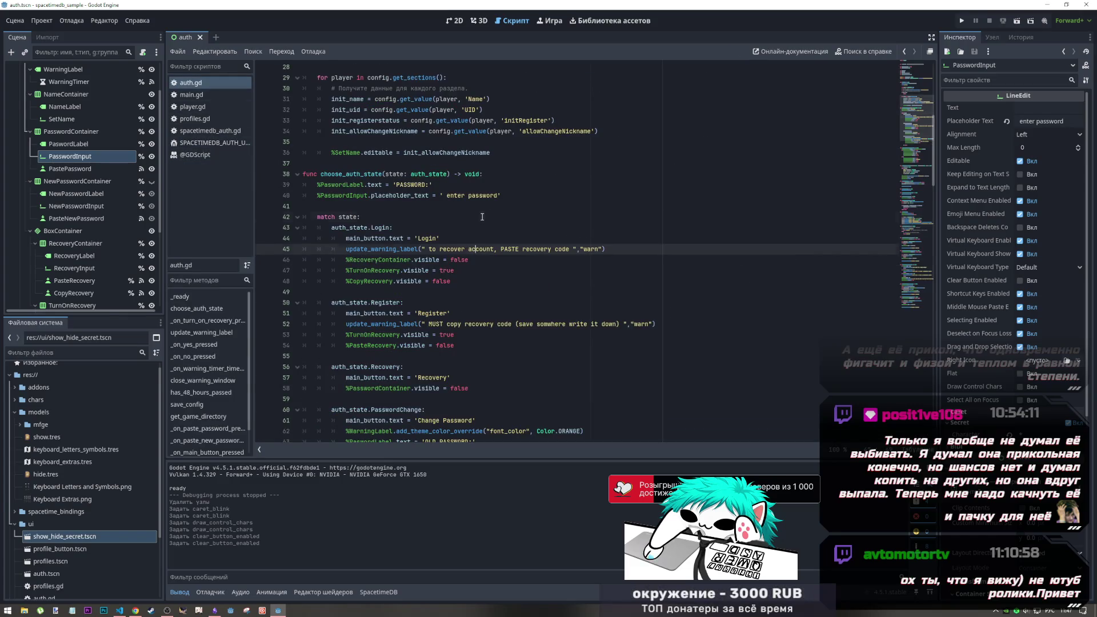
left_click(482, 217)
left_click(475, 278)
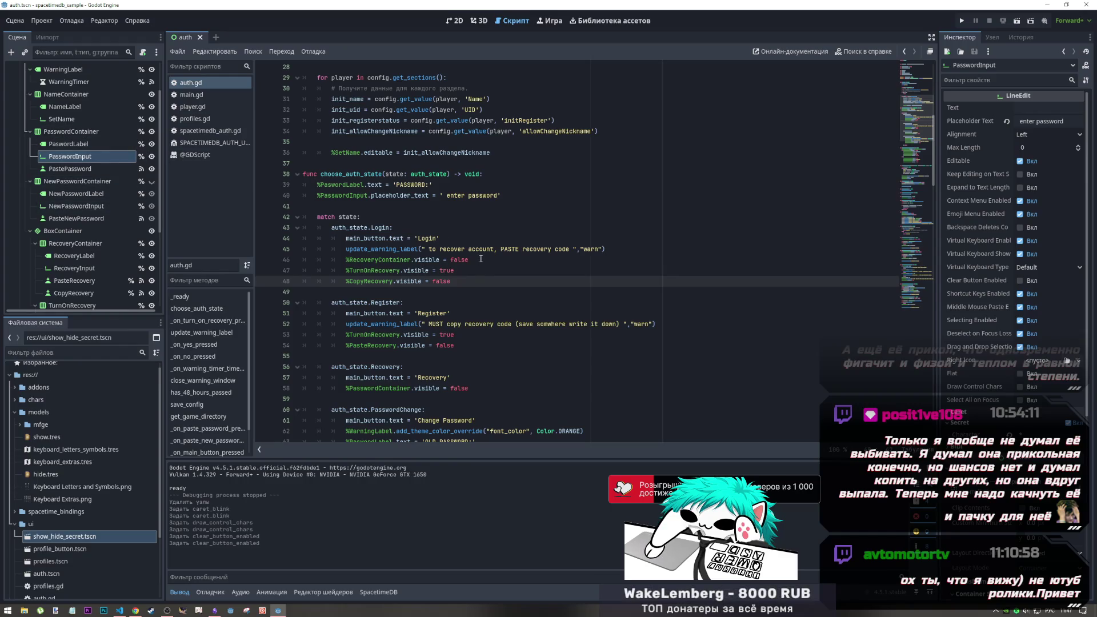
left_click(365, 206)
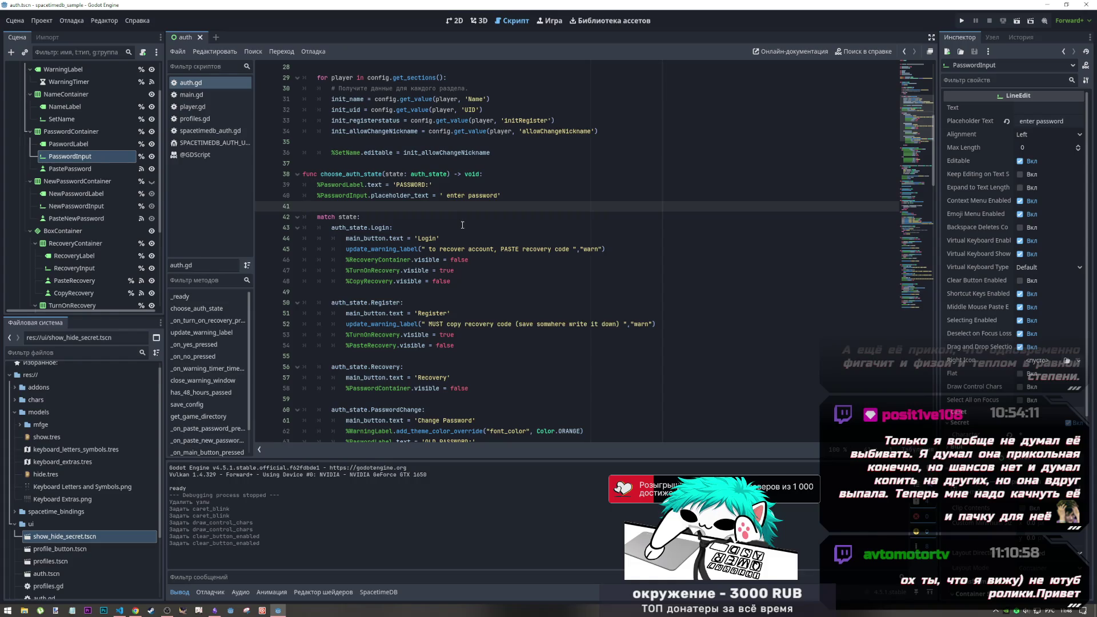
scroll(462, 224, "up", 9)
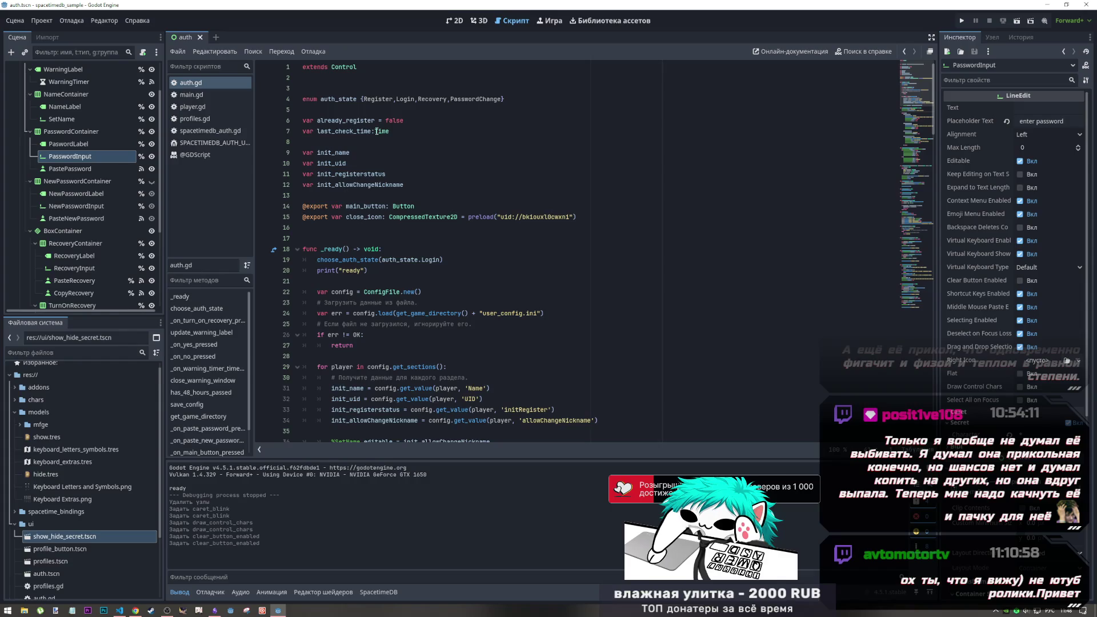
left_click(628, 217)
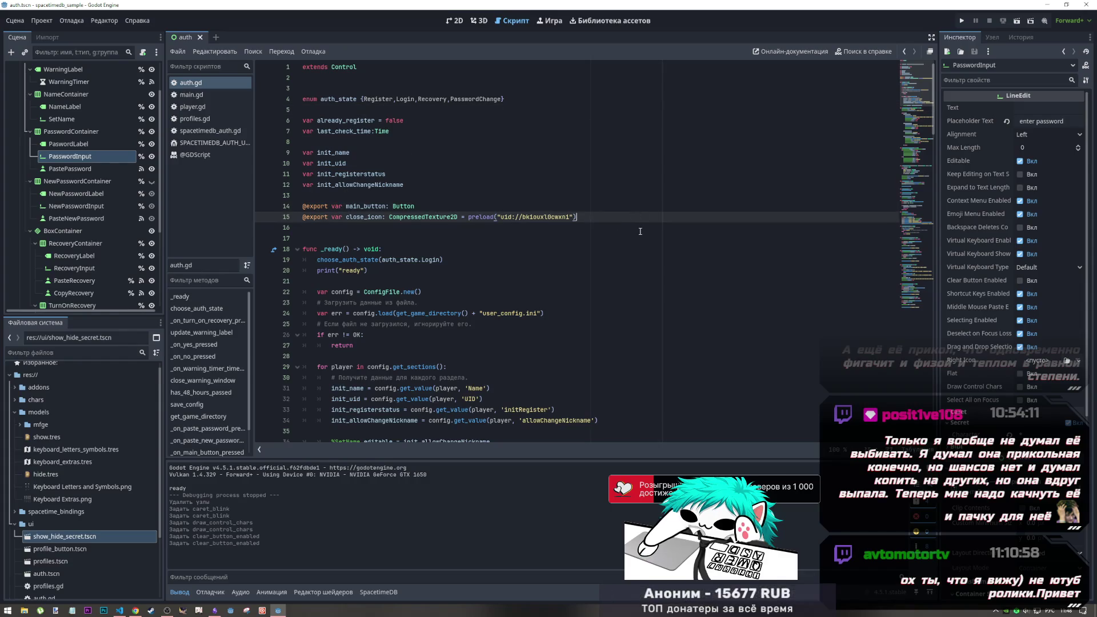
key("Return")
type("@")
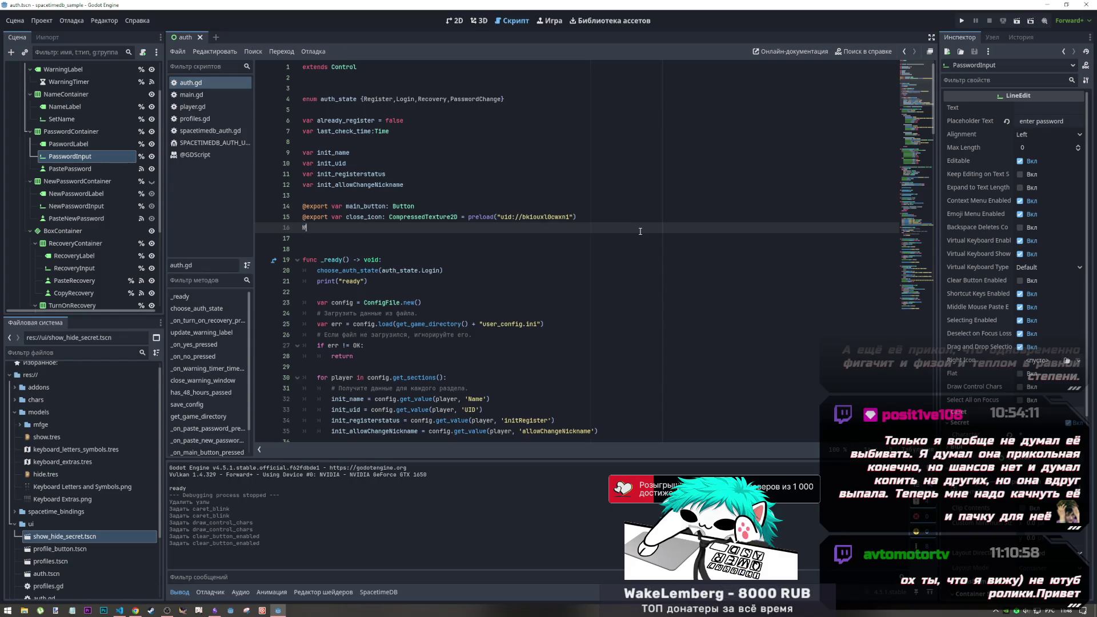
key("alt+shift")
type("@ex")
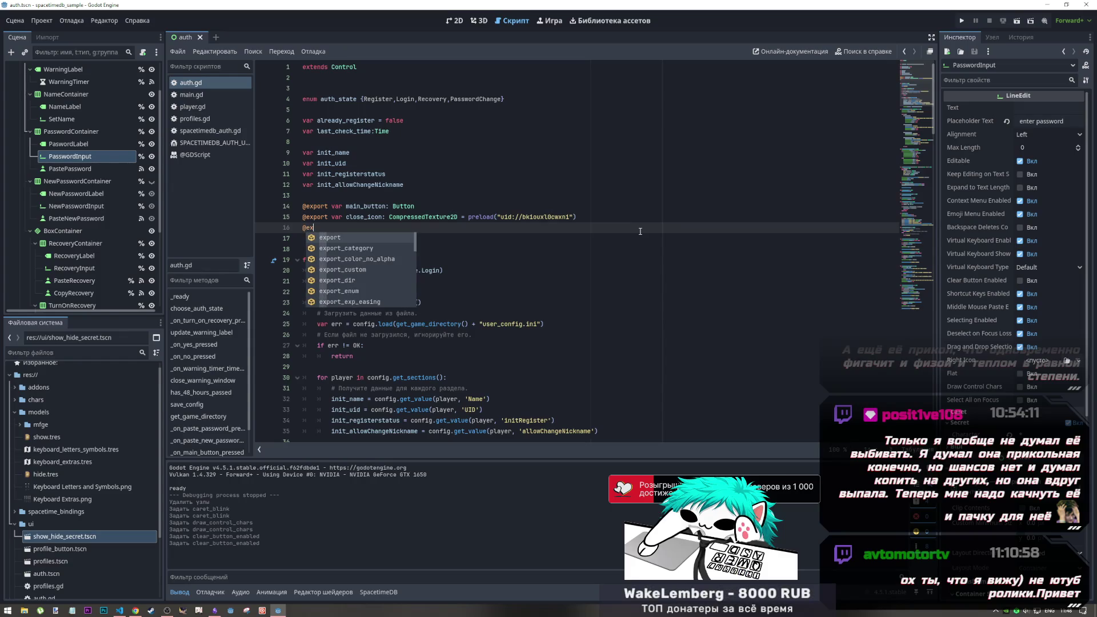
key("Up")
key("Up")
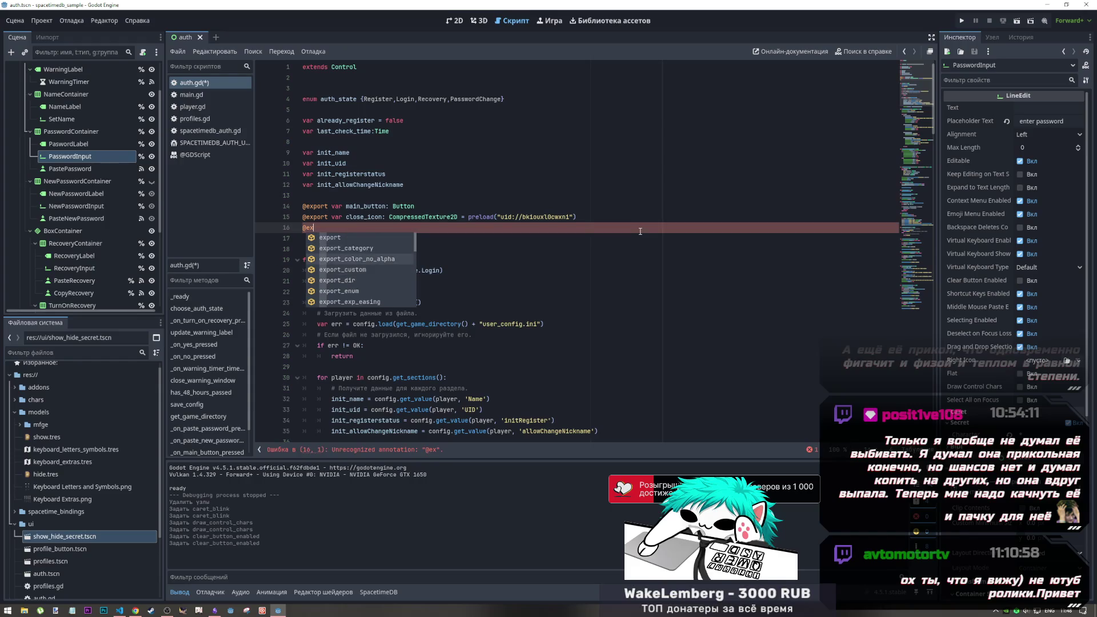
key("Up")
key("Return")
Step: Declare var hide_show_secret: PackedScene = preload("res://ui/show_hide_secret.tscn") and save auth.gd
type("var")
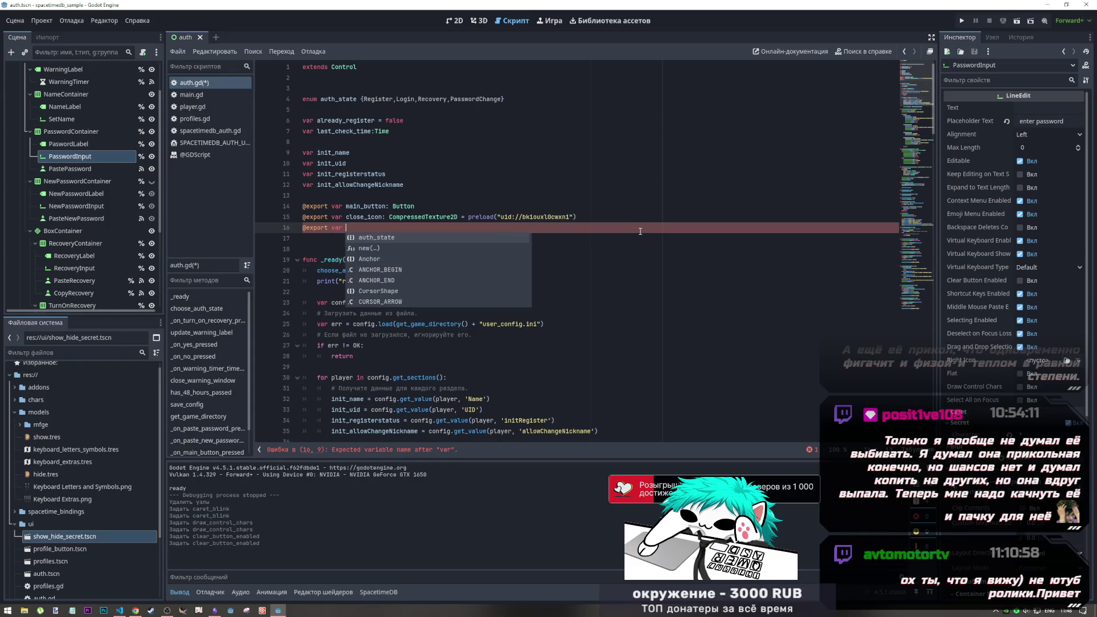
type(" hide_")
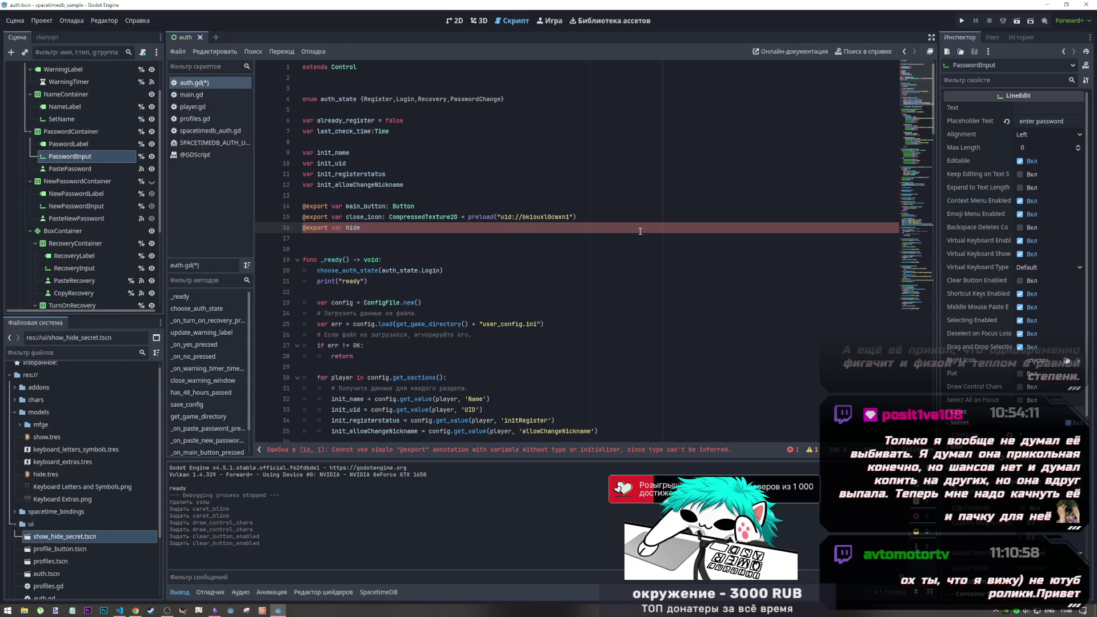
type("show_")
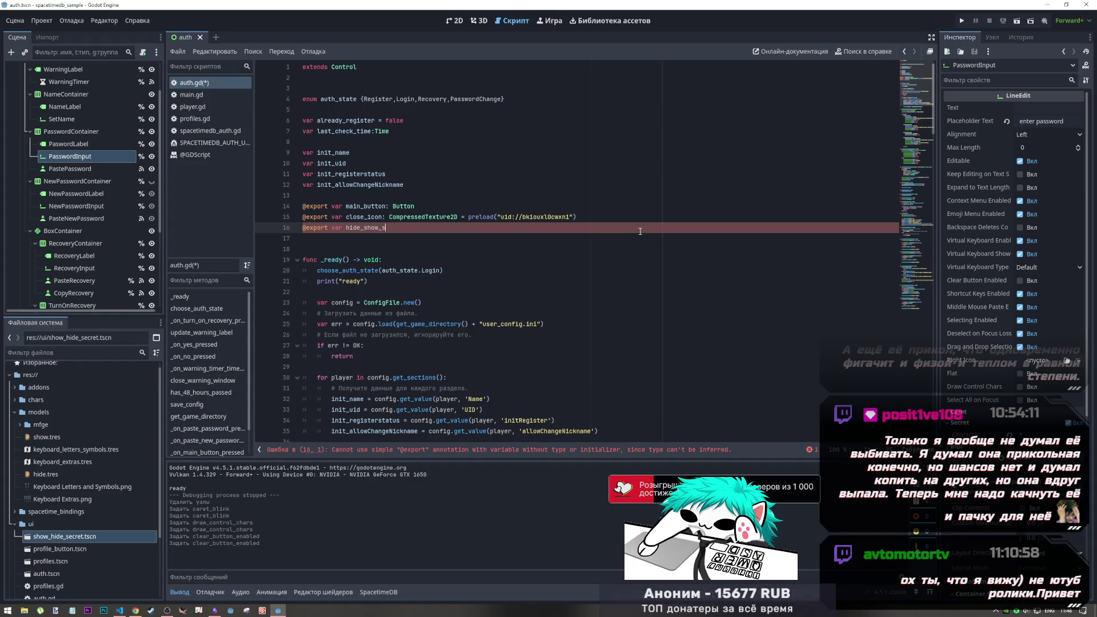
type("secret: ")
type("Pacjke")
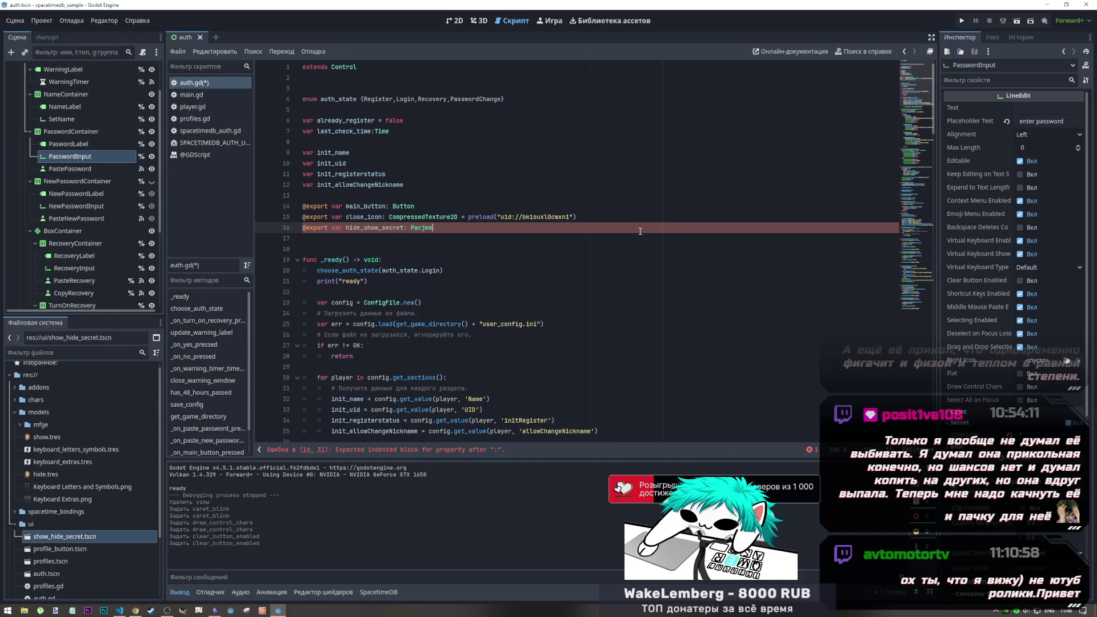
key("BackSpace")
key("BackSpace")
key("BackSpace")
type("led")
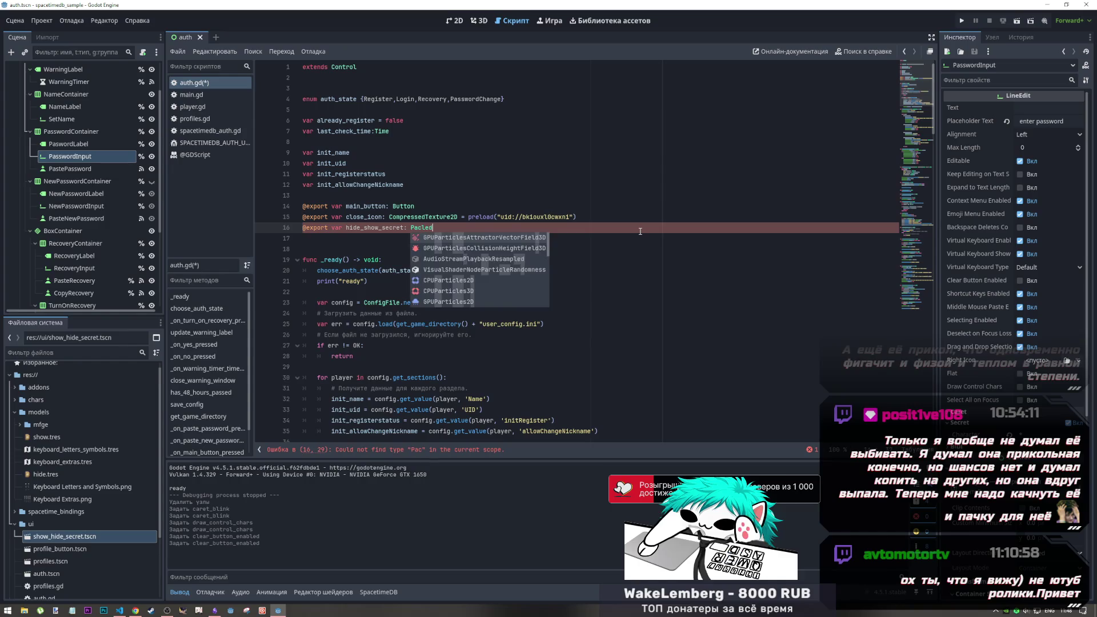
key("BackSpace")
key("BackSpace")
type("ked")
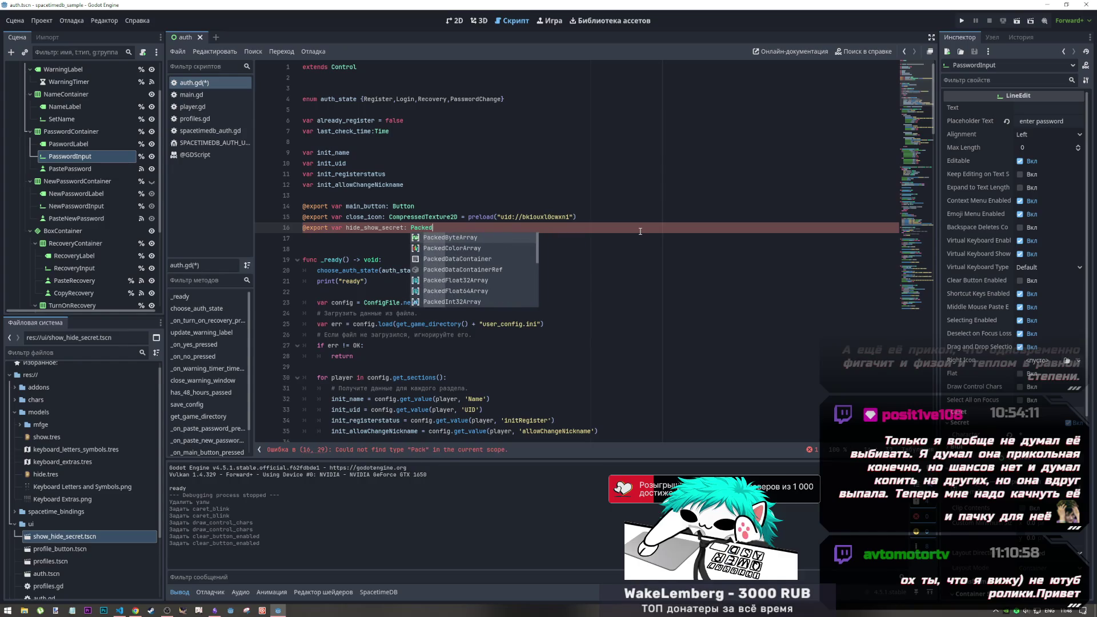
type("Scene =")
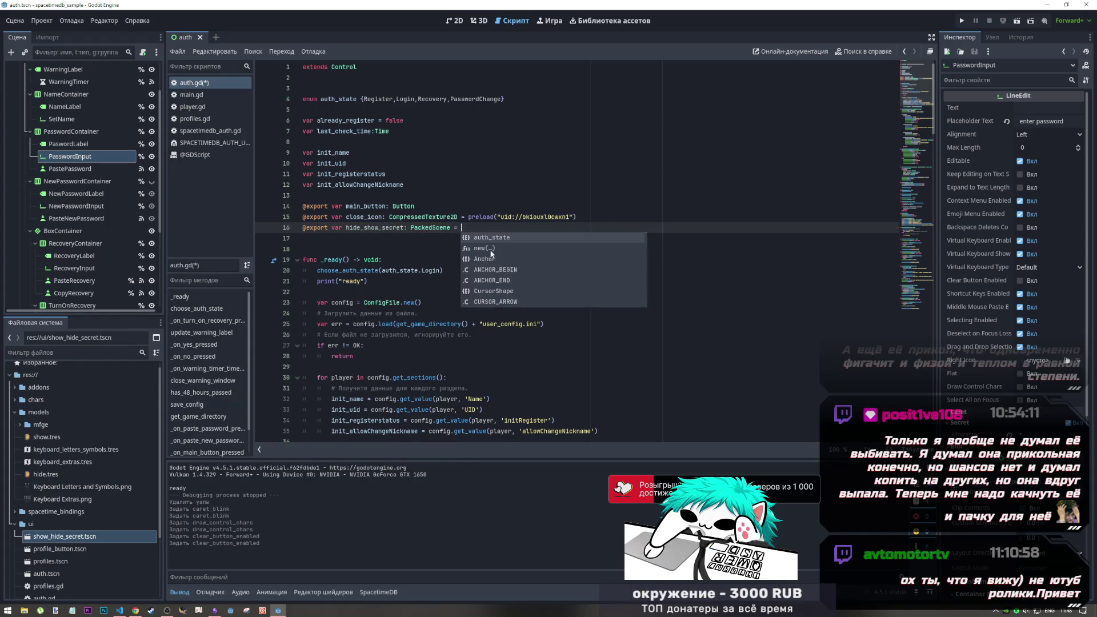
type(" preload(")
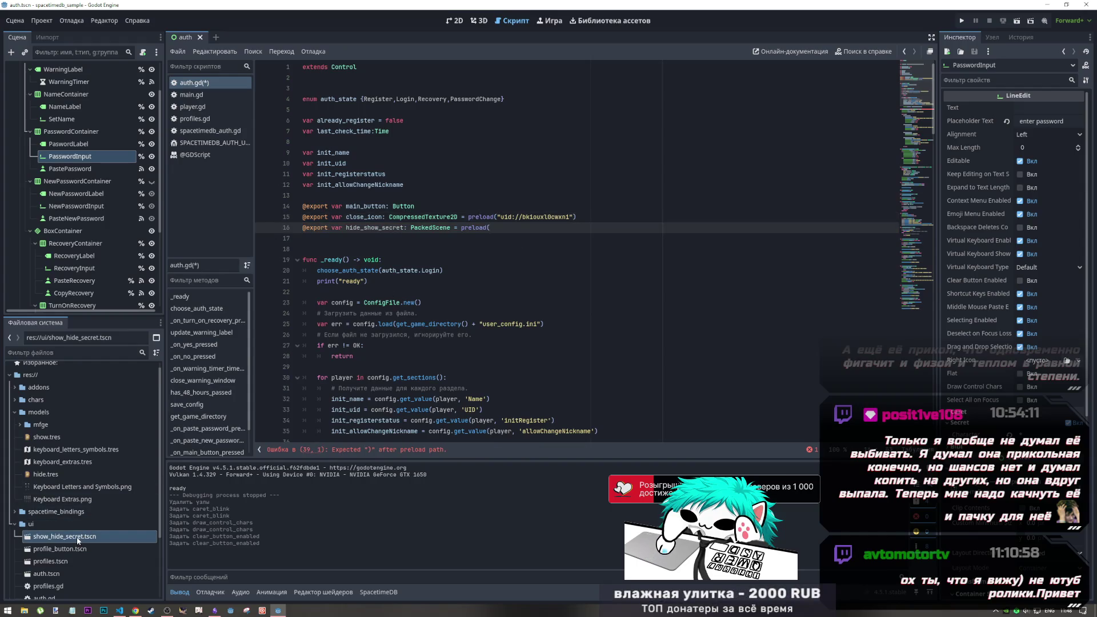
mouse_move(78, 540)
left_mouse_down()
mouse_move(517, 260)
mouse_move(515, 229)
left_mouse_up()
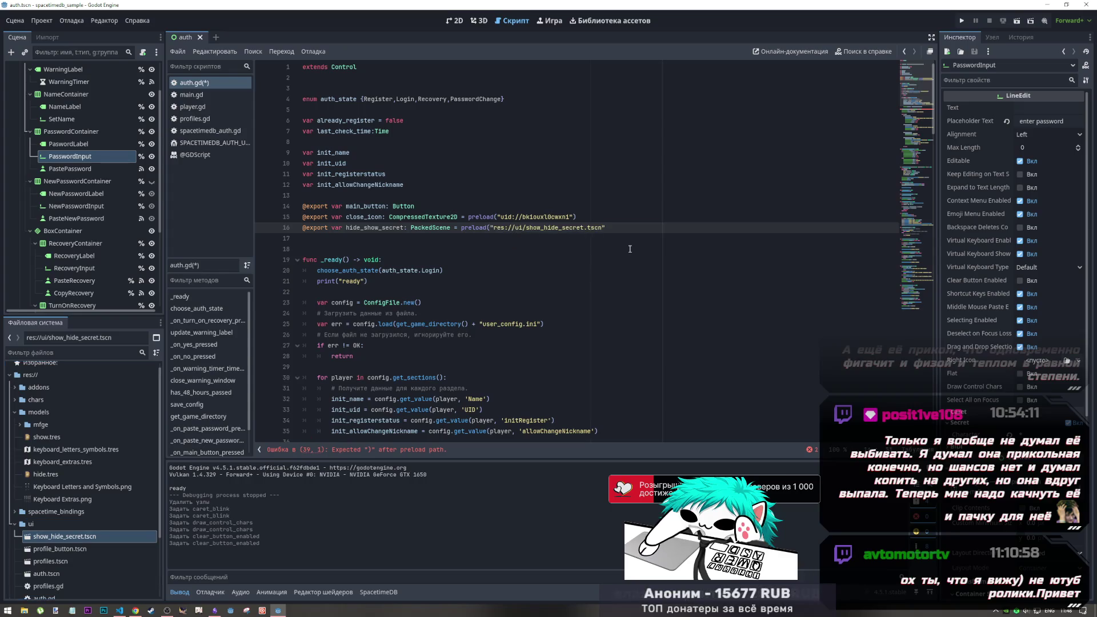
type(")")
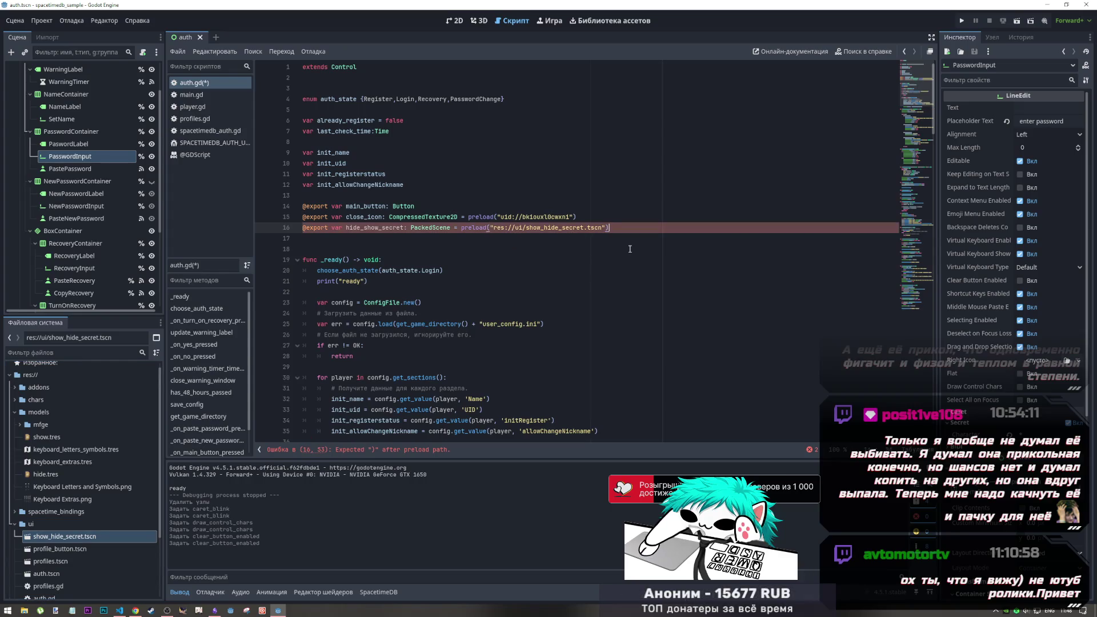
key("ctrl+s")
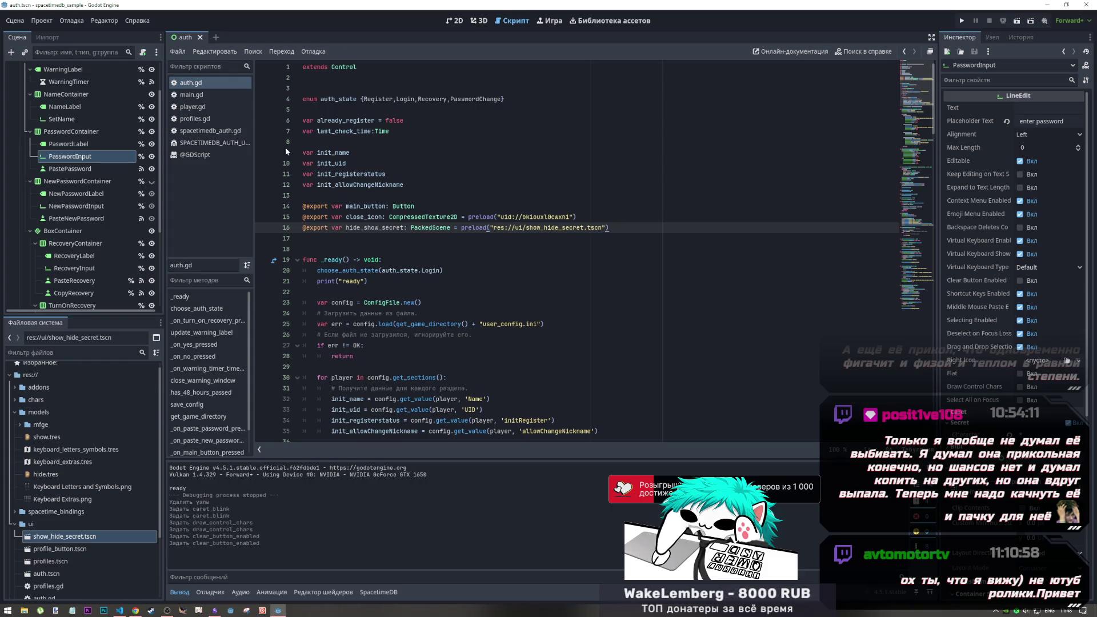
scroll(80, 101, "up", 3)
left_click(67, 70)
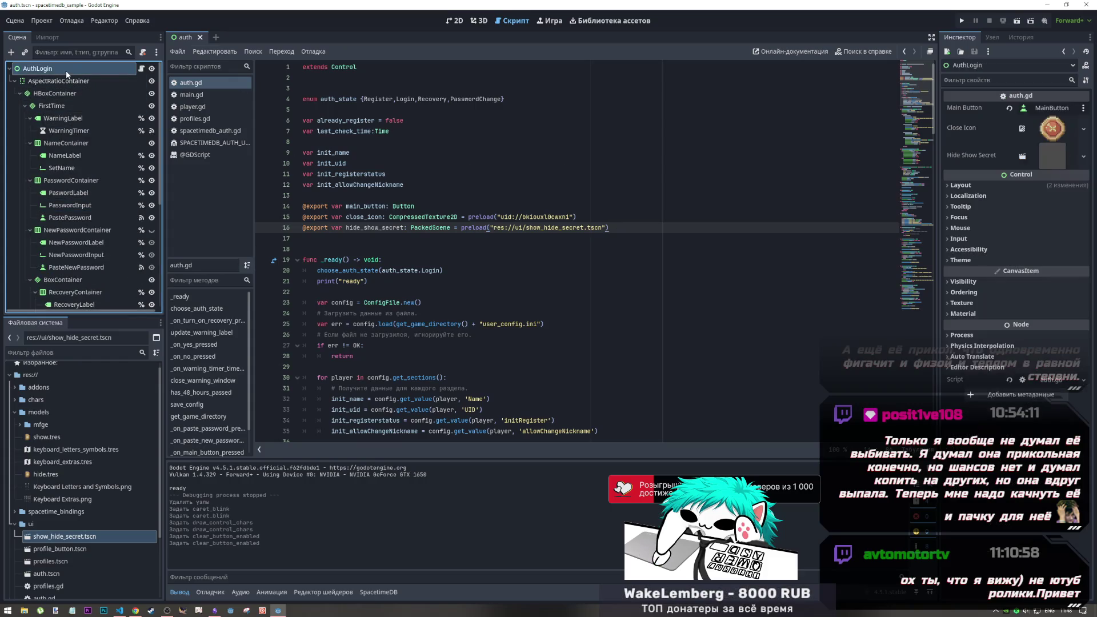
Step: Rename the line 16 export from hide_show_secret to hide_show_secret_scene in auth.gd
left_click(513, 228)
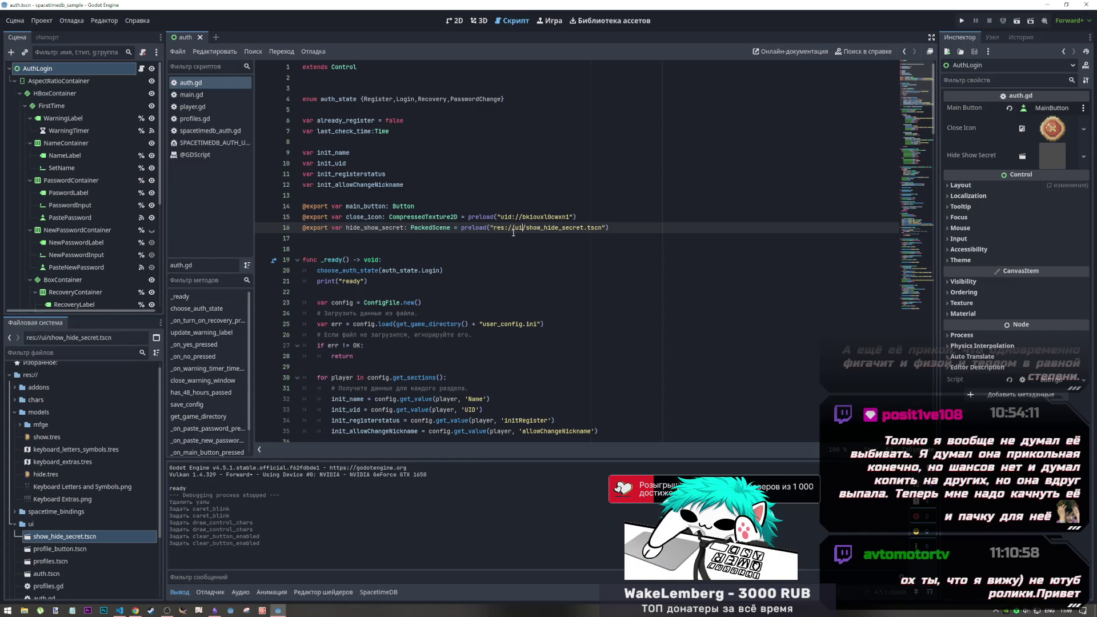
double_click(389, 228)
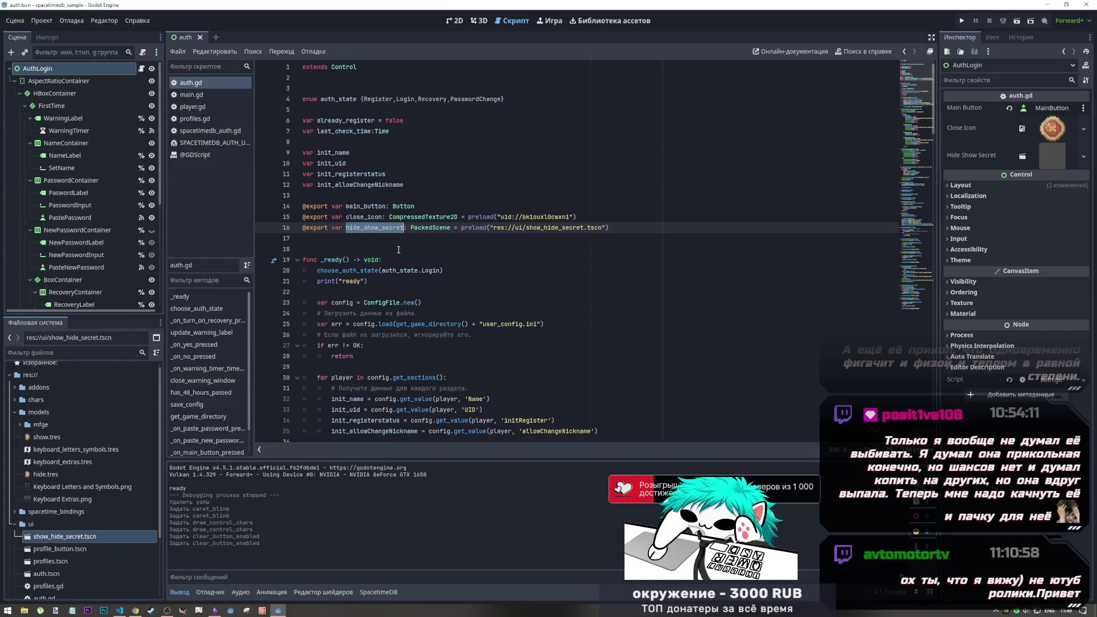
key("Escape")
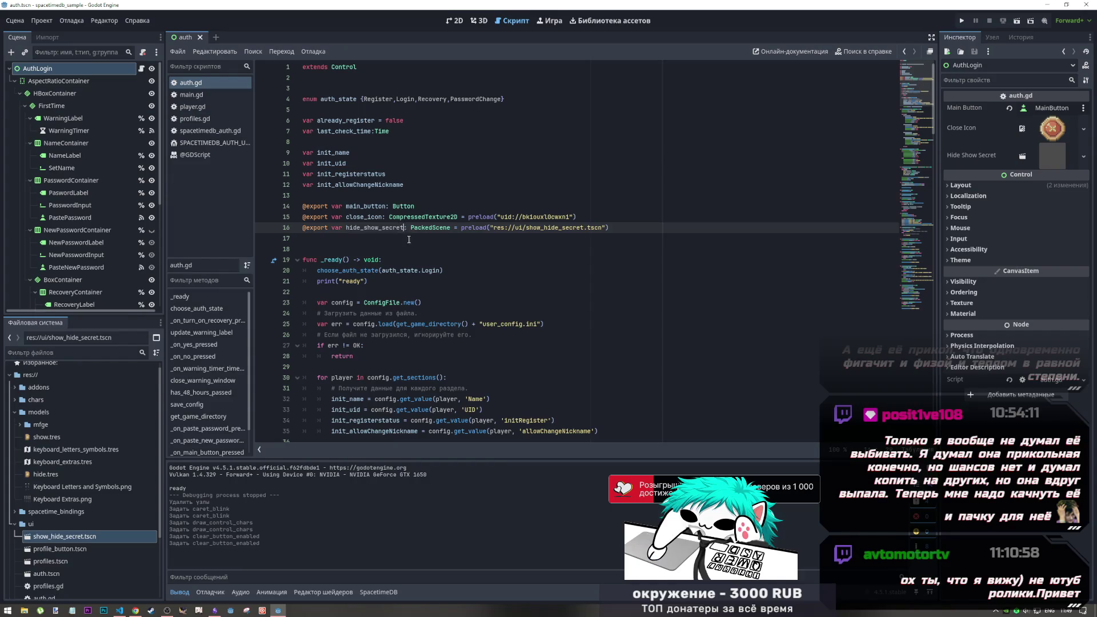
type("_scen")
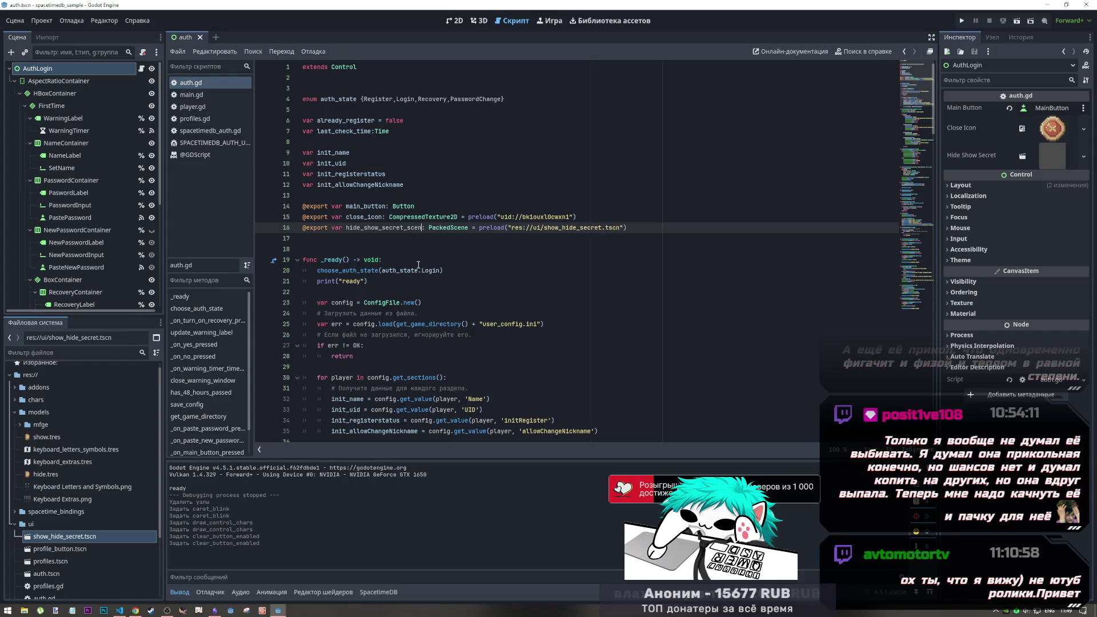
type("e")
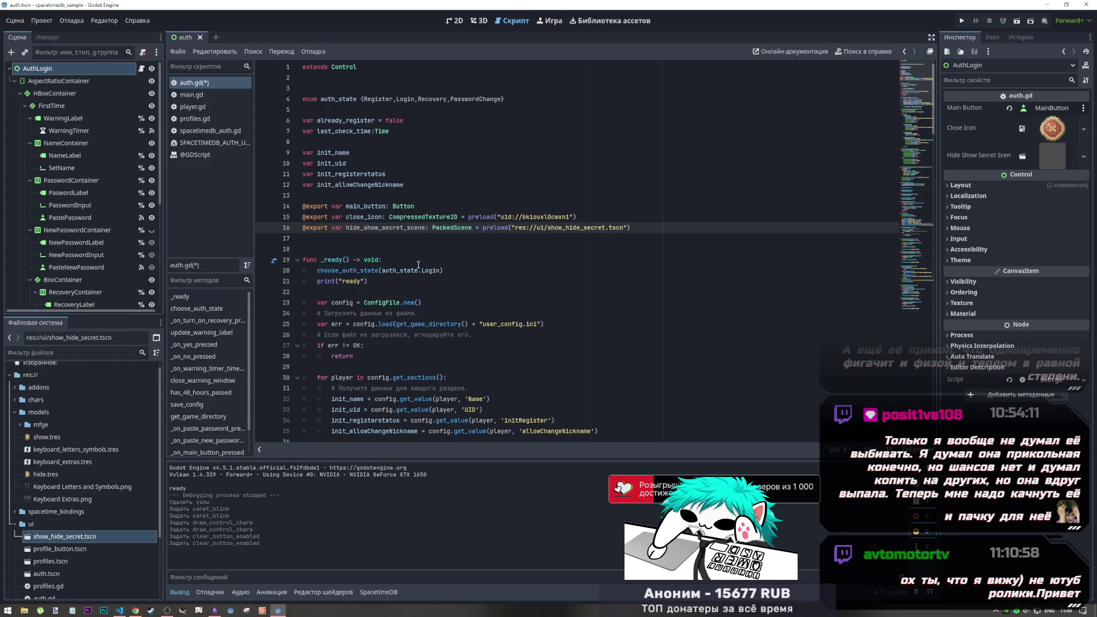
left_click_drag(426, 228, 346, 227)
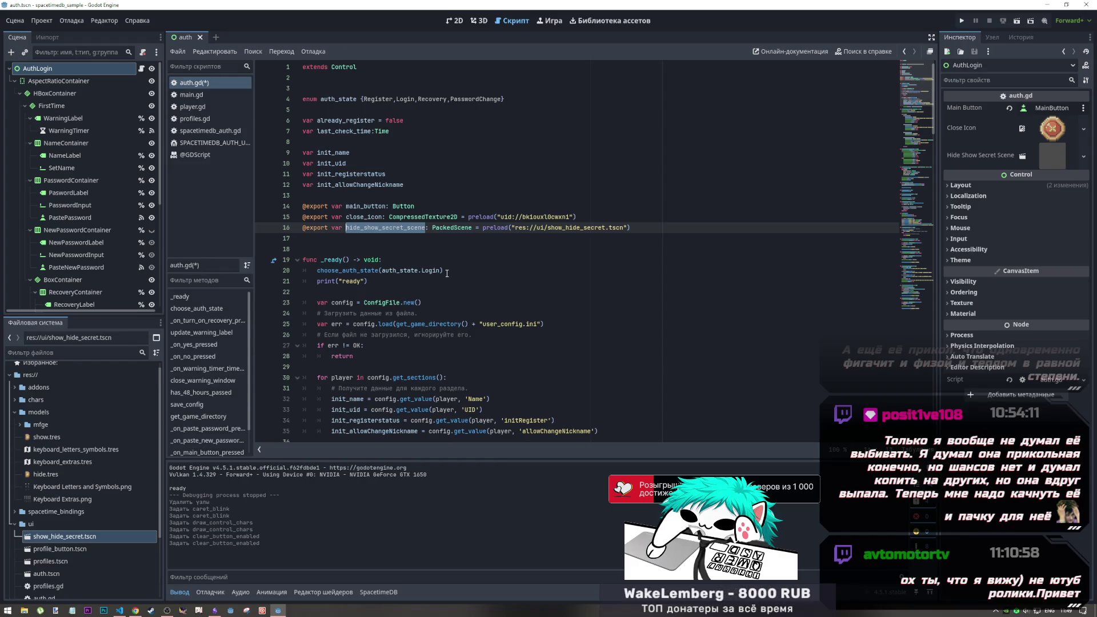
Step: Scroll through auth.gd and select the PasswordInput node to show its LineEdit properties
scroll(440, 277, "down", 6)
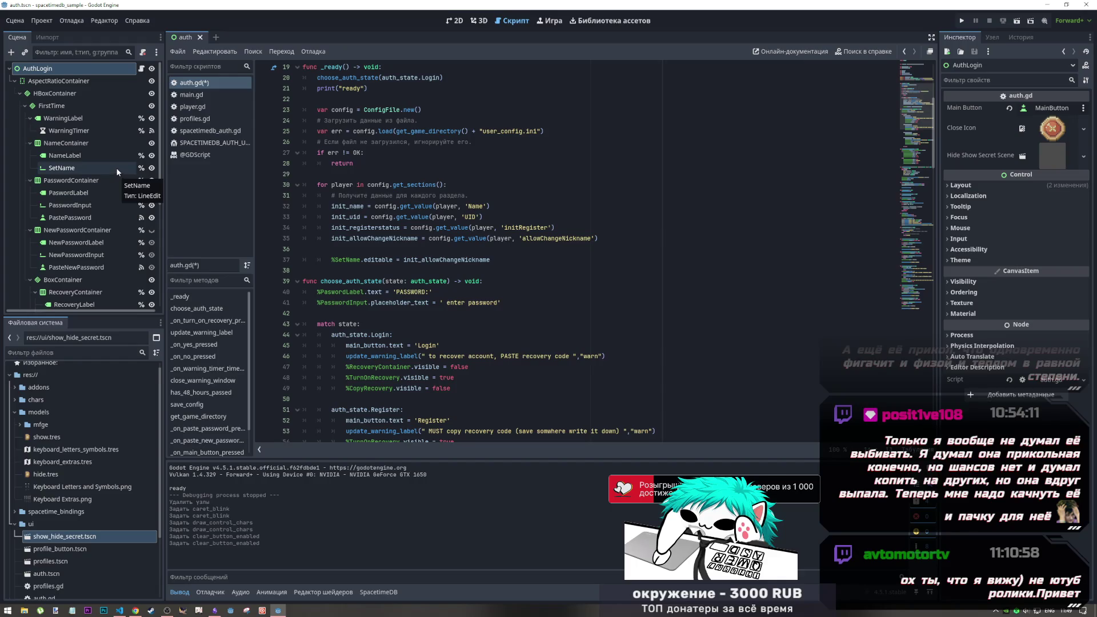
scroll(386, 331, "down", 1)
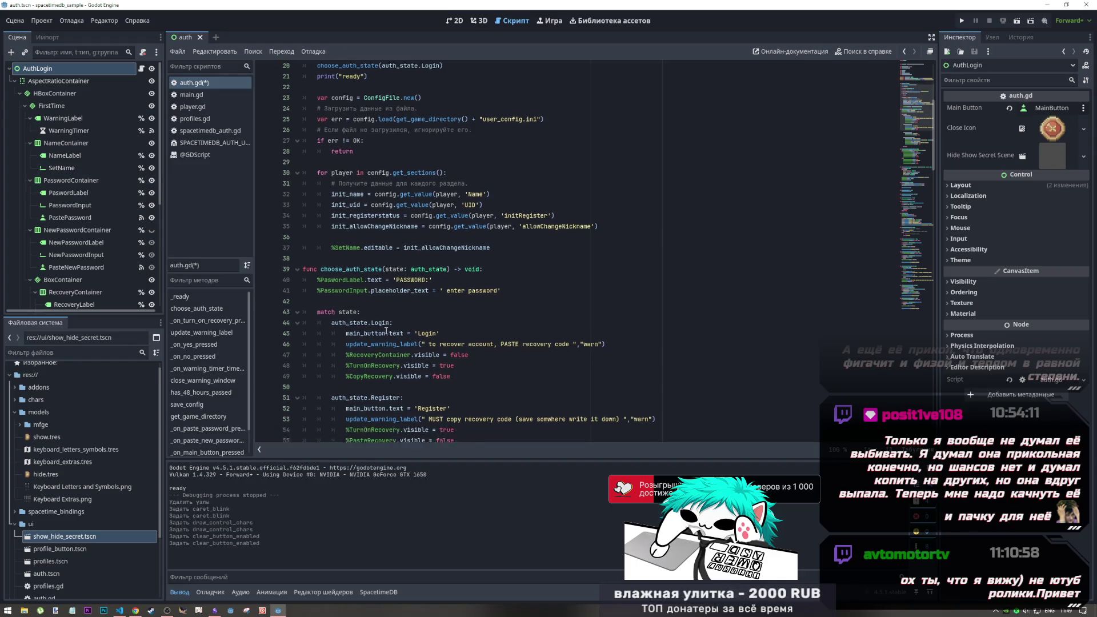
scroll(386, 331, "down", 4)
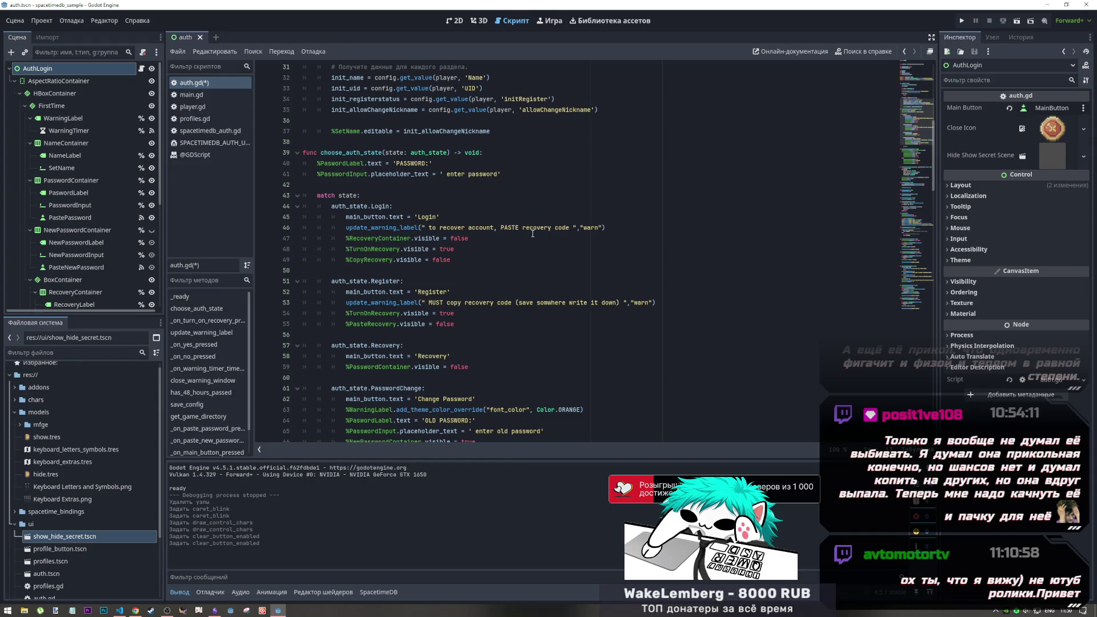
left_click(68, 205)
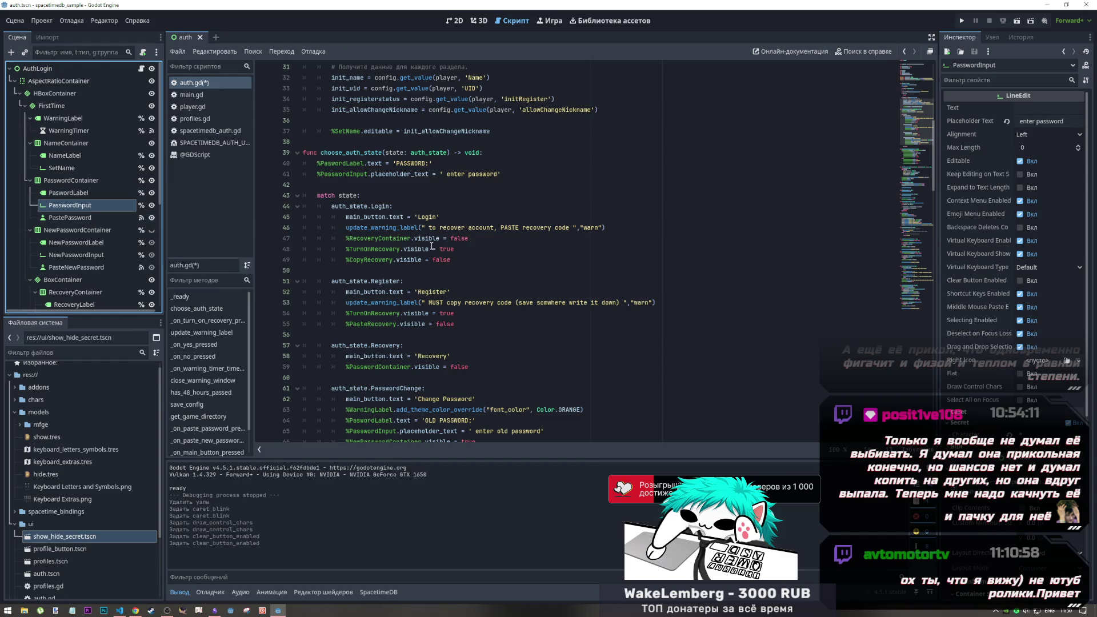
Step: Place the cursor on empty line 42 in the choose_auth_state code of auth.gd
left_click(343, 177)
left_click(342, 184)
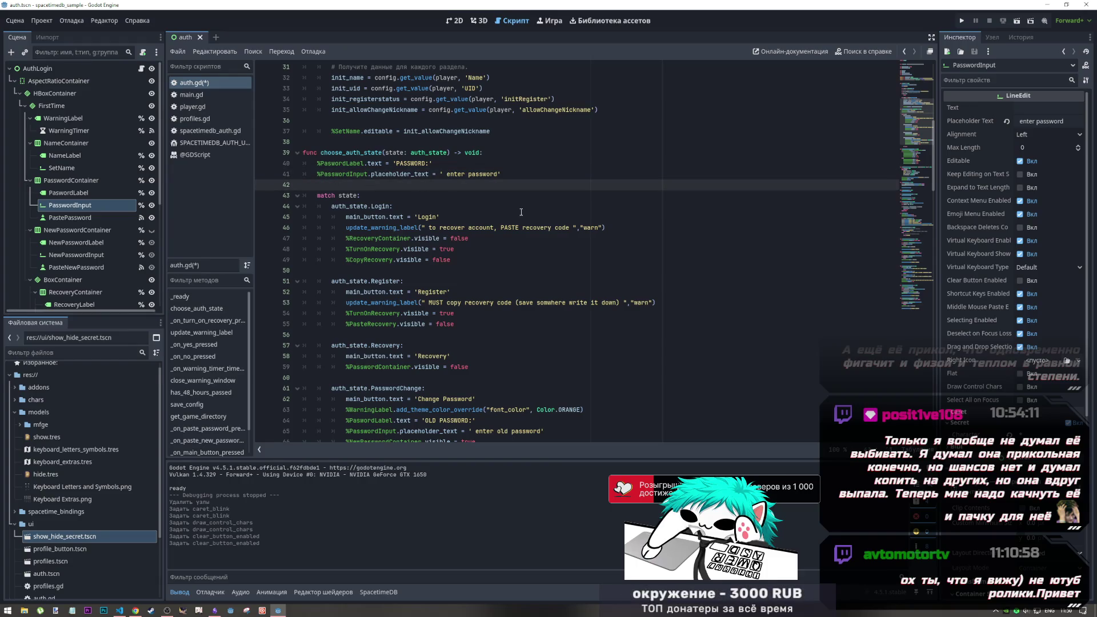
scroll(491, 228, "up", 6)
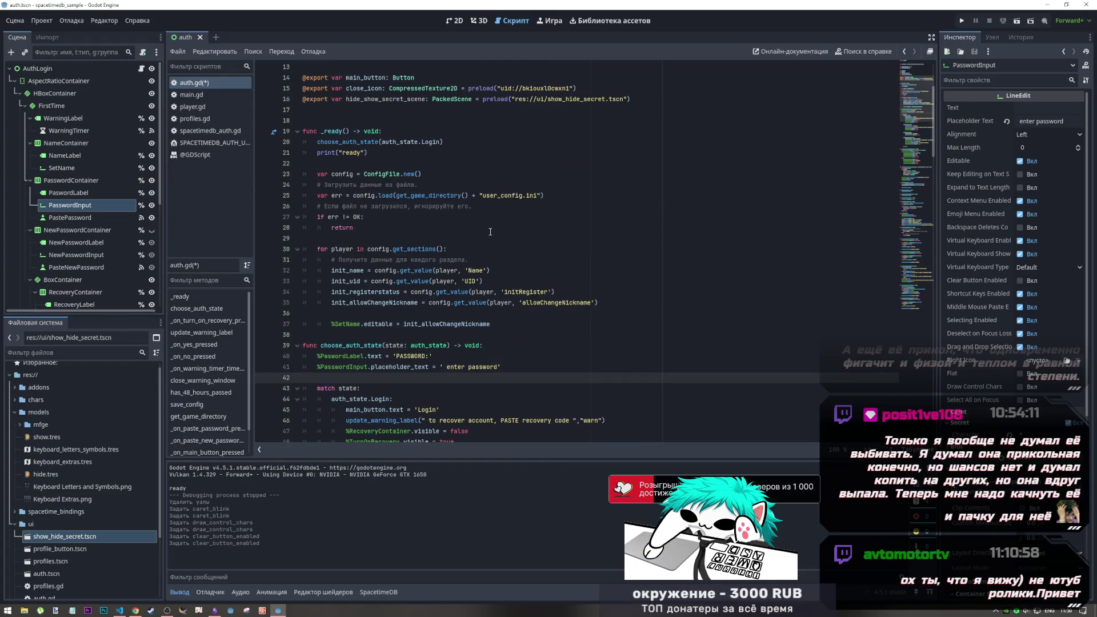